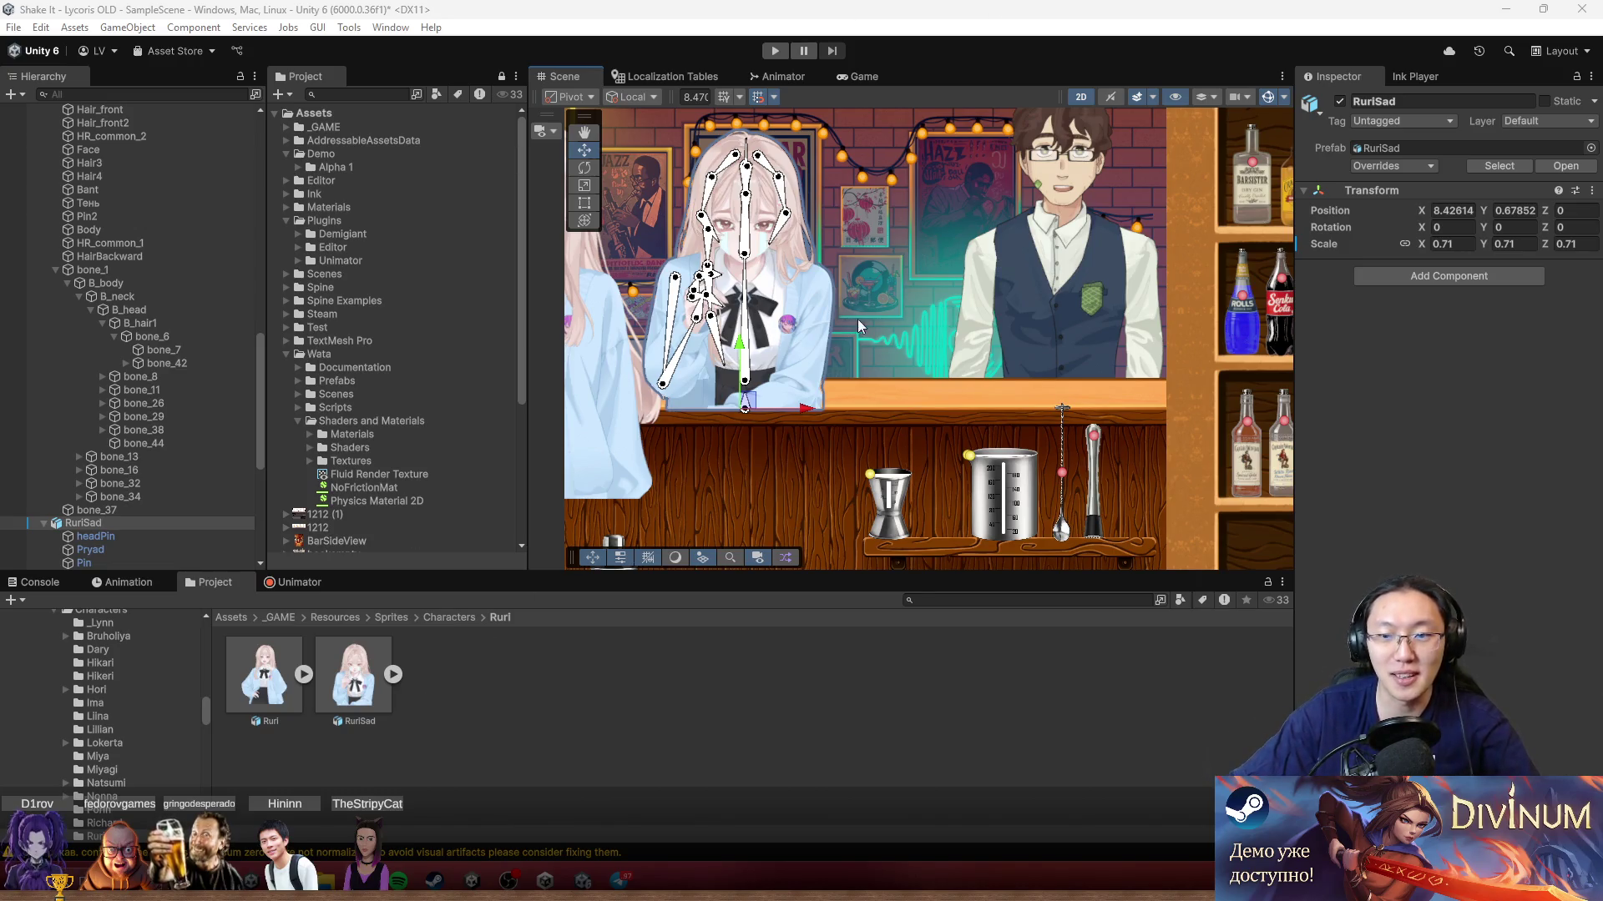
Step: Pan around the bar scene and select RuriSad's бантик bow sprite to inspect its Sprite Renderer and Sprite Skin
drag(910, 323, 1039, 332)
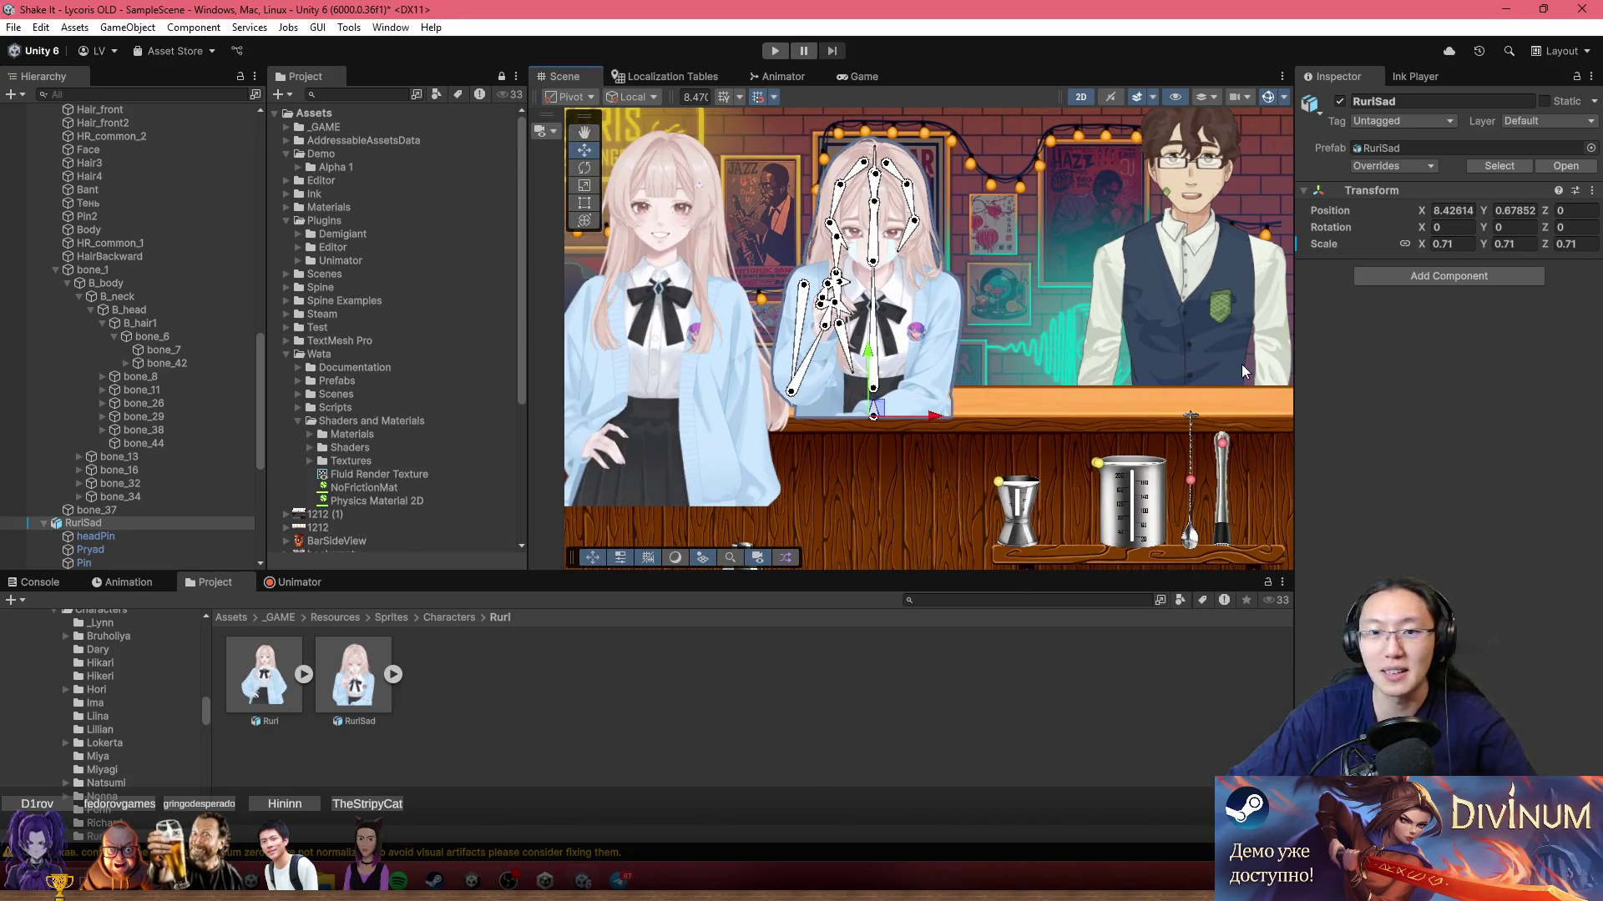
drag(744, 268, 1020, 418)
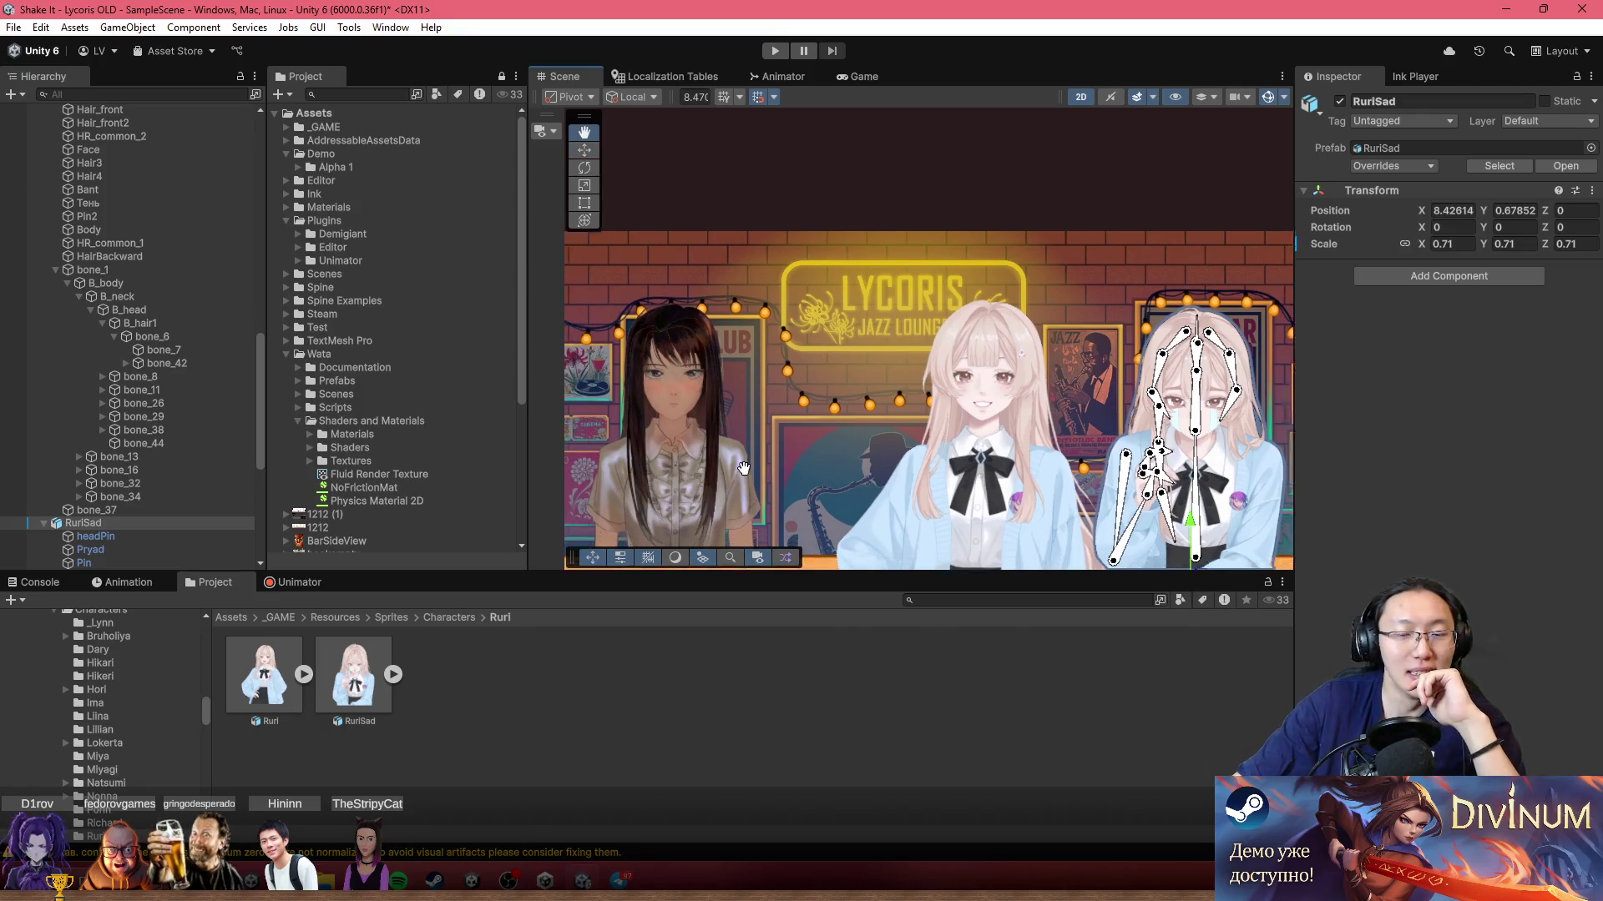
mouse_move(1137, 529)
mouse_down()
mouse_move(1158, 495)
mouse_move(992, 431)
mouse_move(988, 415)
mouse_up()
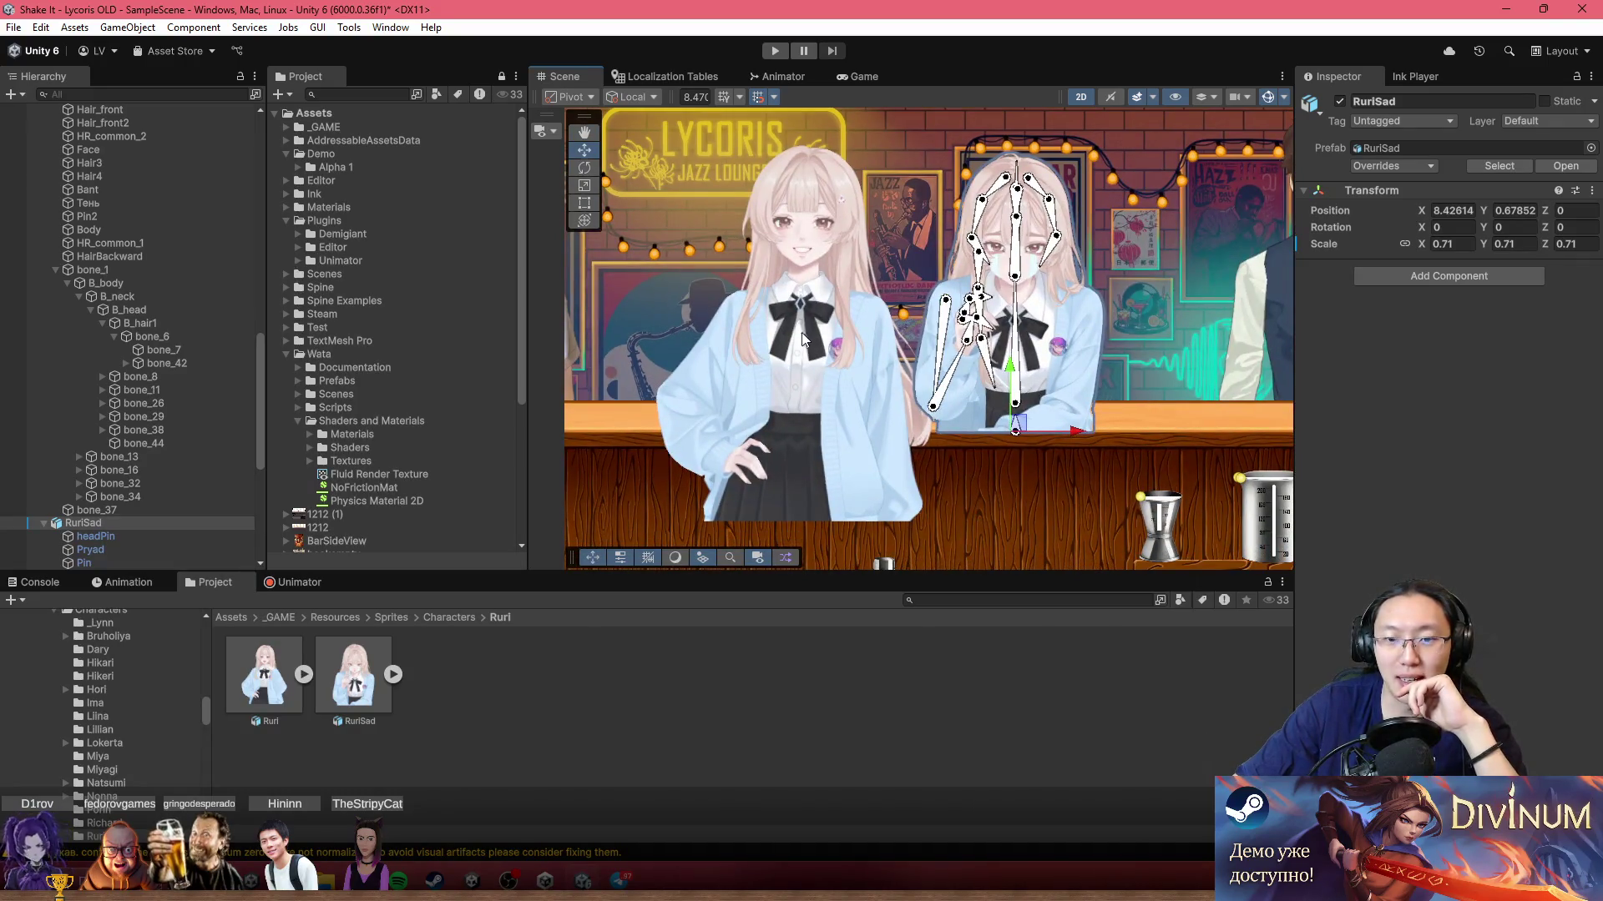
scroll(994, 267, up, 2)
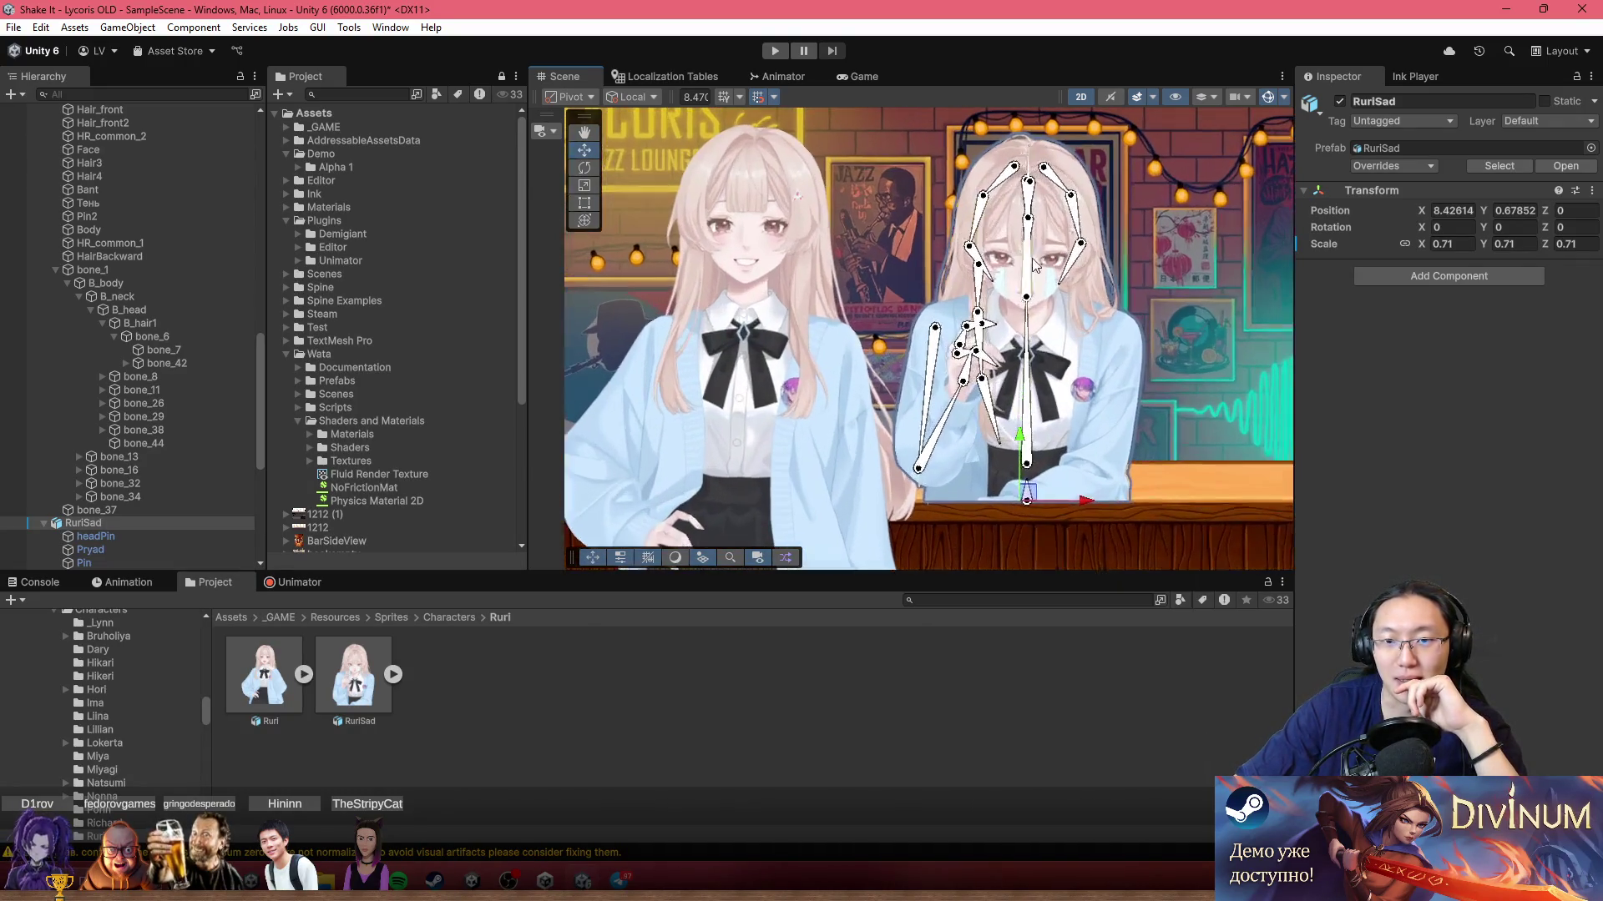
click(1035, 266)
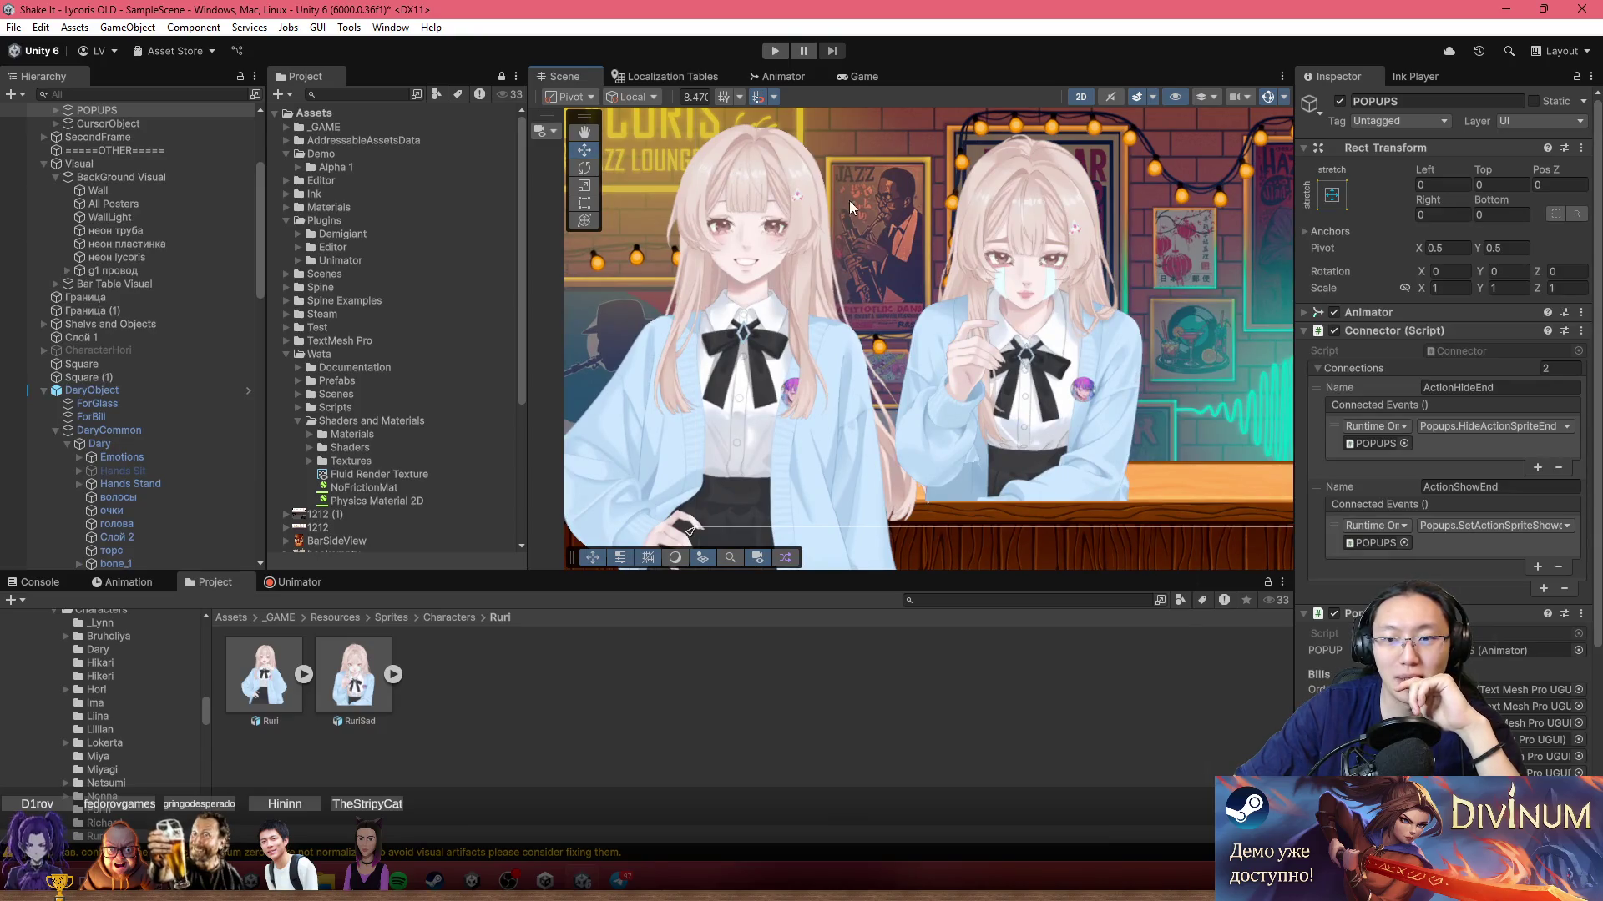
click(1051, 362)
click(1052, 362)
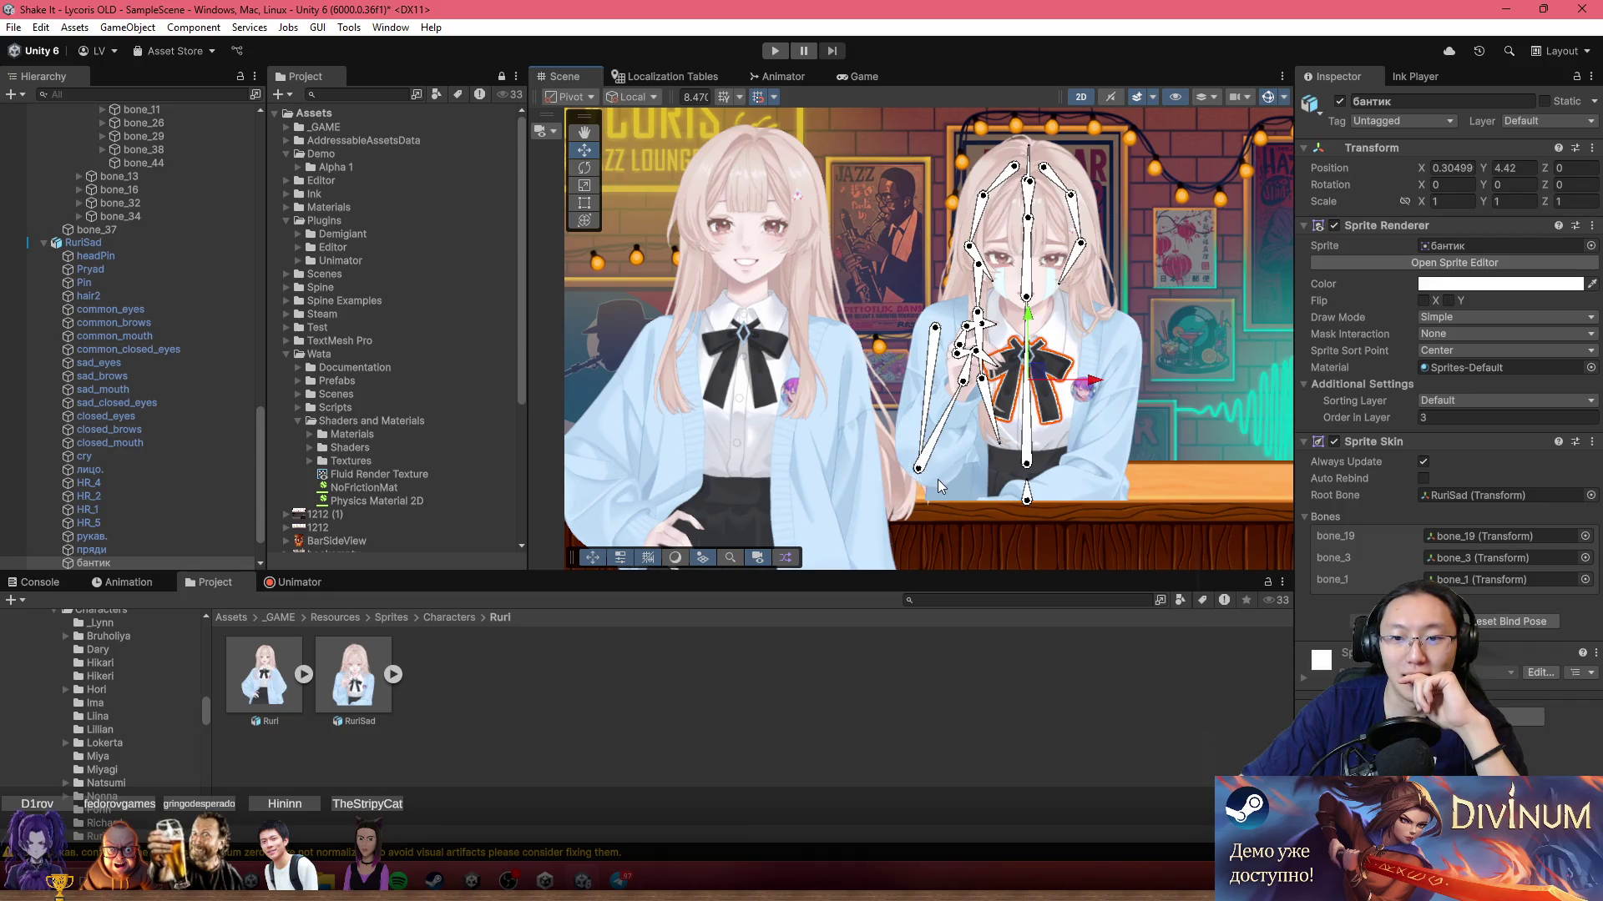
Step: Zoom in on the bow for a close look, then select RuriSad to view its Transform
drag(971, 438, 1053, 388)
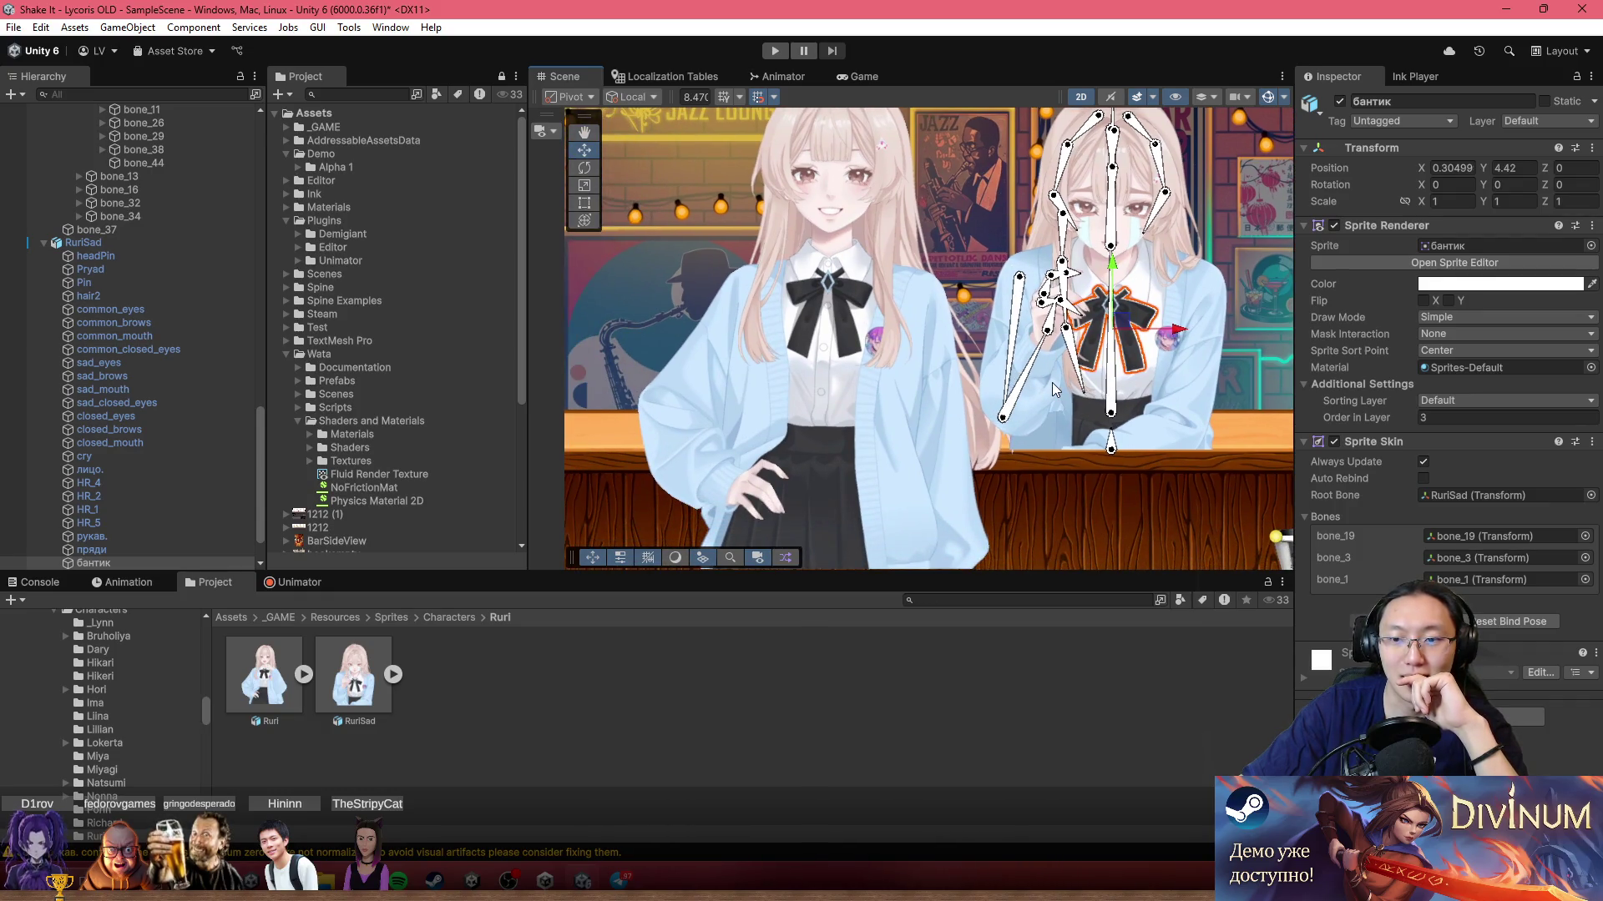
scroll(1109, 313, up, 5)
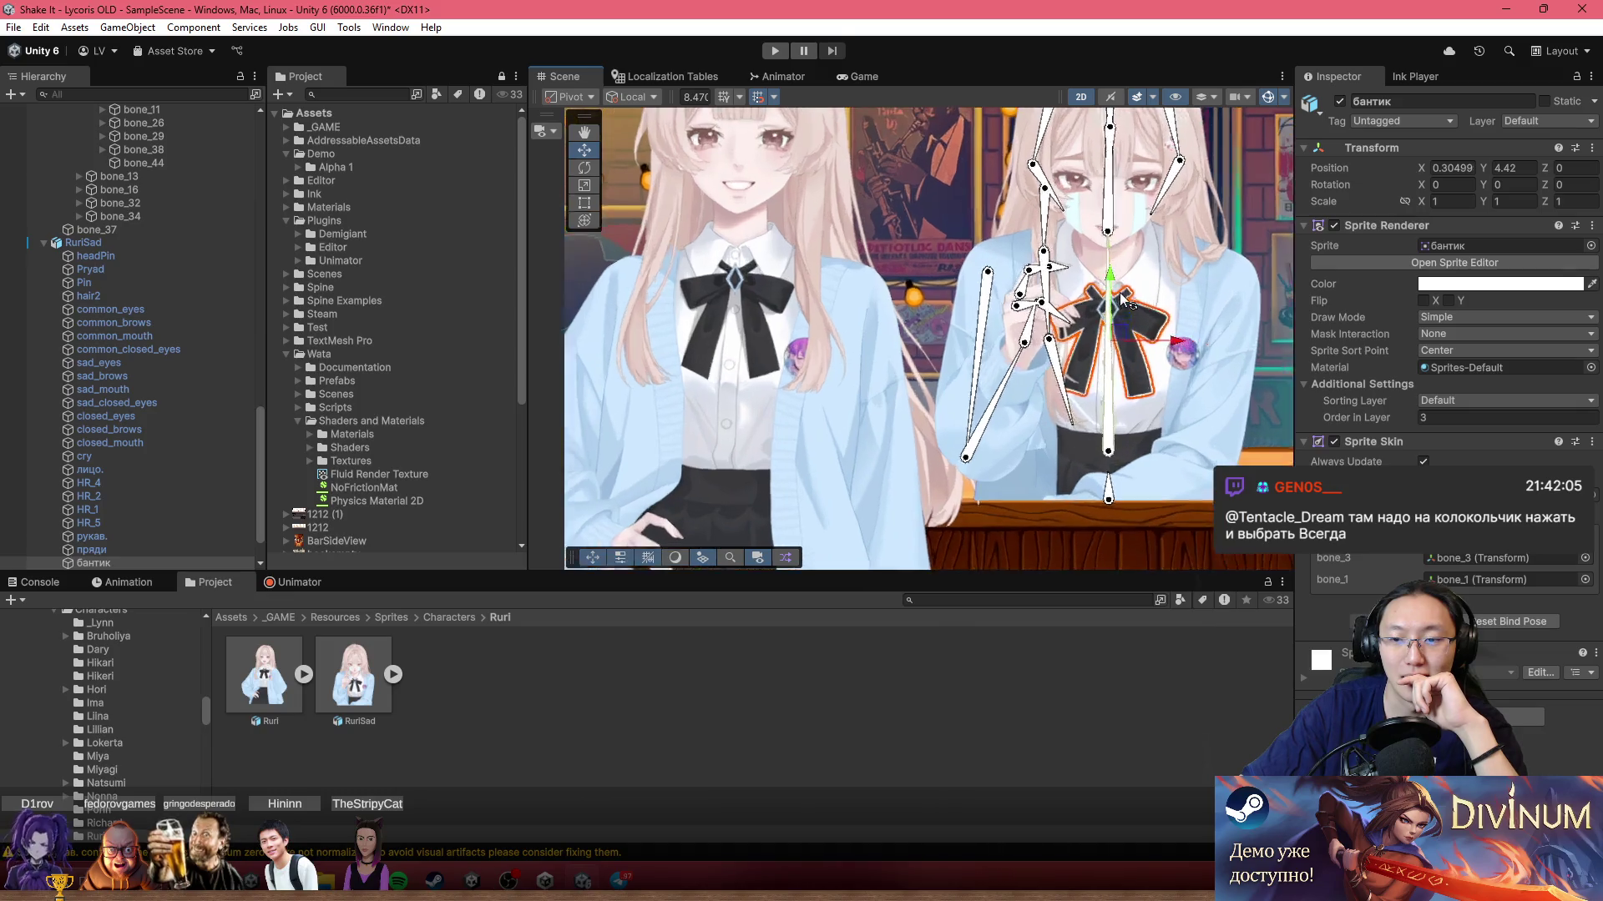
scroll(1108, 313, up, 2)
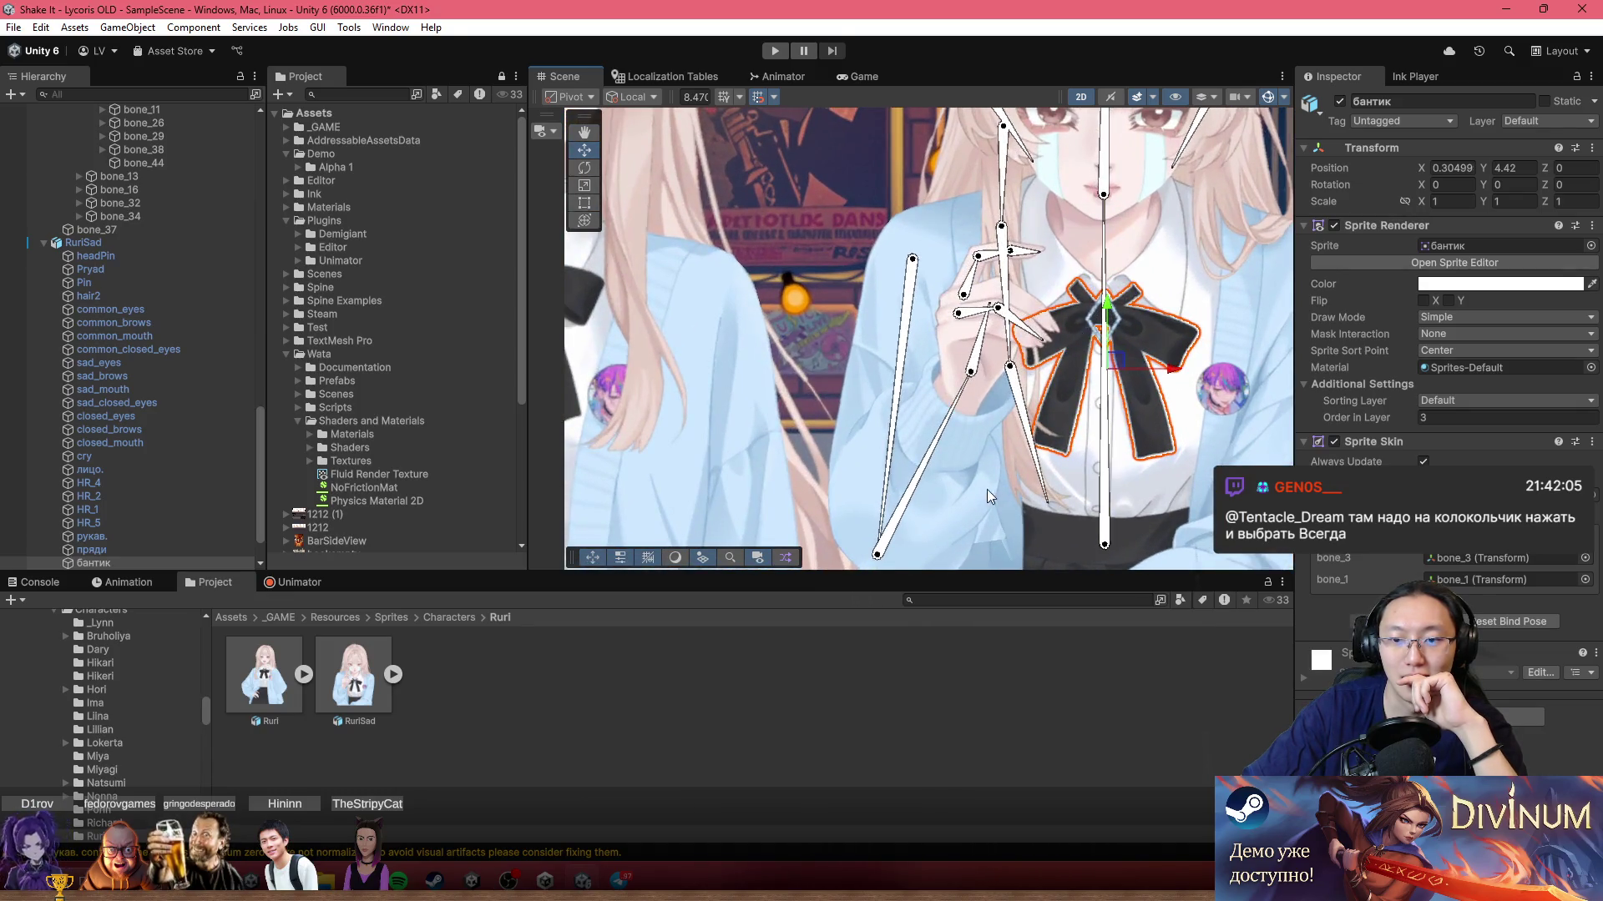
scroll(1059, 507, down, 5)
drag(1059, 508, 1035, 378)
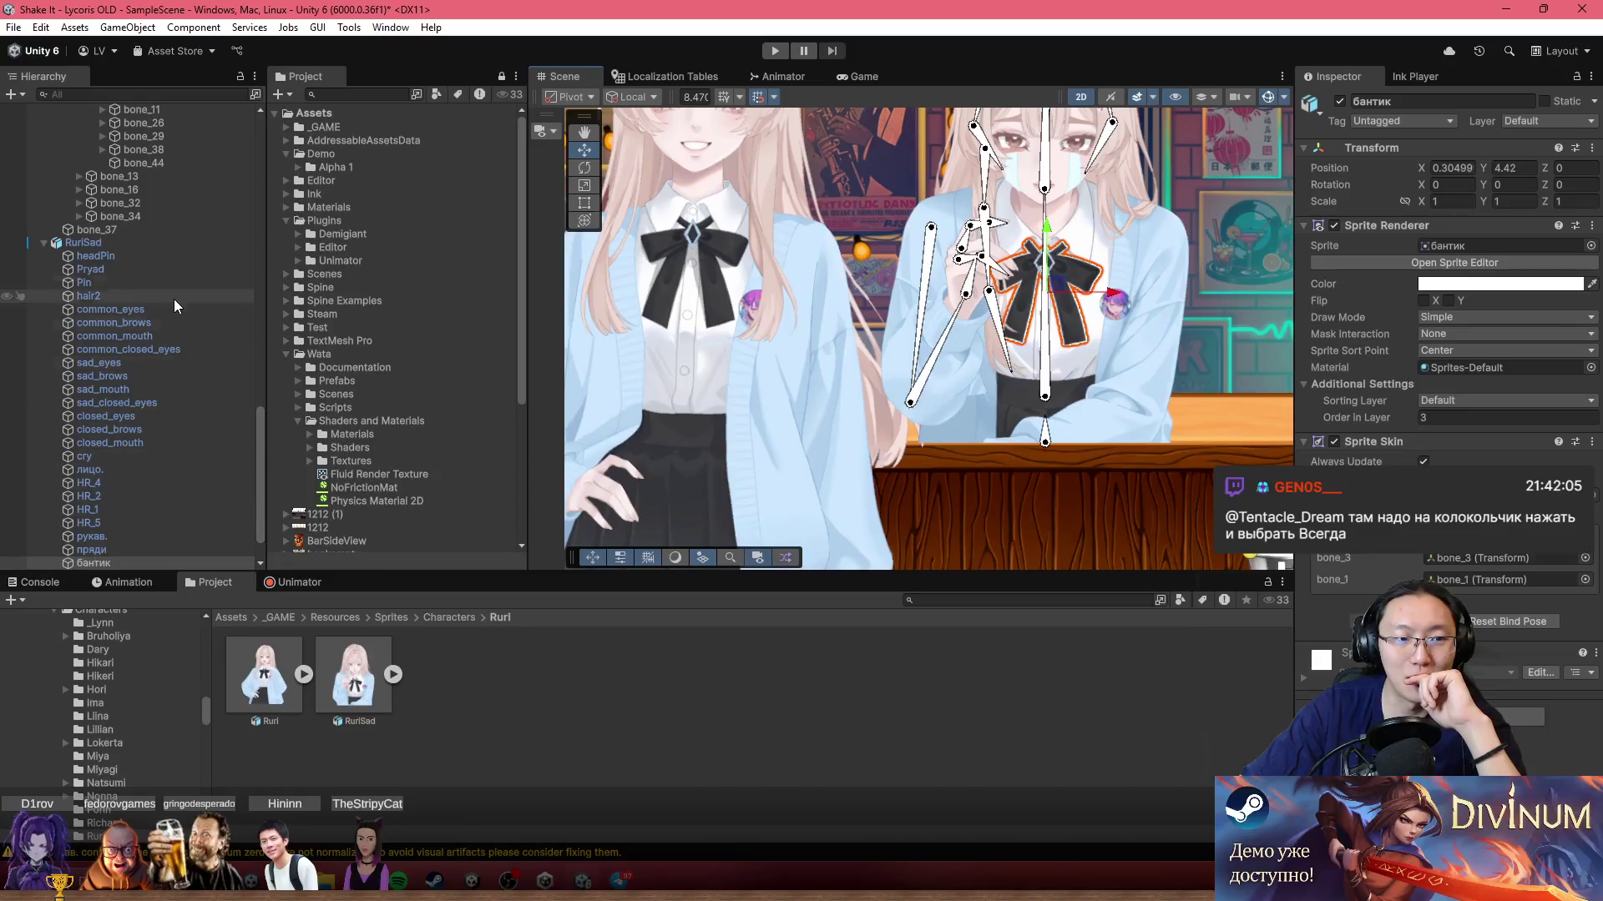
click(176, 245)
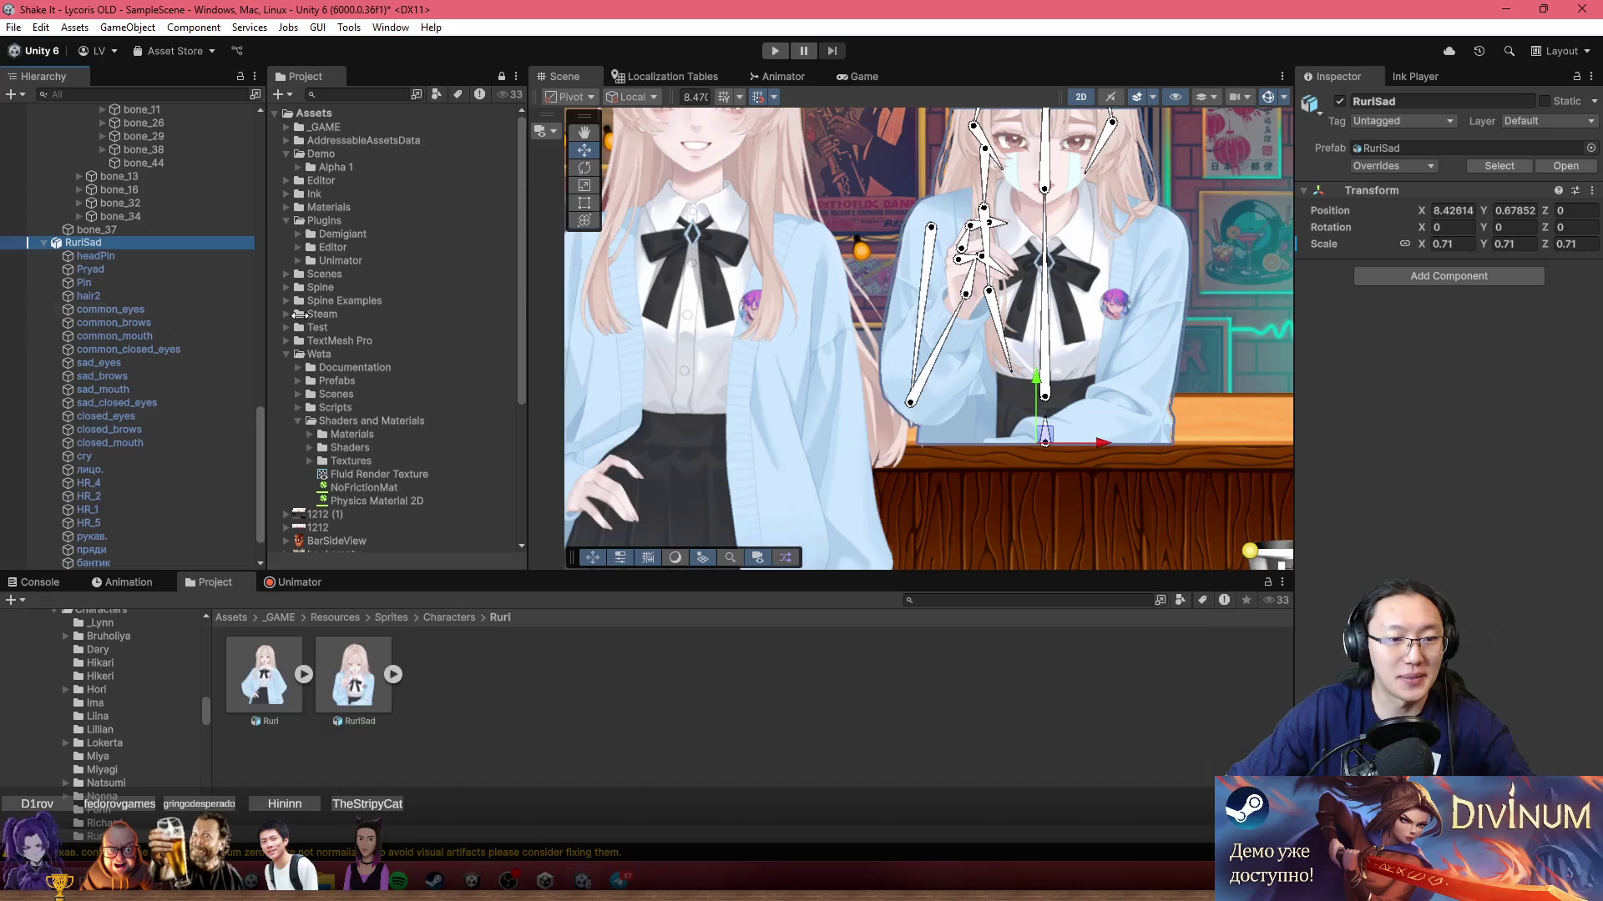
Step: Wrap Ruri in a new empty parent GameObject and set the parent's Position Y to 0
scroll(773, 378, down, 1)
scroll(773, 378, down, 1)
scroll(812, 294, up, 1)
scroll(119, 302, up, 2)
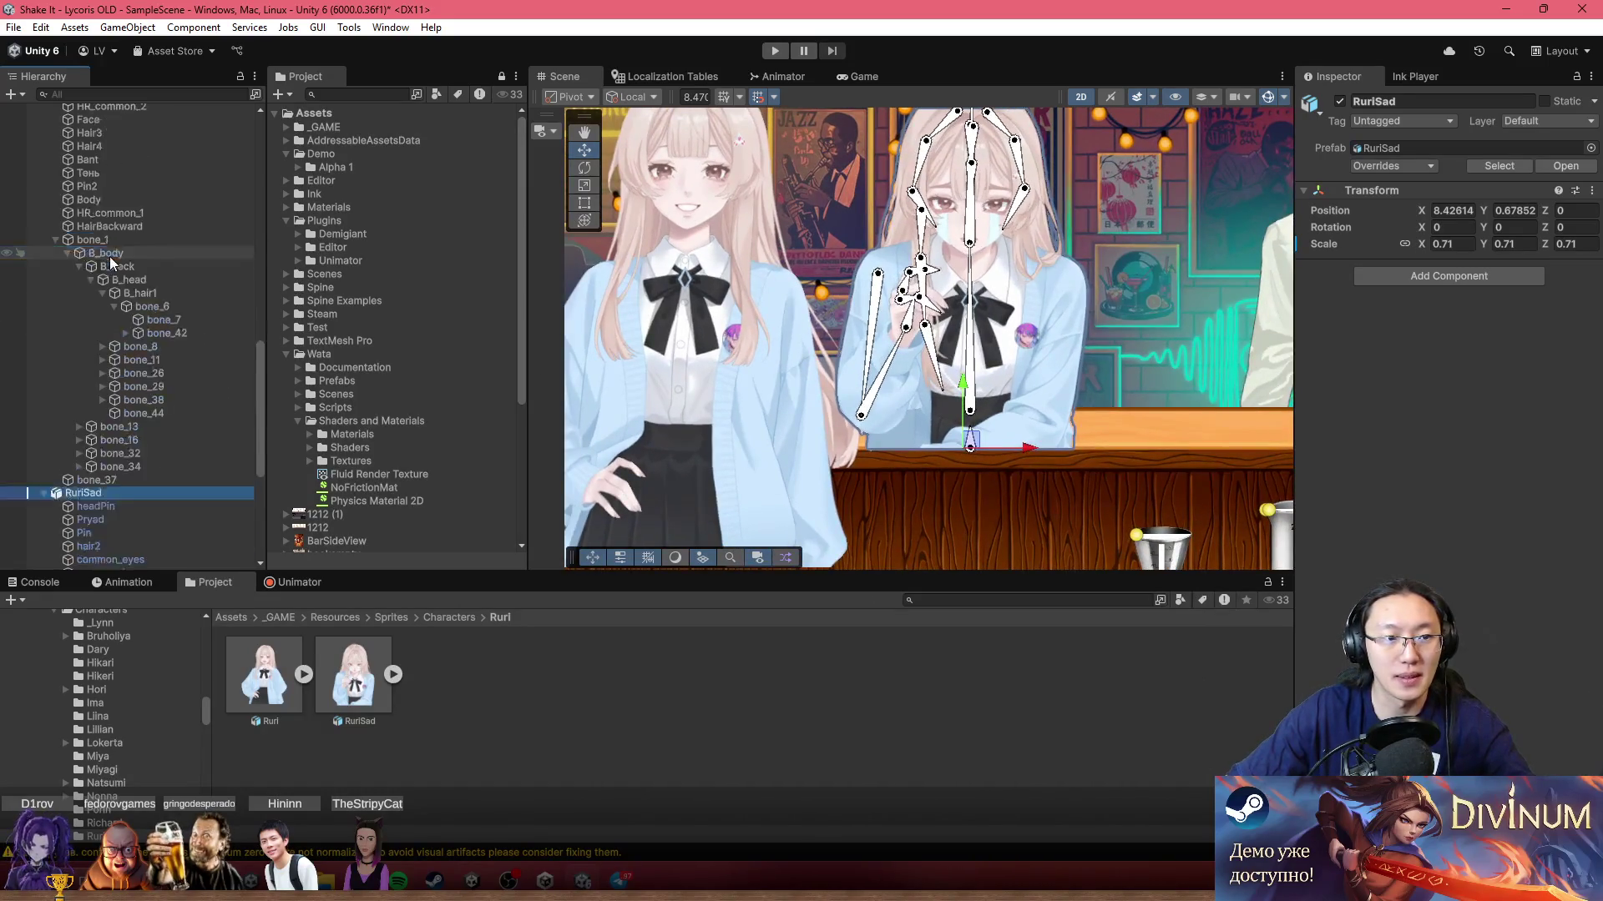
scroll(120, 302, up, 8)
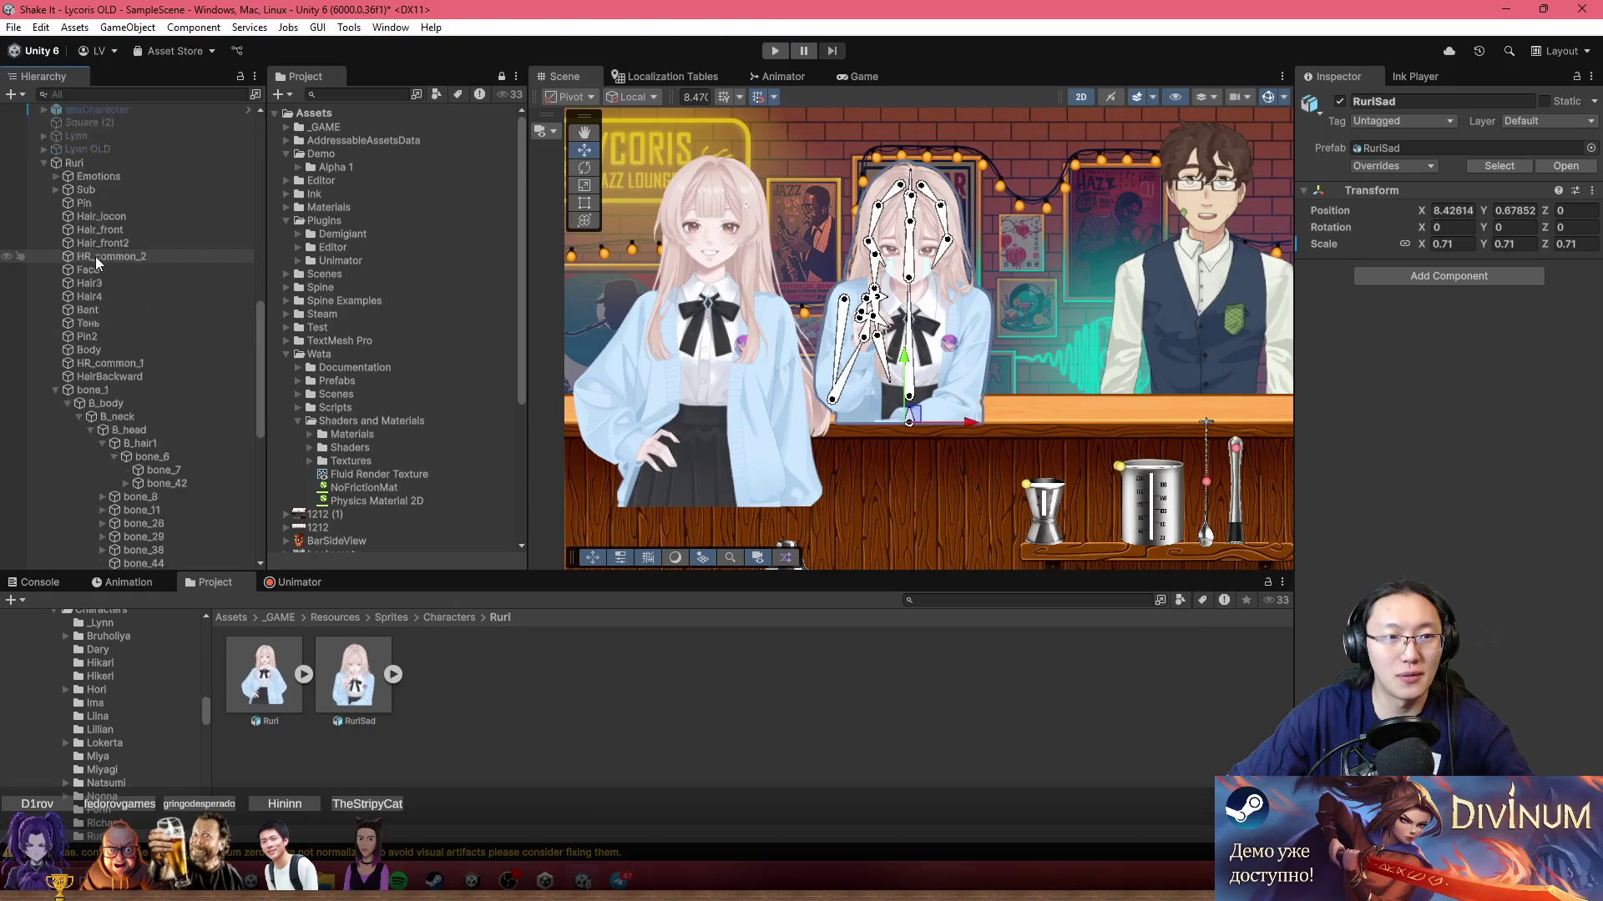
click(78, 213)
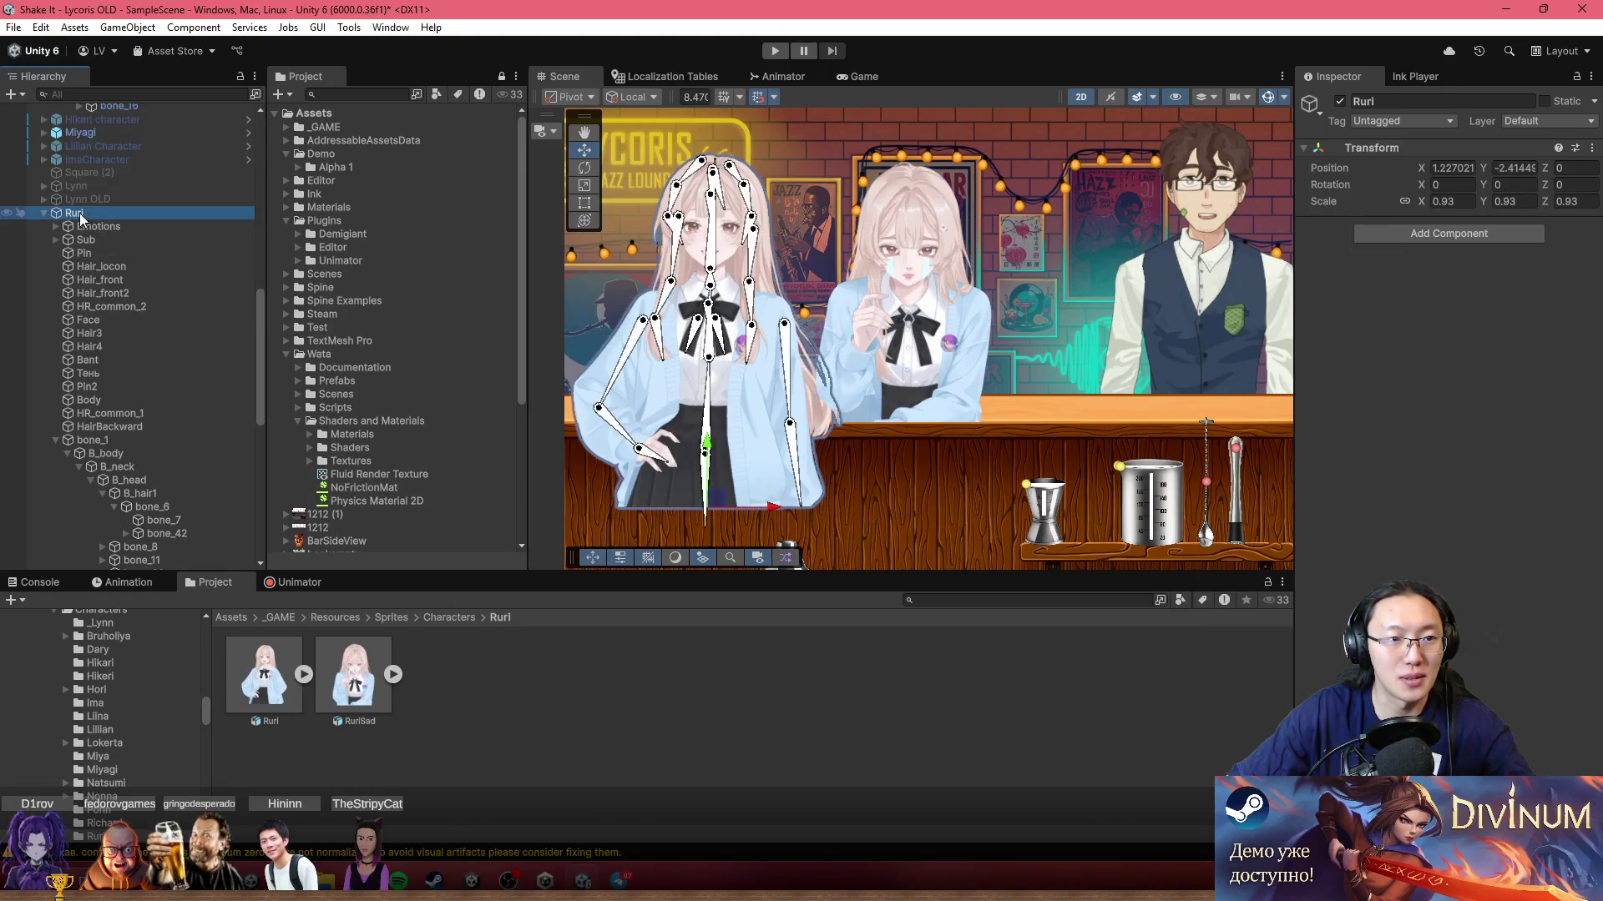
right_click(79, 213)
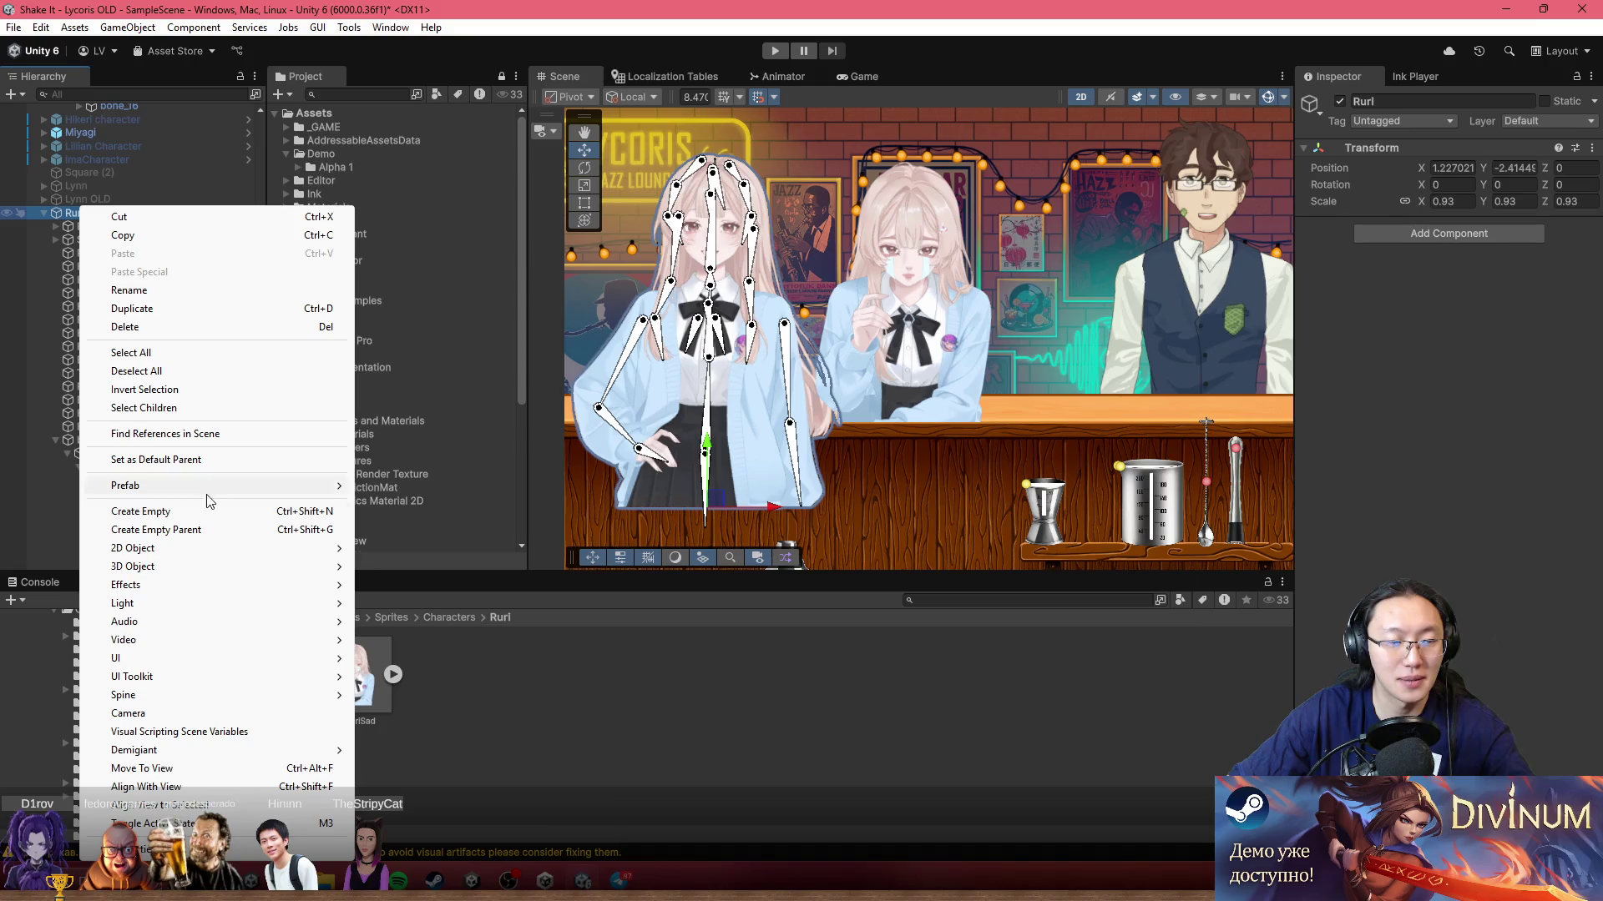
click(182, 530)
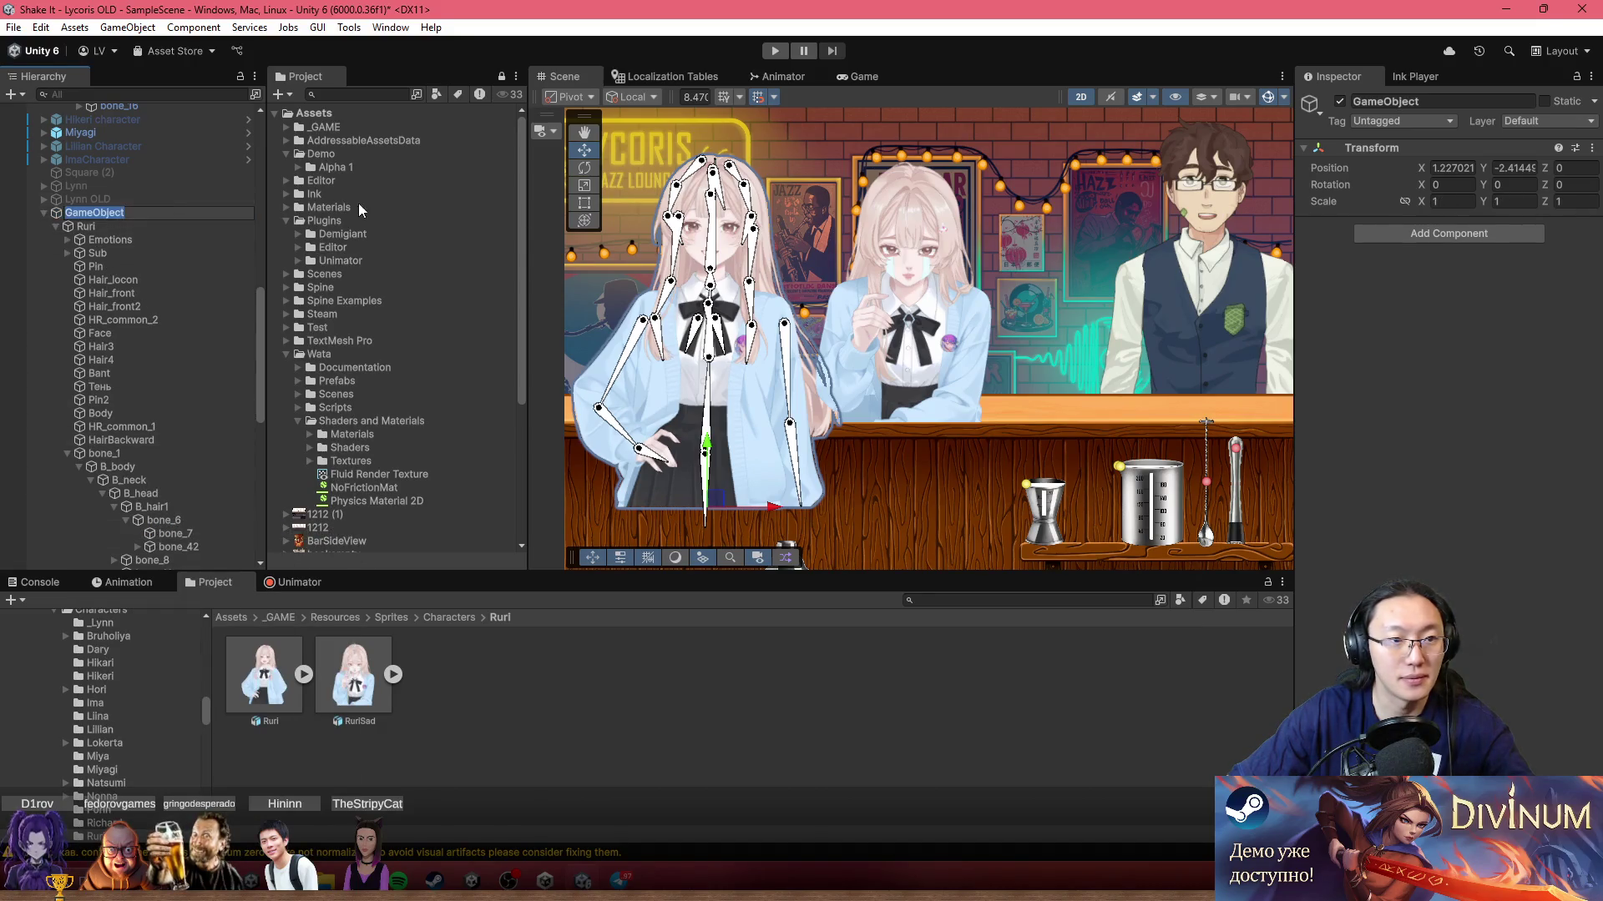
click(1512, 167)
text(0)
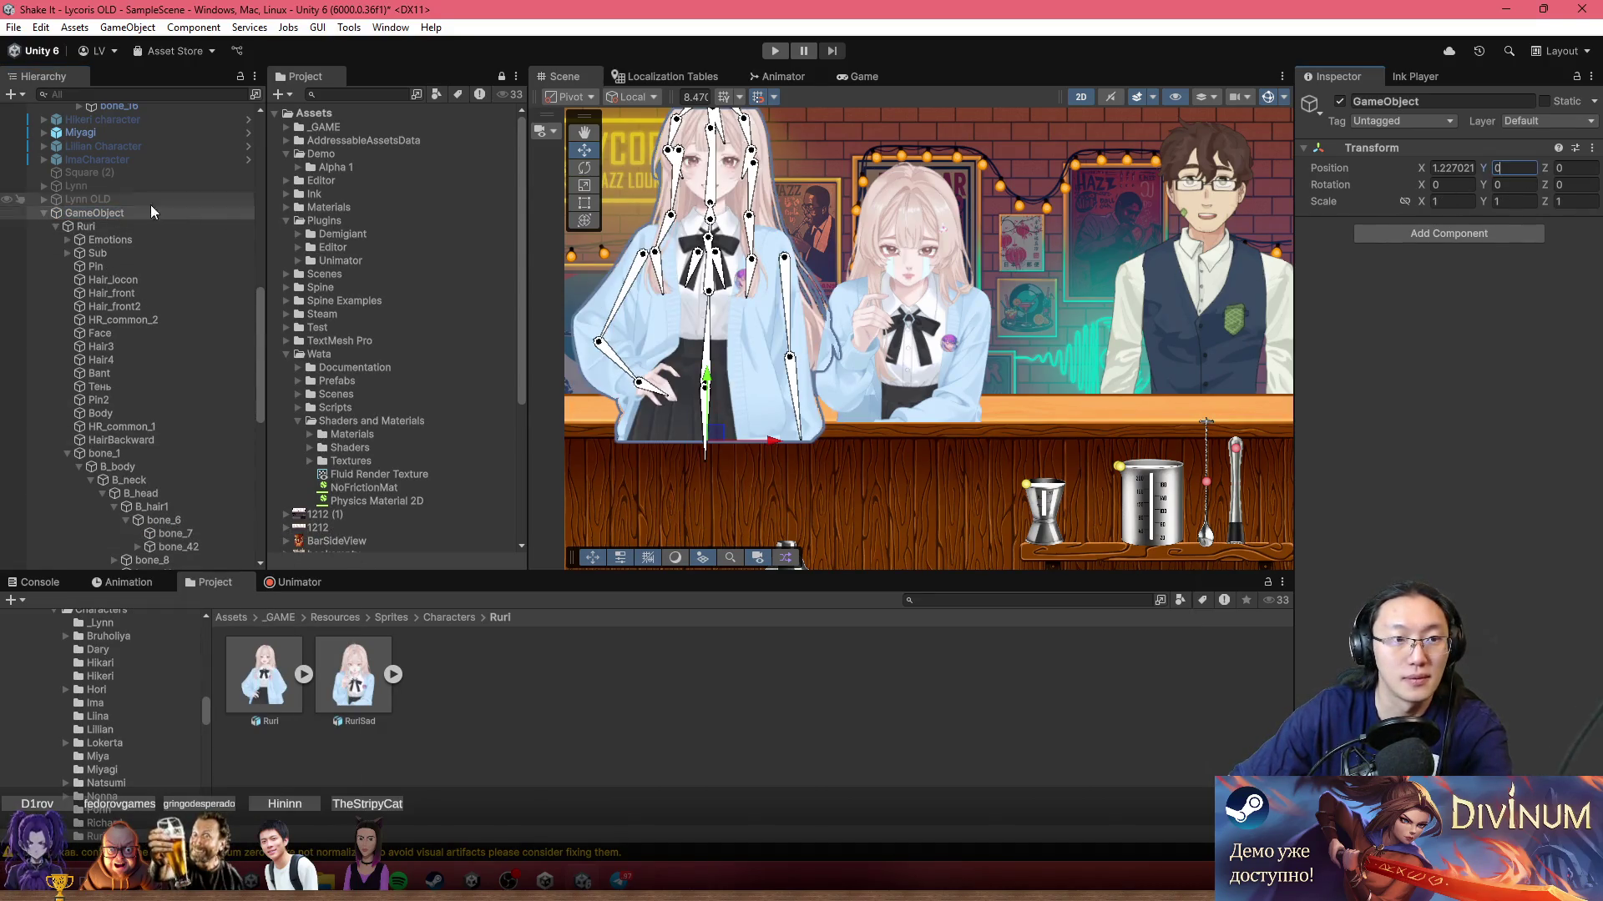
Step: Lower Ruri along the Y axis to about -1.81 so she sits behind the bar
click(86, 226)
mouse_move(706, 391)
mouse_down()
mouse_move(717, 419)
mouse_move(1010, 451)
mouse_move(1010, 464)
mouse_up()
scroll(1005, 400, down, 1)
scroll(1035, 276, down, 6)
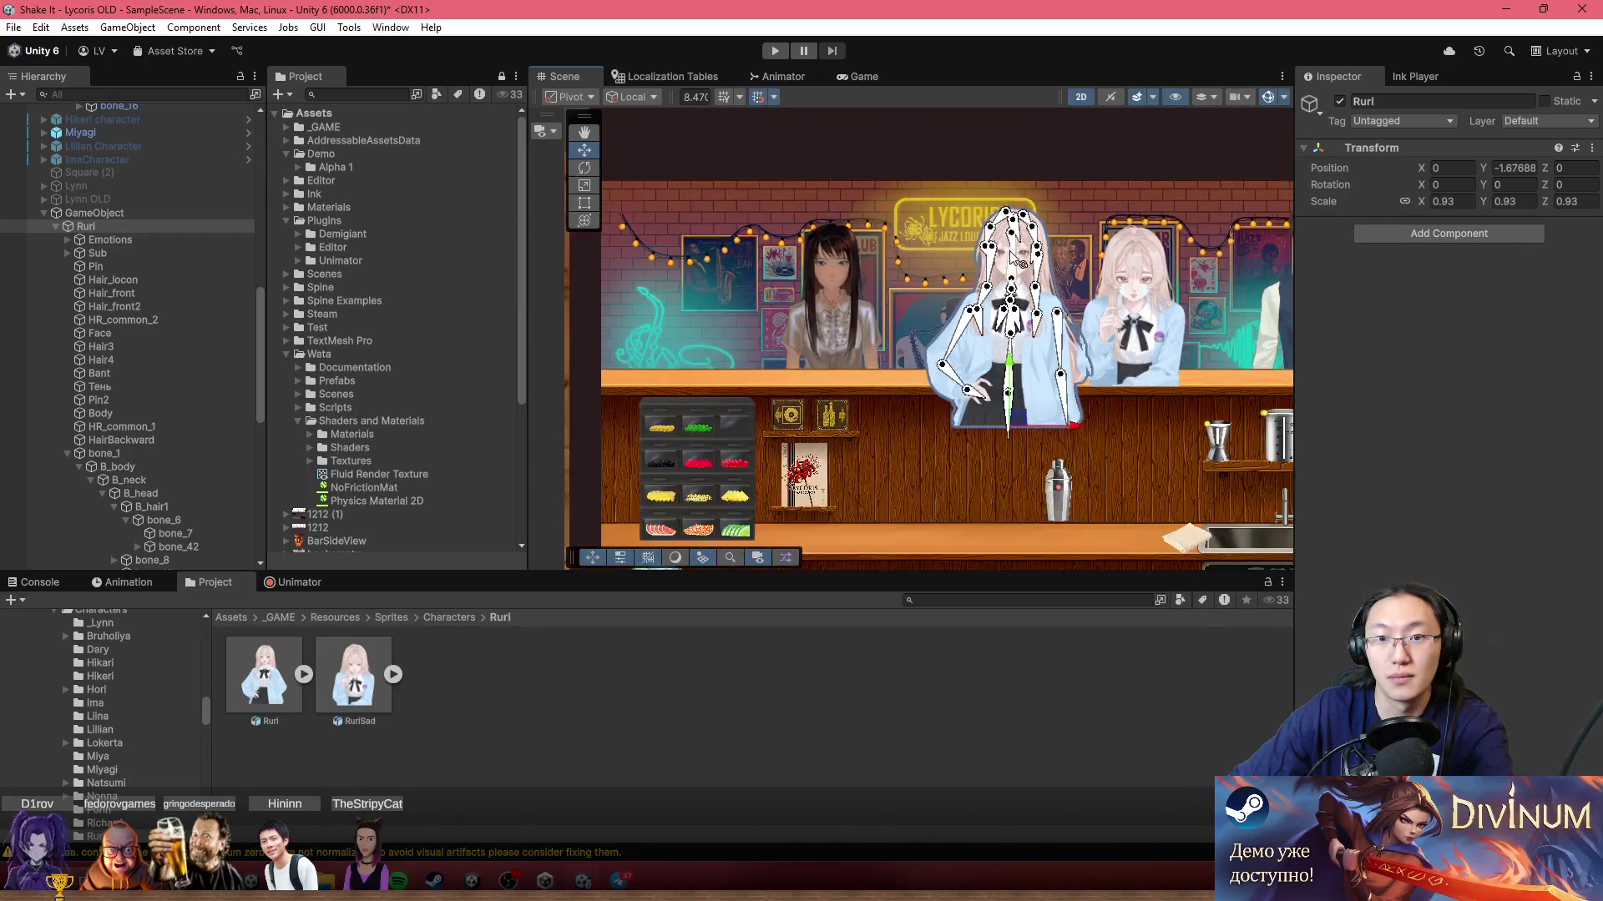
scroll(1038, 263, up, 2)
scroll(1015, 388, up, 8)
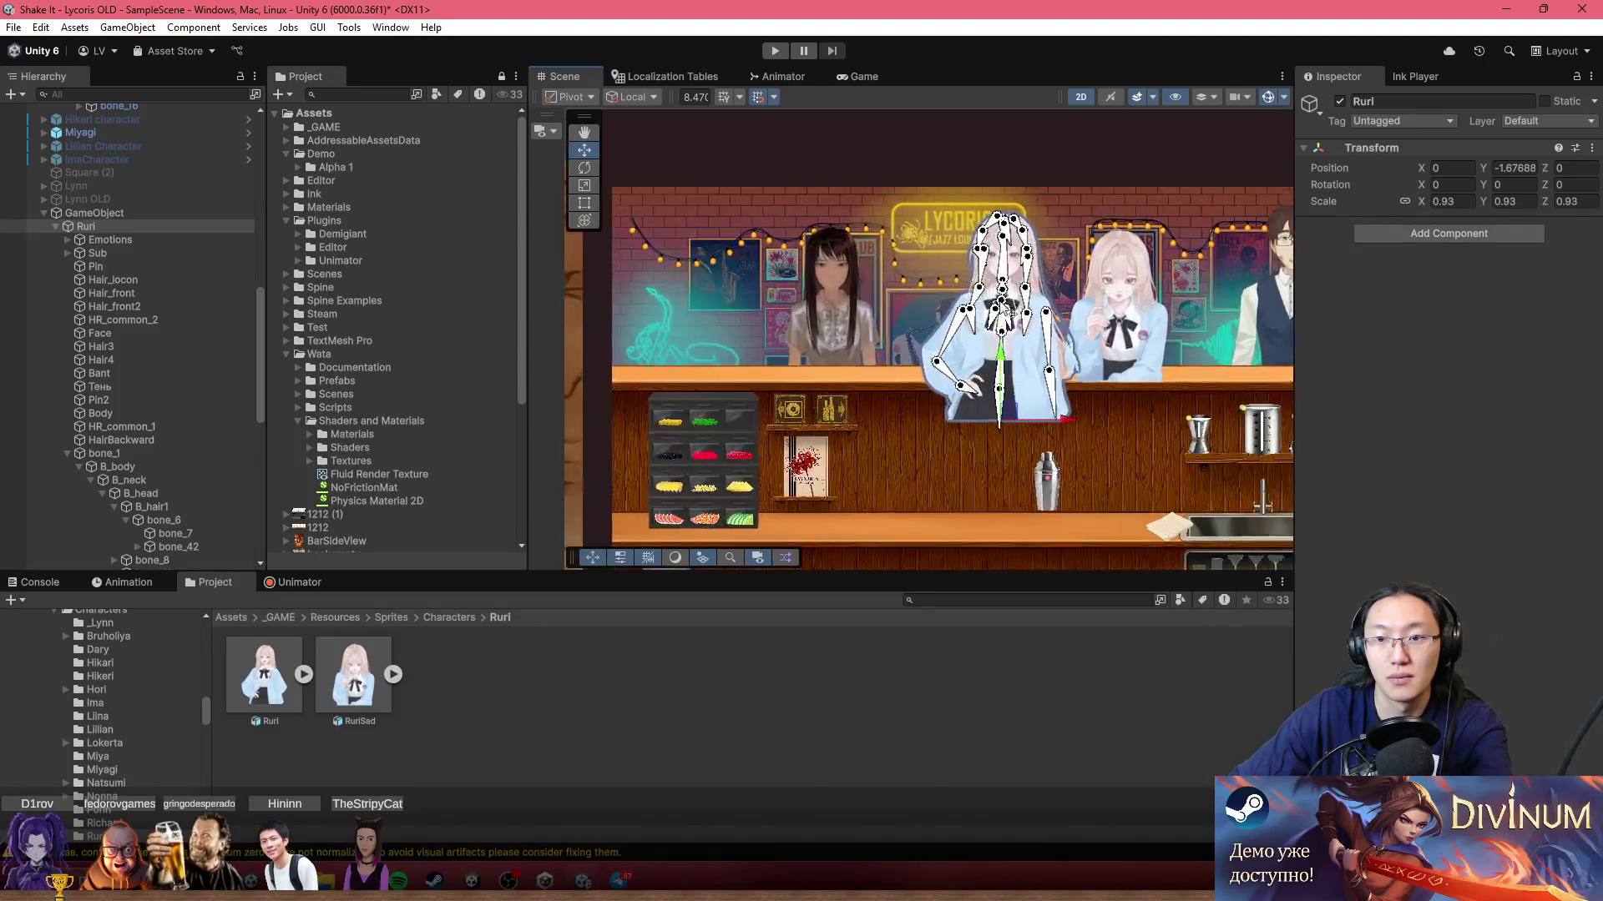
drag(999, 443, 998, 464)
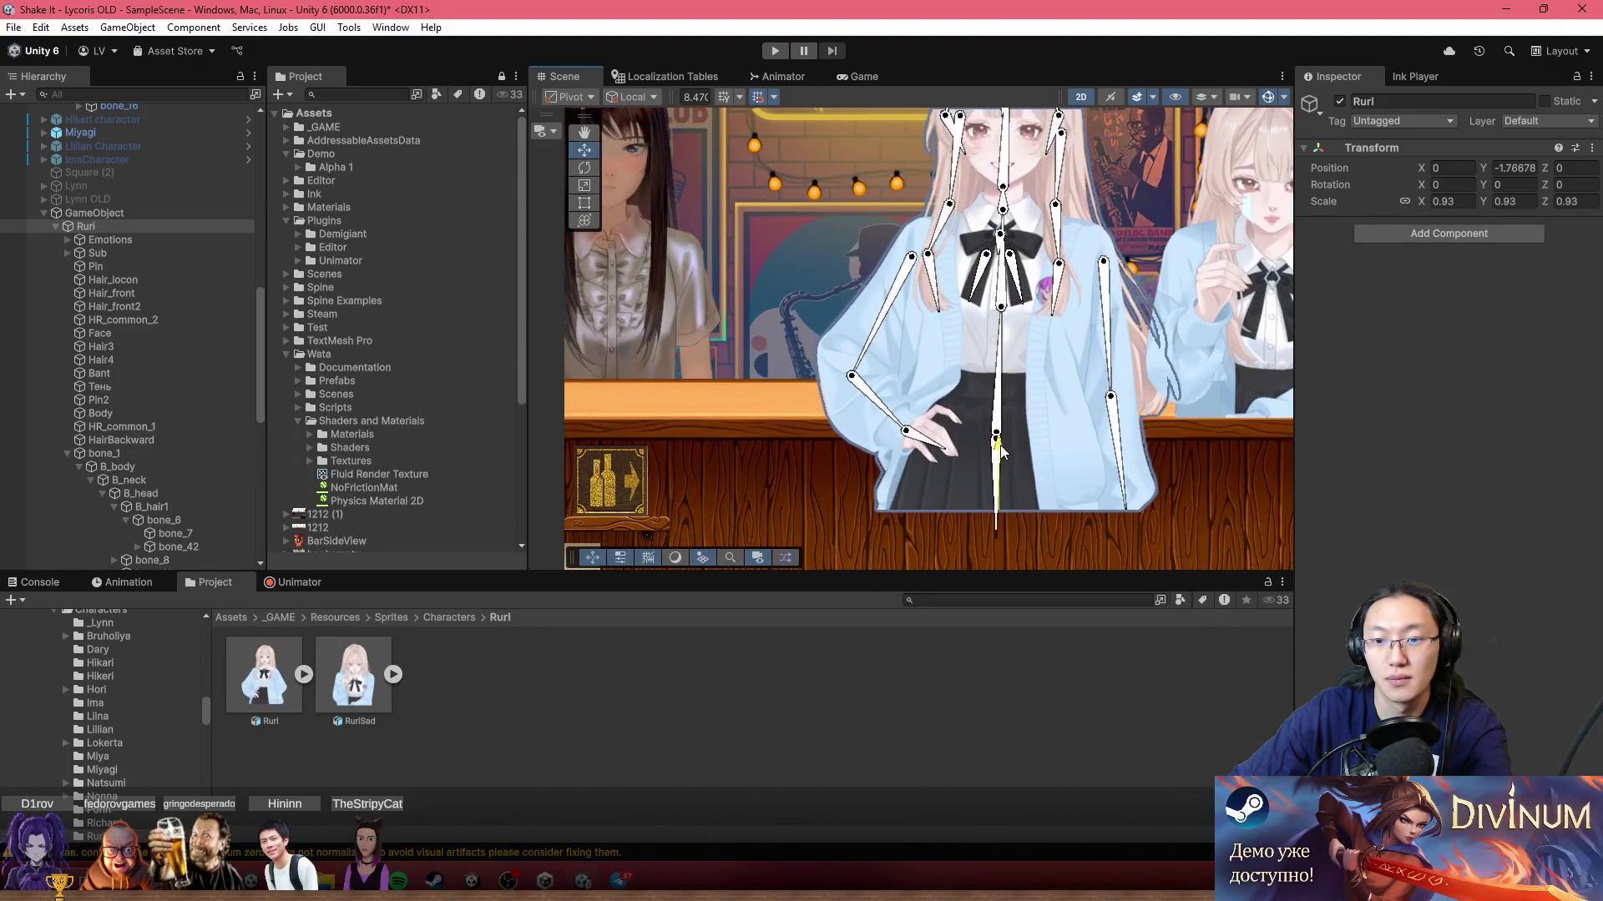
scroll(1040, 381, down, 4)
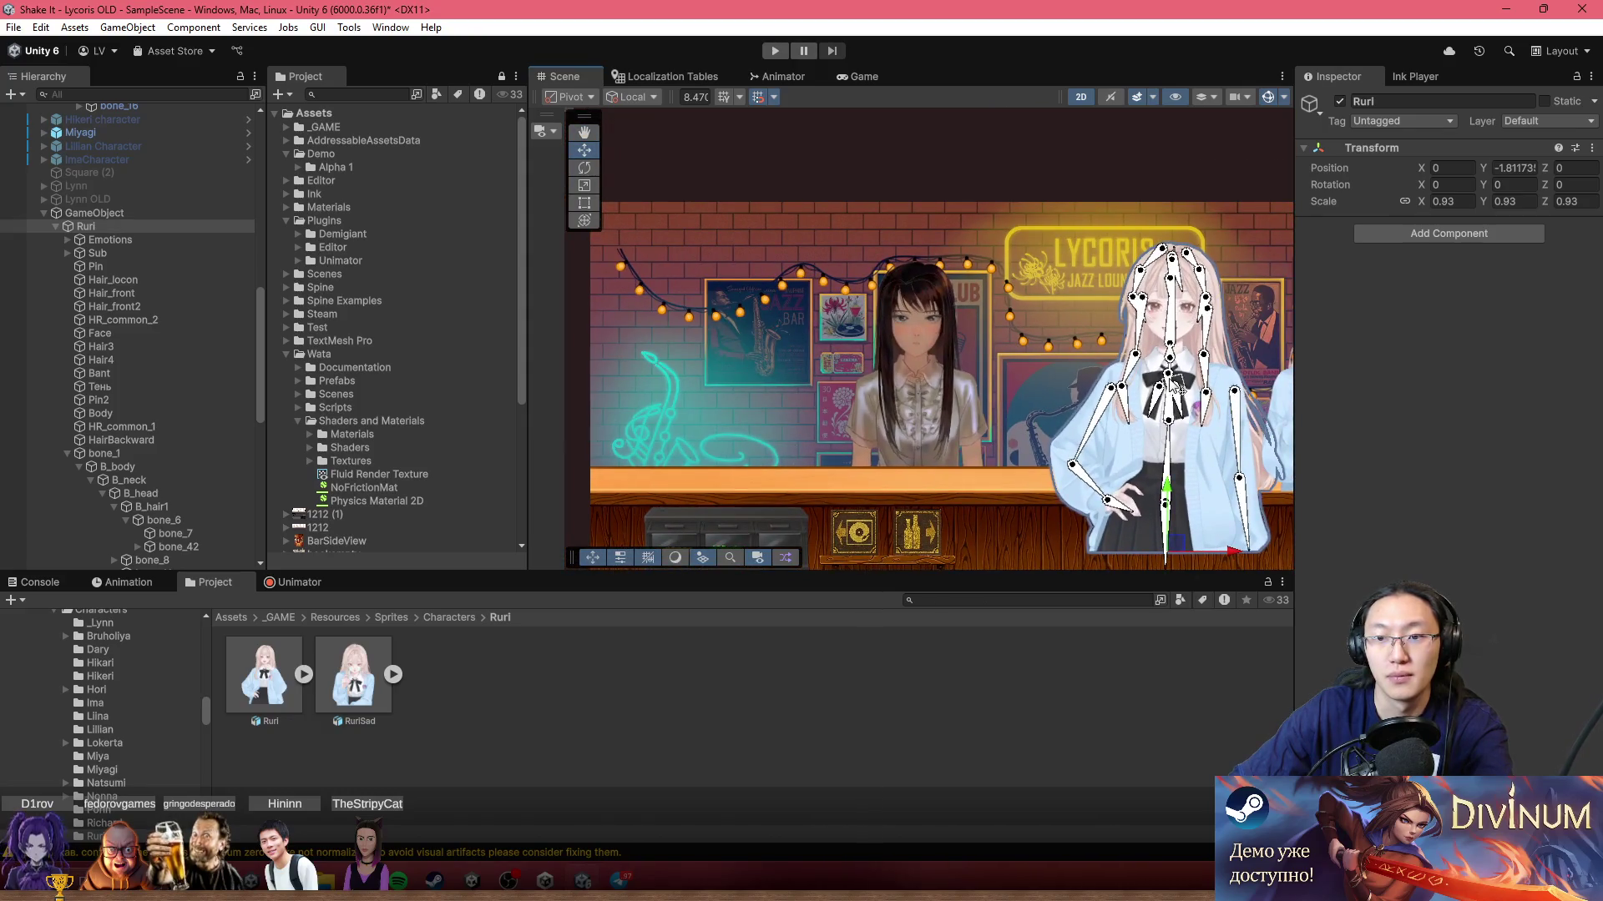
scroll(1260, 426, up, 1)
drag(1261, 426, 925, 338)
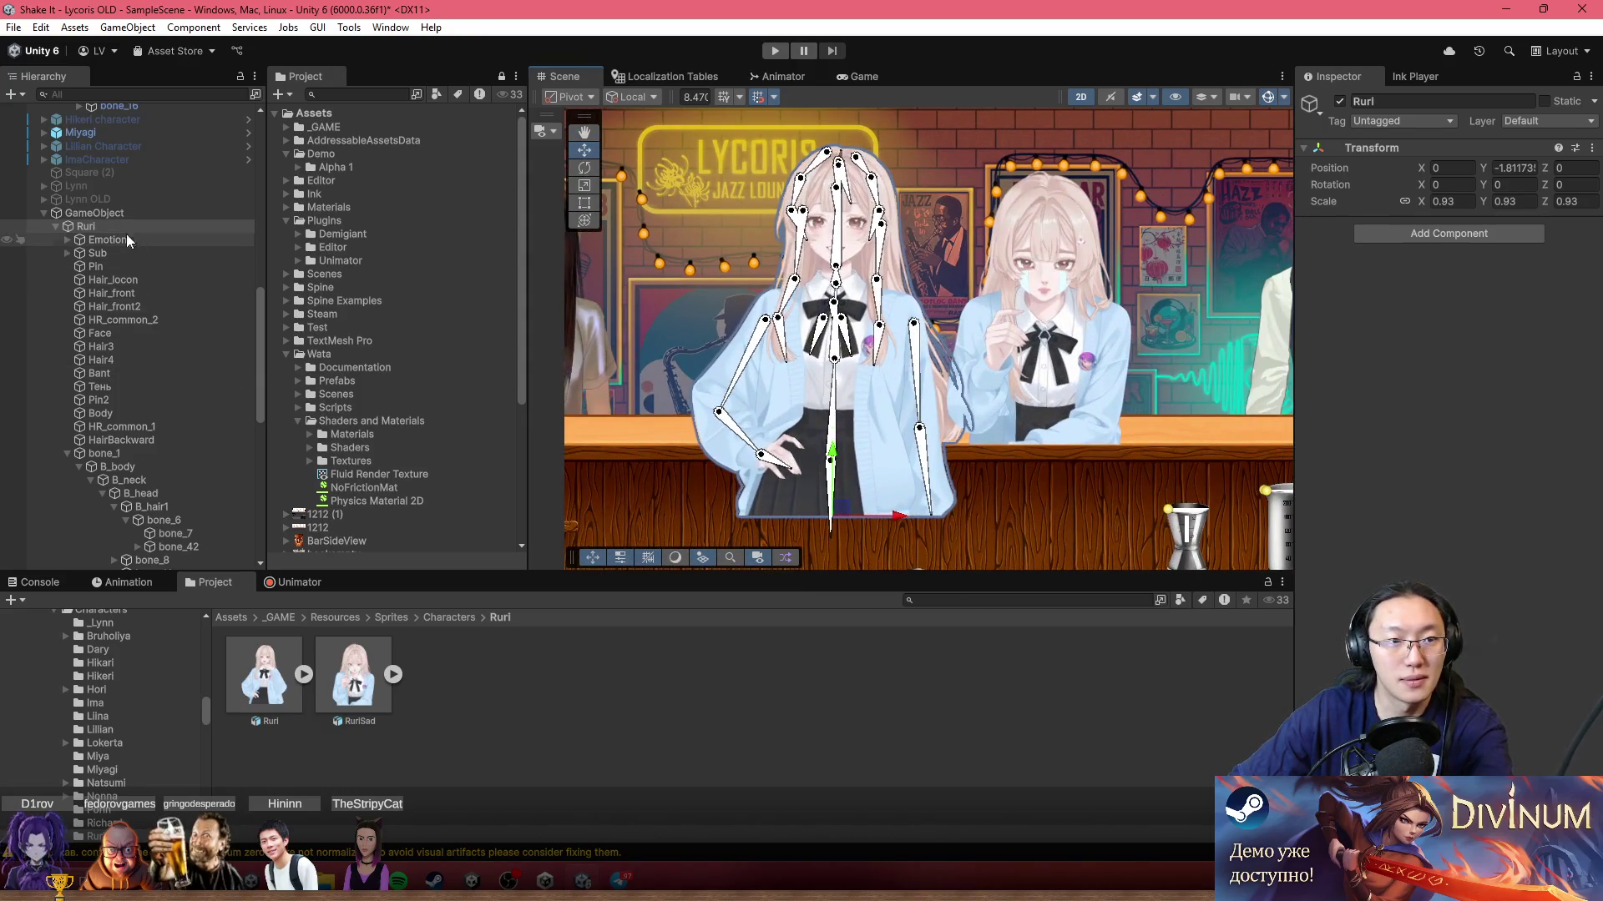
click(89, 215)
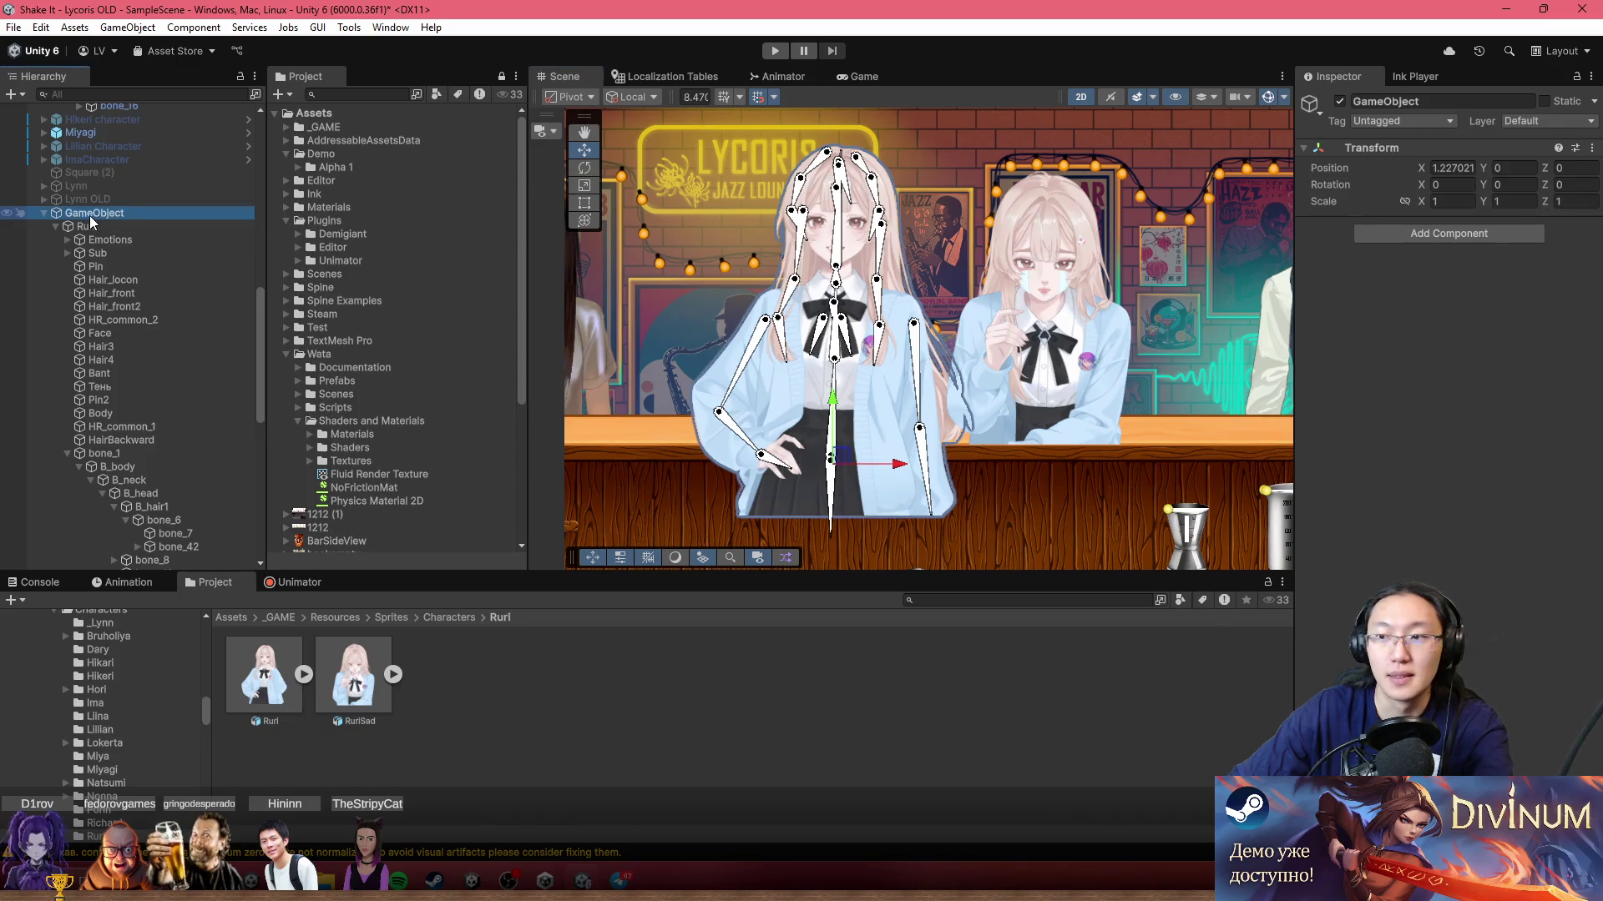
Step: Wrap the GameObject in another empty parent named 'Ruri Object'
right_click(88, 215)
click(234, 529)
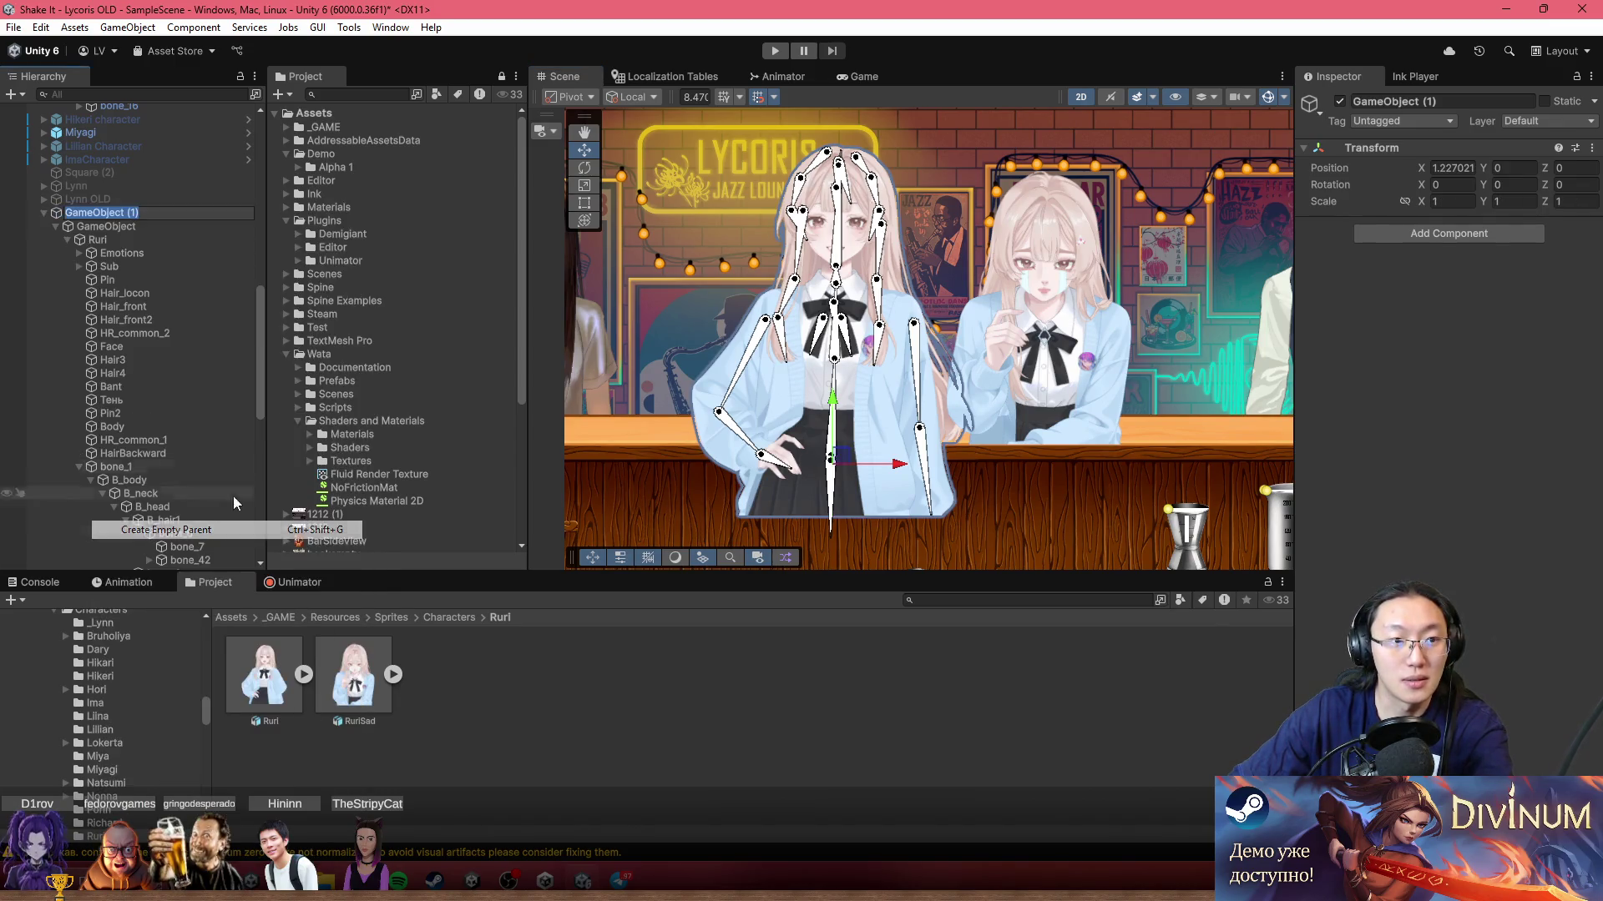
text(R)
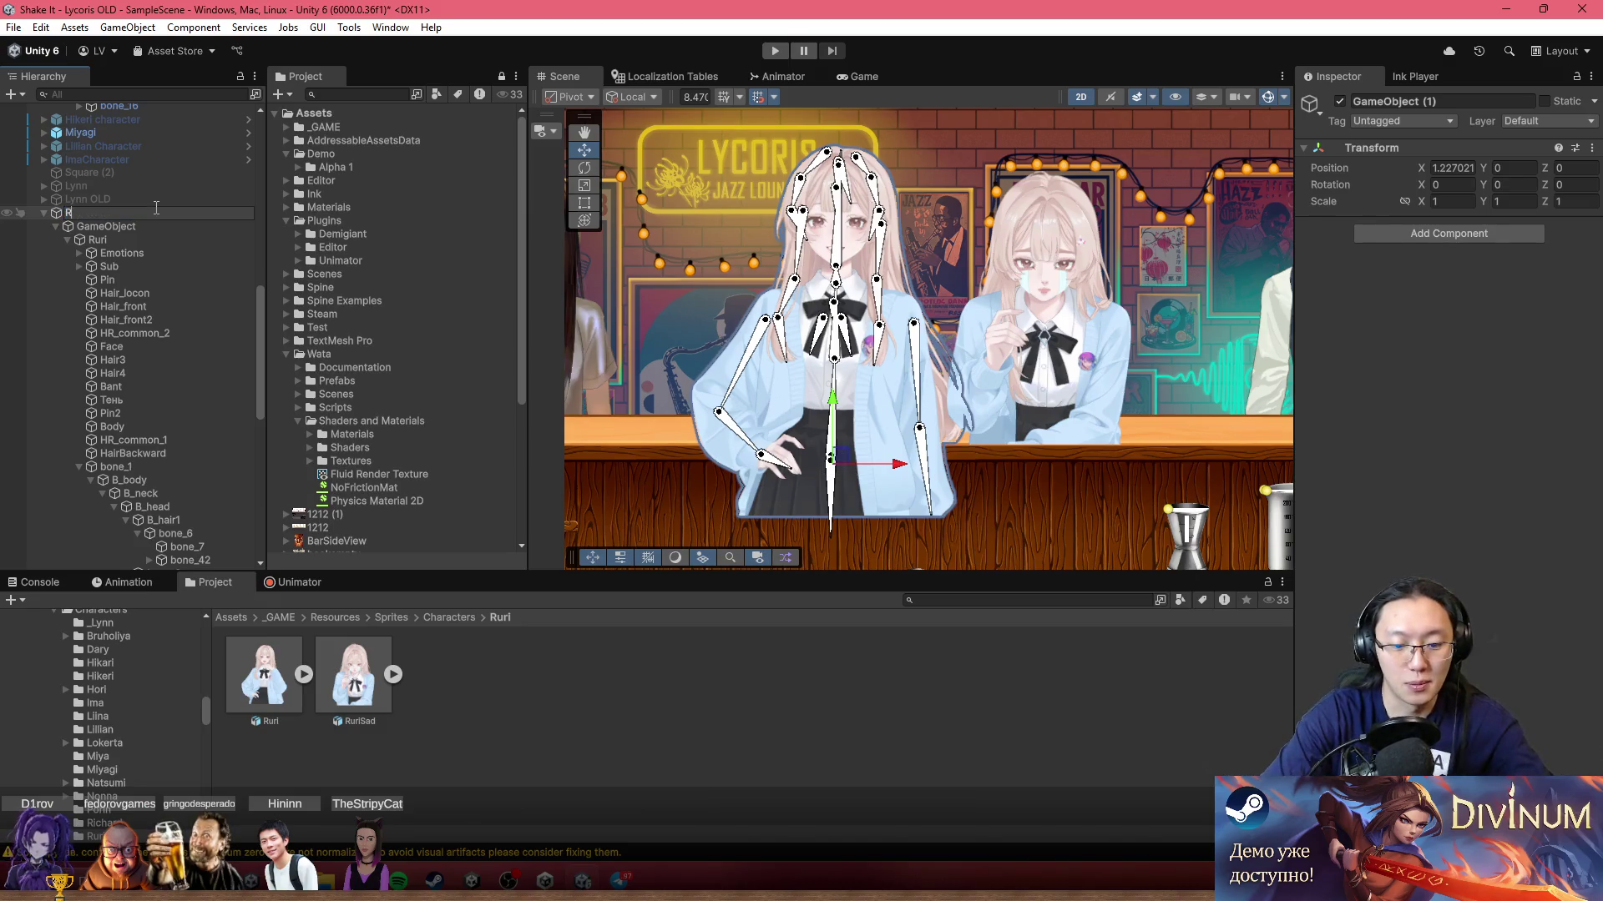
text(uri O)
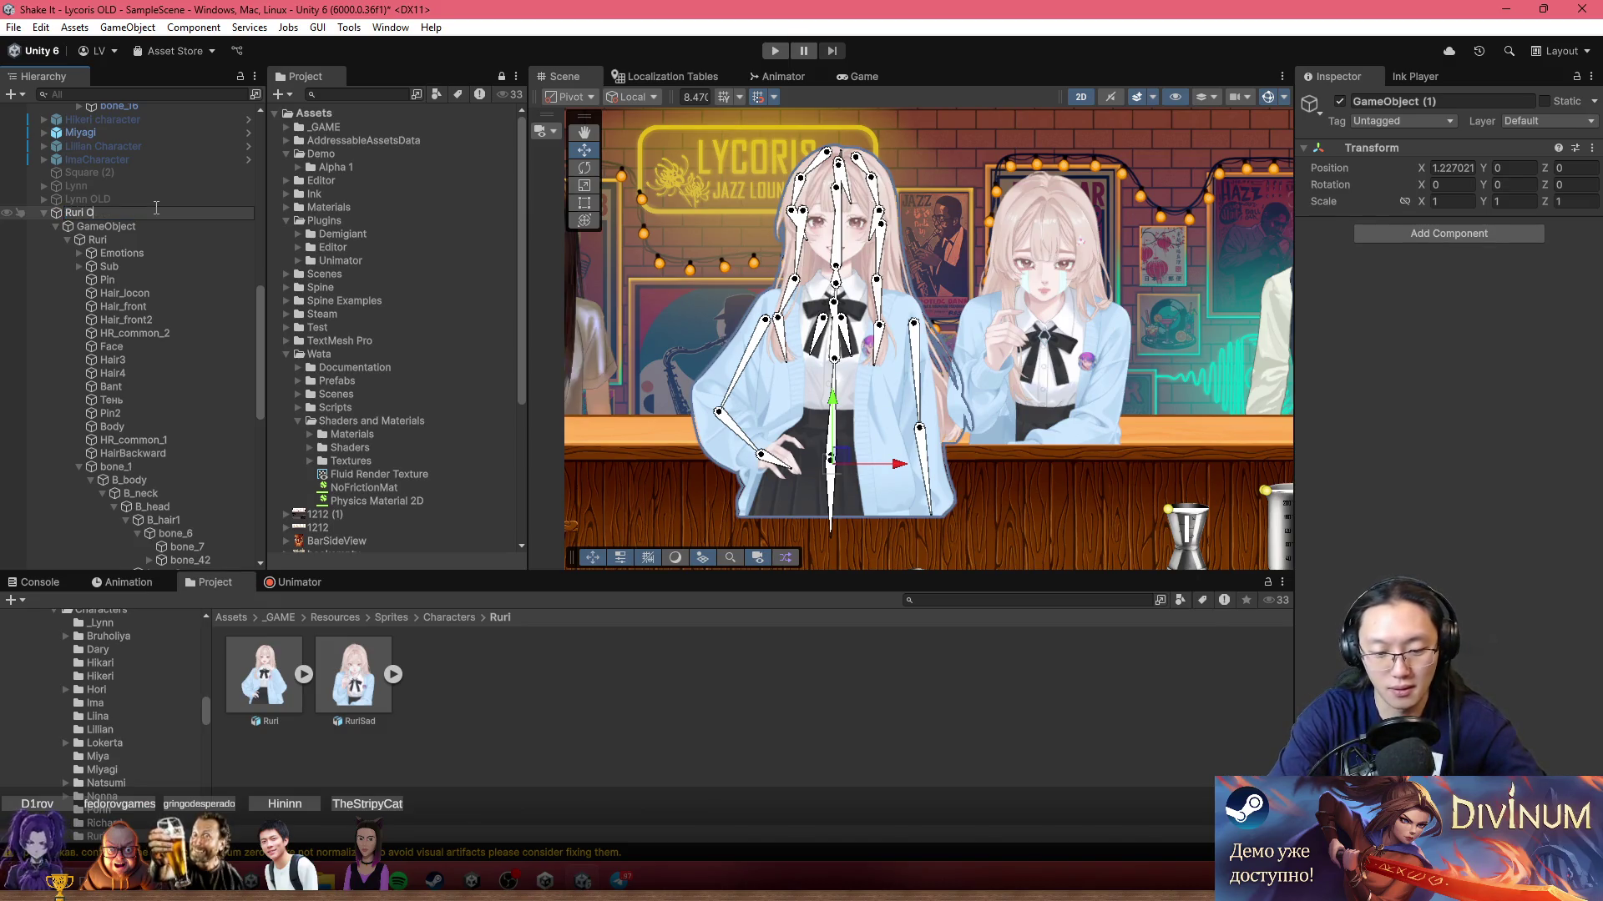
text(v)
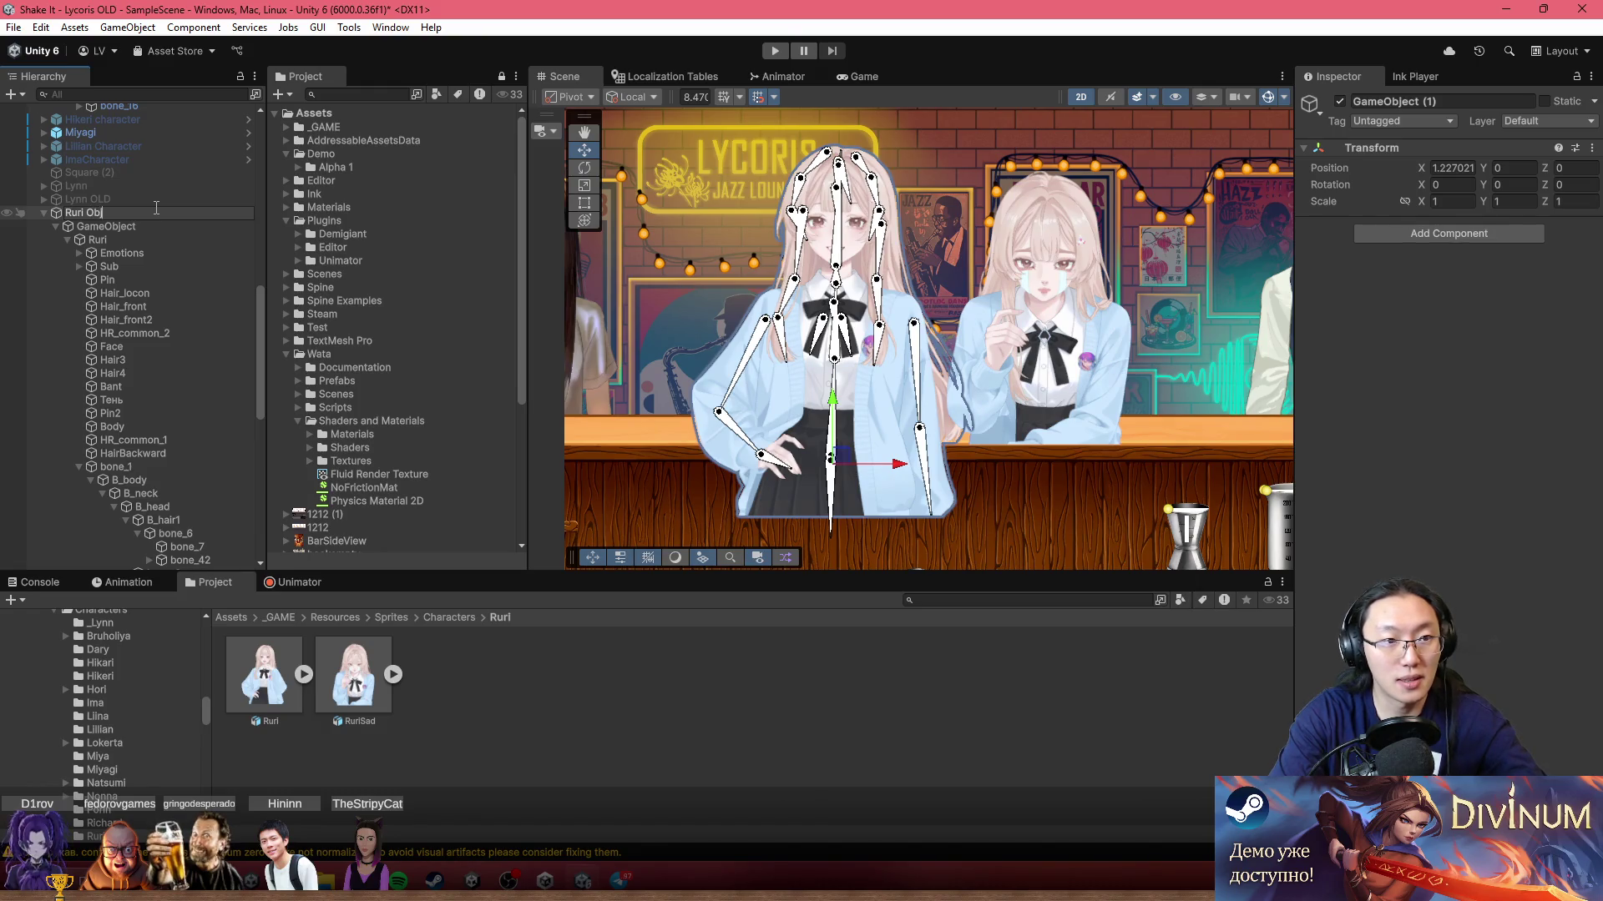
text(ect)
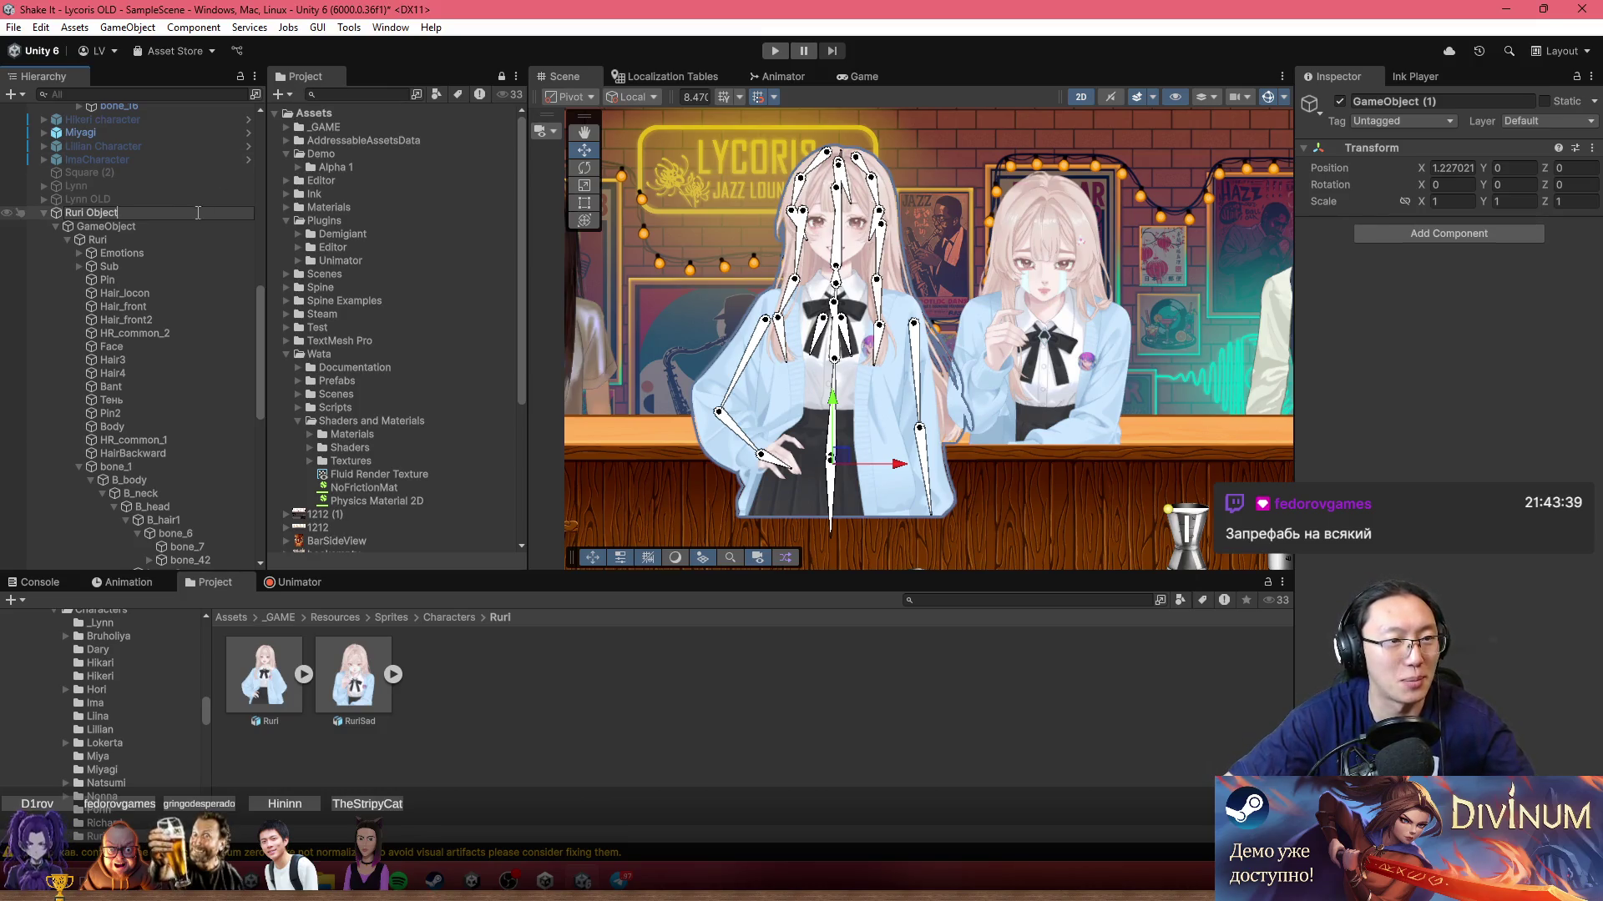
key(Return)
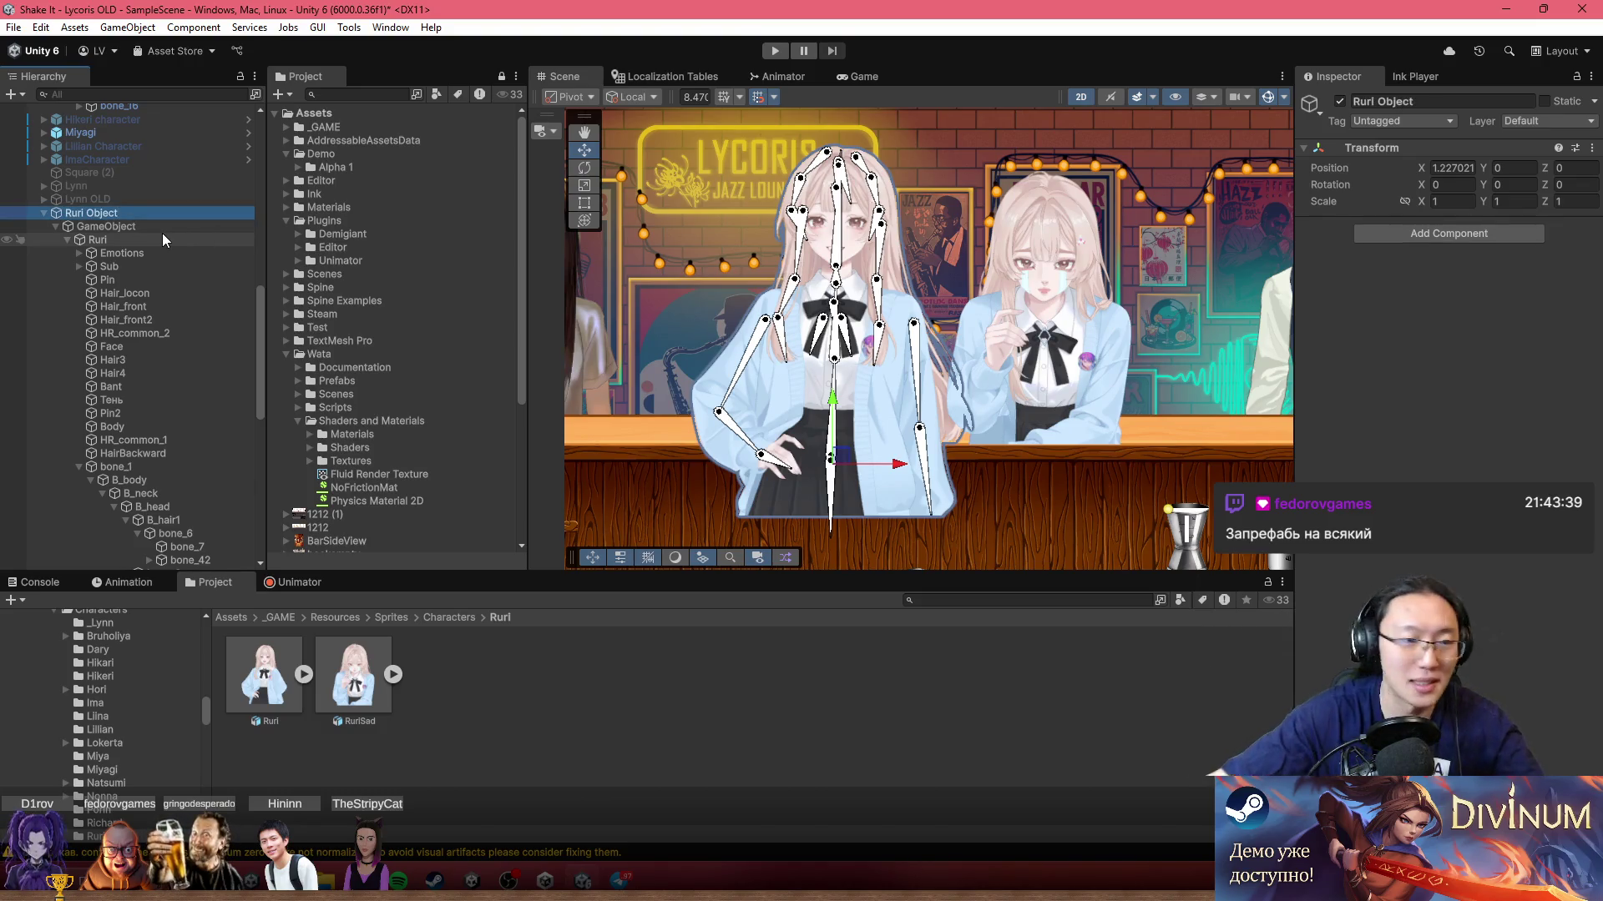
Step: Rename the inner GameObject holding Ruri to 'Common' in the Inspector name field
click(161, 227)
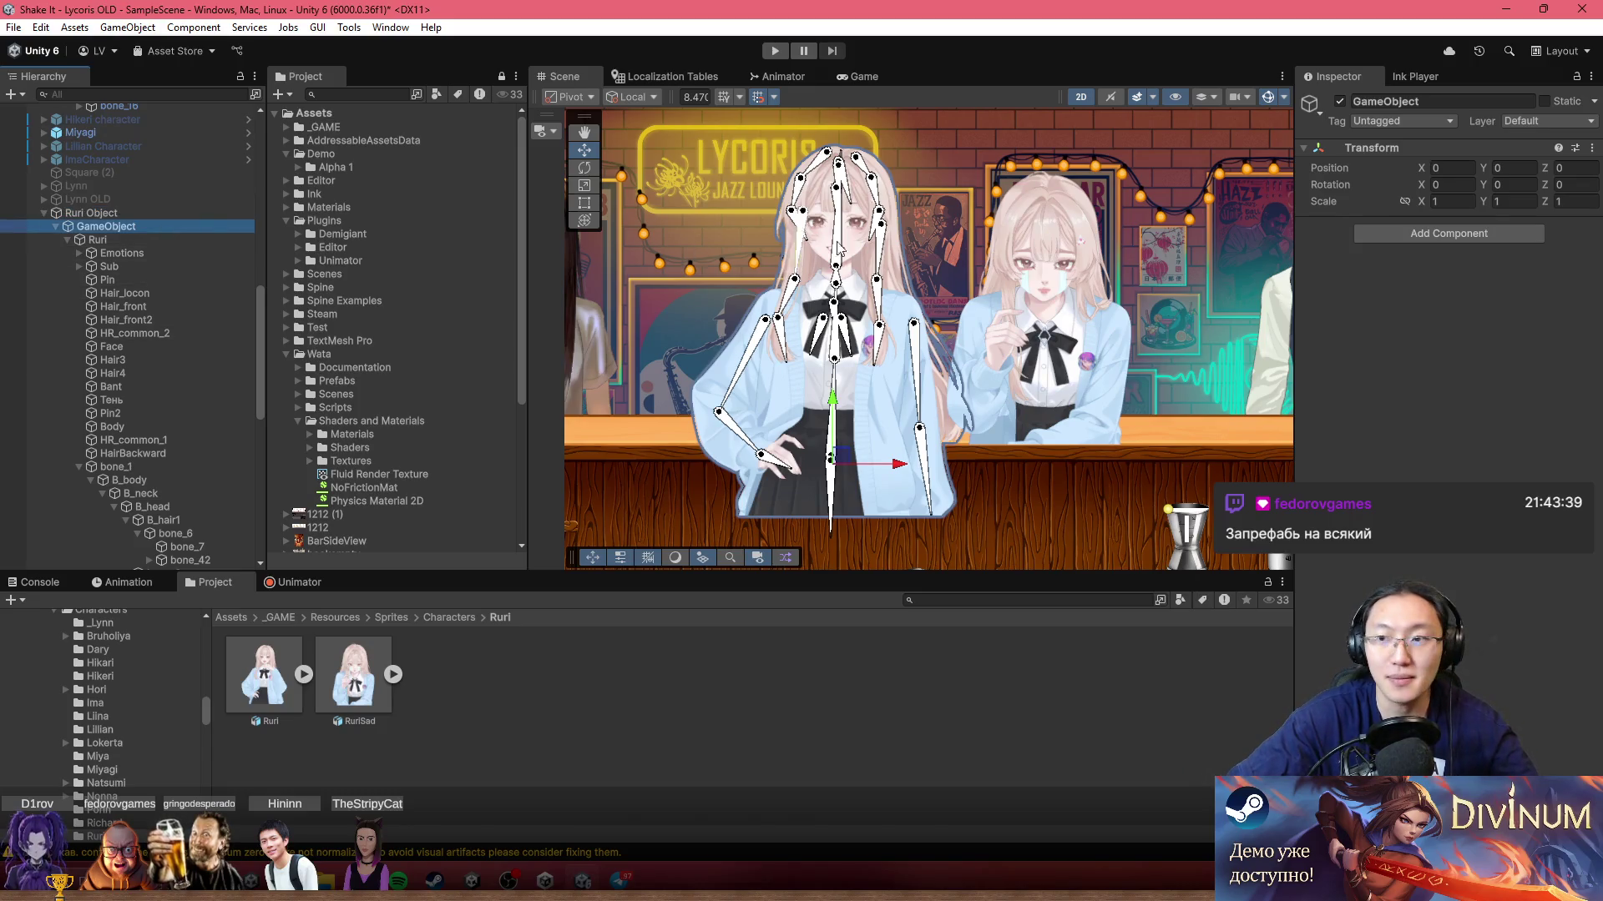
click(1435, 101)
text(Rur)
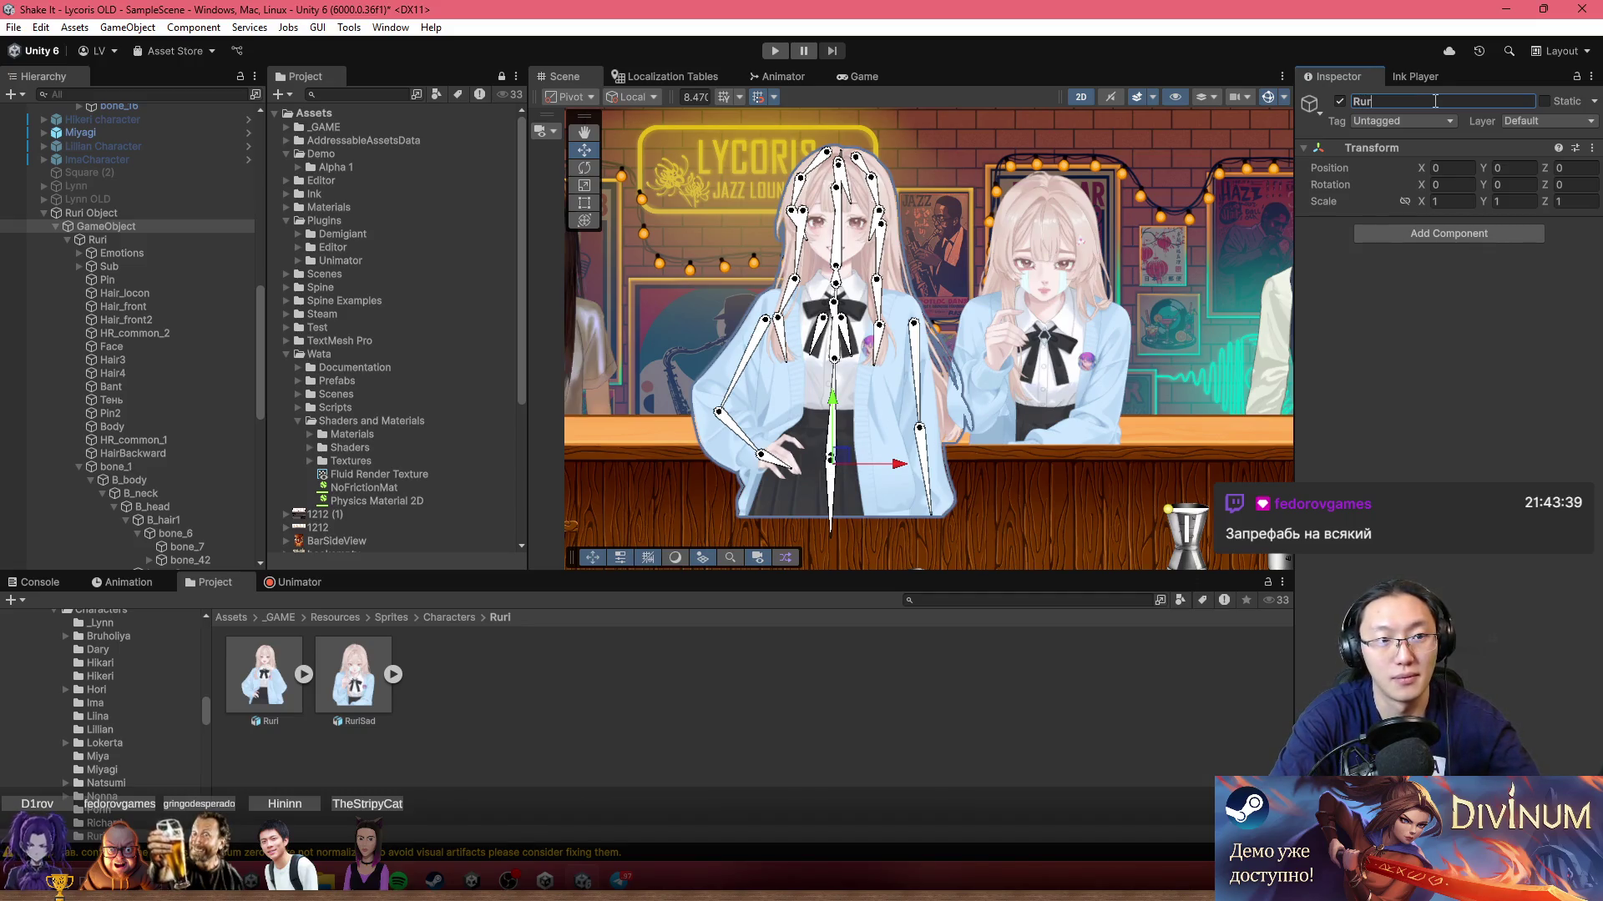
text(y)
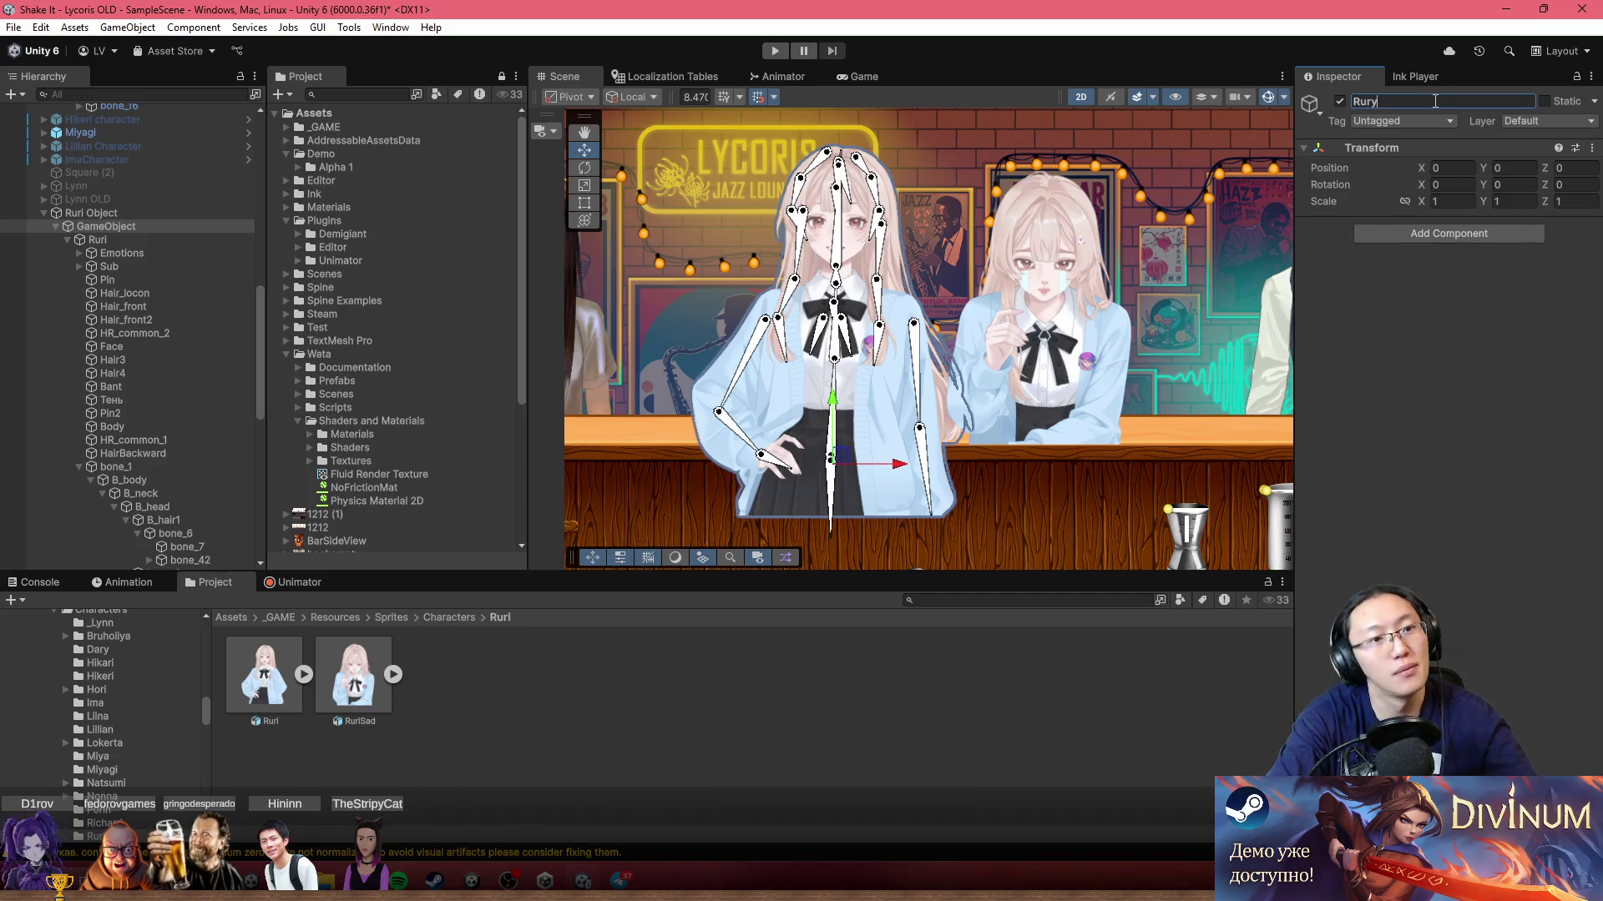
key(BackSpace)
key(BackSpace)
key(BackSpace)
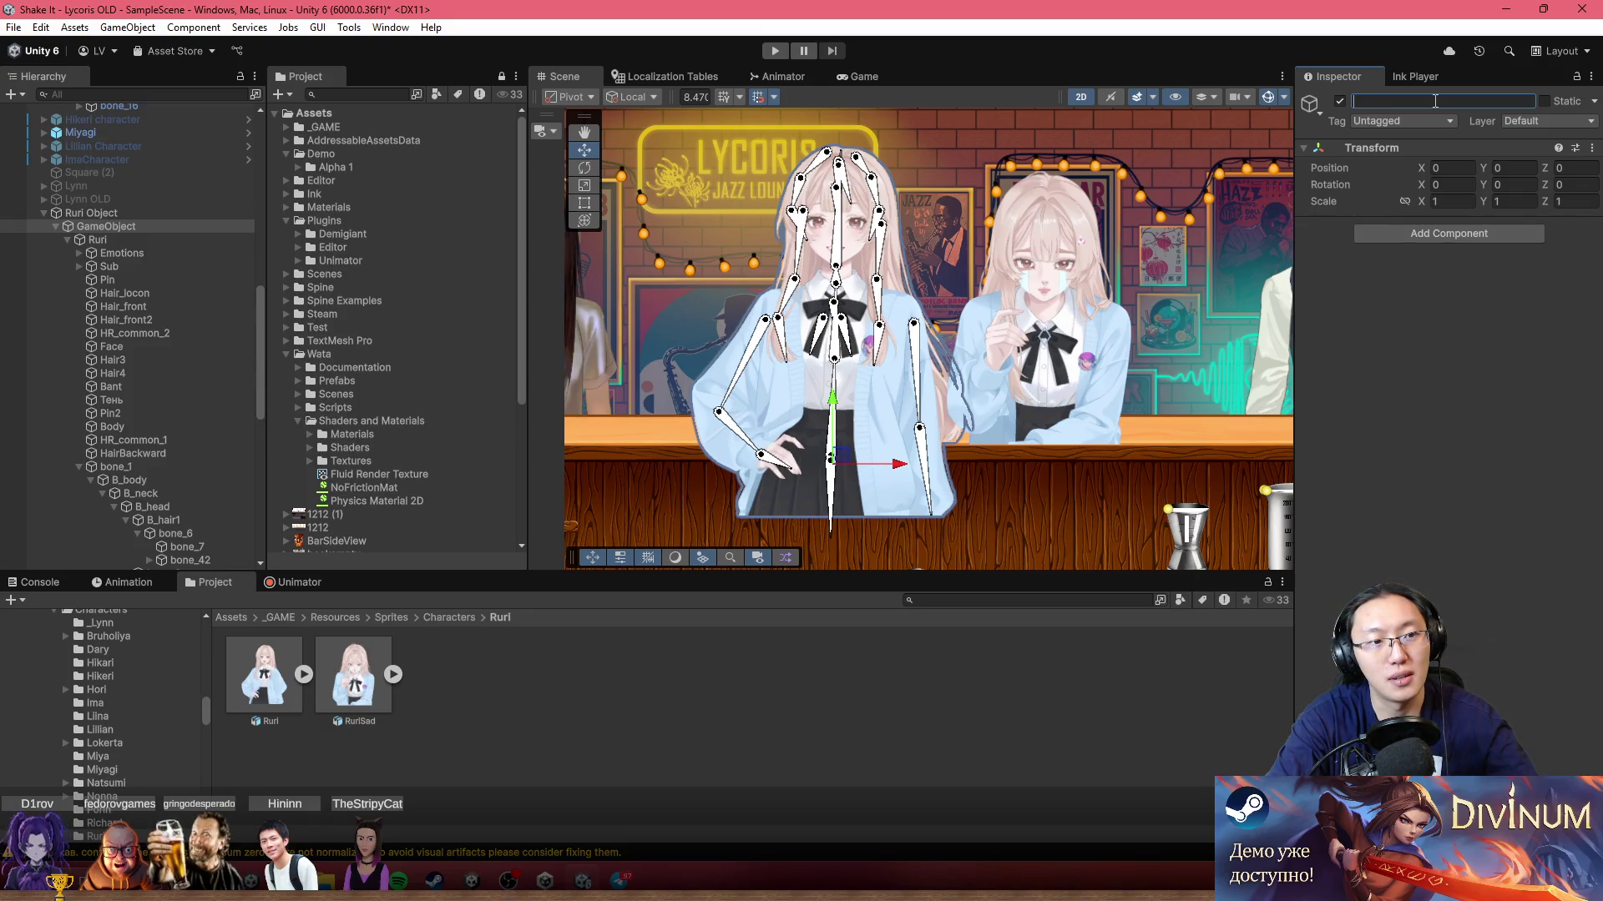
text(Common)
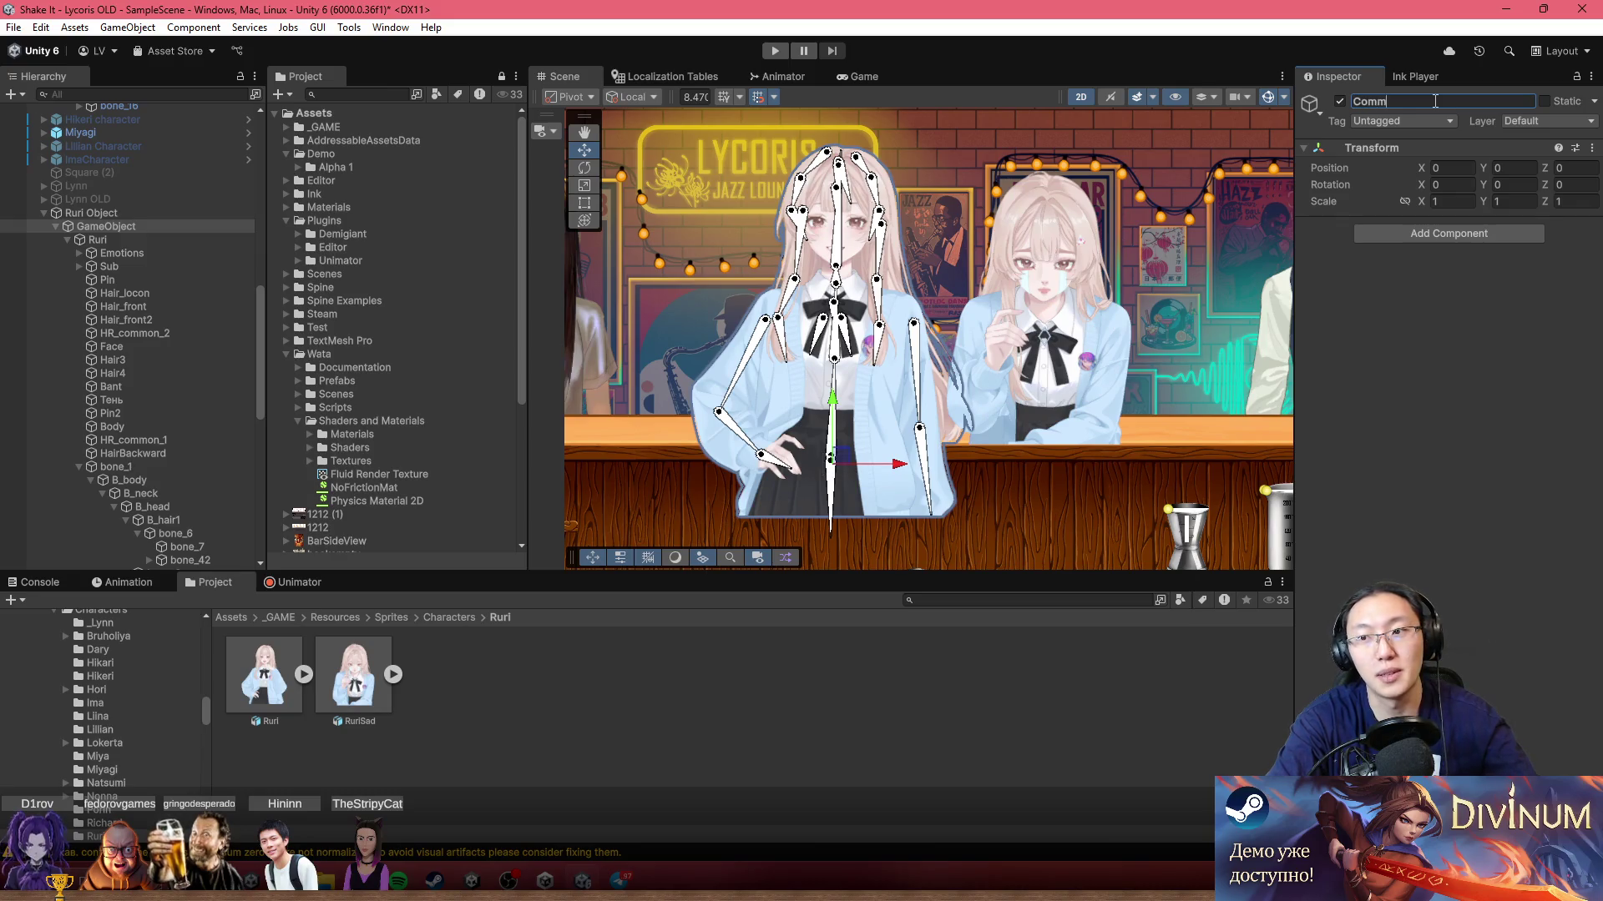
key(Return)
click(88, 242)
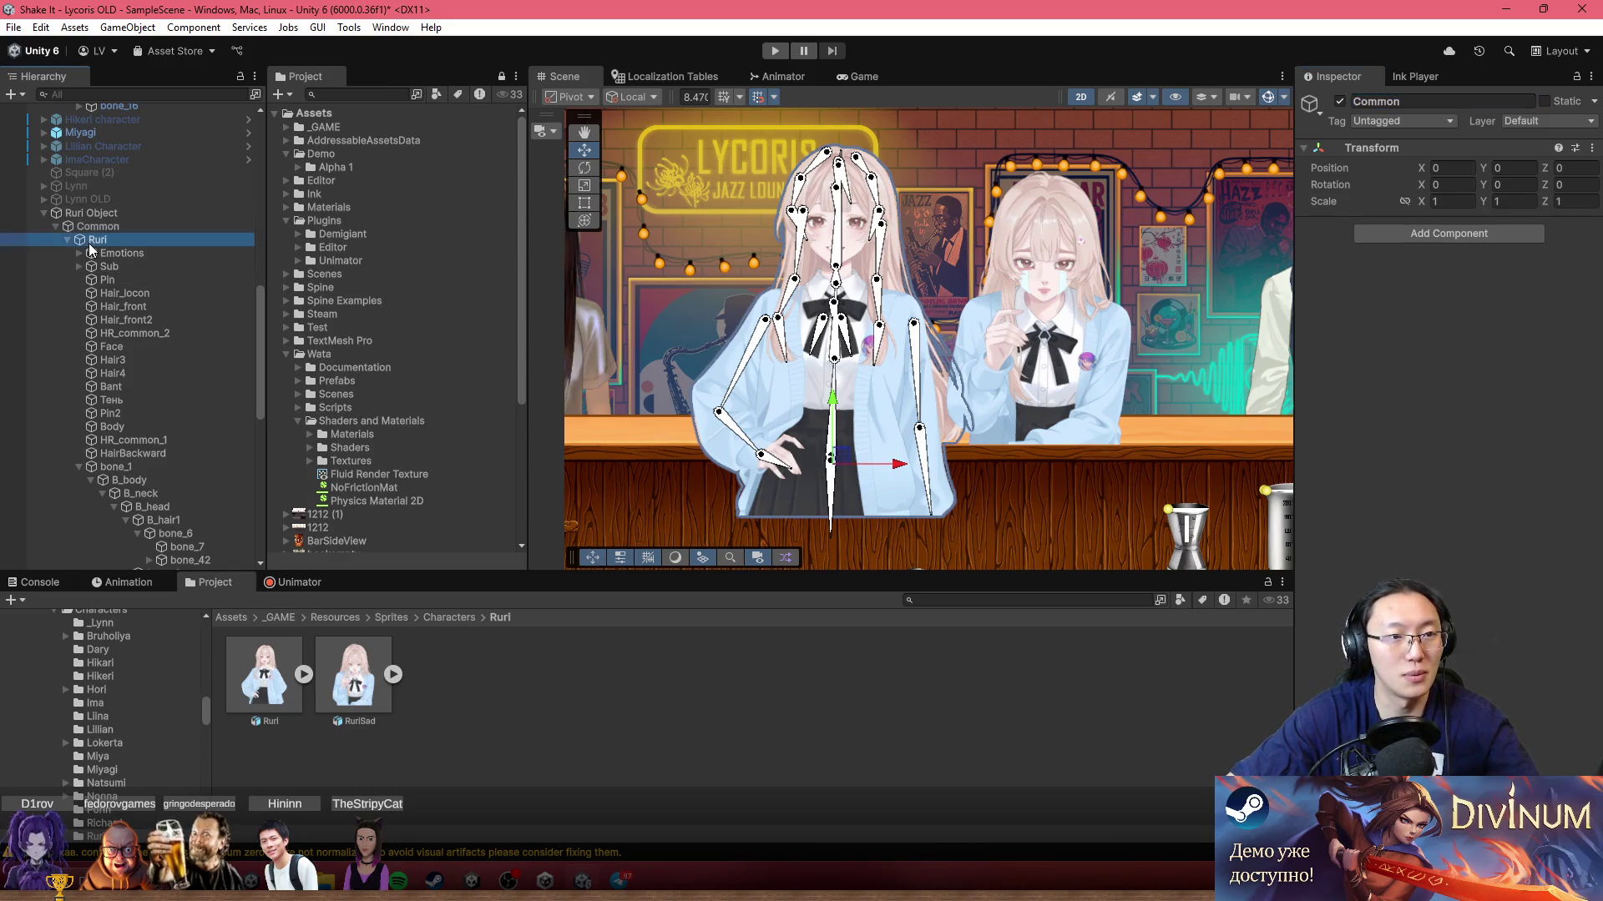
click(88, 229)
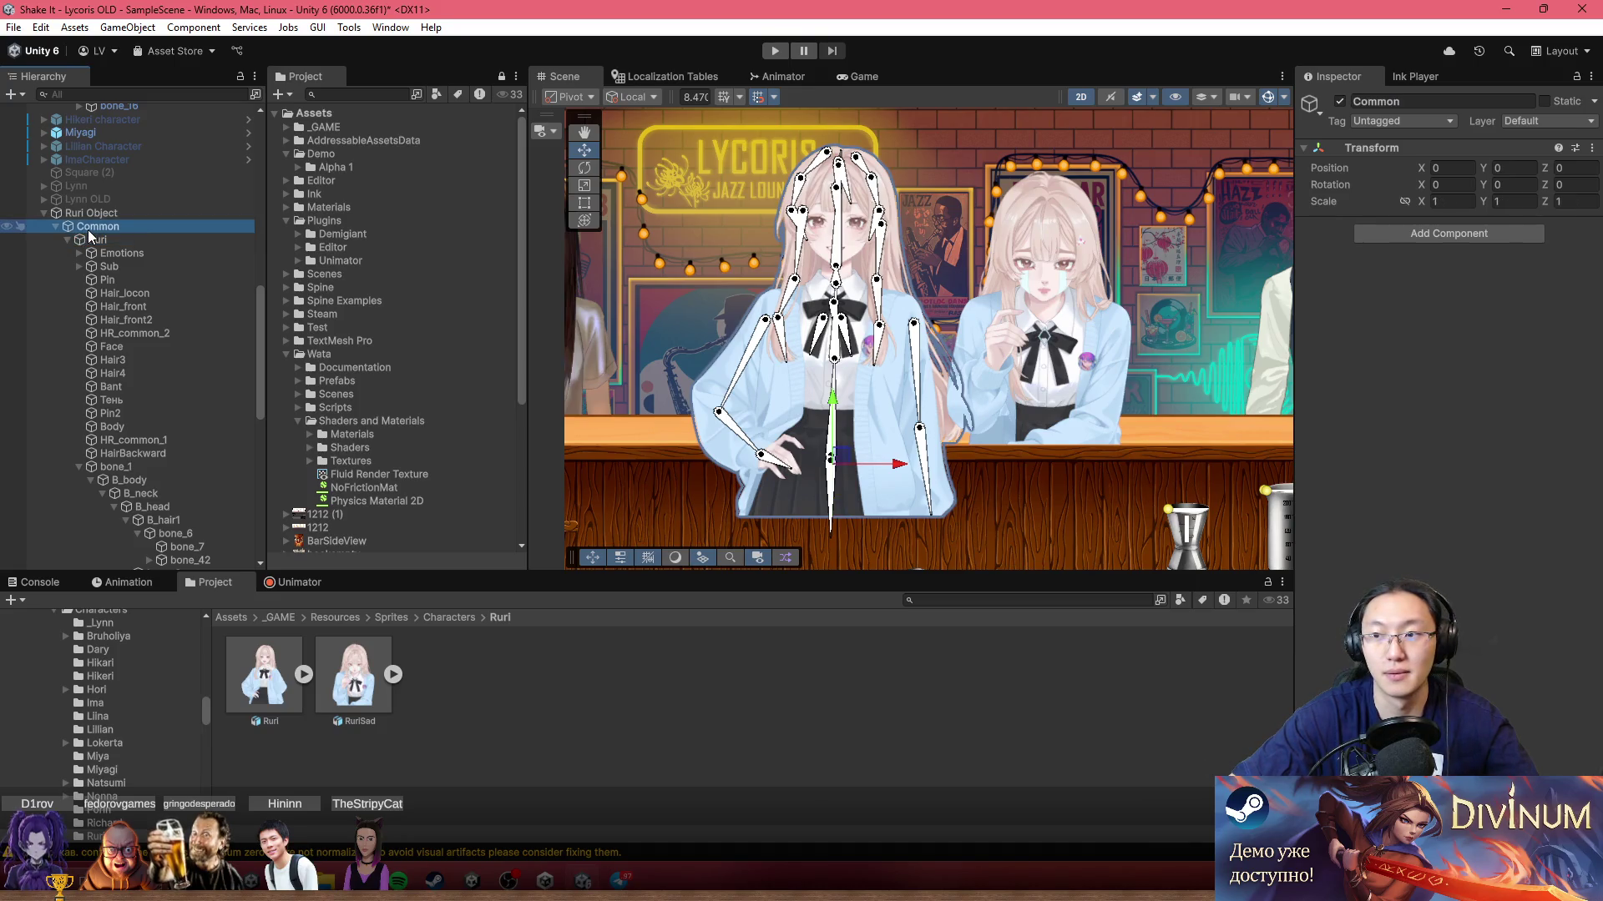
Step: Collapse Ruri and add an empty child named 'Sad' under Ruri Object
click(97, 213)
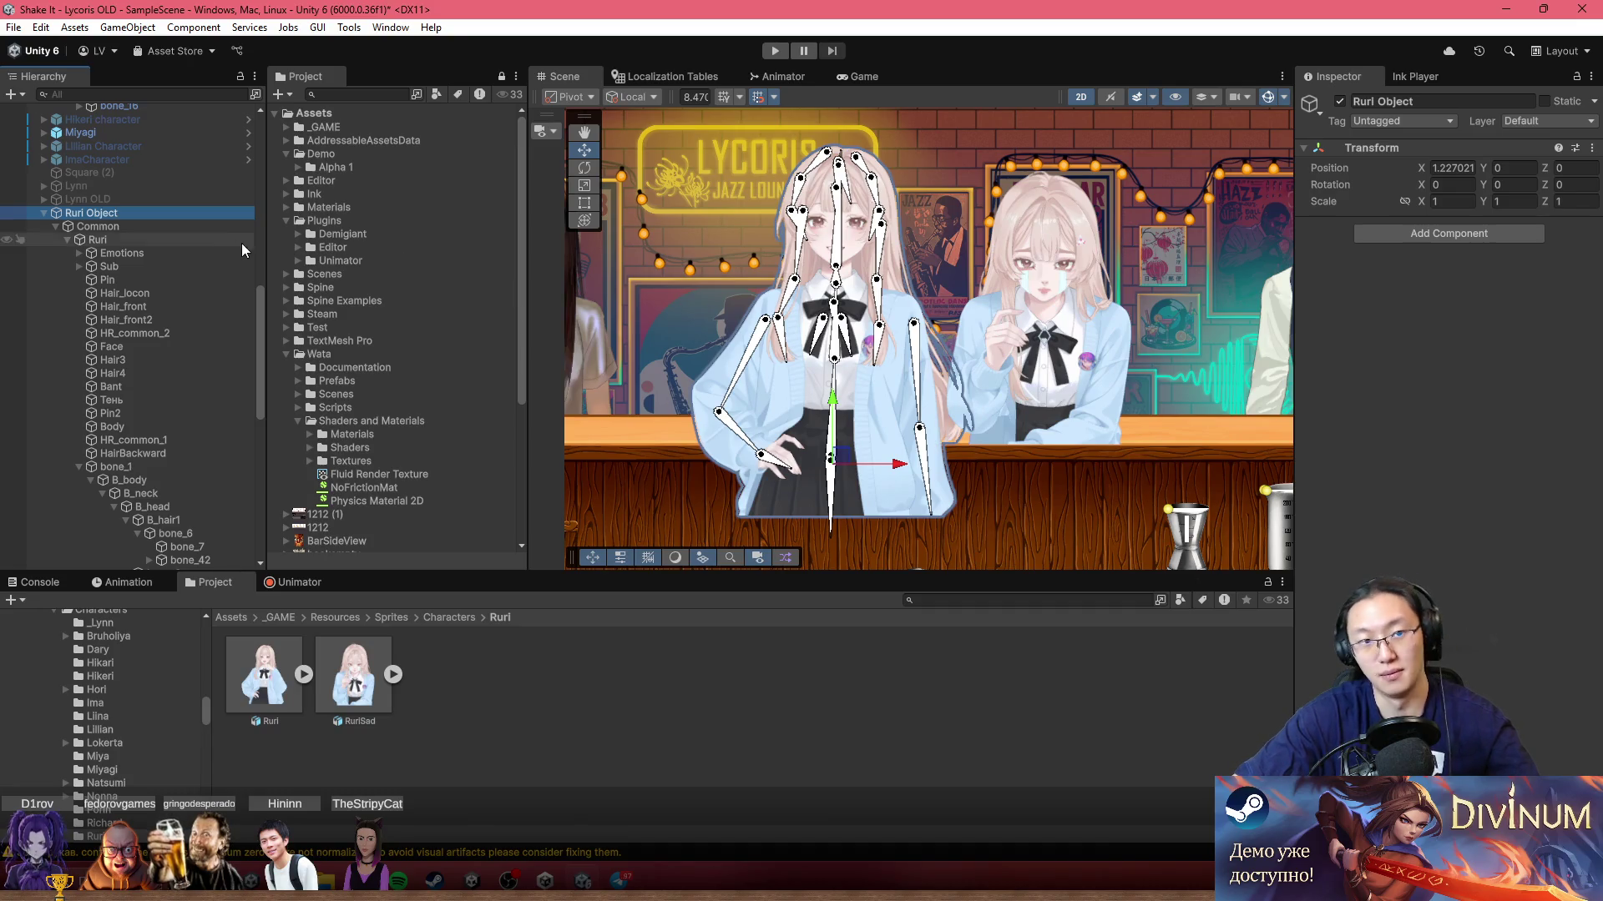
click(101, 240)
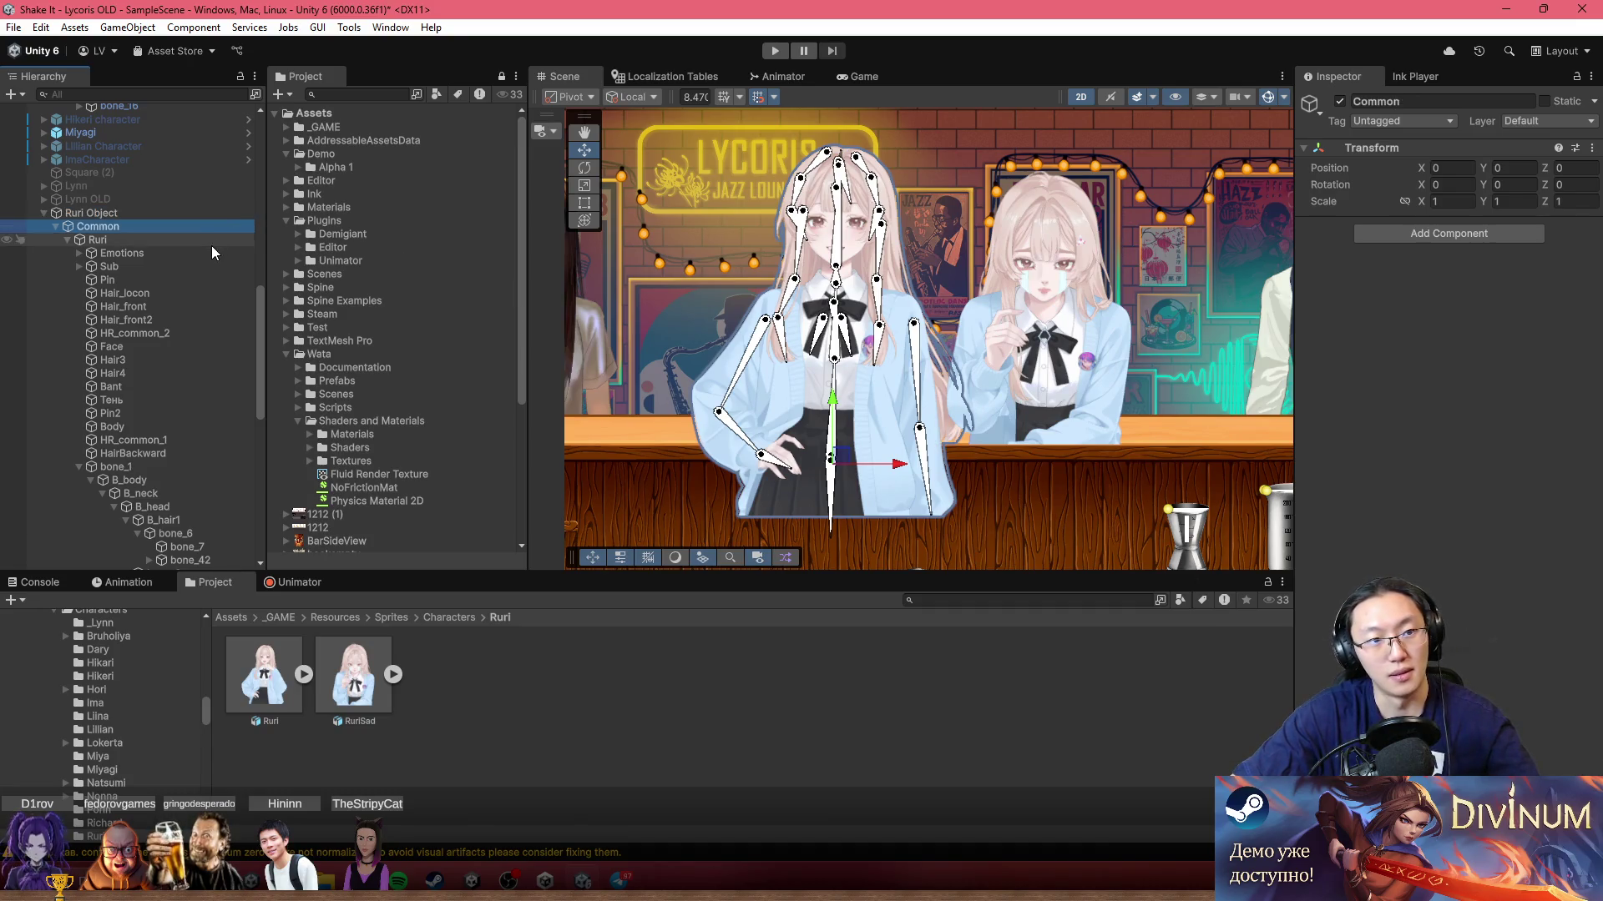
click(67, 239)
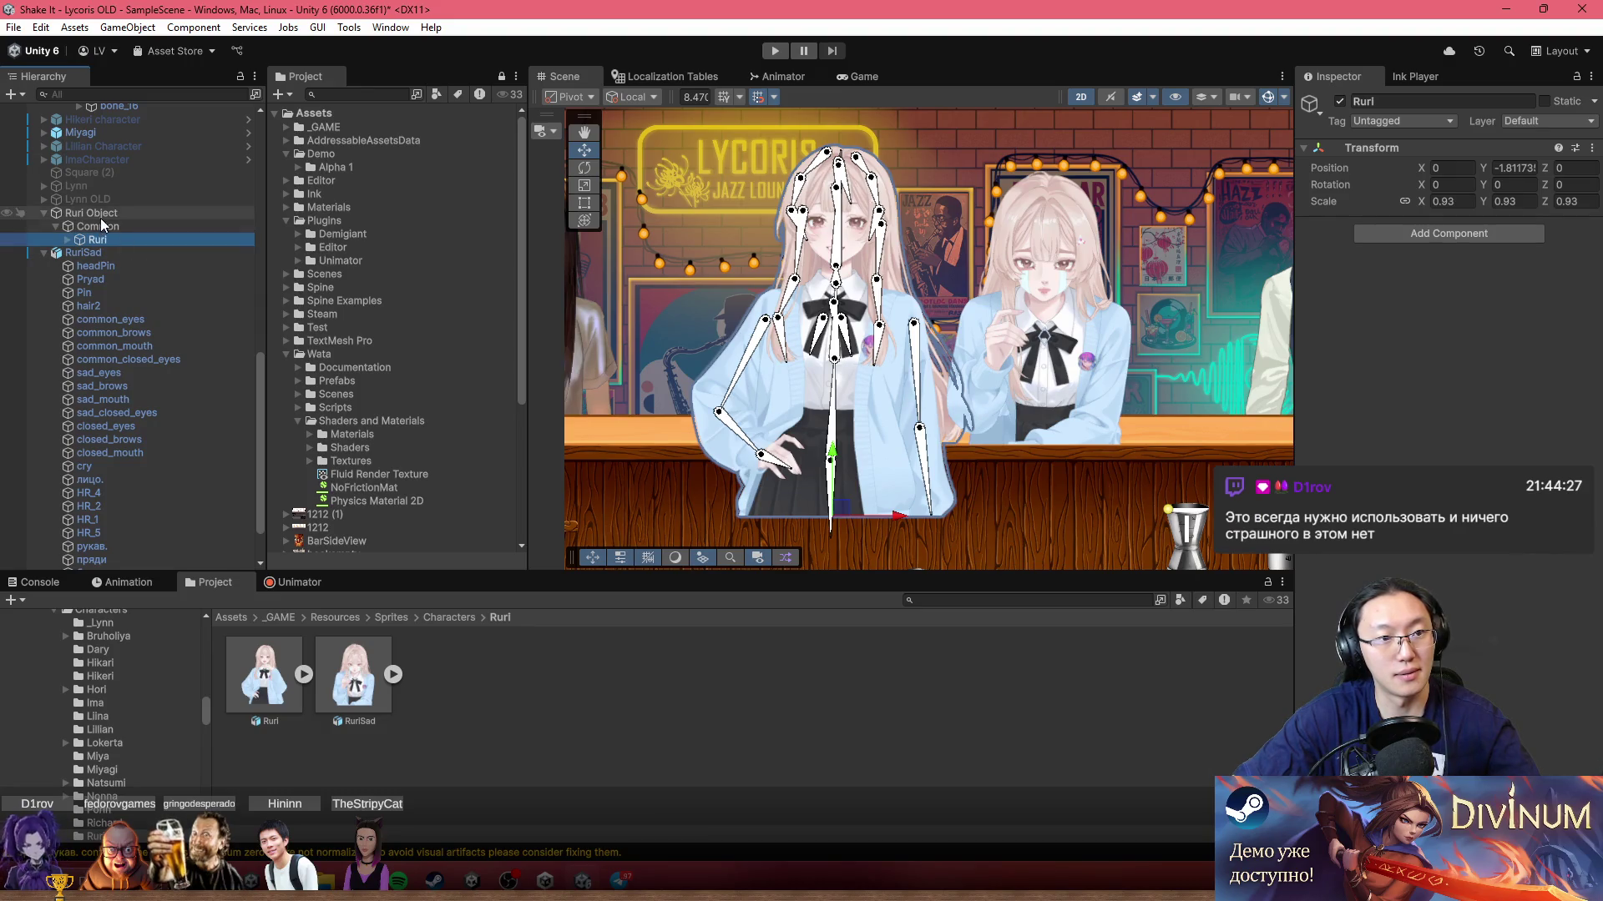
right_click(101, 216)
click(238, 512)
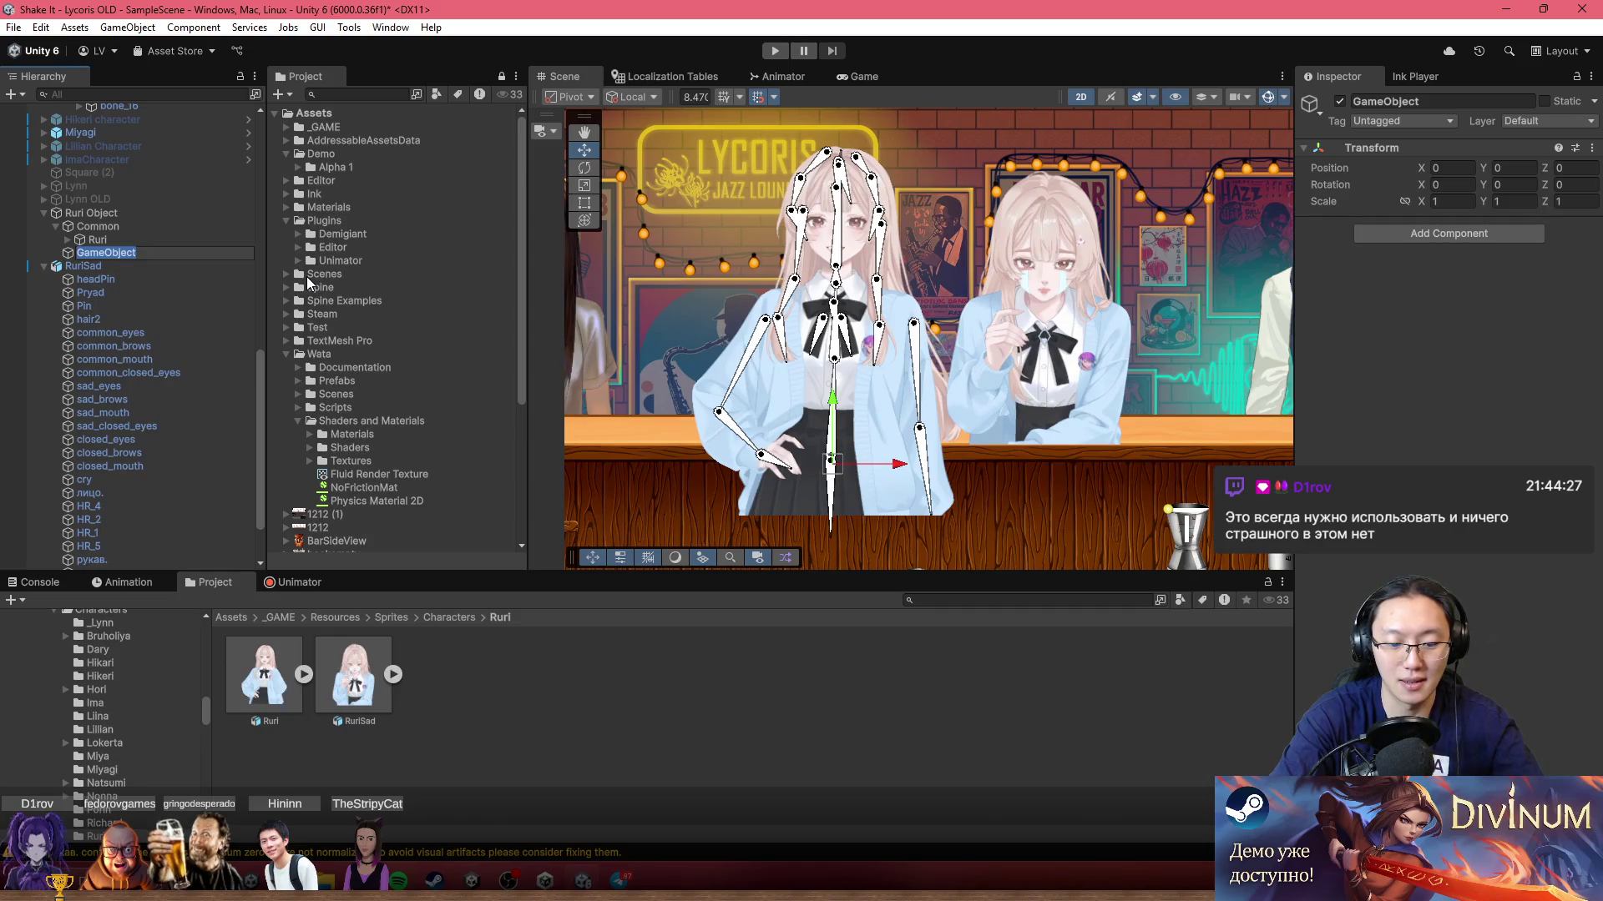
text(Sad)
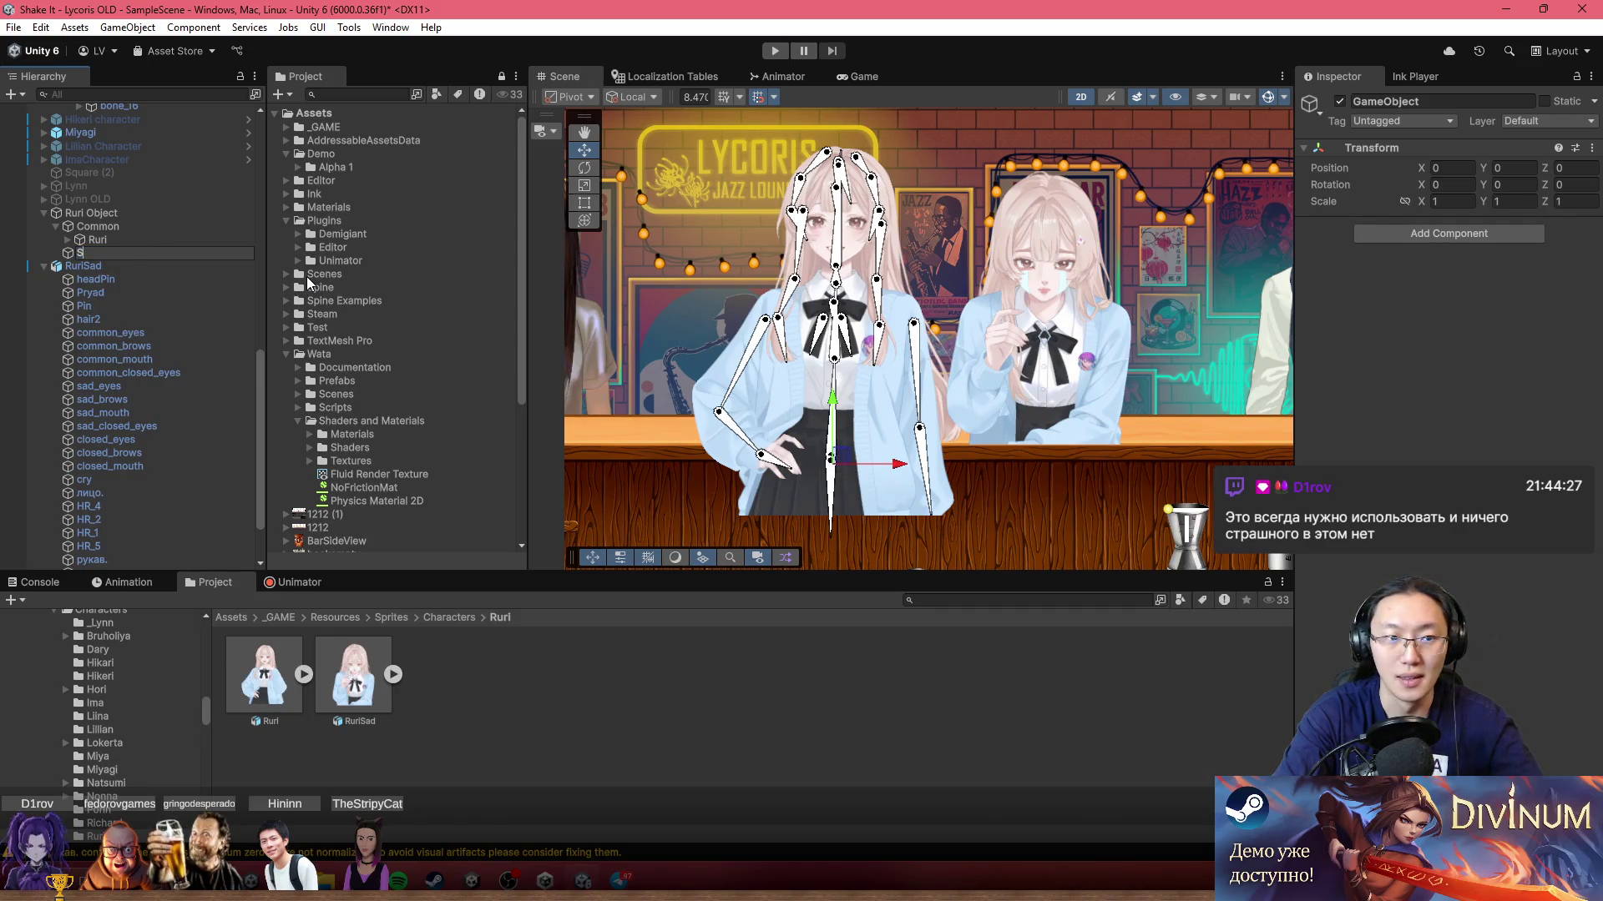
key(Return)
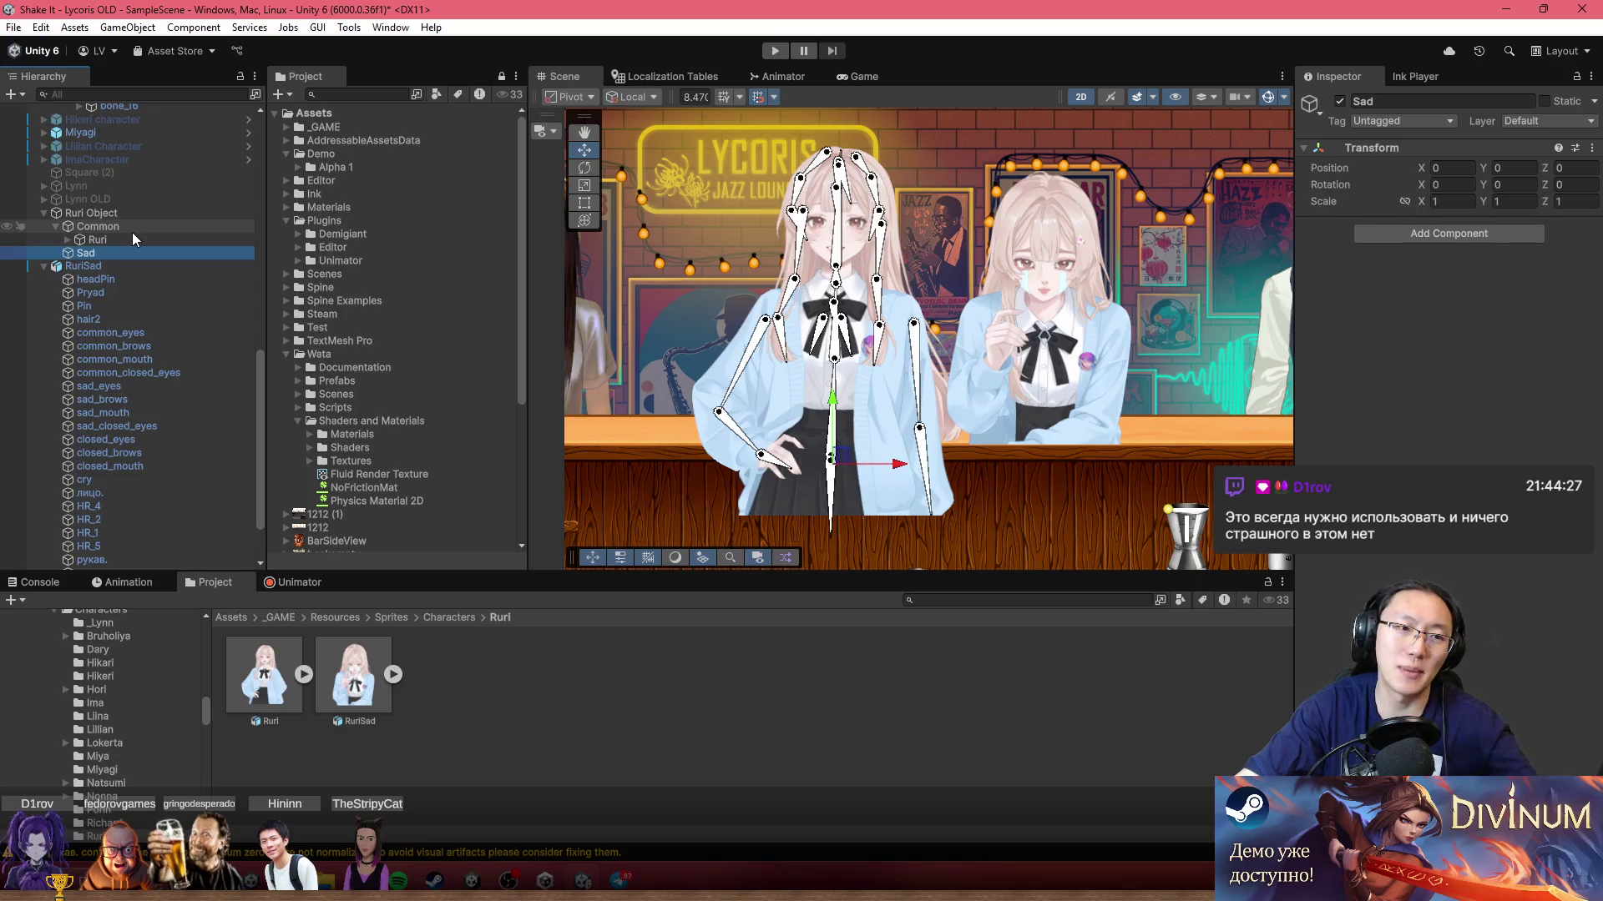
Step: Expand Lynn and Lynn_common to check their organisation, then collapse Lynn
click(43, 186)
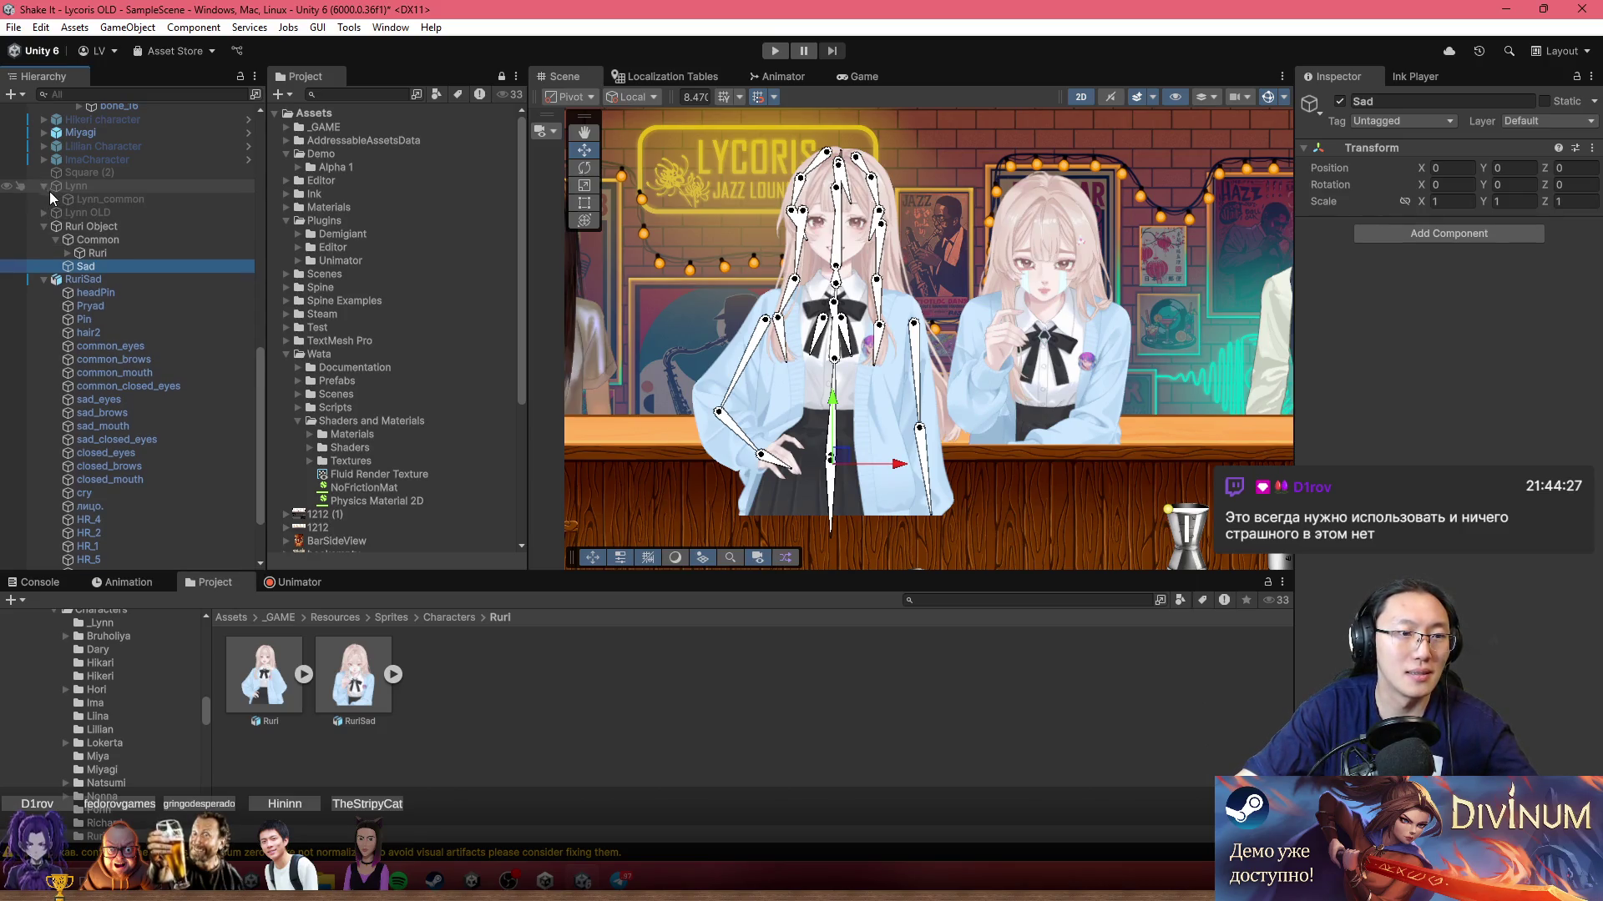
click(55, 197)
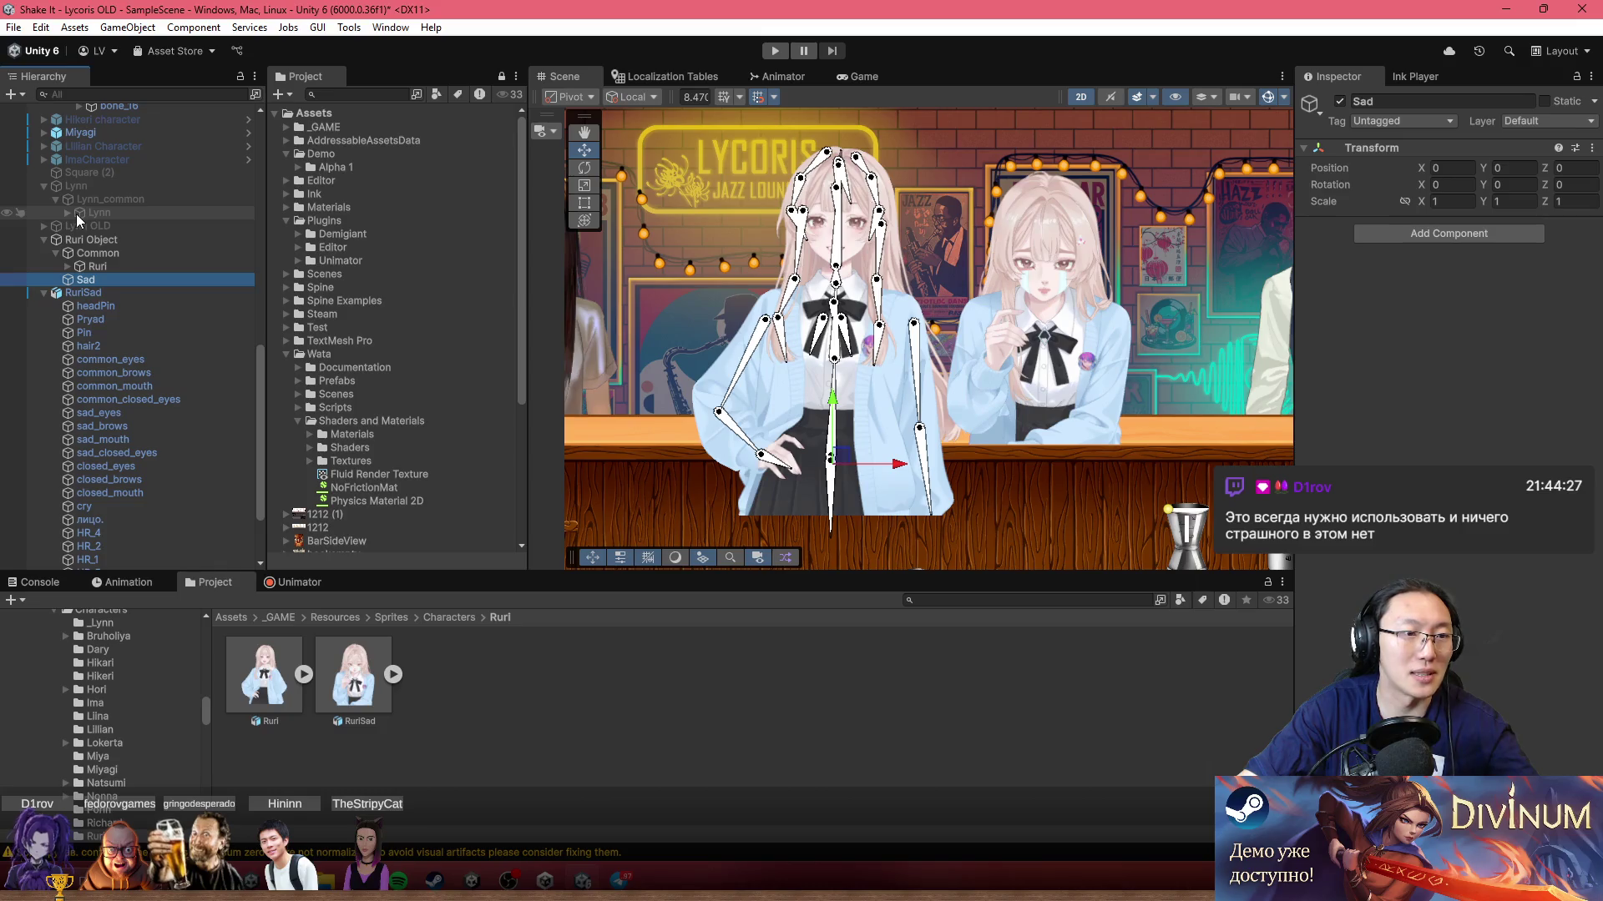
click(44, 187)
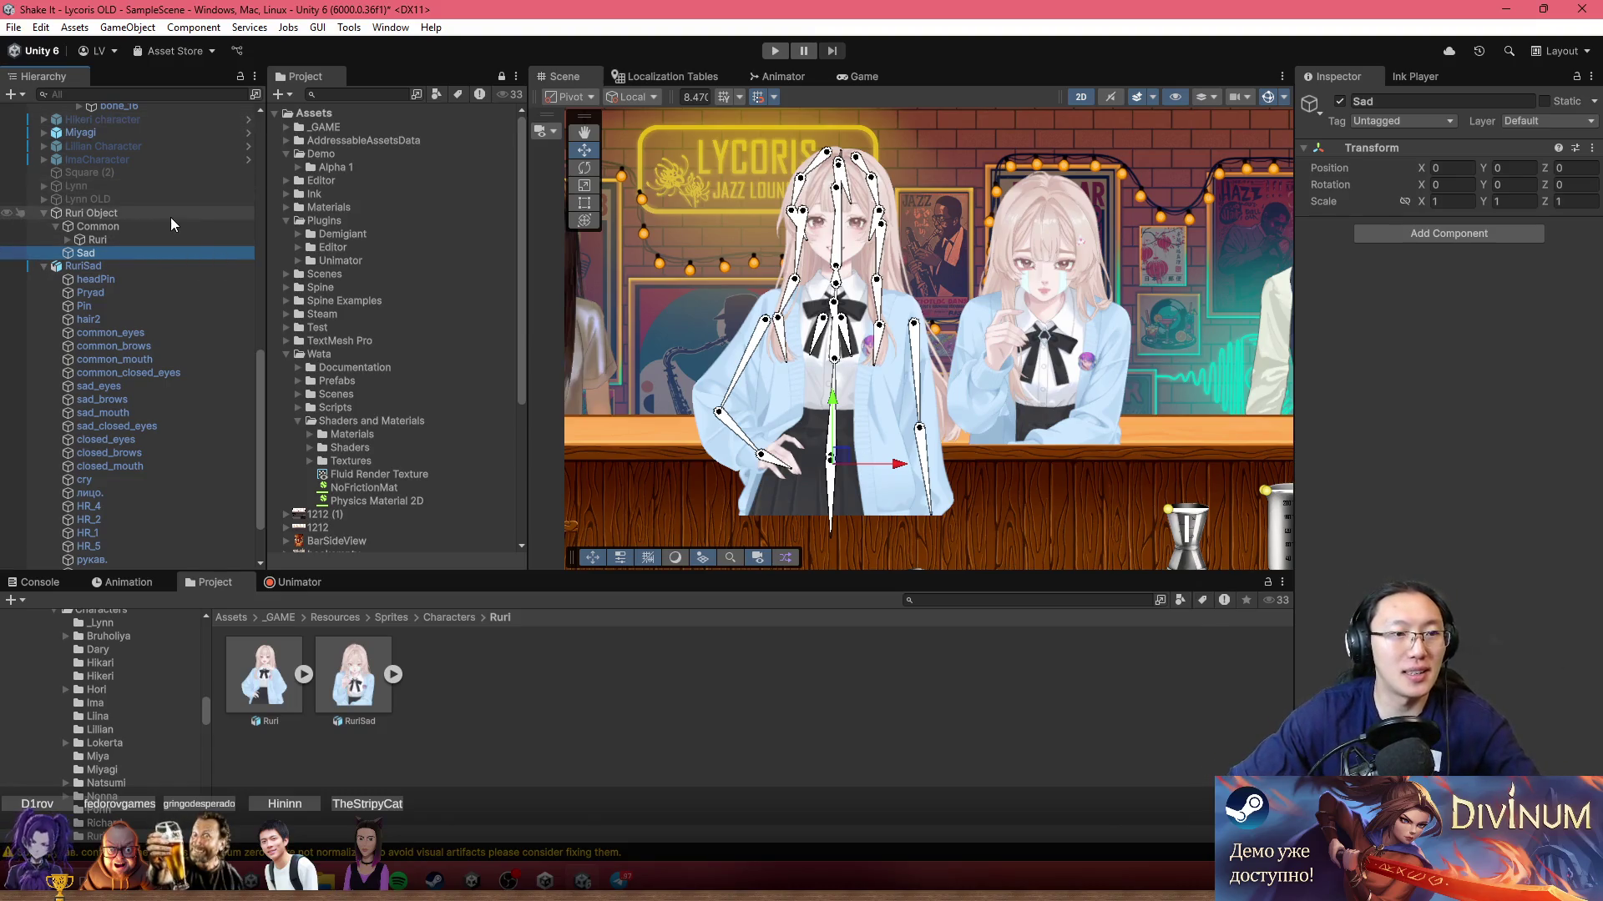
Step: Drag RuriSad onto Sad, keeping its position X 7.199128 and scale 0.71
mouse_move(146, 252)
mouse_down()
mouse_move(123, 268)
mouse_move(127, 253)
mouse_up()
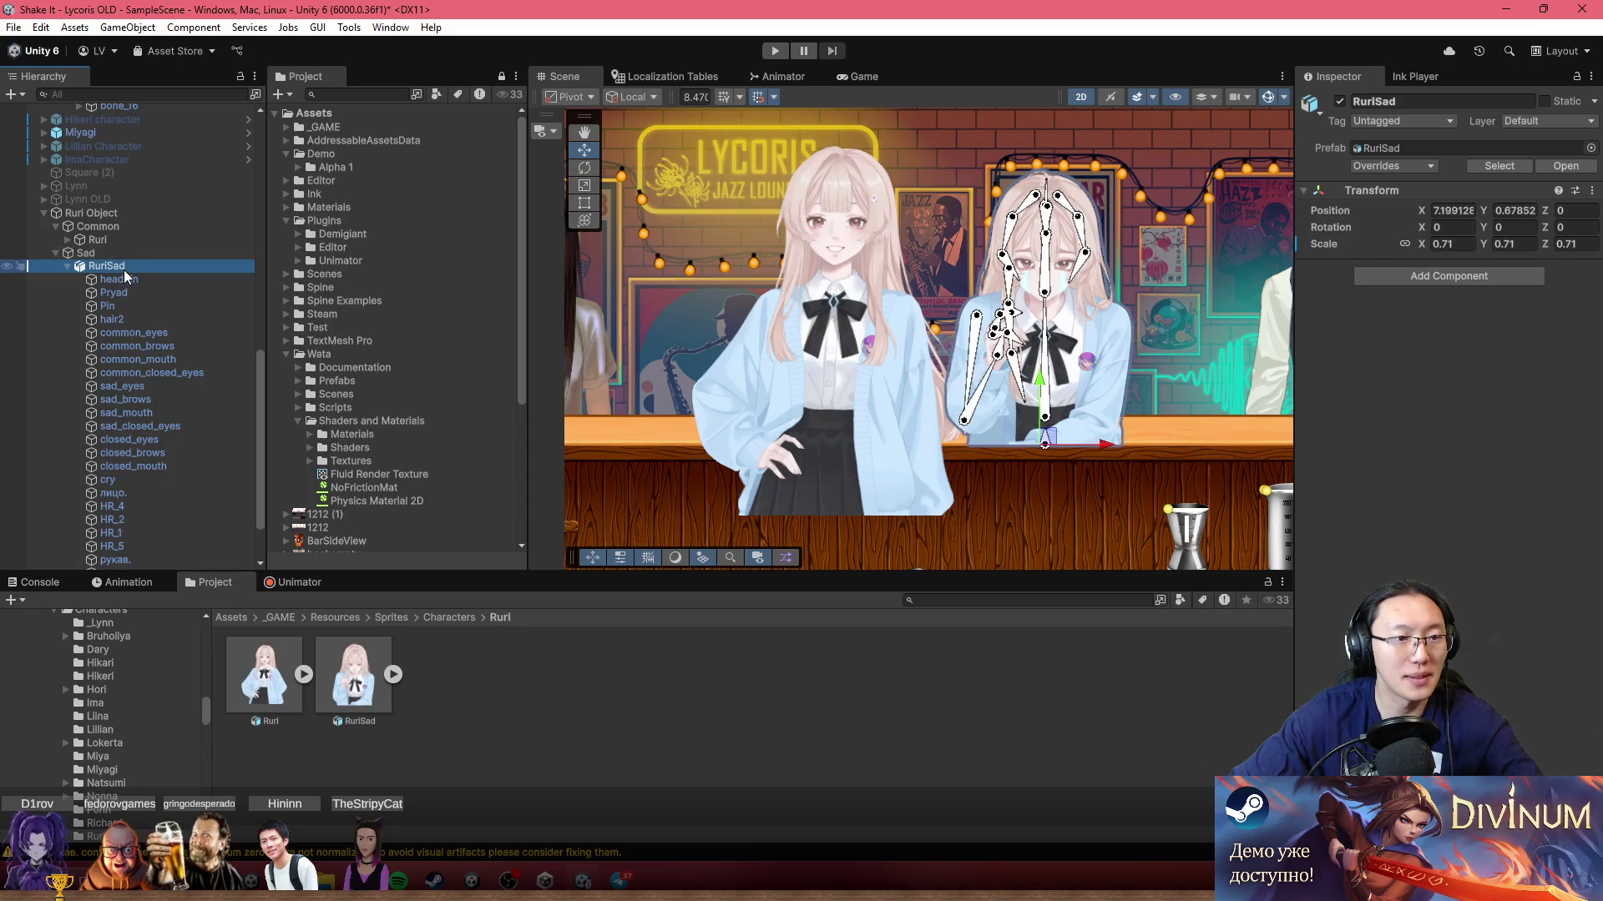
Step: Unpack the RuriSad prefab instance into a plain object and centre it in the Scene view
right_click(124, 268)
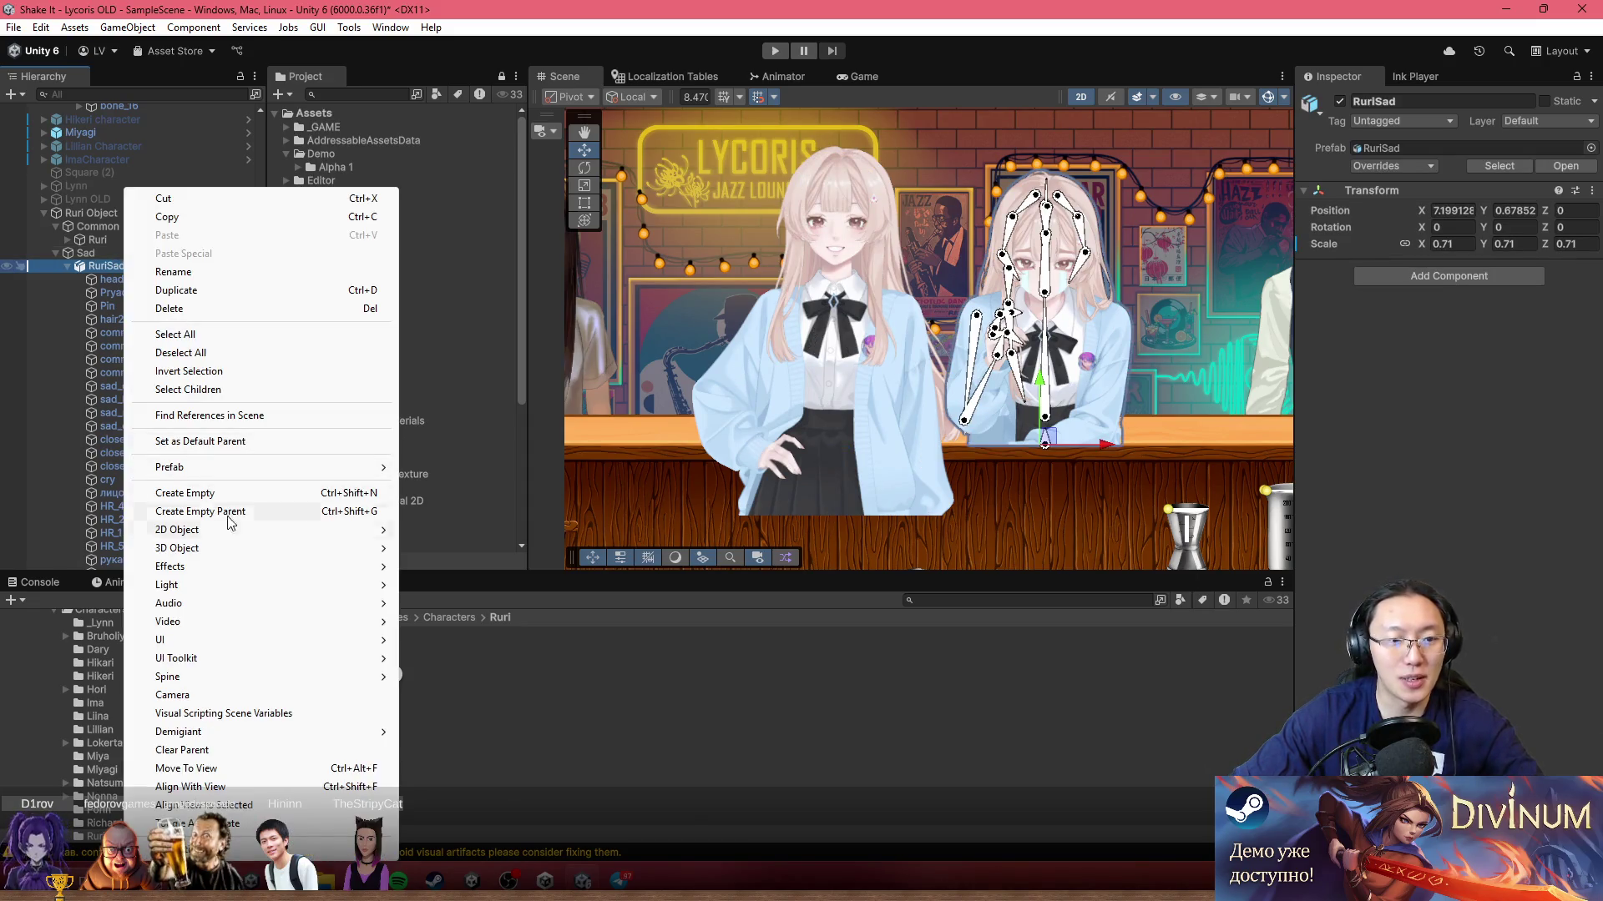
mouse_move(280, 469)
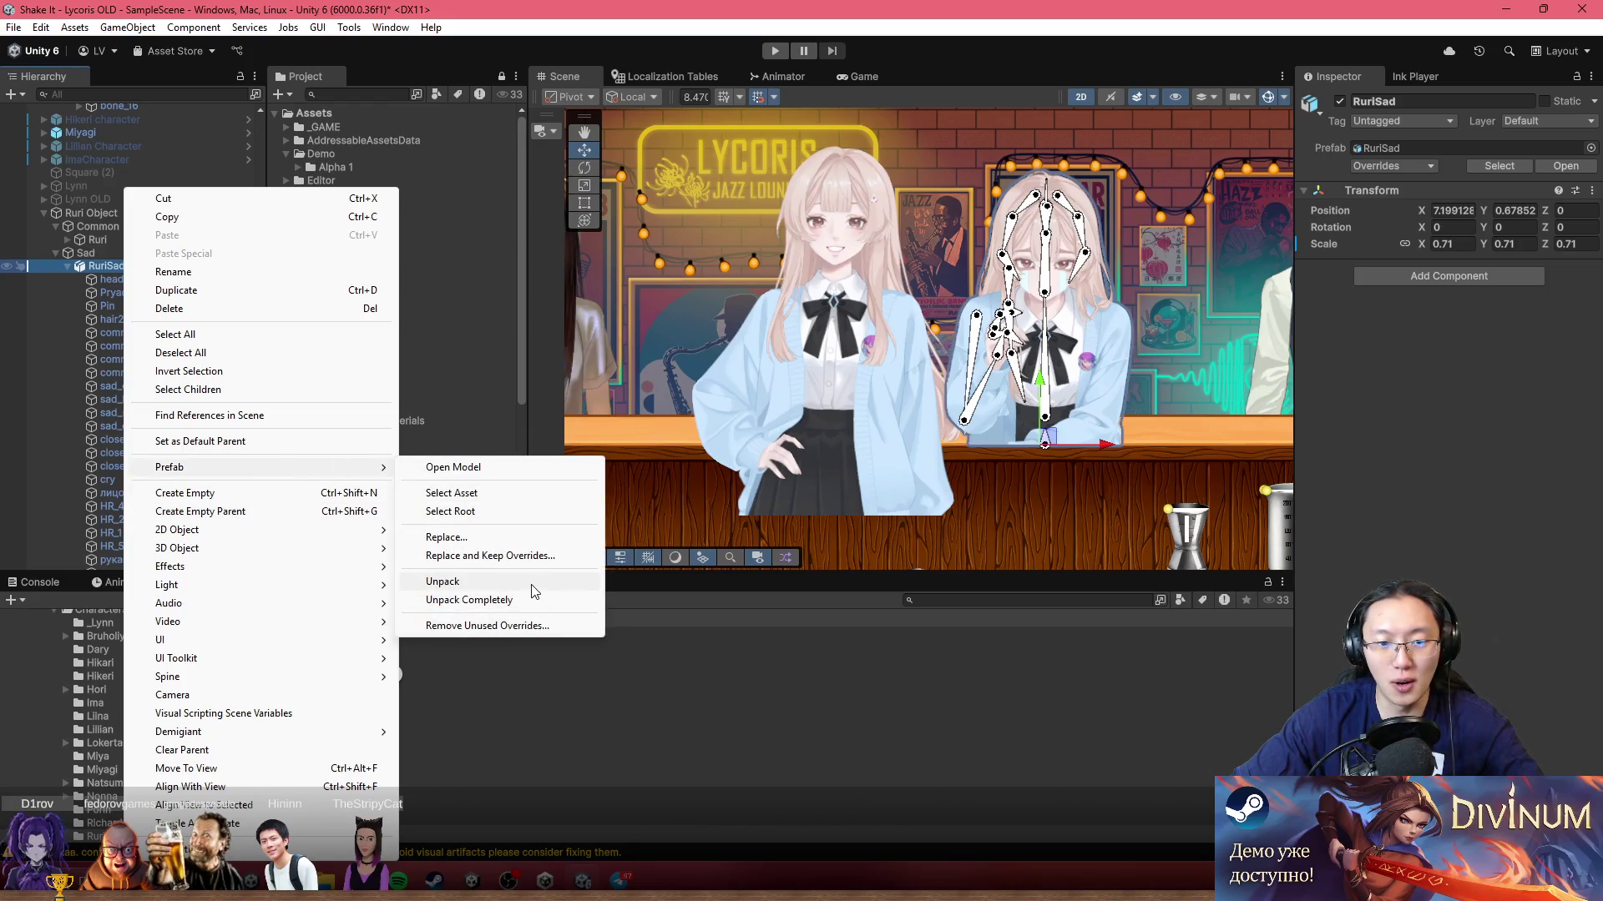
click(443, 581)
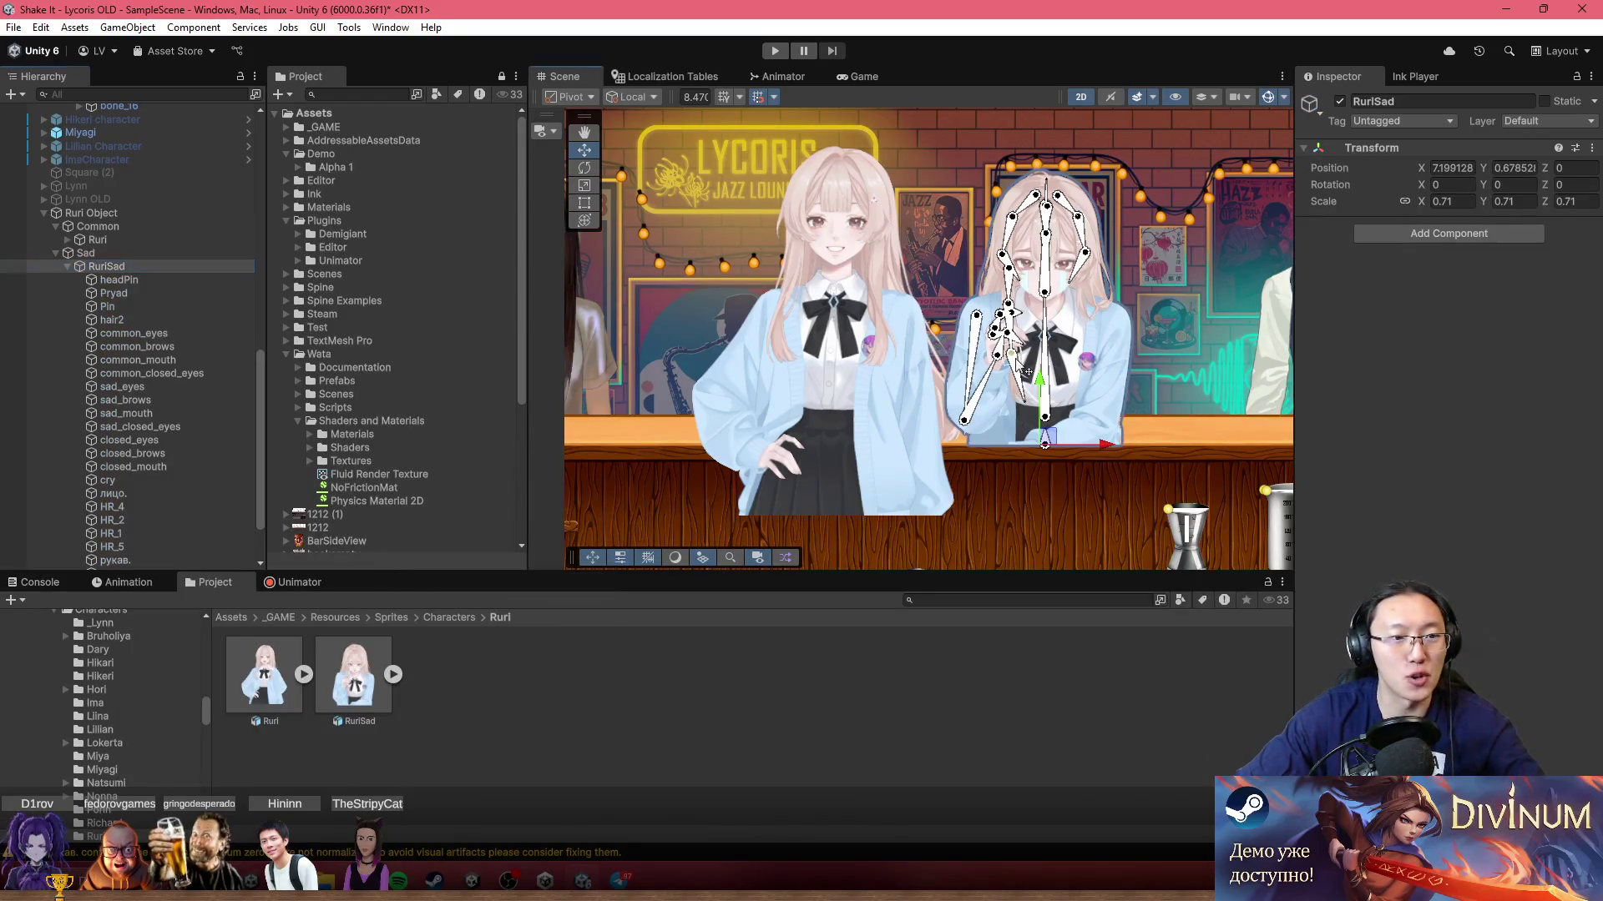
drag(857, 398, 705, 384)
scroll(917, 345, up, 3)
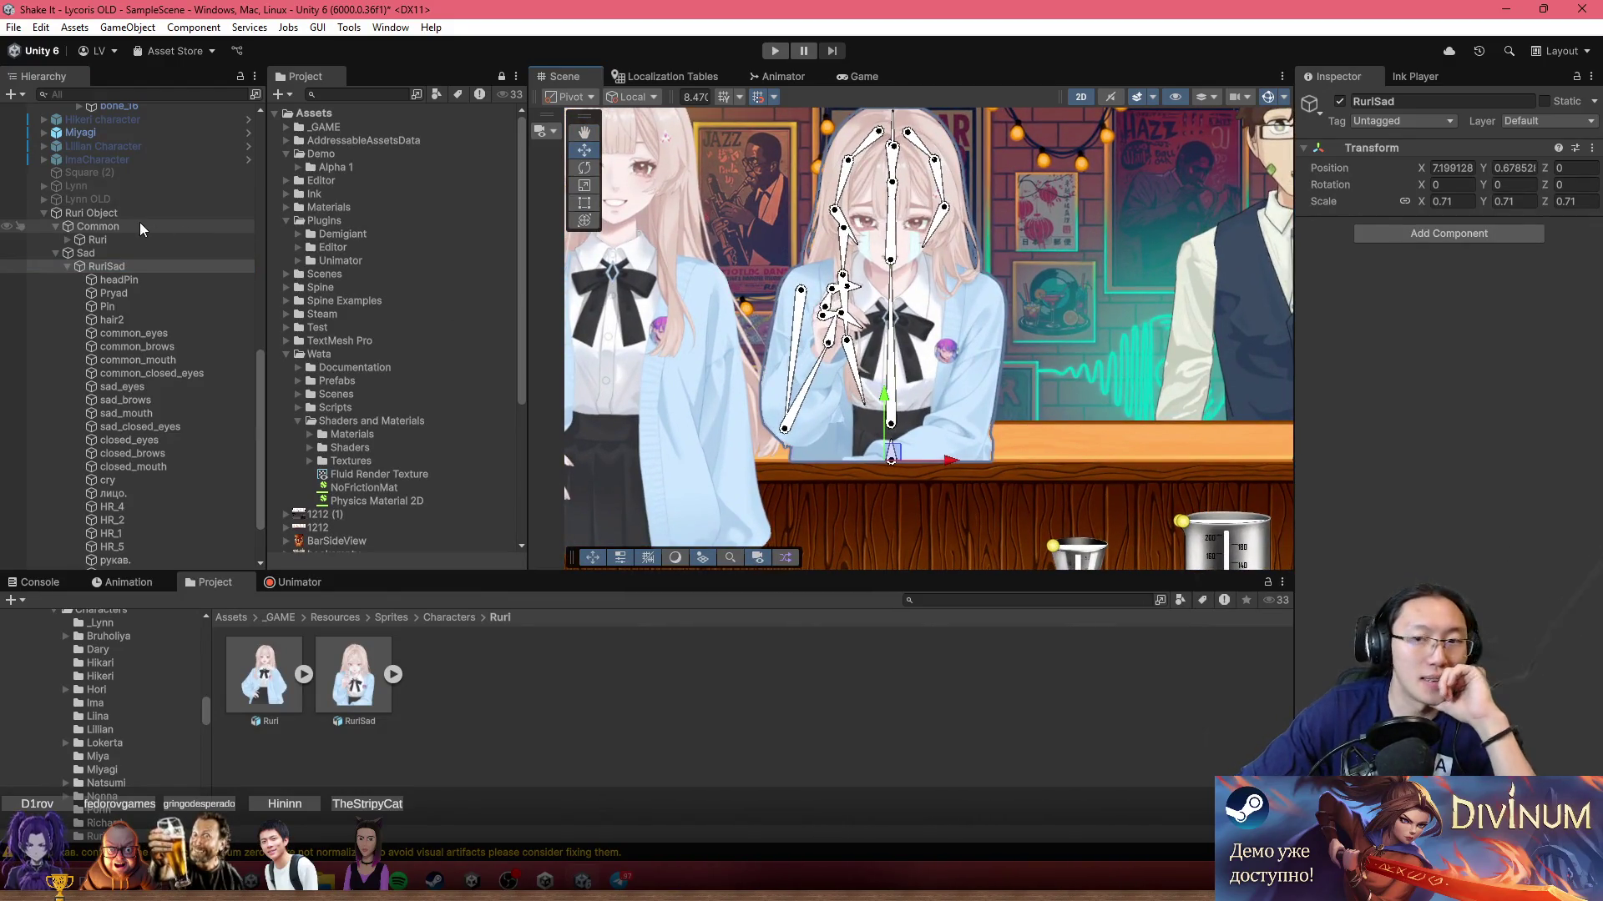
Step: Add an empty child 'Emotions' under RuriSad and move it to the top, above headPin
click(93, 242)
click(67, 241)
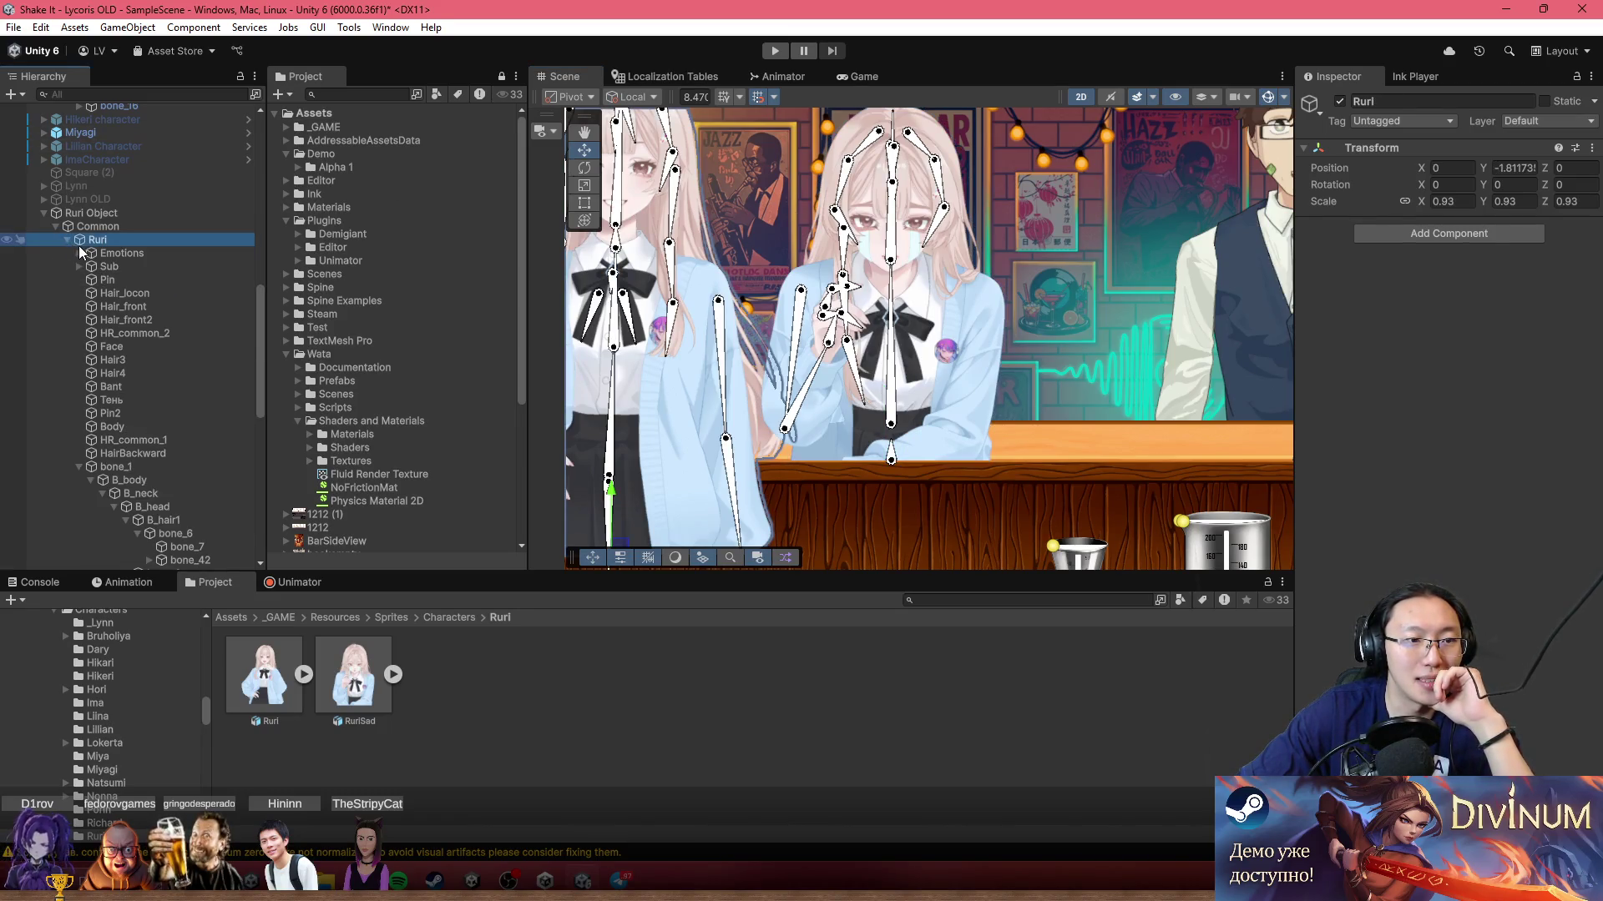
click(66, 240)
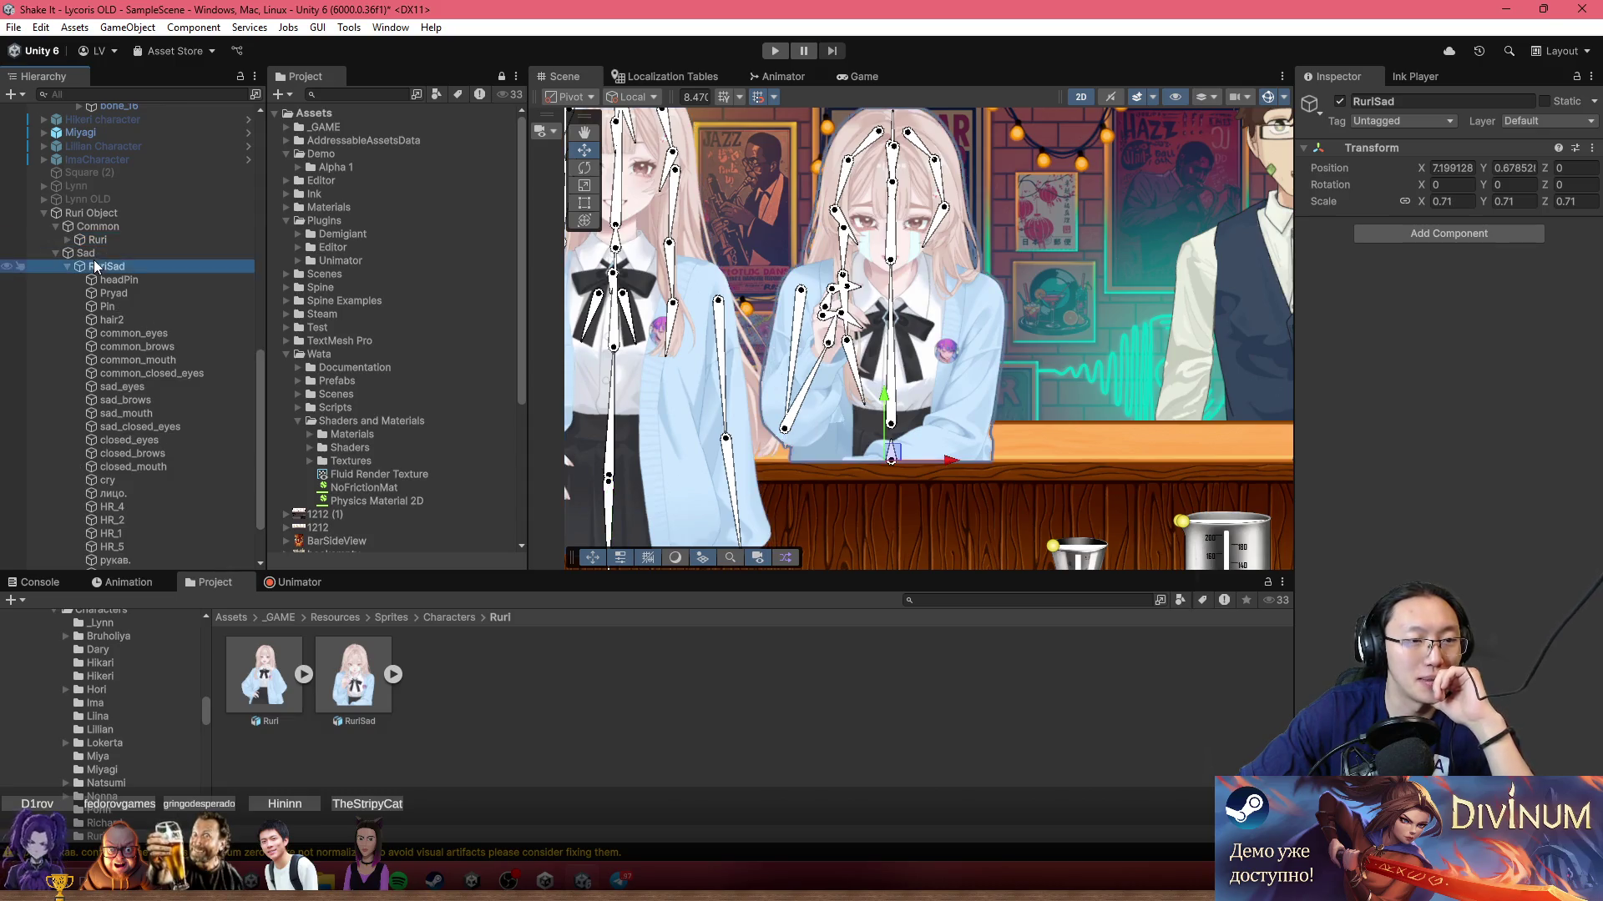
right_click(94, 266)
click(194, 501)
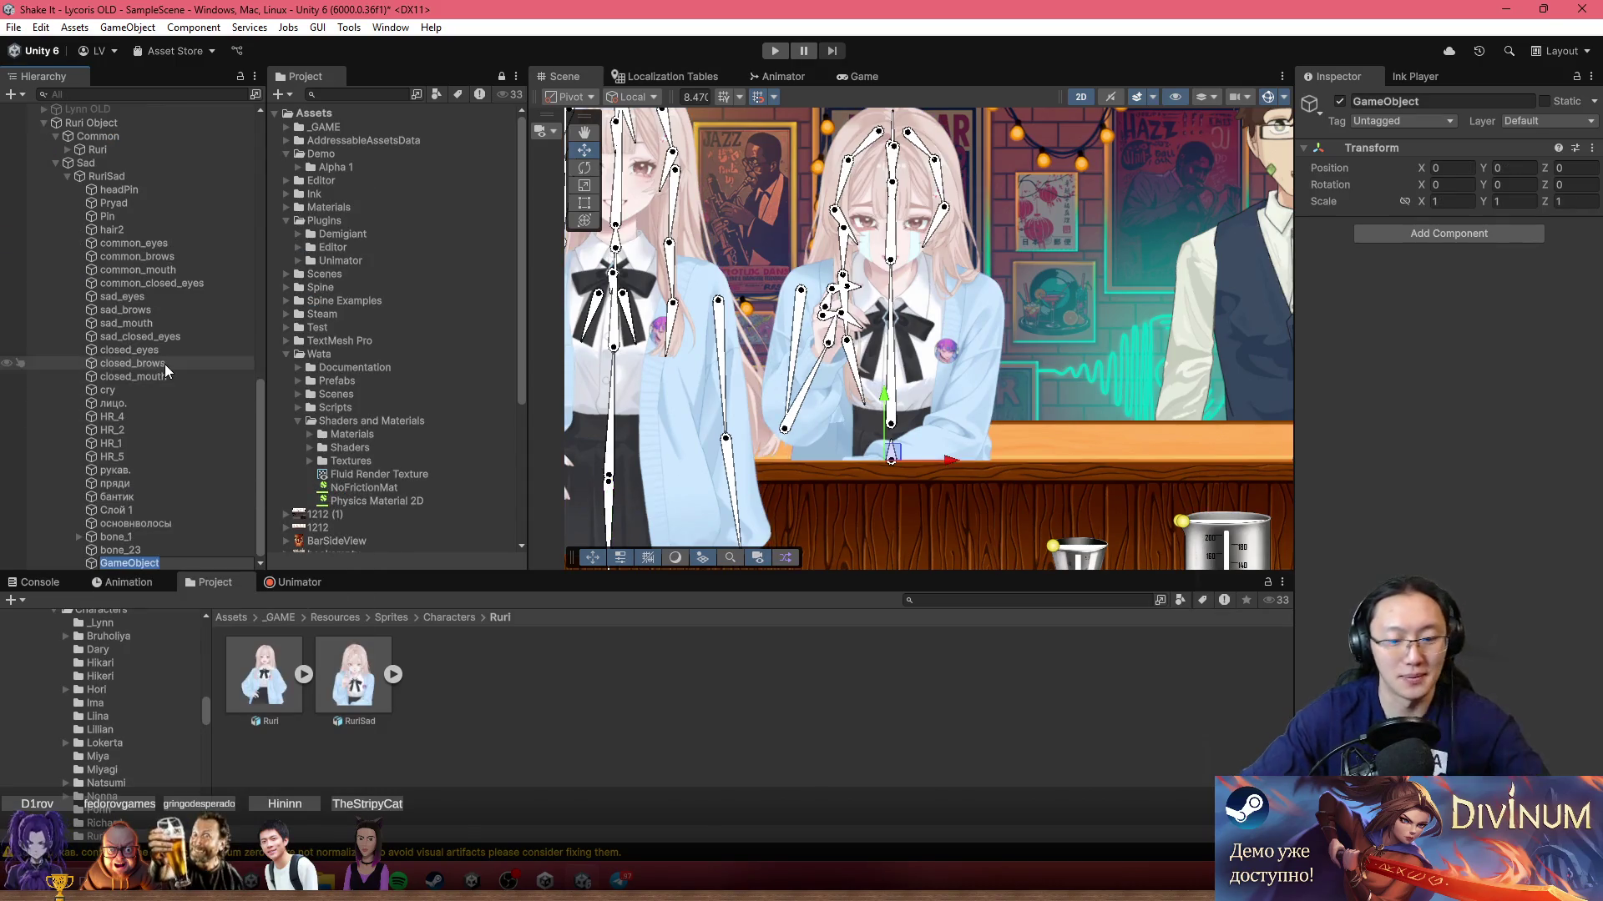
text(Emotions)
key(Return)
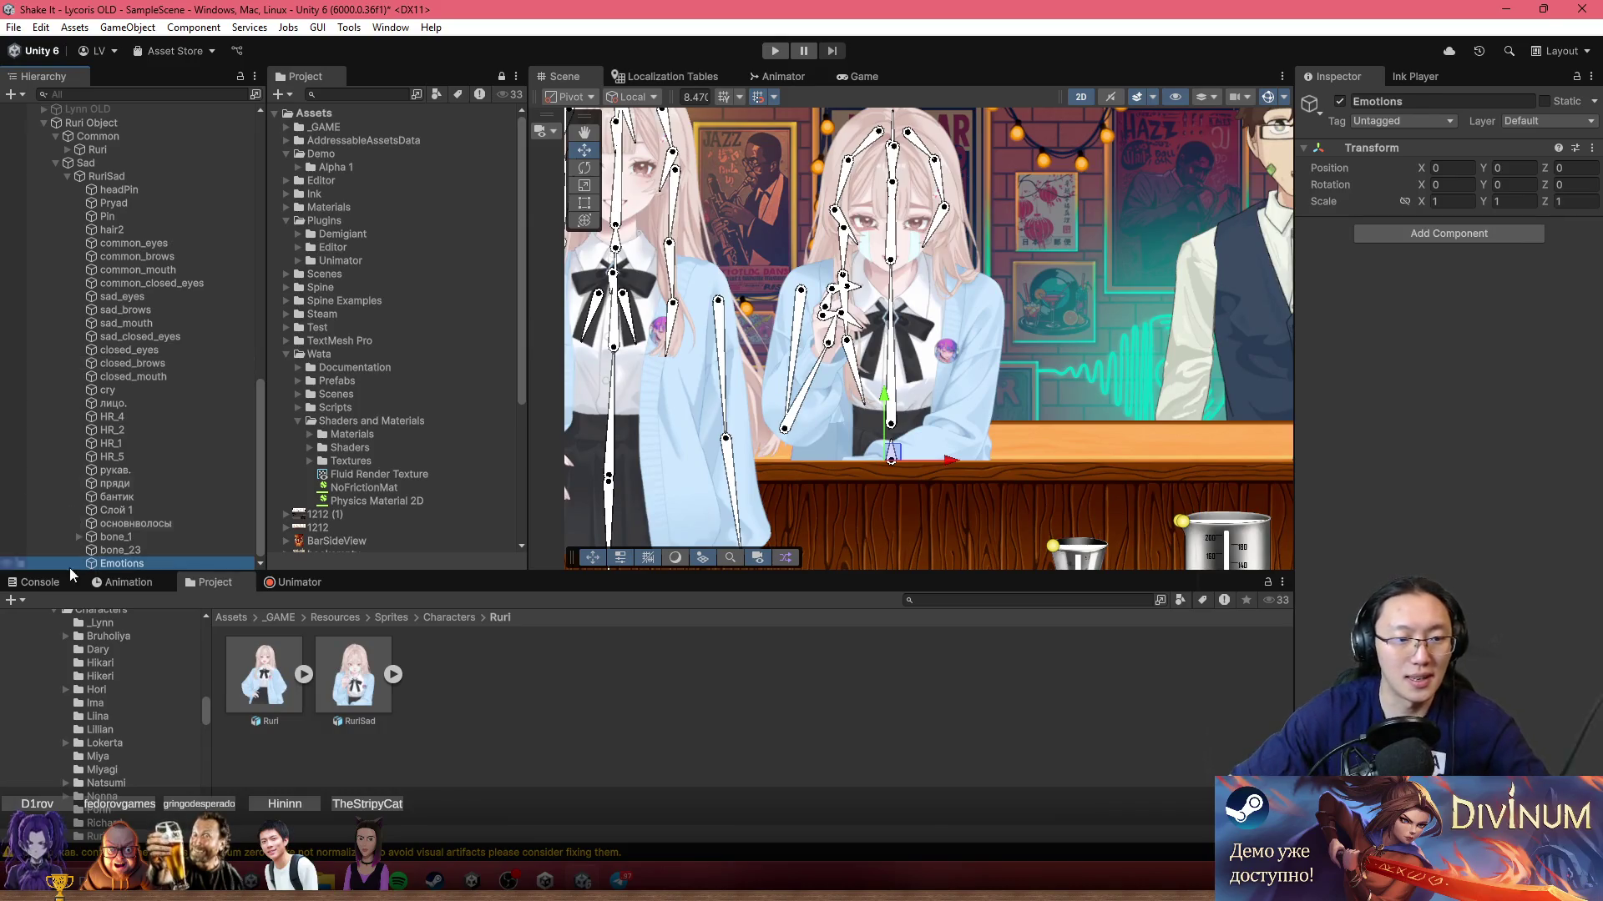
mouse_move(104, 566)
mouse_down()
mouse_move(117, 574)
mouse_move(186, 231)
mouse_move(163, 185)
mouse_up()
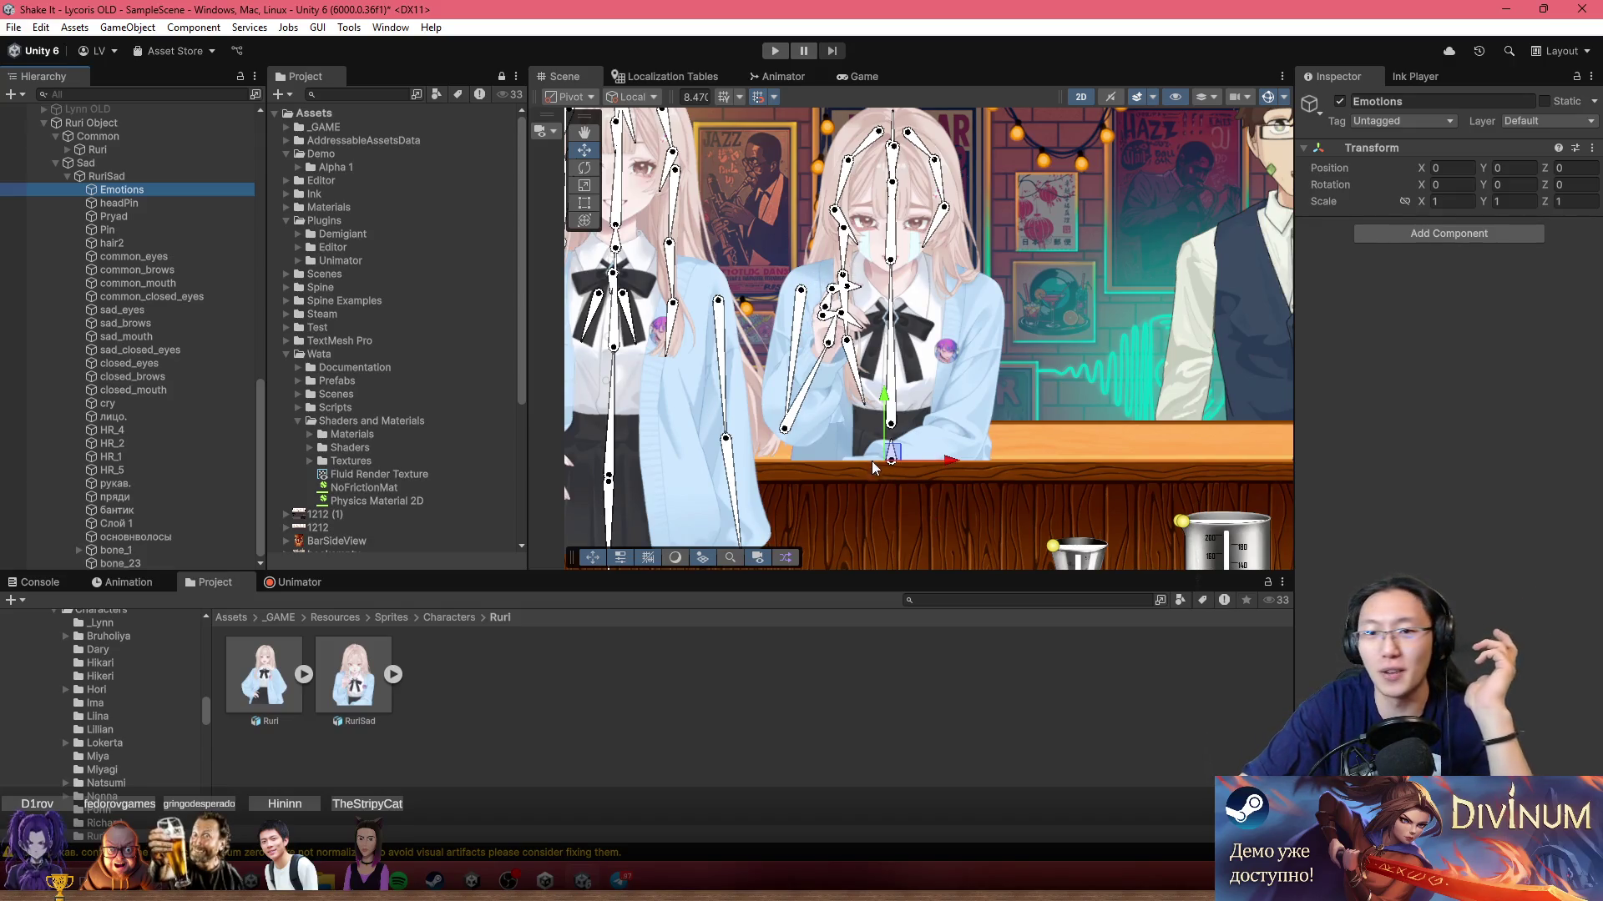
scroll(850, 394, up, 3)
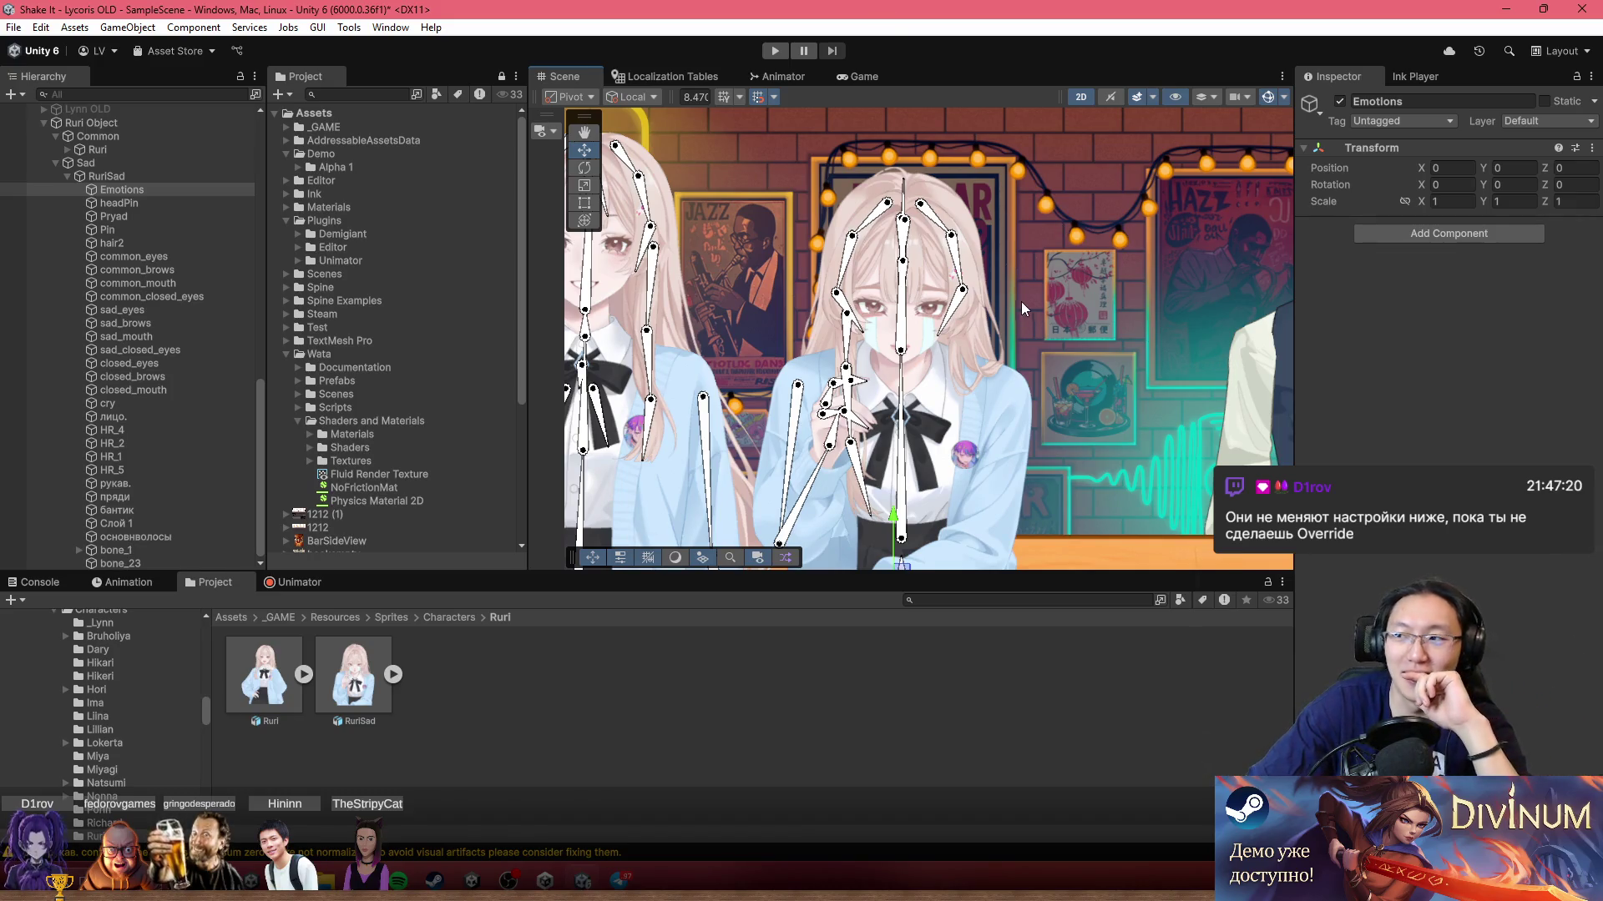
scroll(834, 296, up, 2)
drag(838, 368, 766, 324)
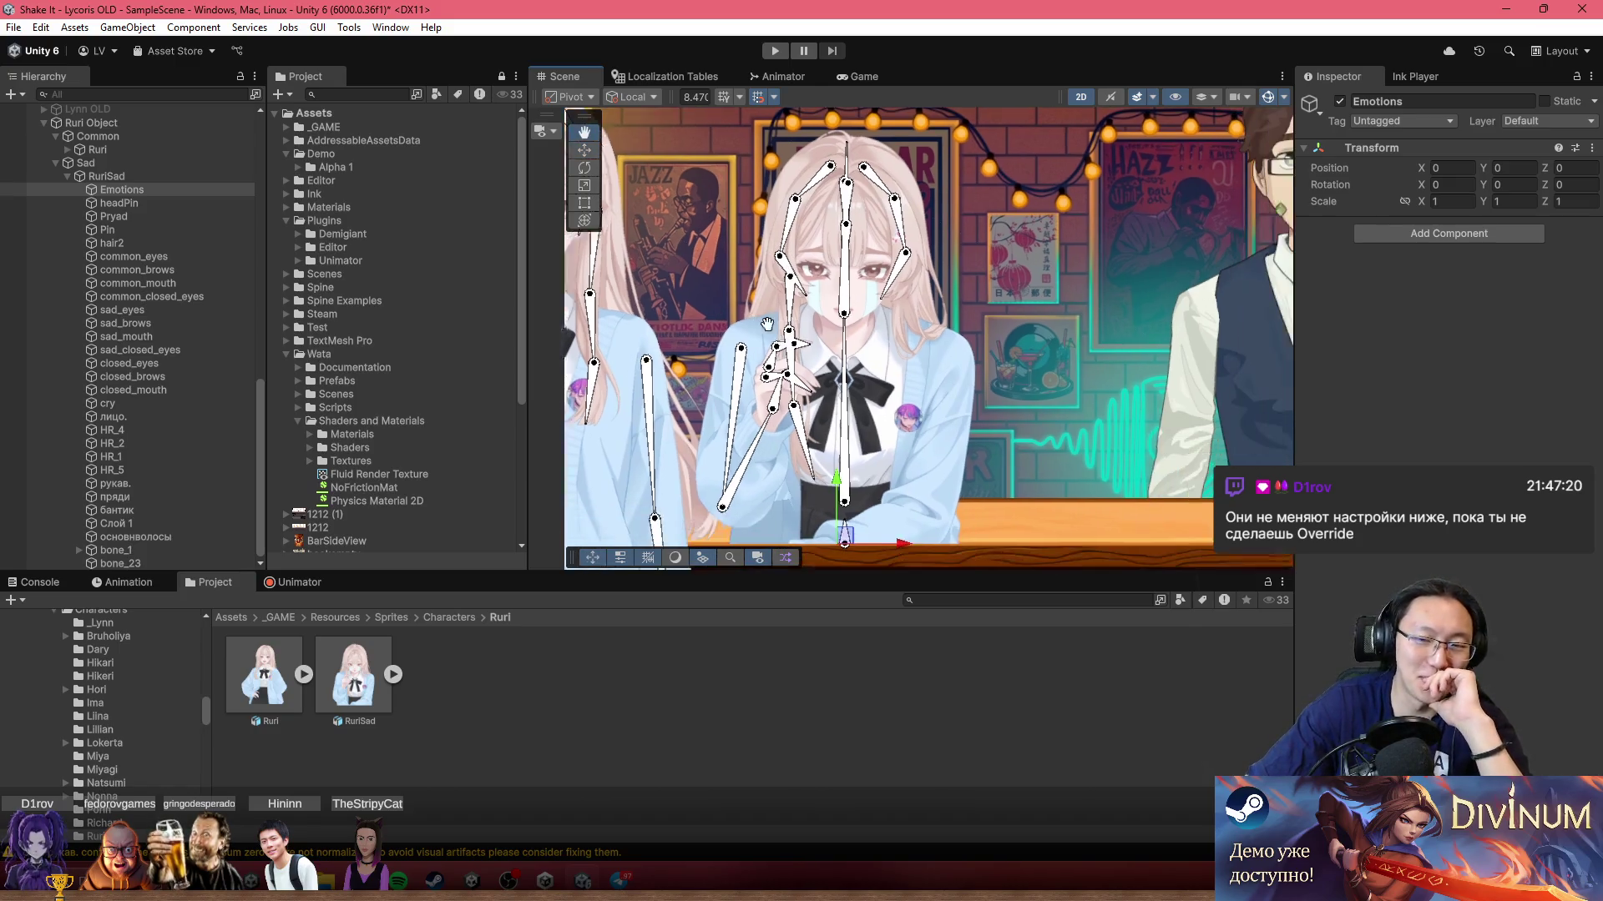
drag(988, 382, 1036, 373)
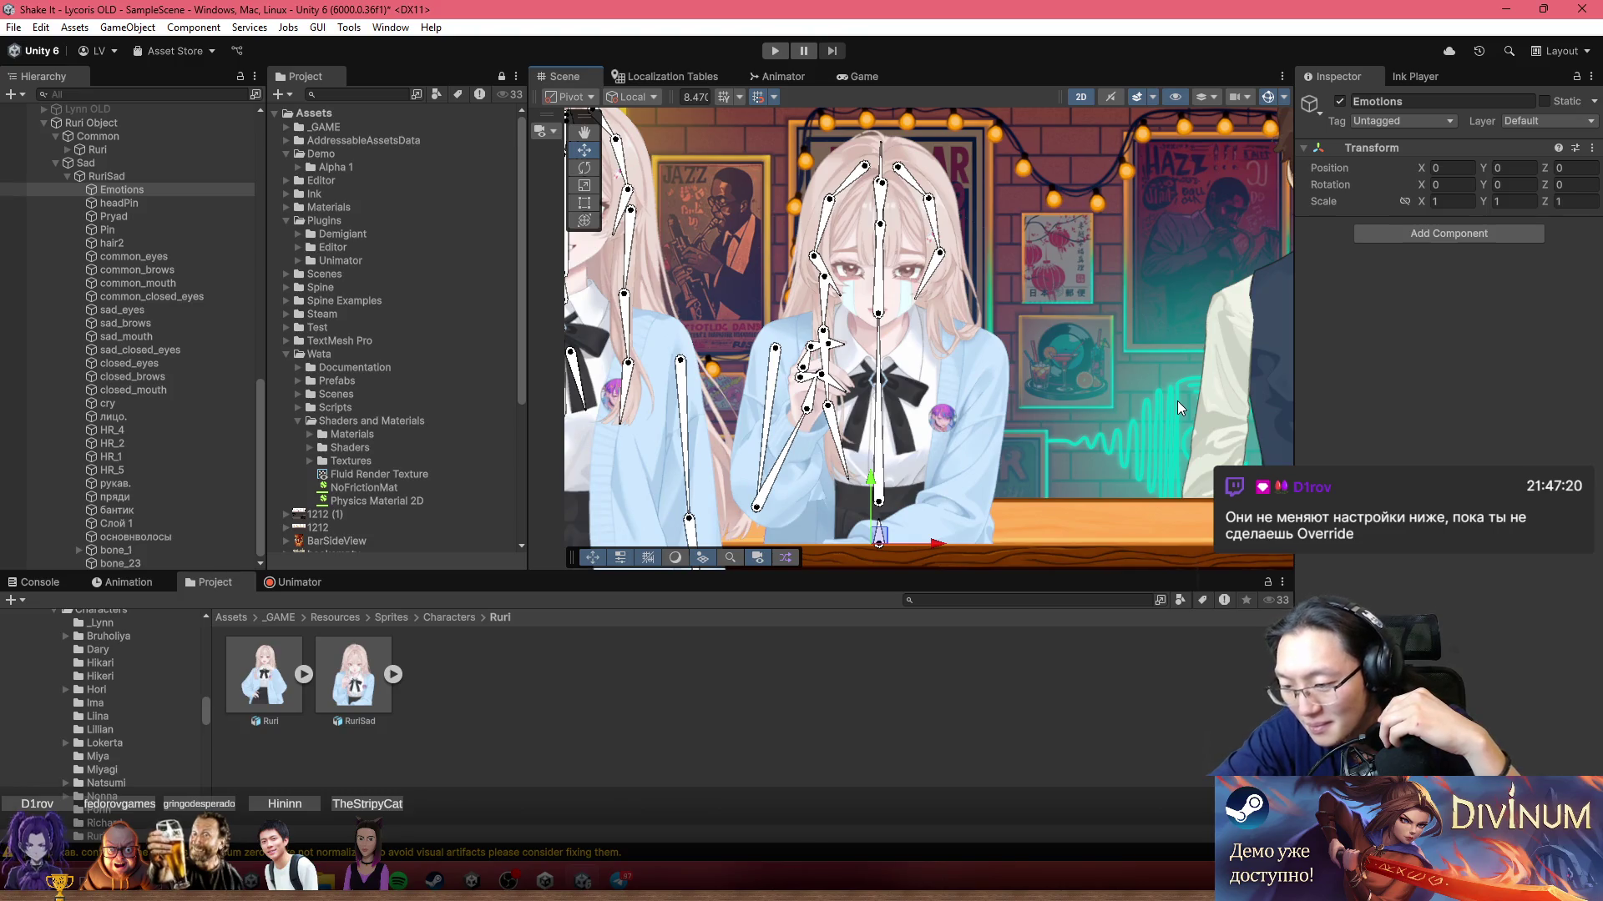
drag(951, 392, 868, 379)
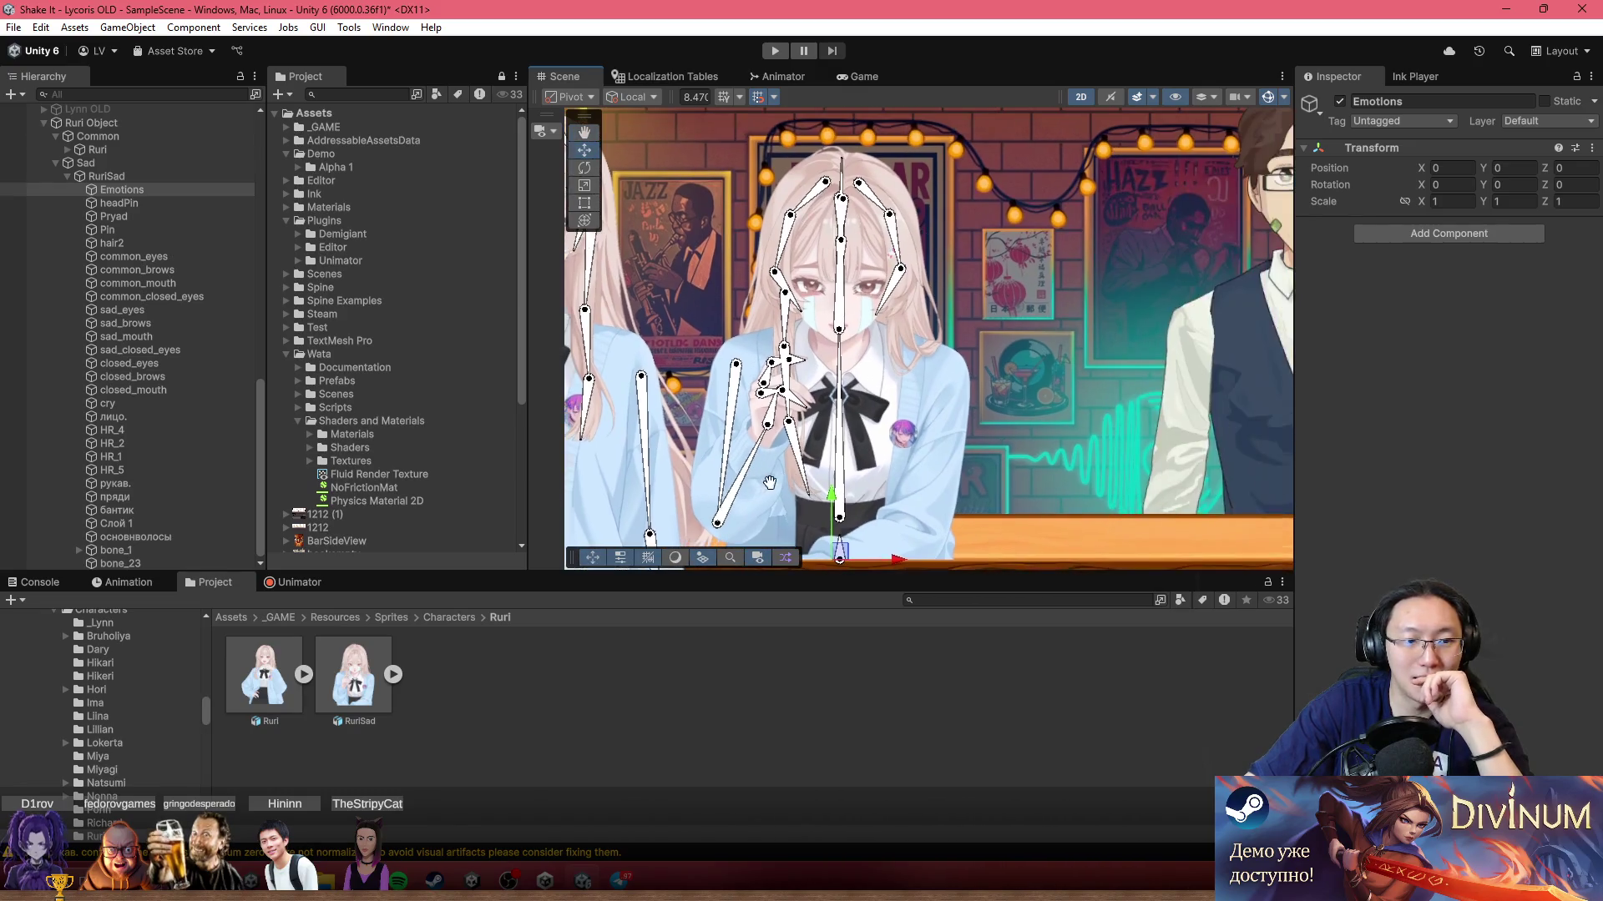
Step: Inspect the common_eyes, common_brows, common_mouth and common_closed_eyes sprites
click(160, 256)
click(177, 270)
click(182, 285)
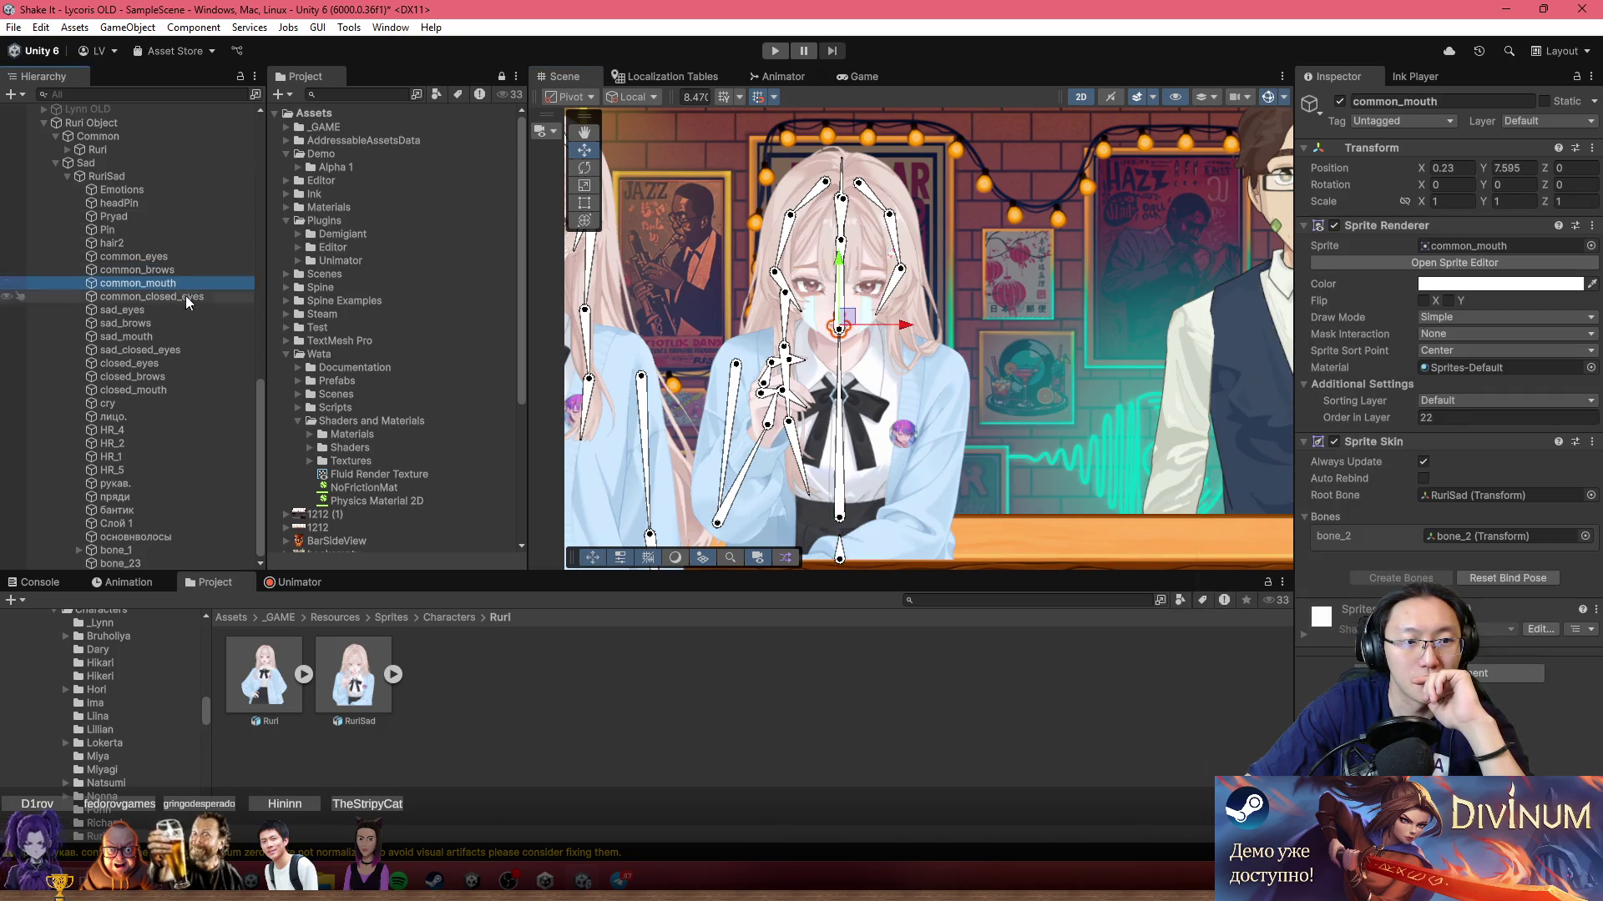
click(198, 297)
Step: Group the four common sprites under a new 'common' child of Emotions and deactivate common_closed_eyes
right_click(148, 187)
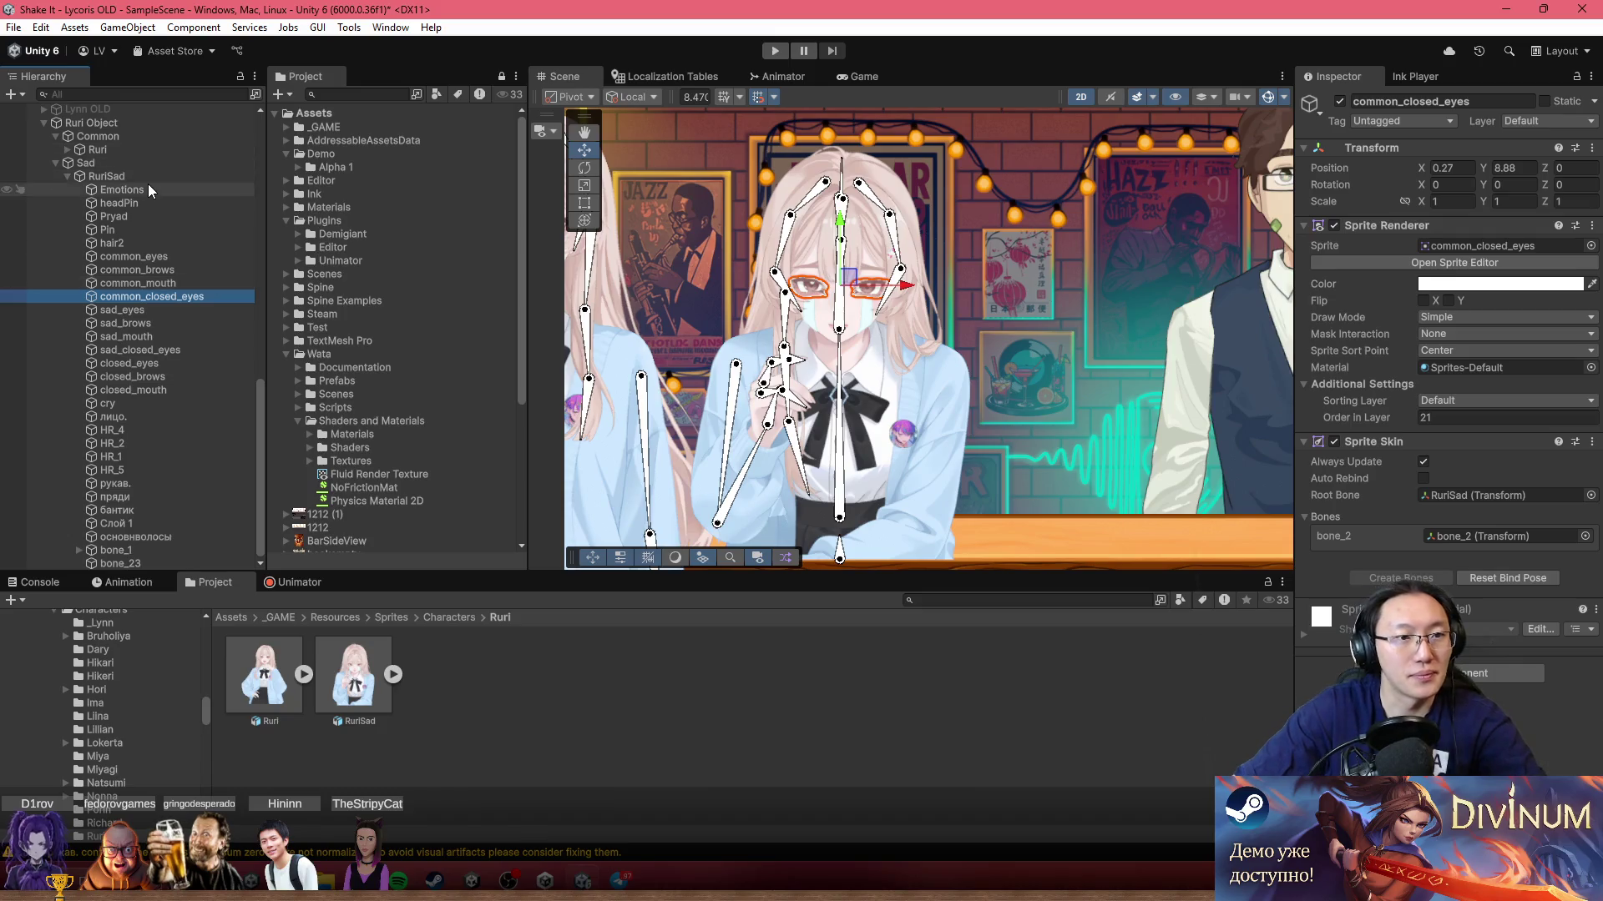
click(289, 474)
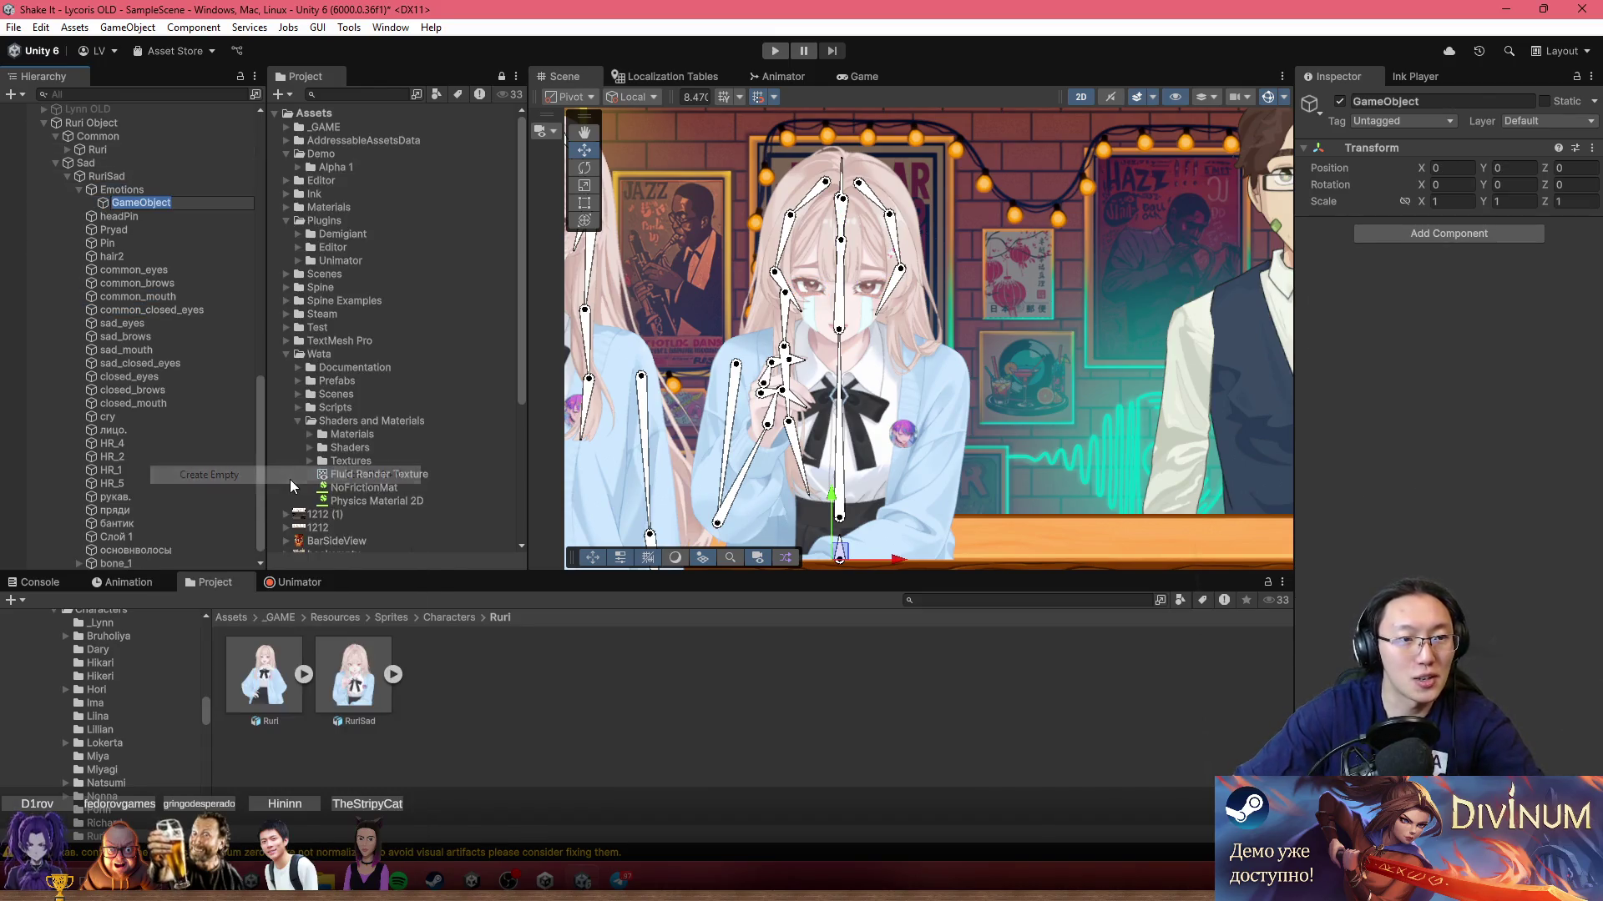
text(common)
key(Return)
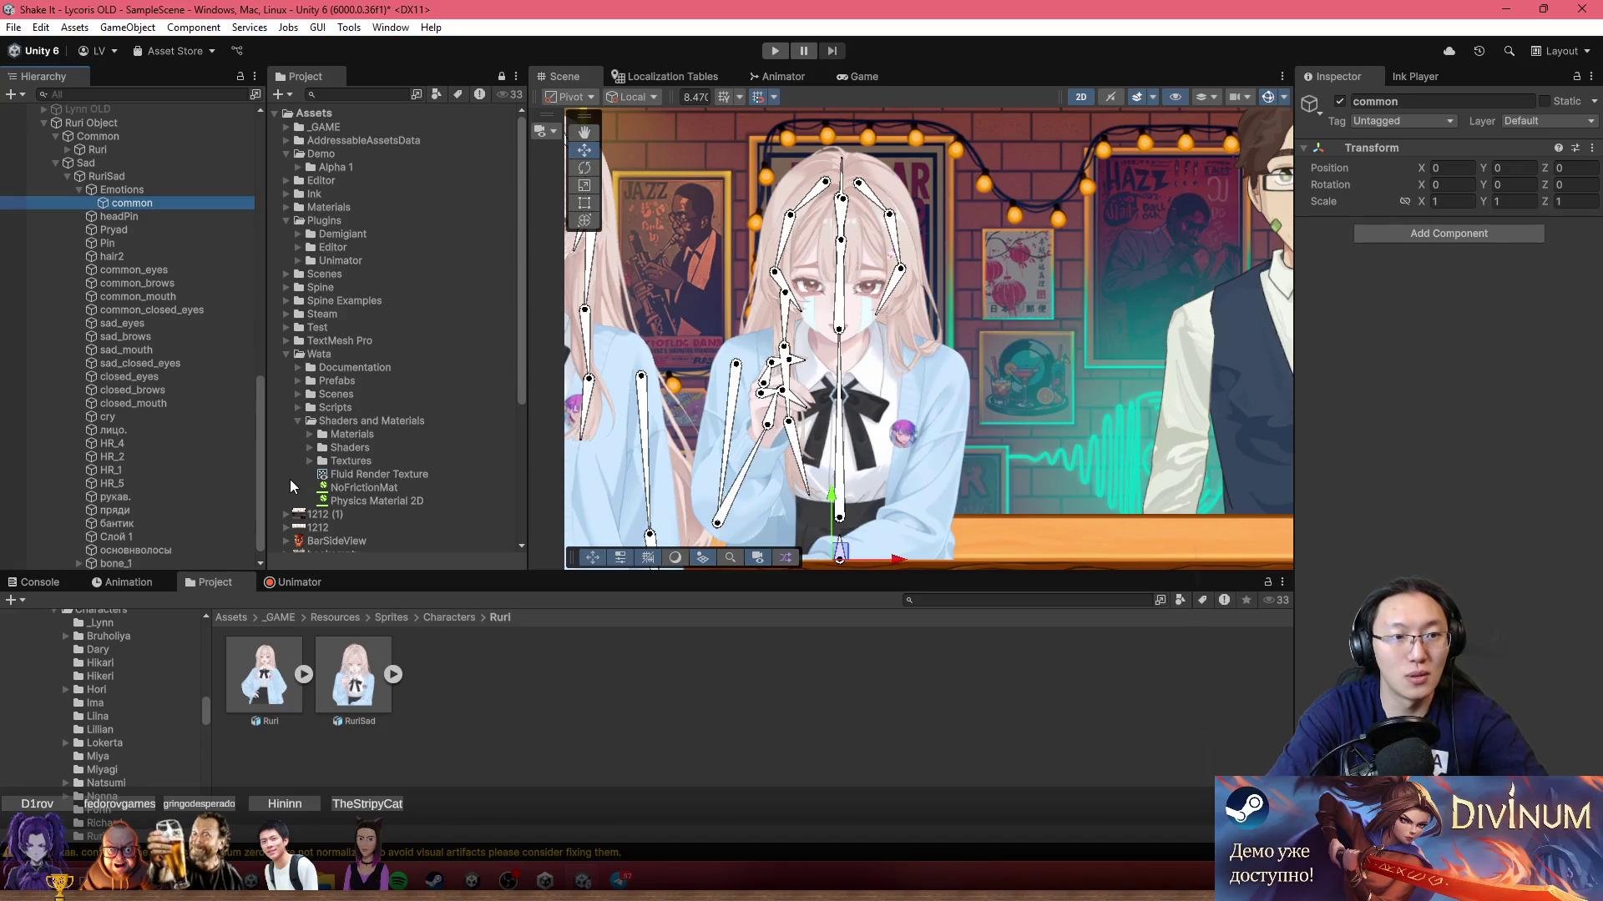
click(178, 271)
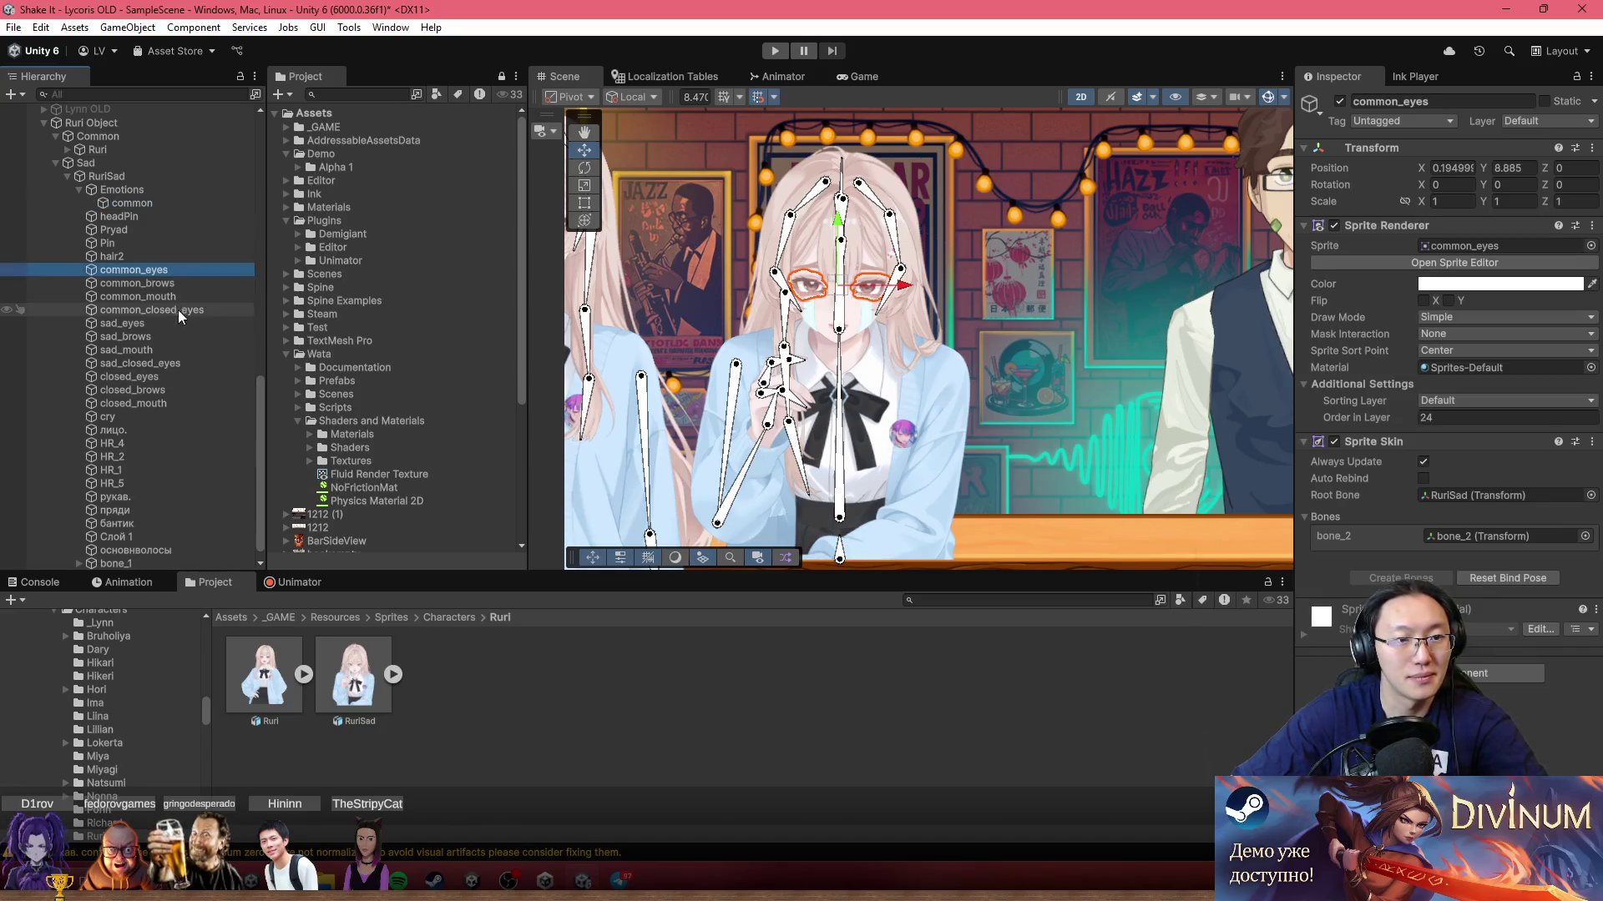
shift+click(173, 309)
drag(173, 309, 138, 203)
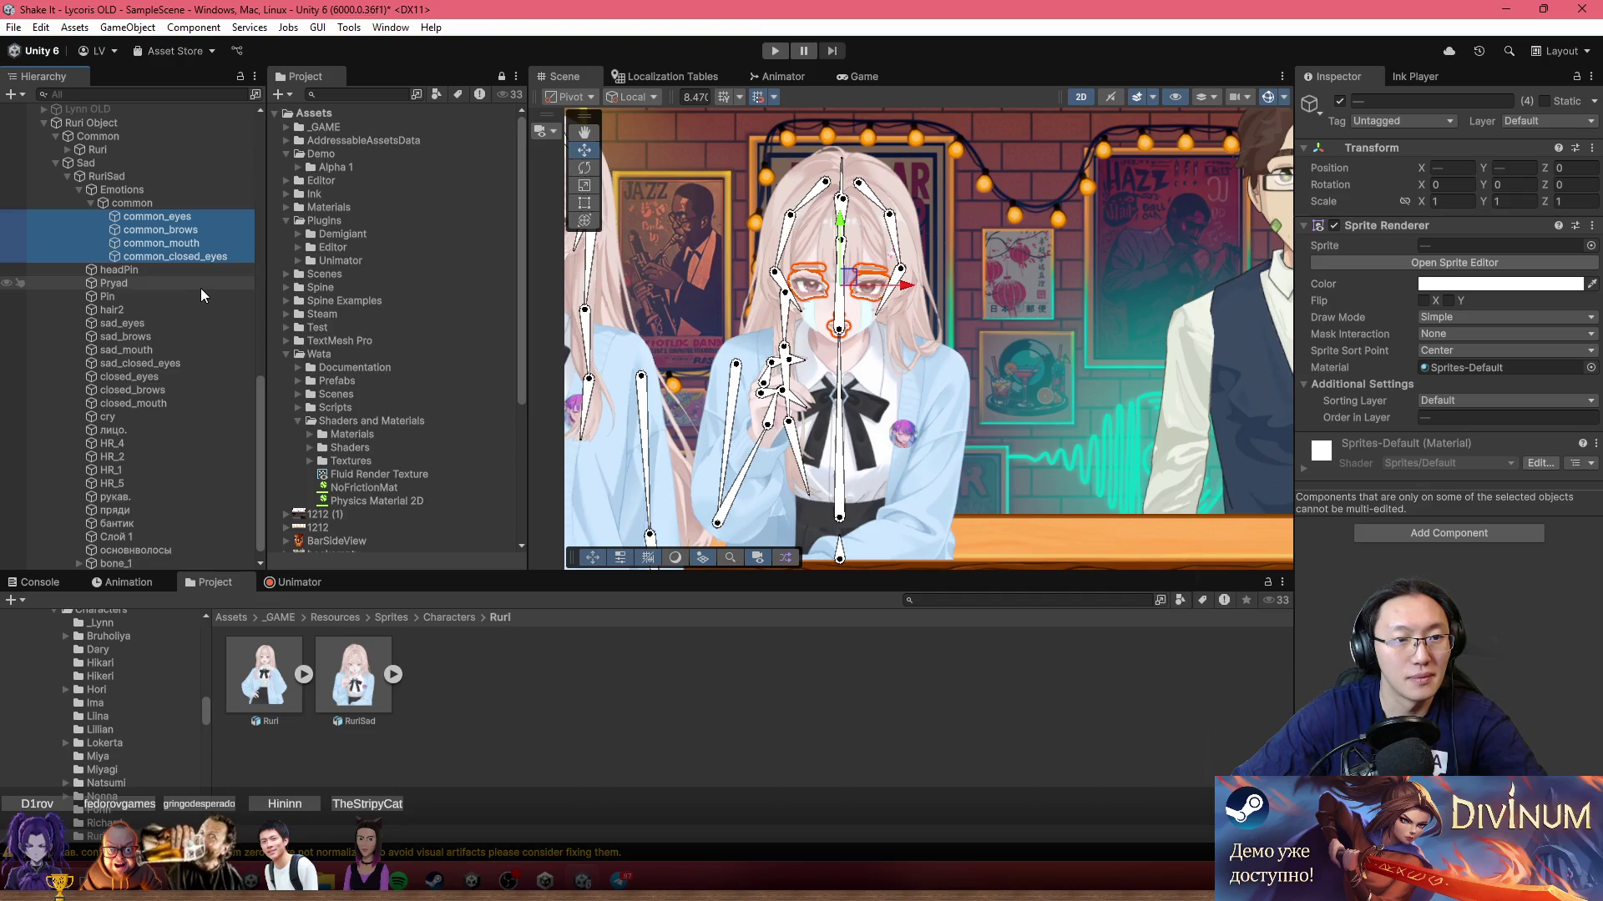
click(196, 259)
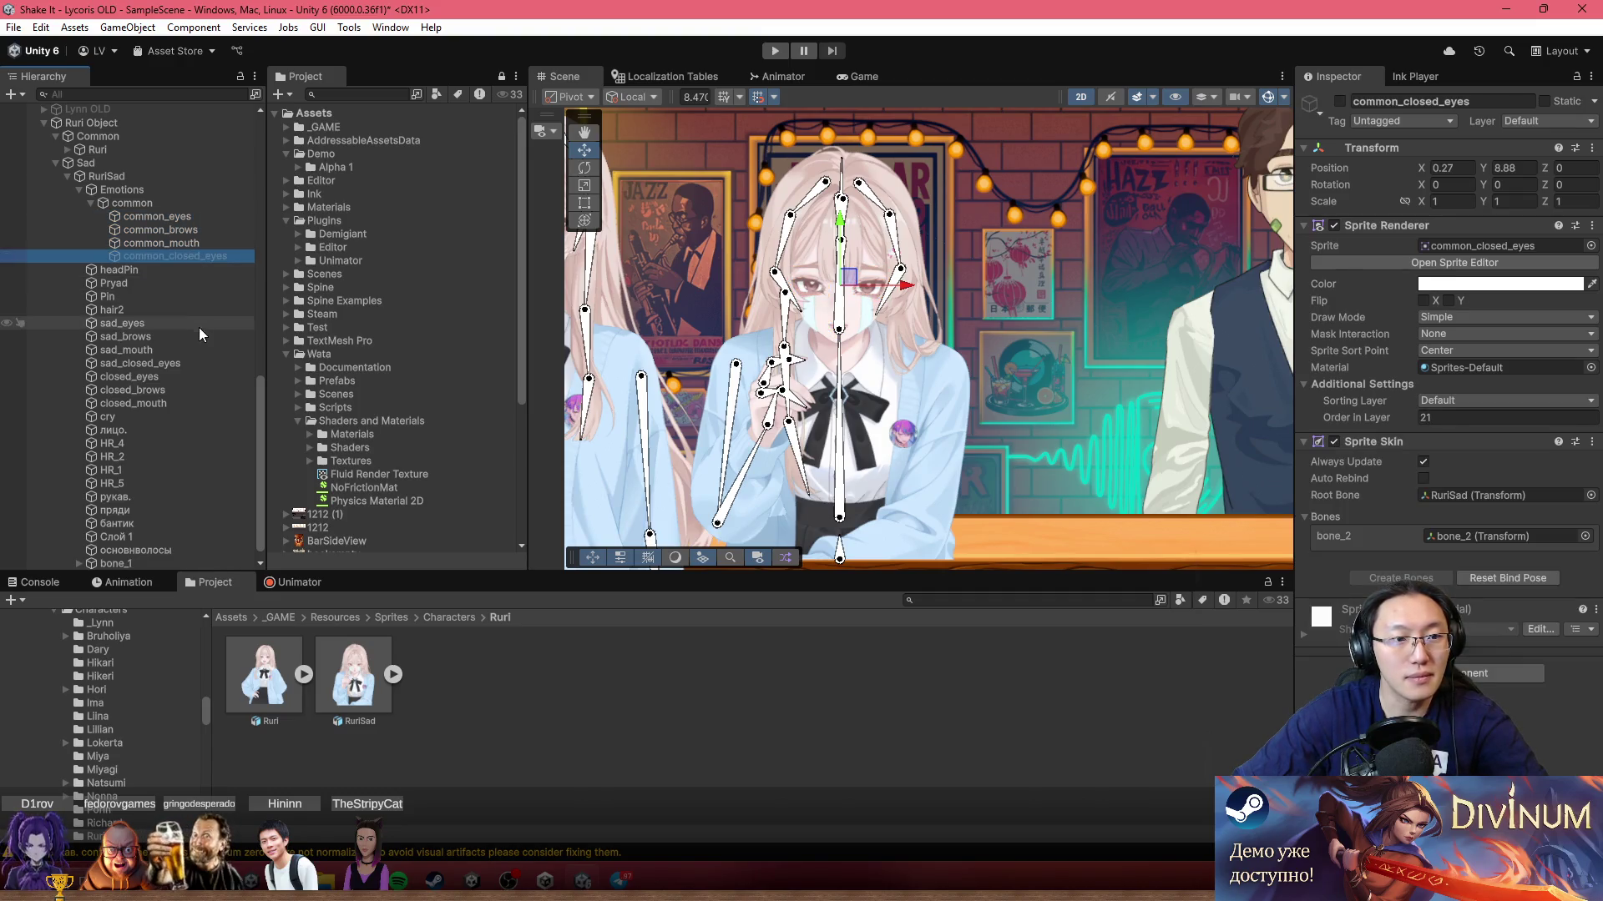
key(alt+shift+a)
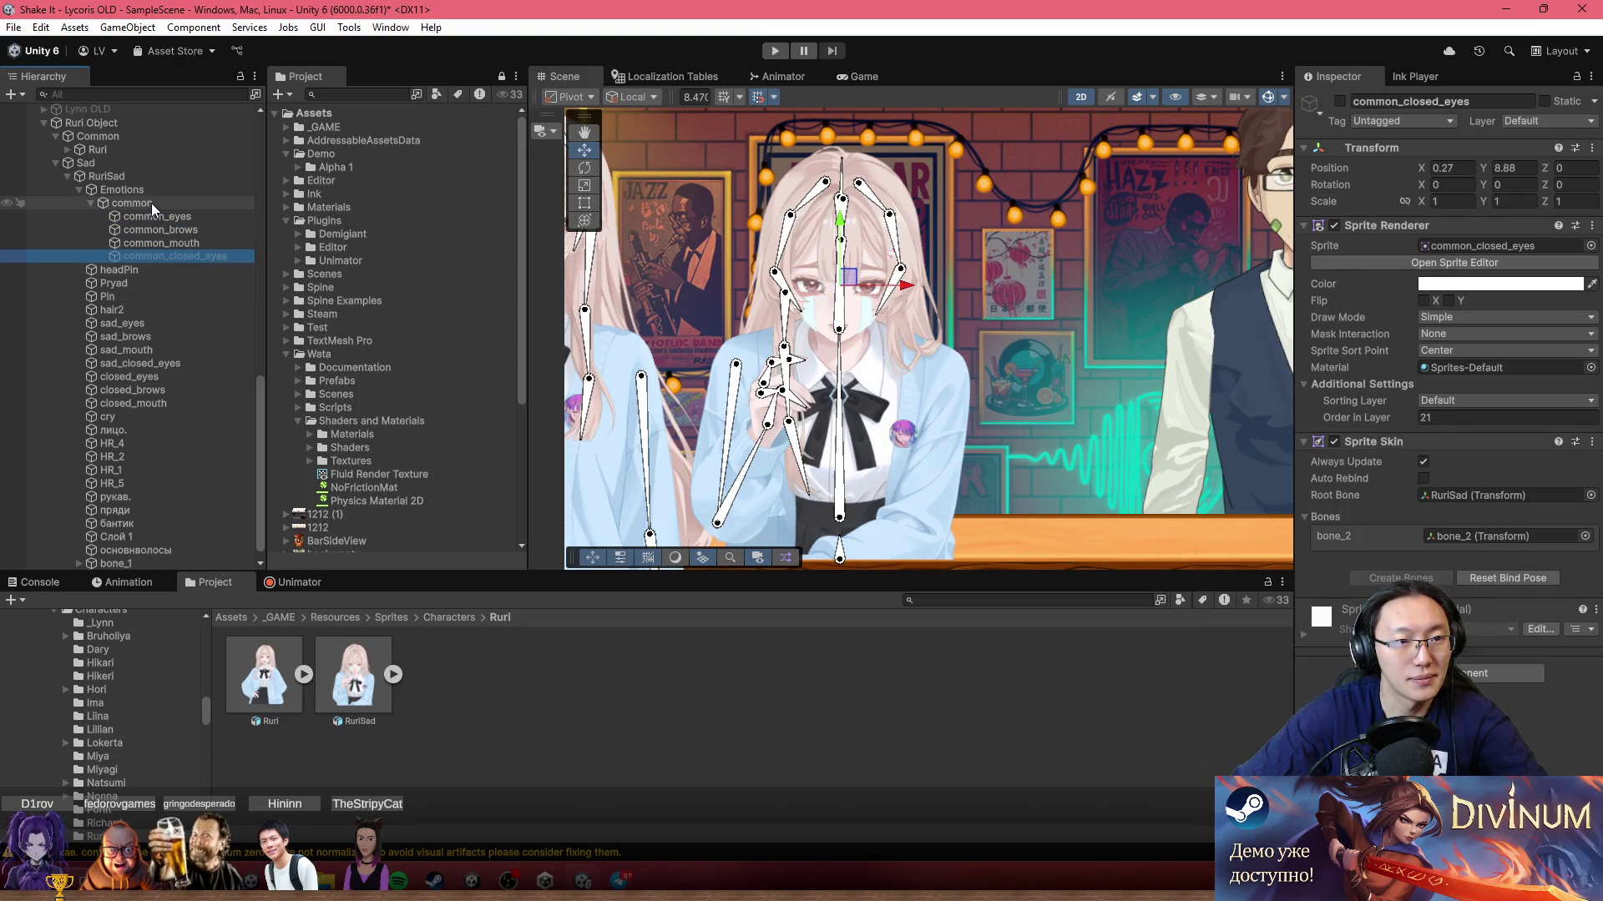
Step: Group sad_eyes through sad_closed_eyes under a new 'sad' child of Emotions
right_click(154, 192)
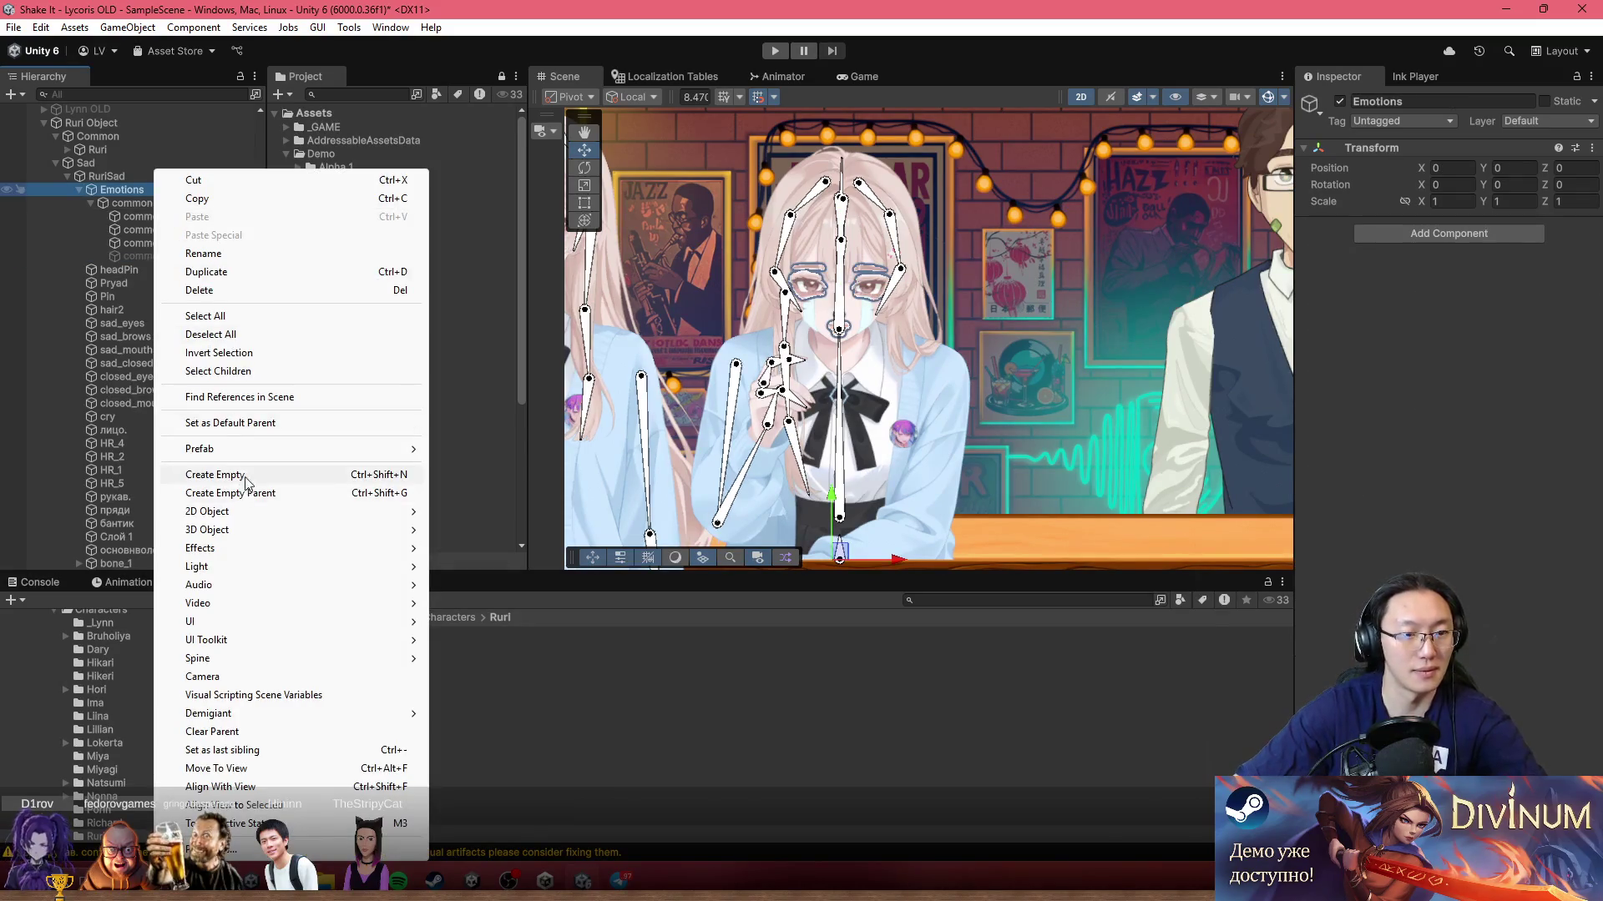
click(245, 474)
text(sad)
key(Return)
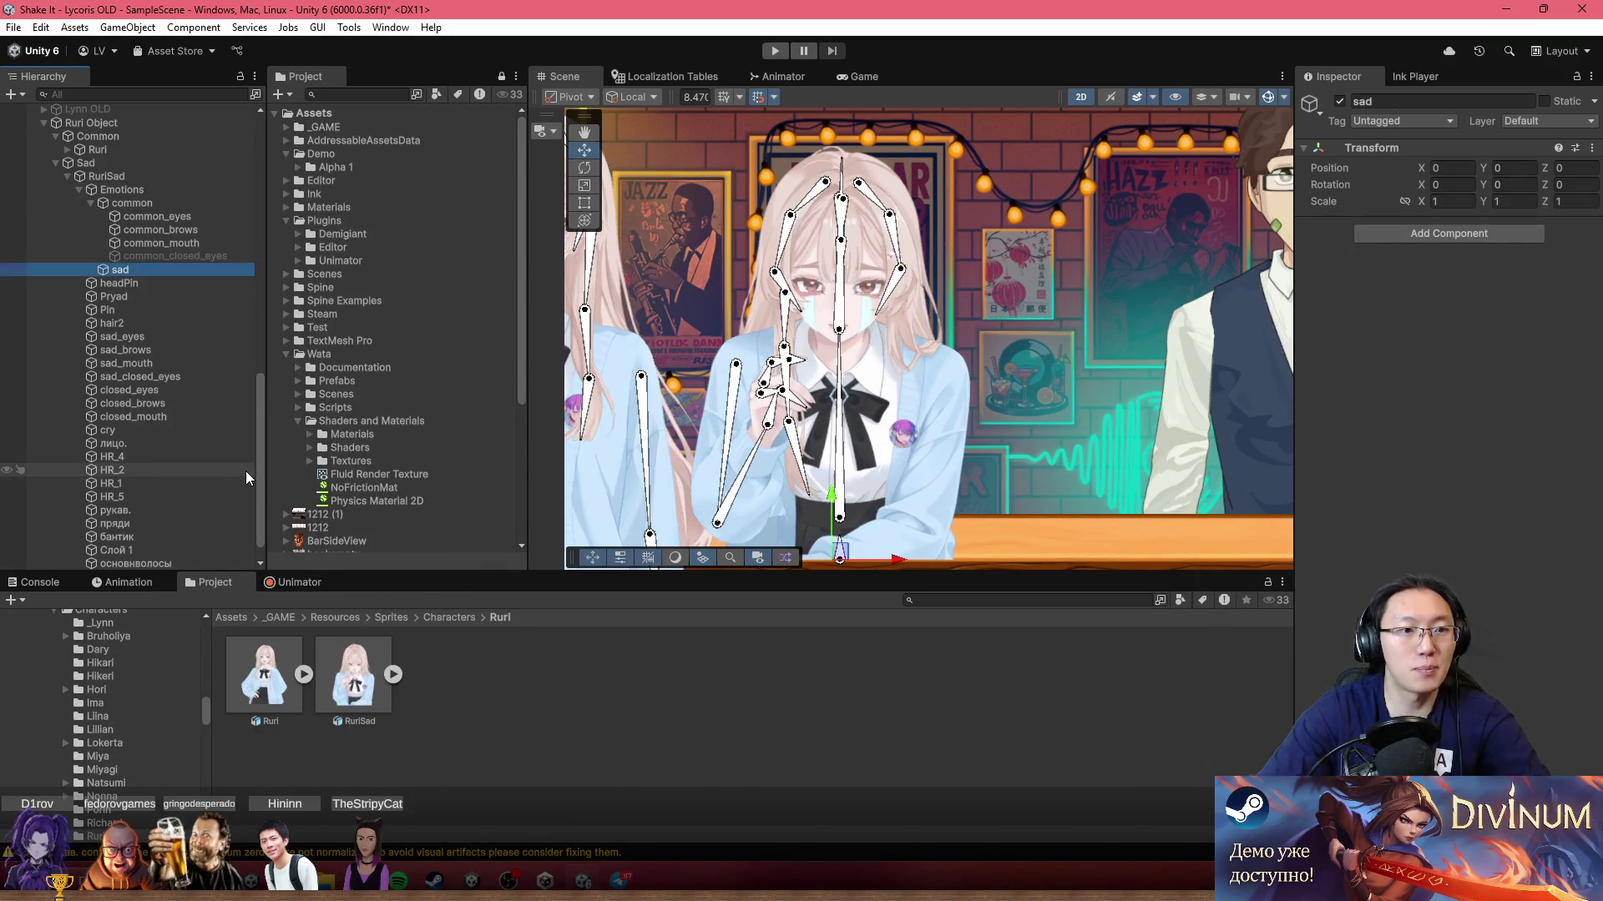
click(167, 335)
shift+click(177, 377)
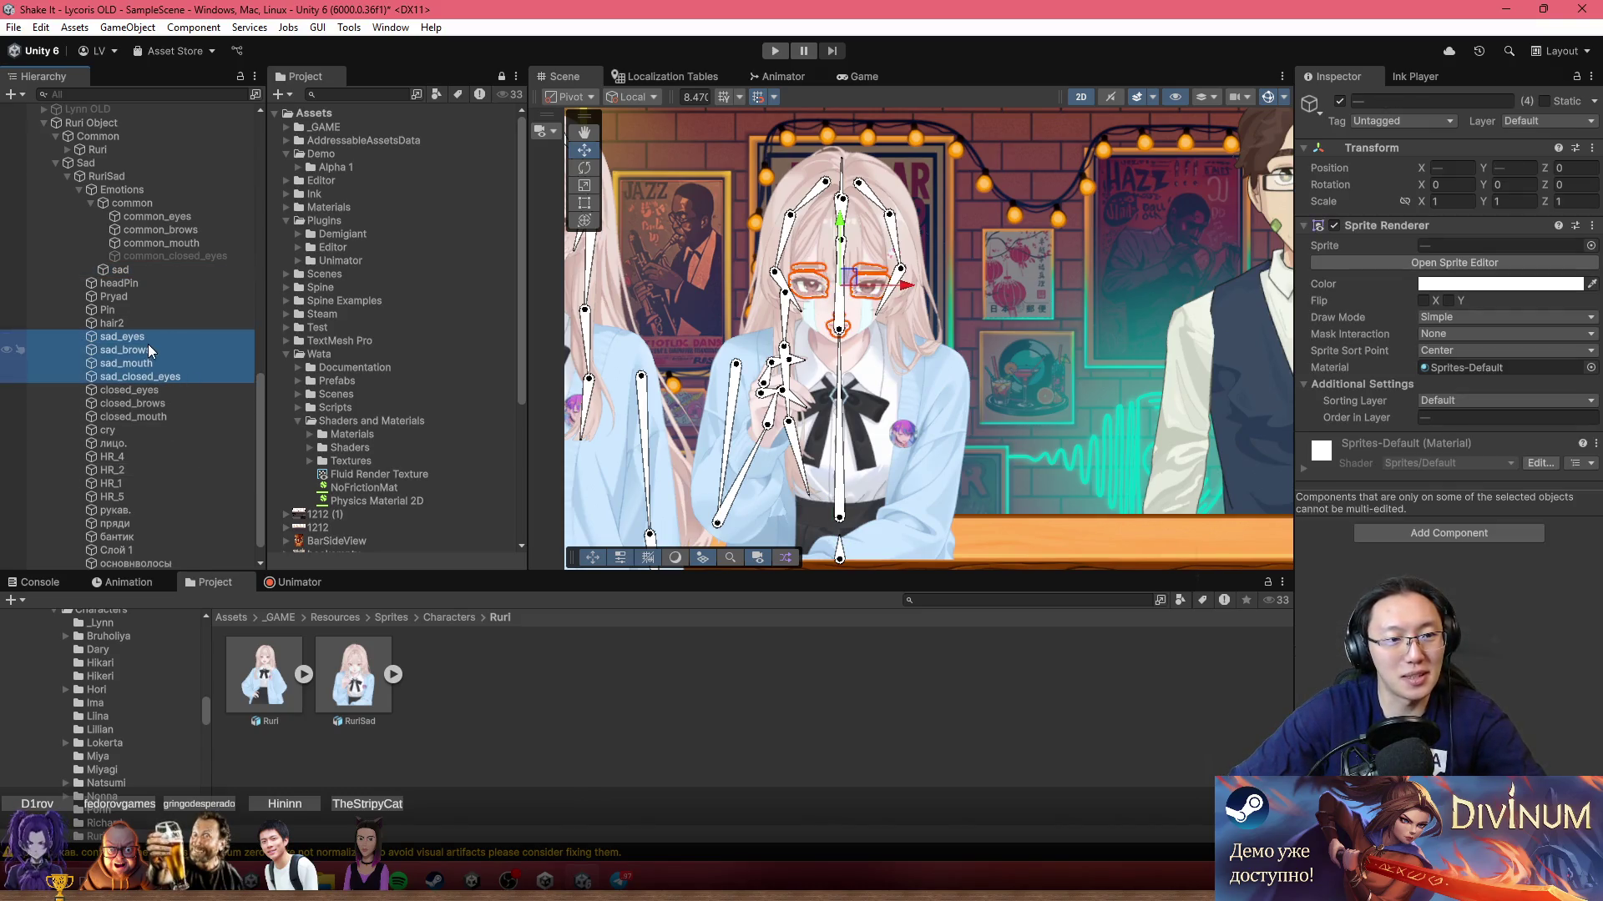
drag(148, 344, 144, 269)
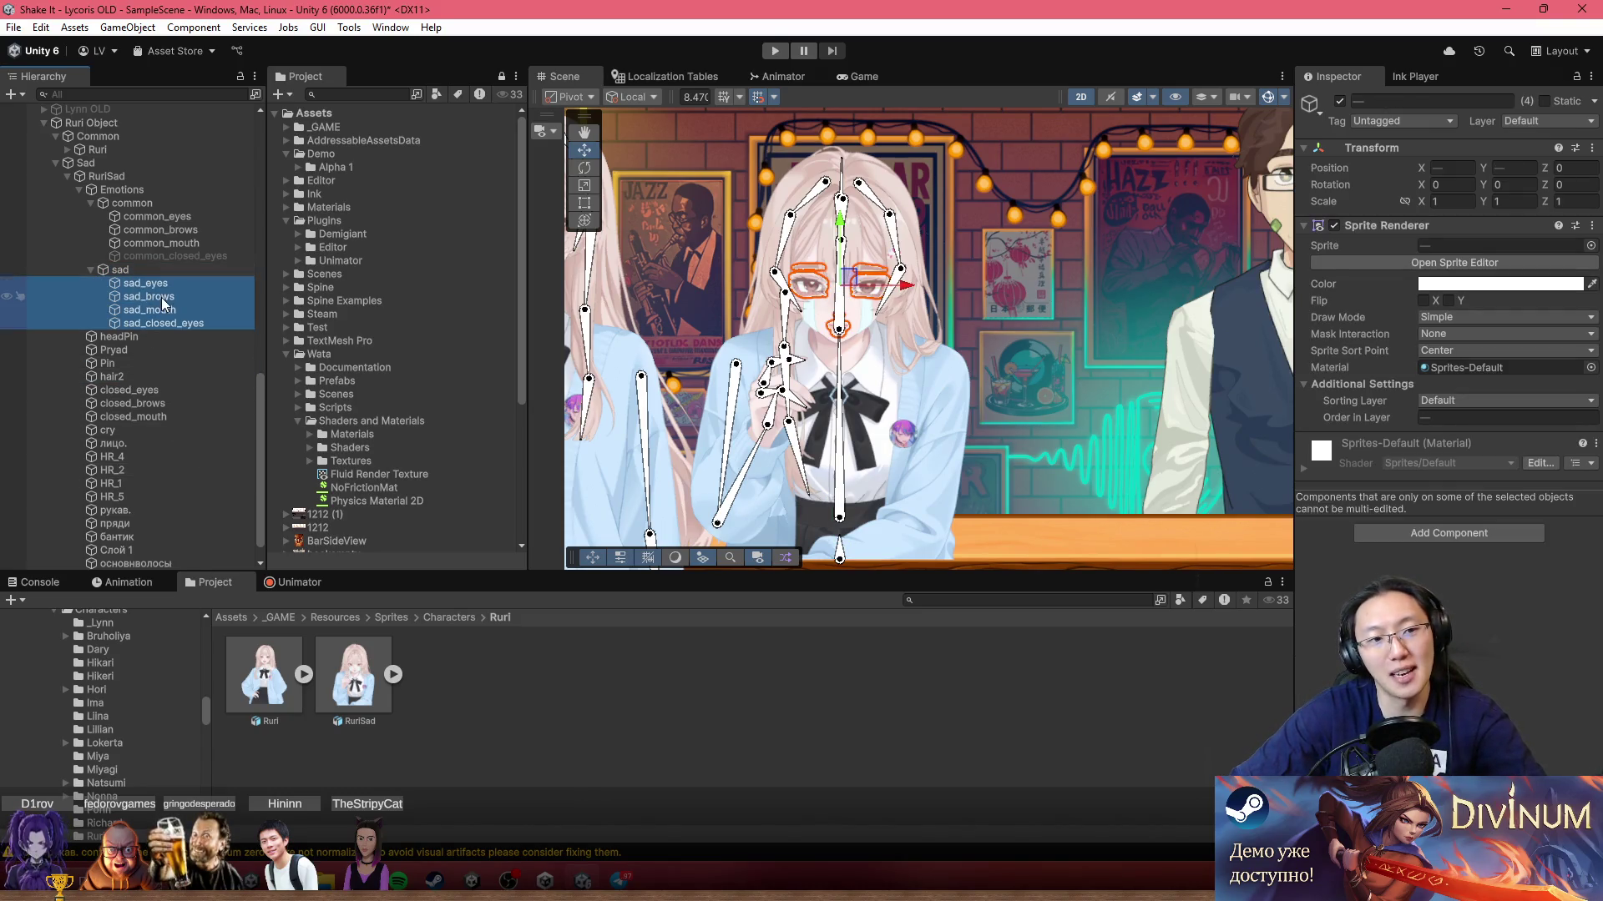
click(143, 381)
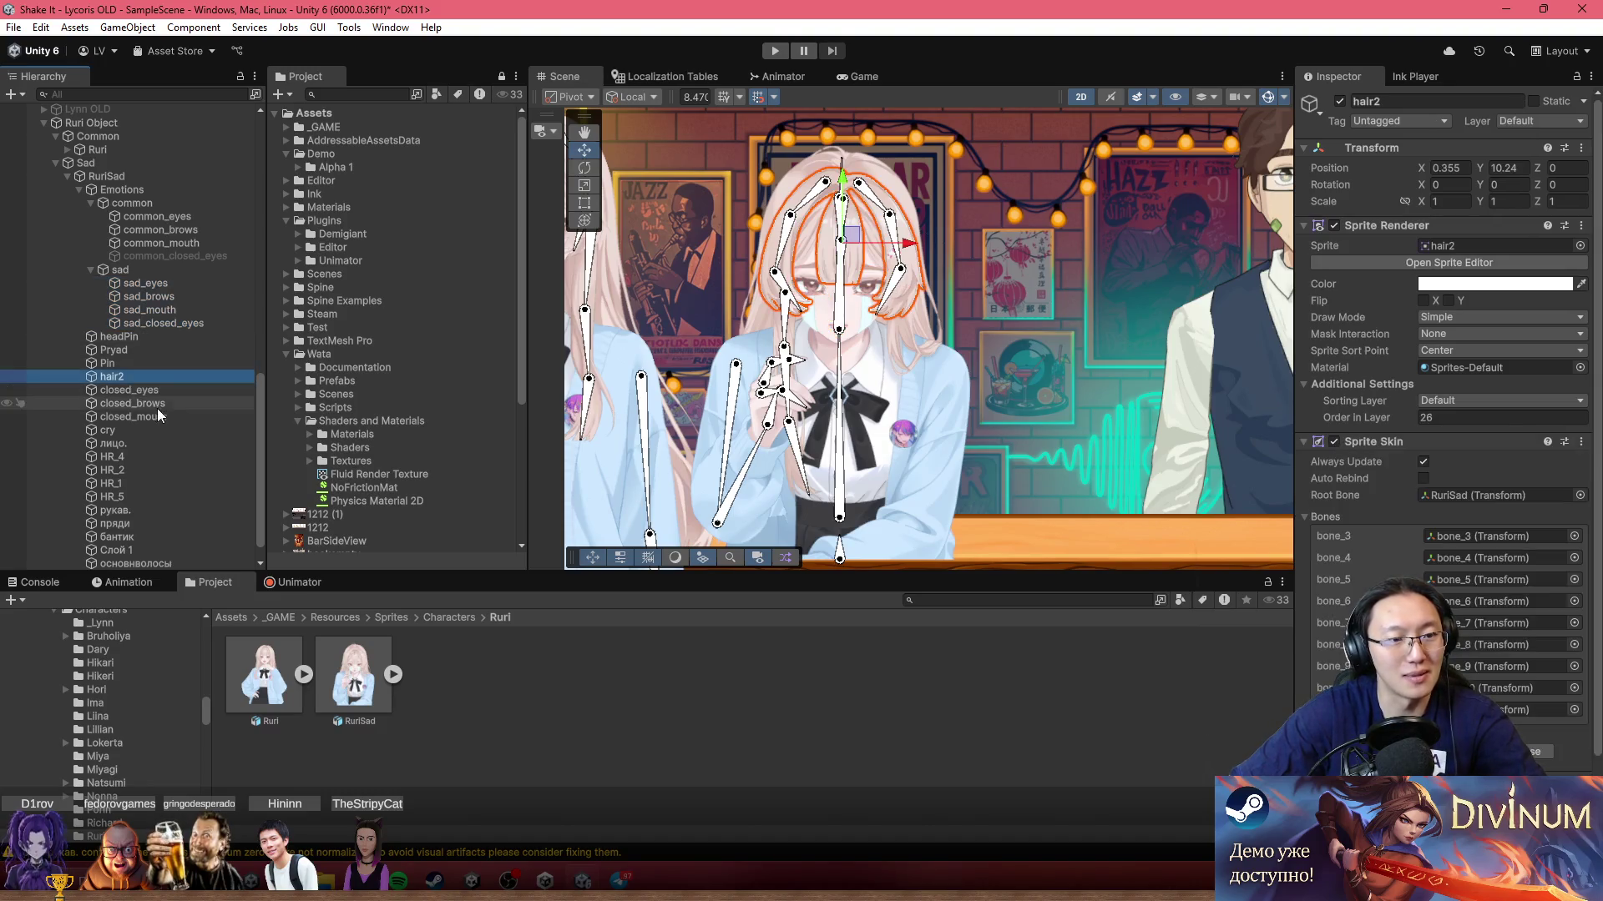
Step: Create a 'closed' group under Emotions holding closed_eyes, closed_brows and closed_mouth
key(Down)
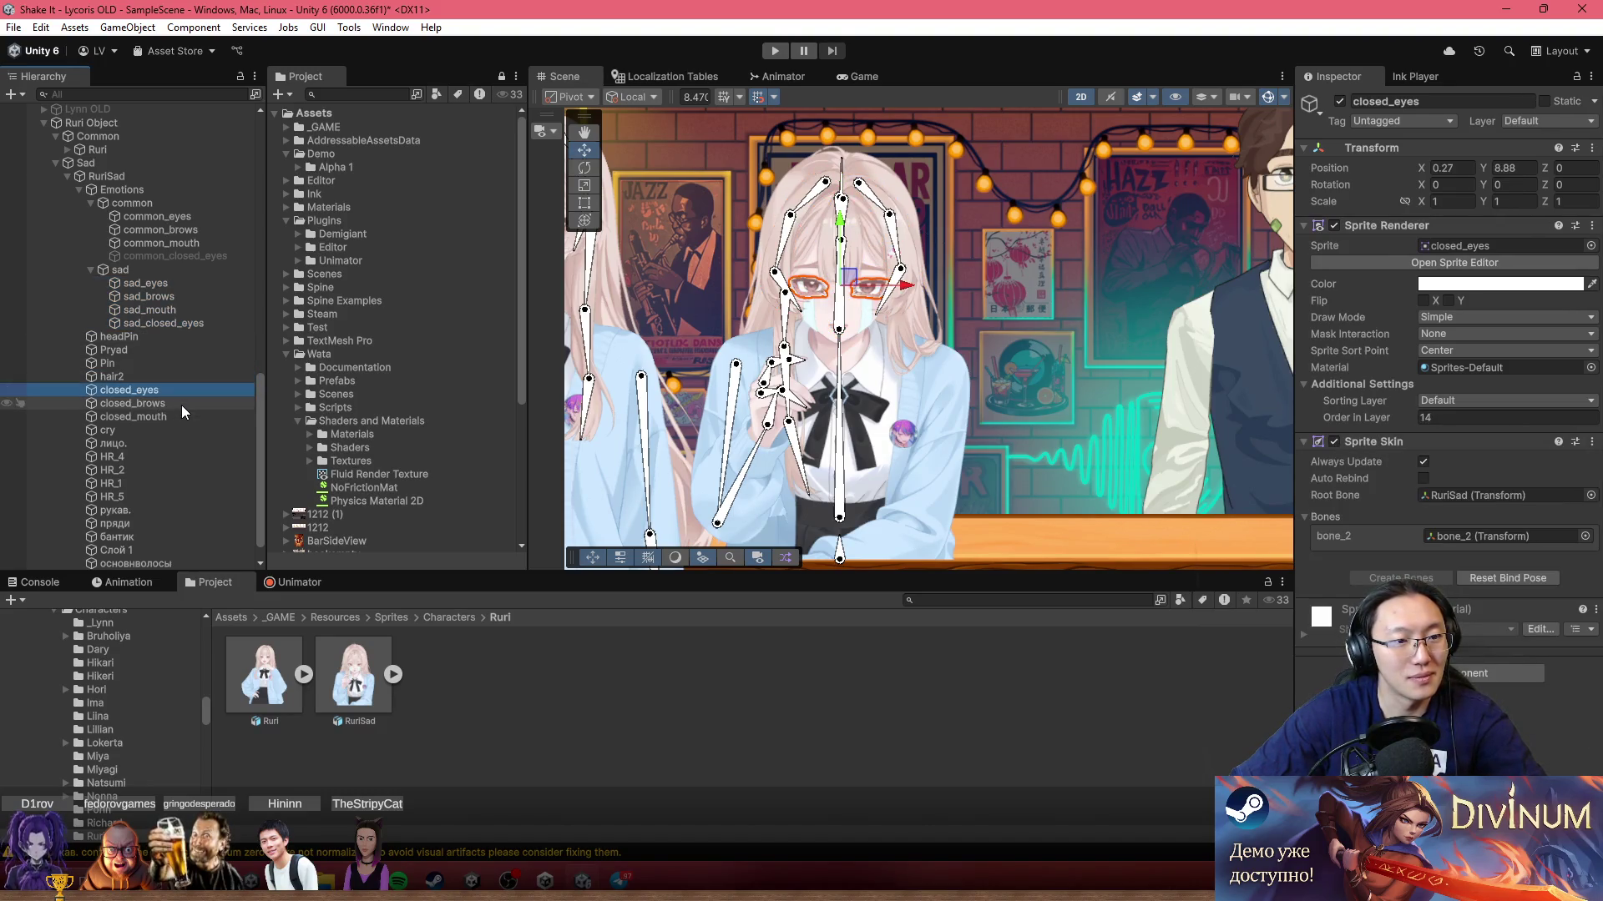
click(136, 192)
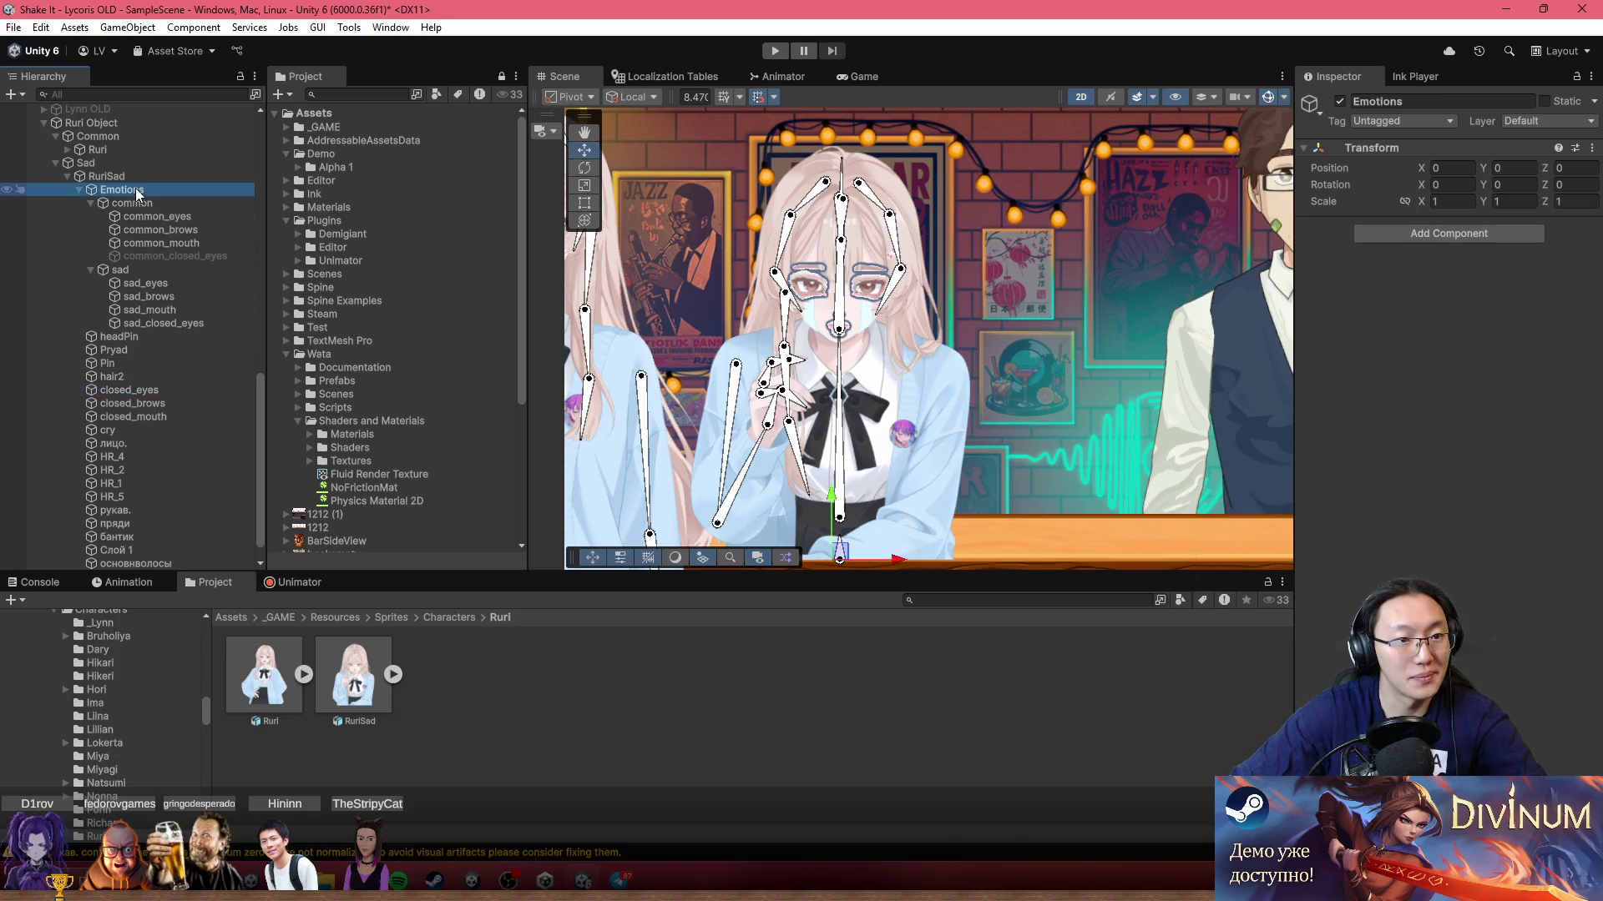
right_click(136, 192)
click(257, 473)
text(close)
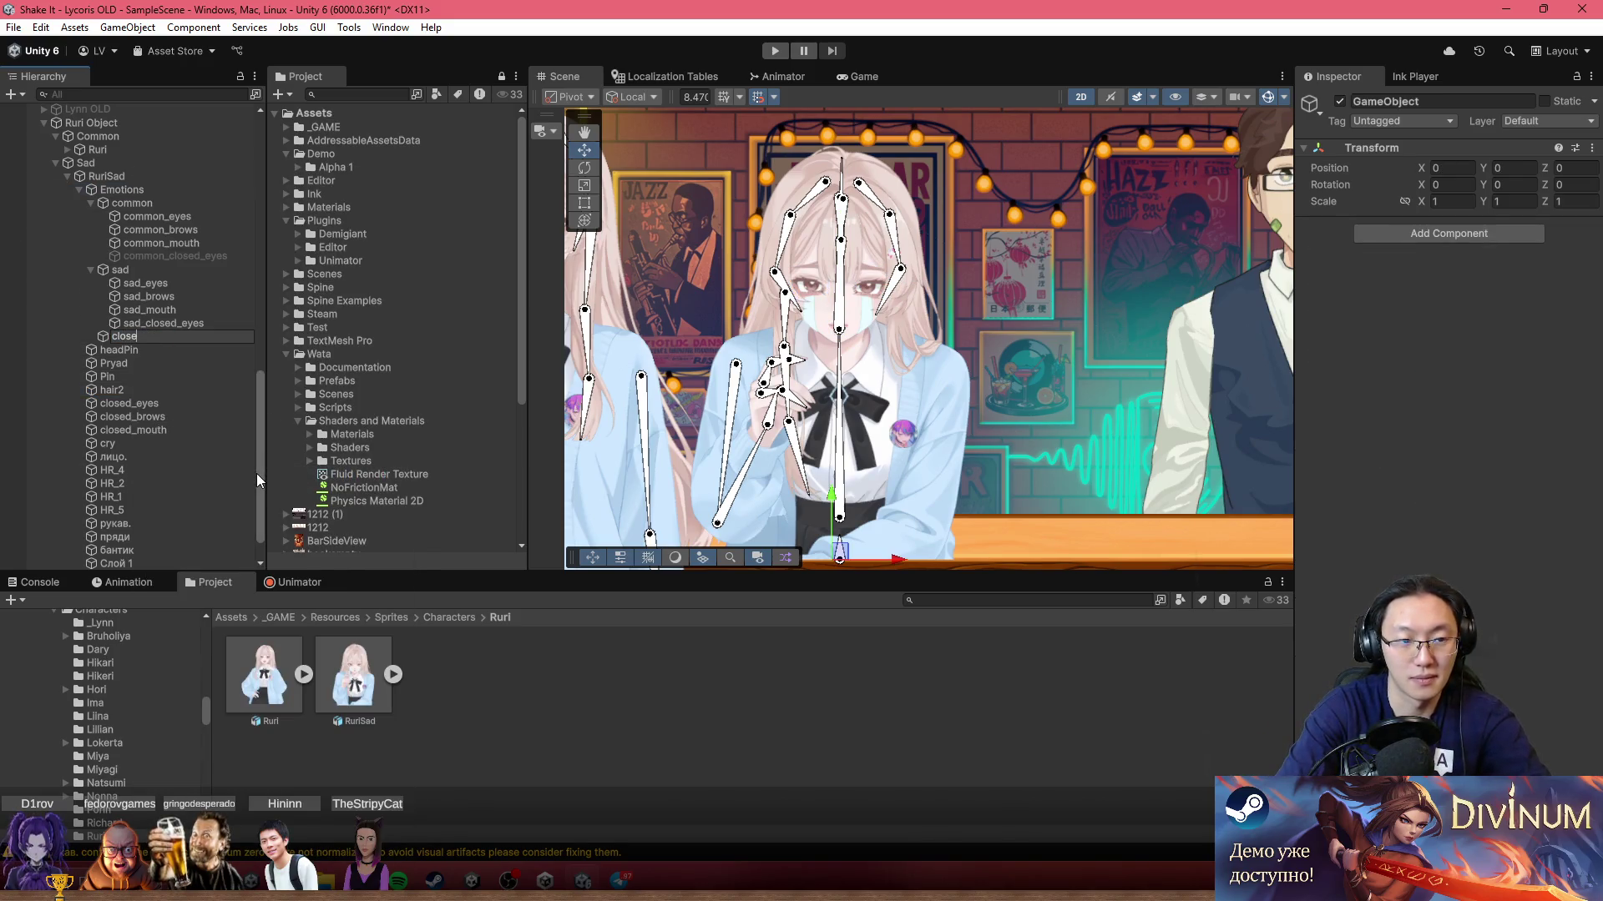
text(d)
key(Return)
click(148, 404)
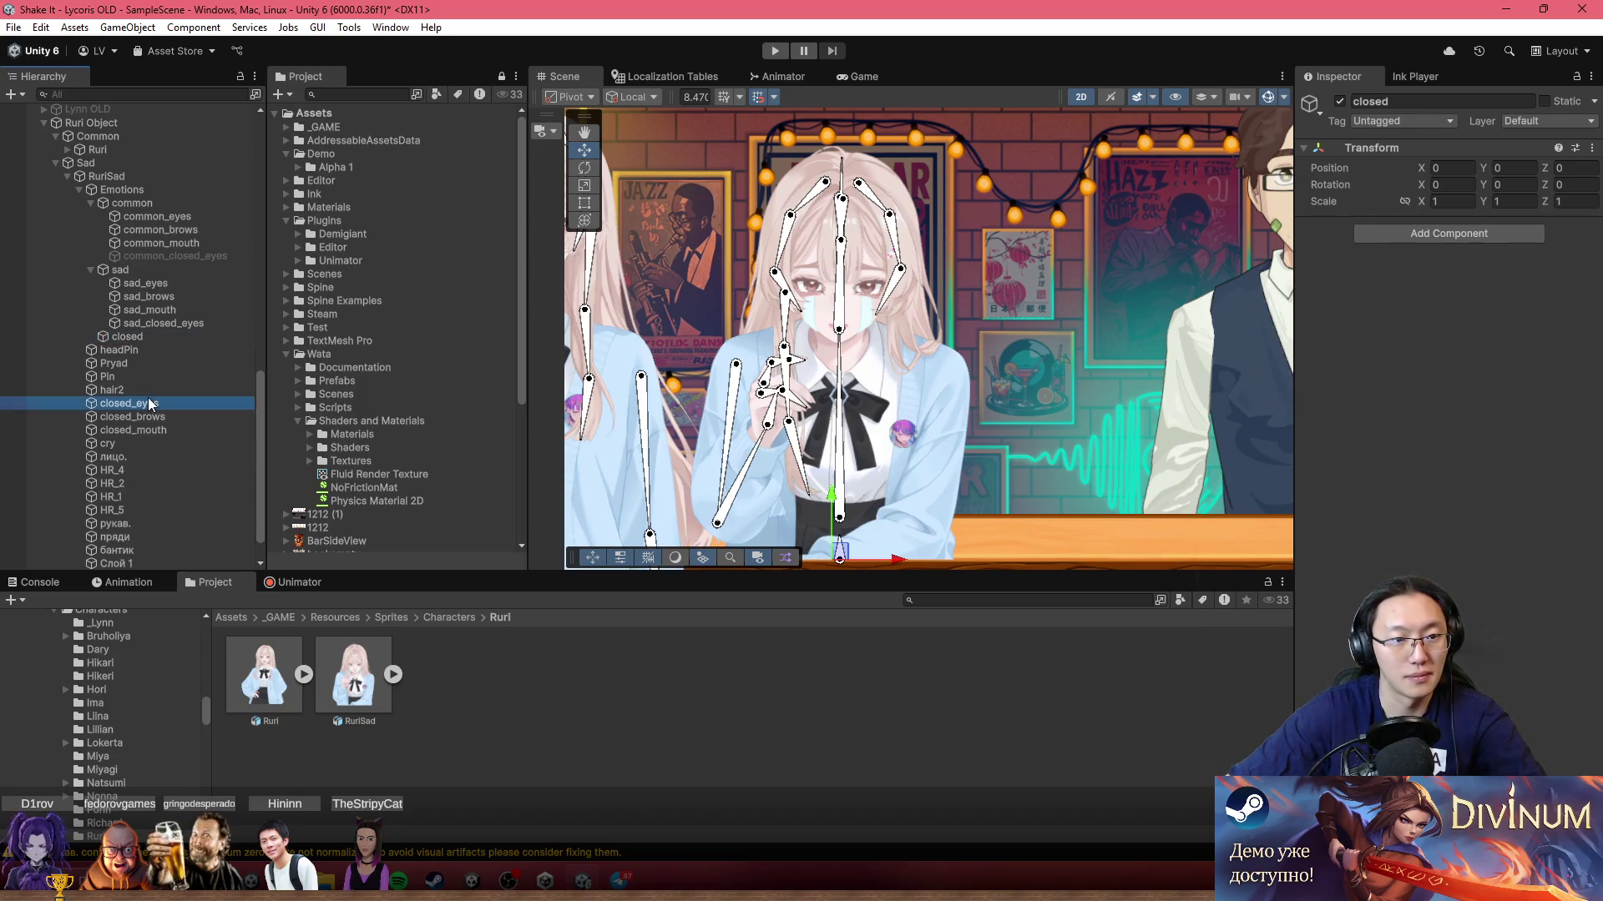
shift+click(168, 427)
drag(168, 427, 122, 338)
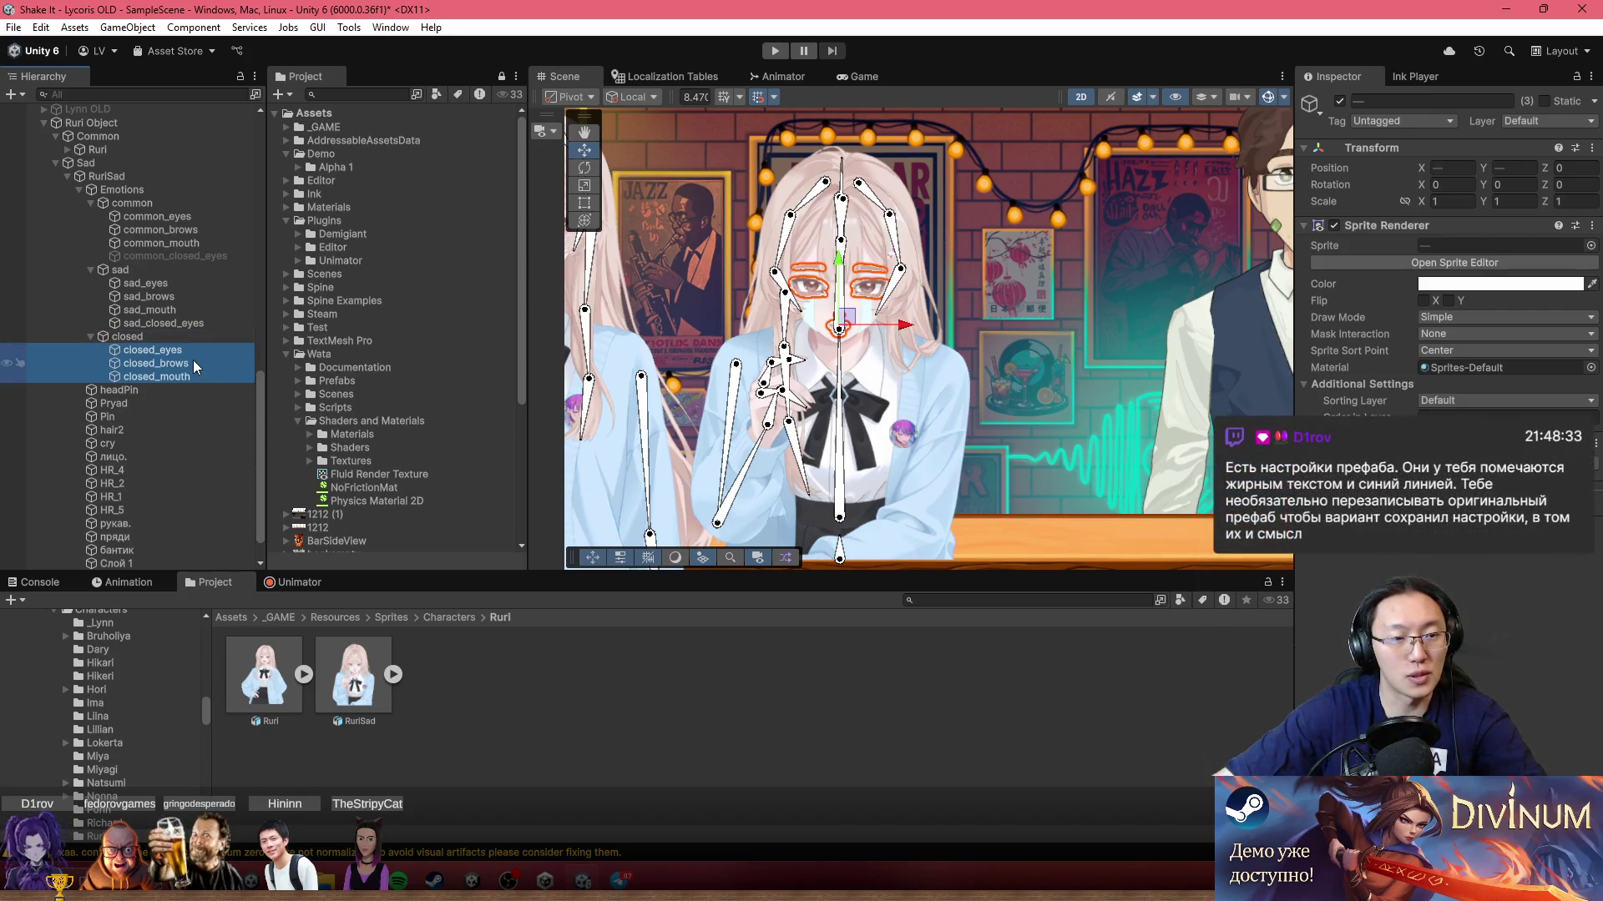
click(212, 377)
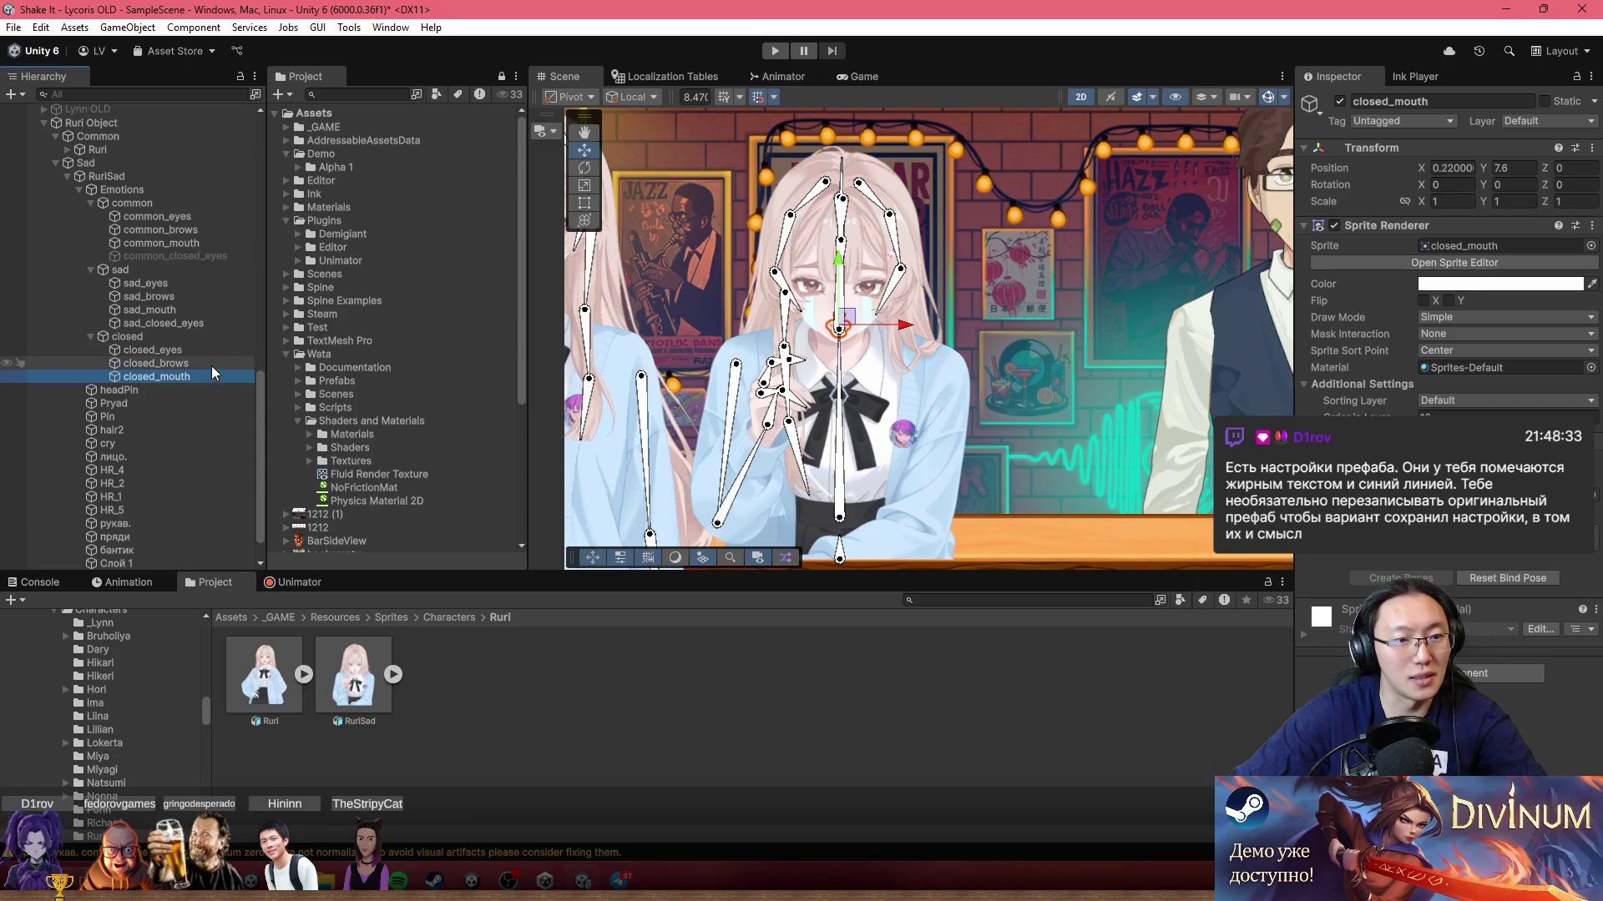
Step: Deactivate the sad expression group
click(185, 321)
click(125, 271)
key(shift+alt+a)
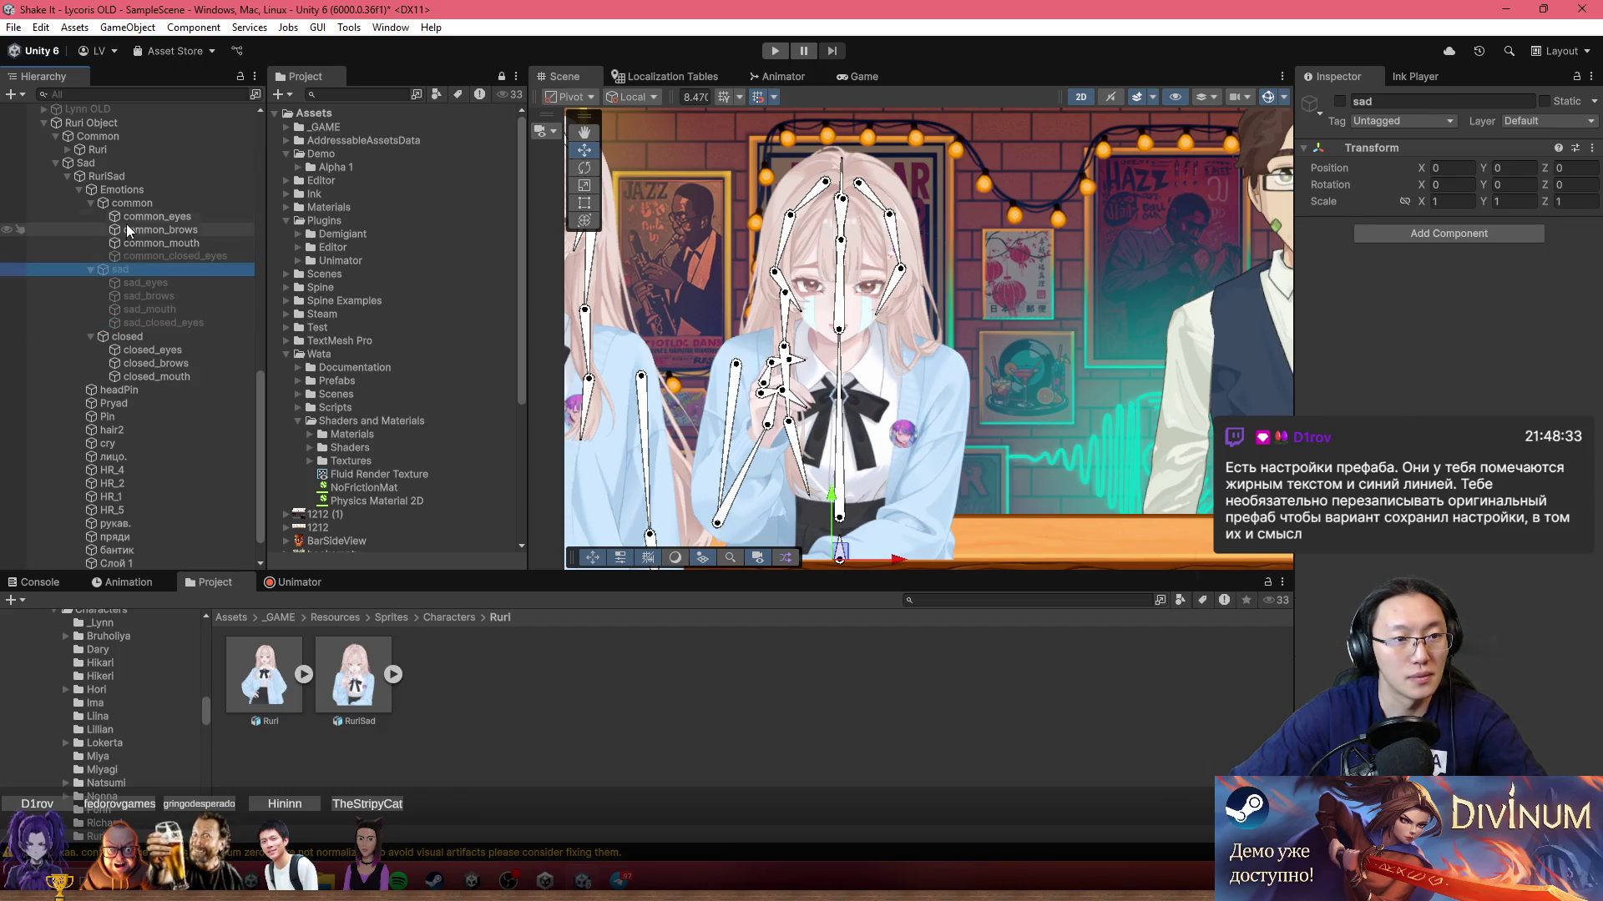
Step: Deactivate the common expression group
click(132, 203)
key(shift+alt+a)
scroll(857, 318, up, 2)
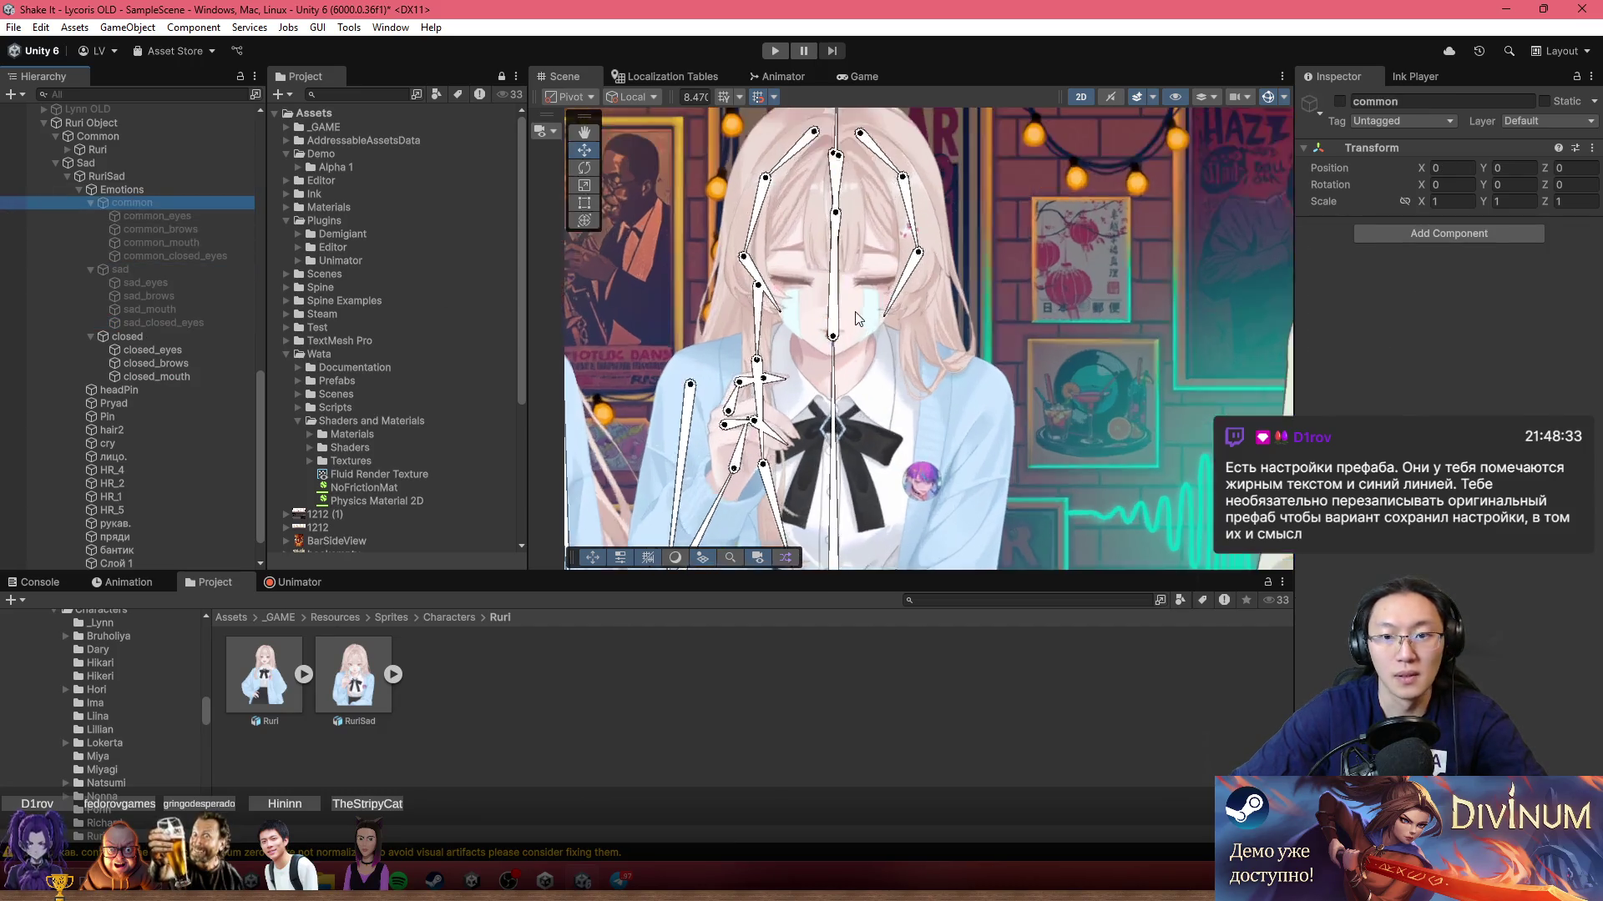
scroll(855, 319, up, 5)
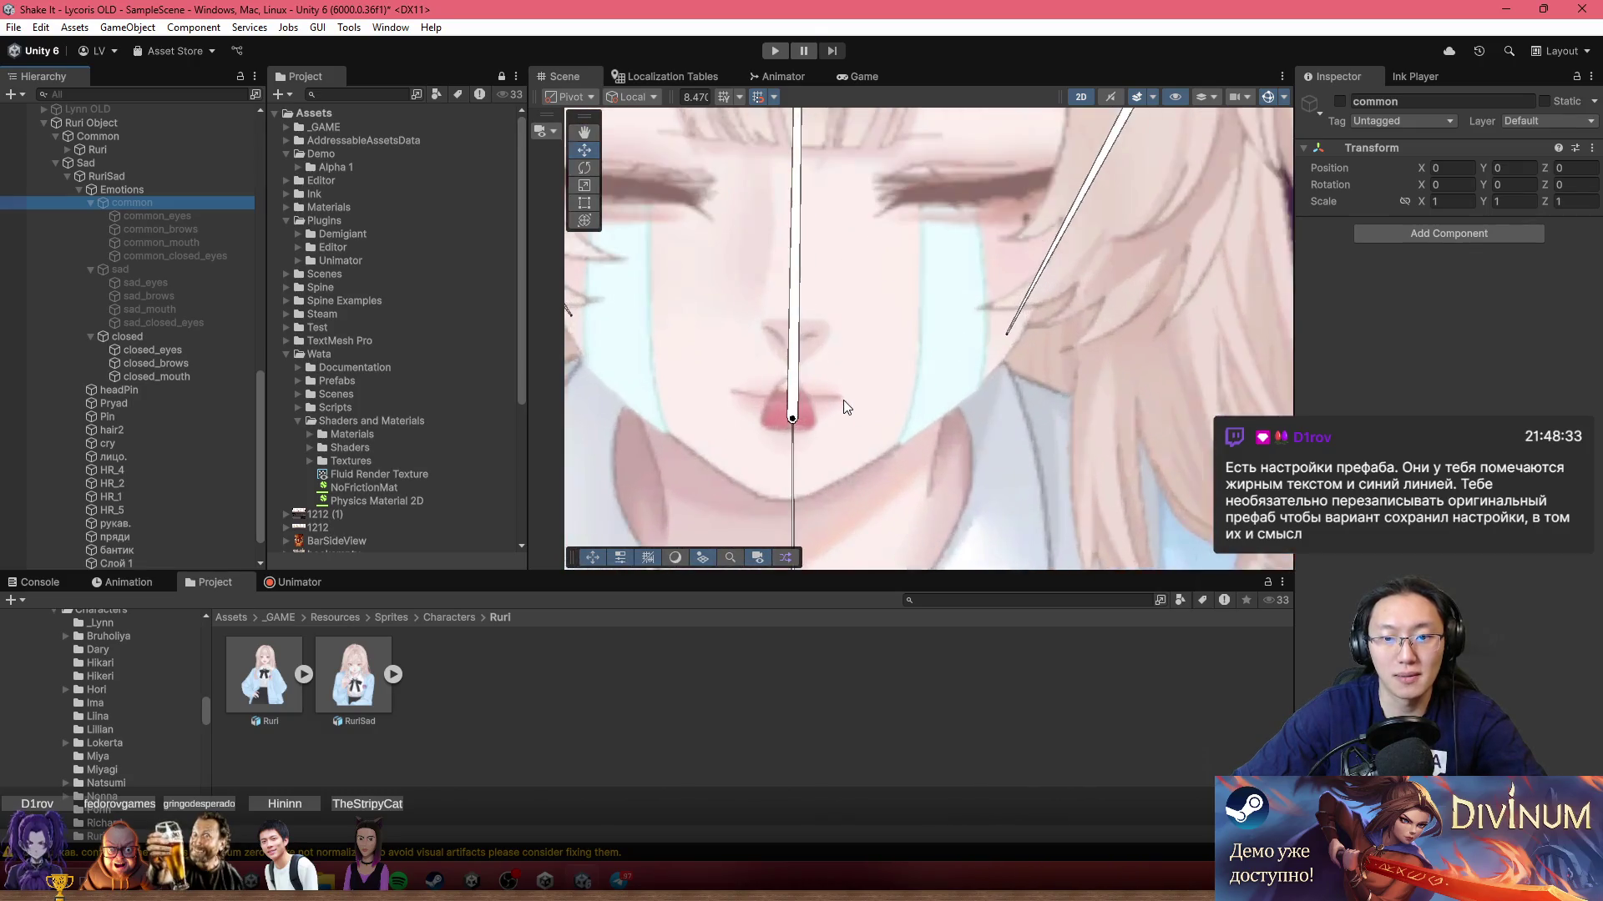
scroll(846, 407, up, 2)
scroll(783, 387, down, 4)
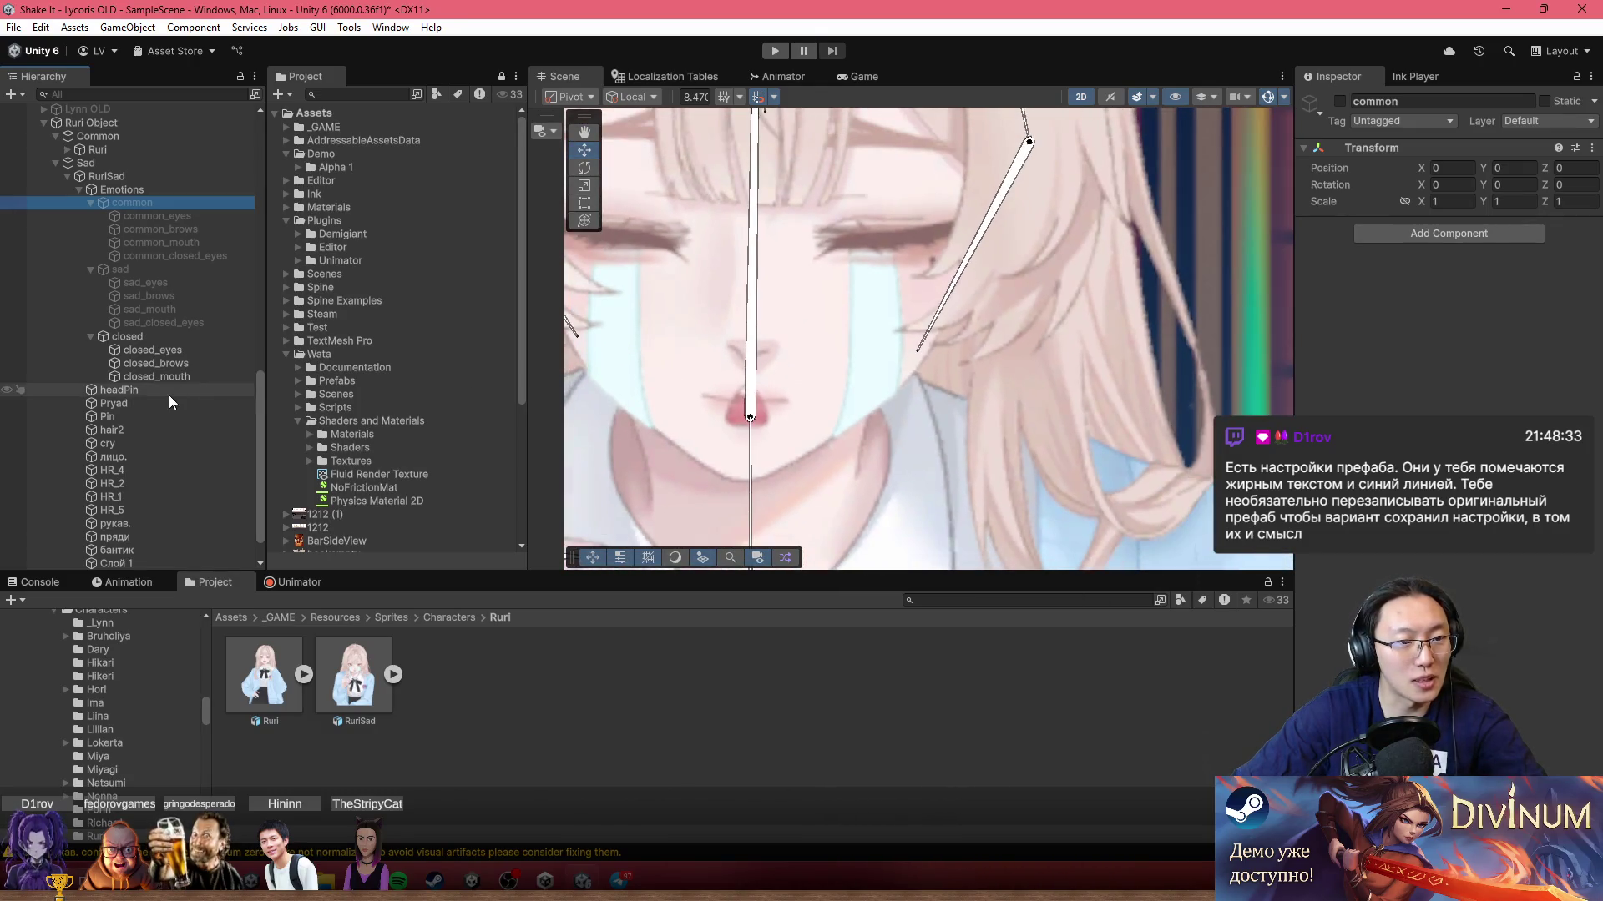
Step: Inspect the closed_mouth, closed_brows, closed_eyes and cry tear sprites in turn
click(183, 374)
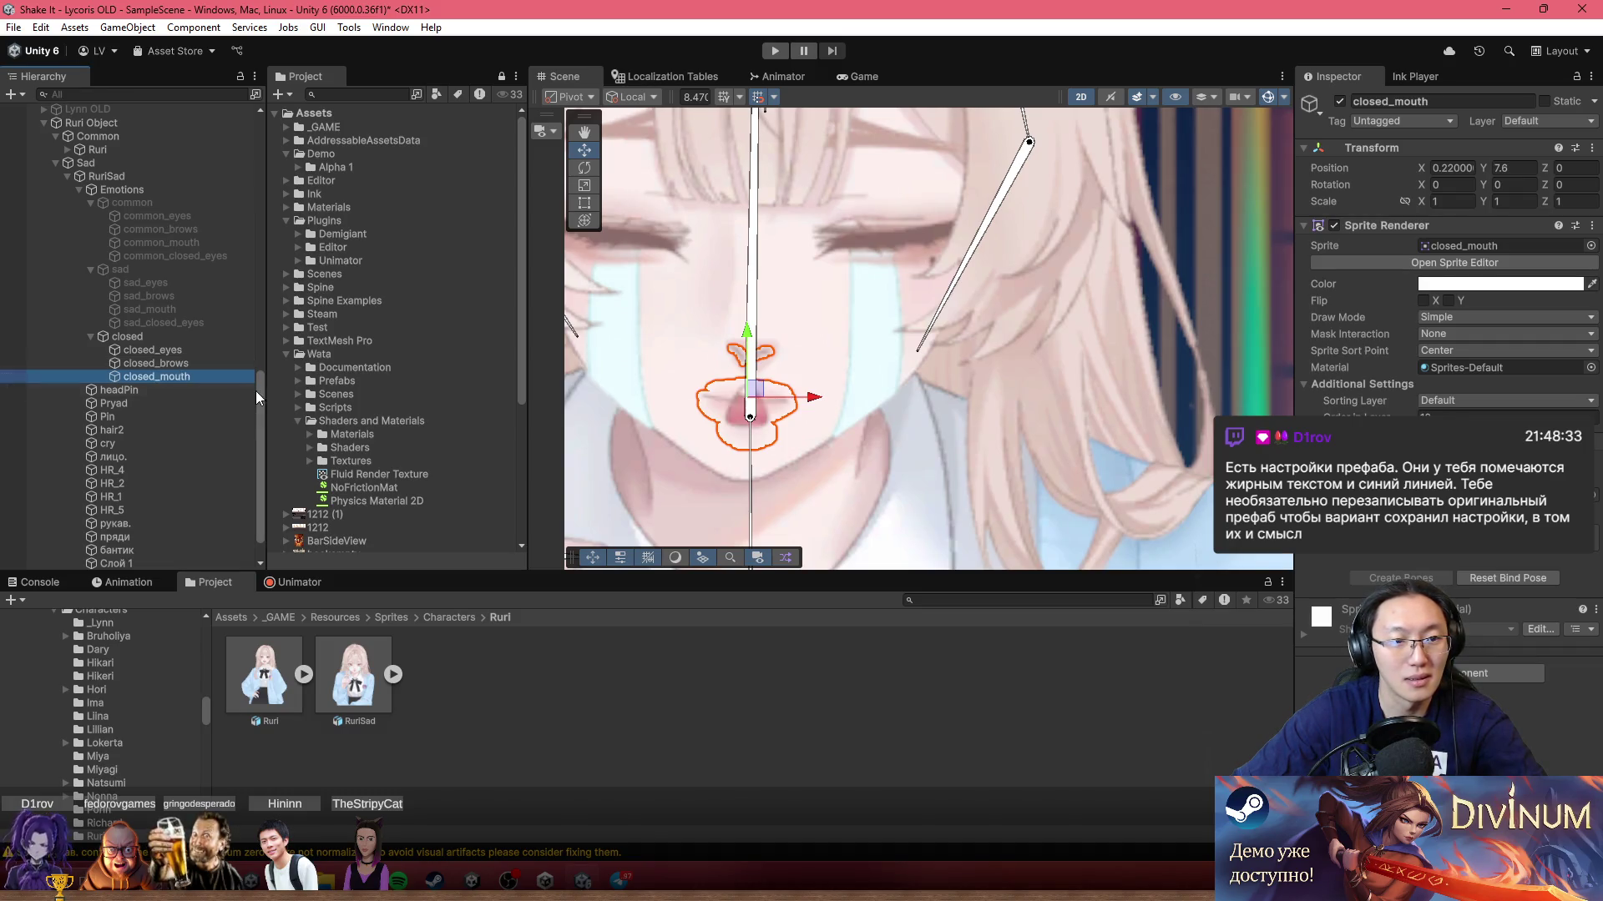
click(200, 365)
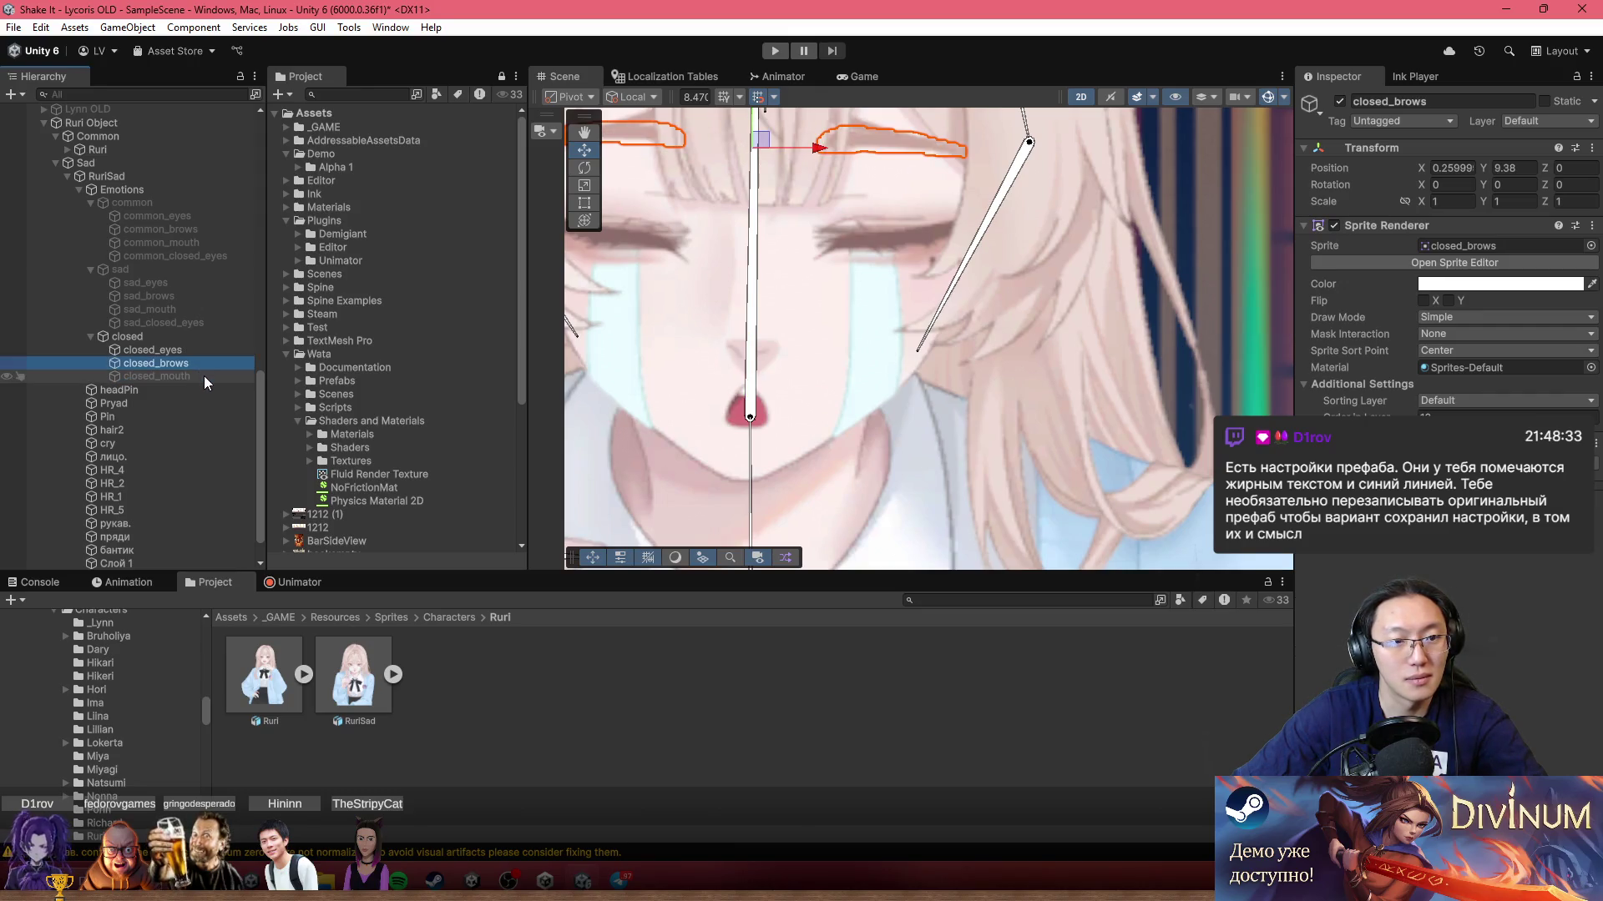
click(204, 376)
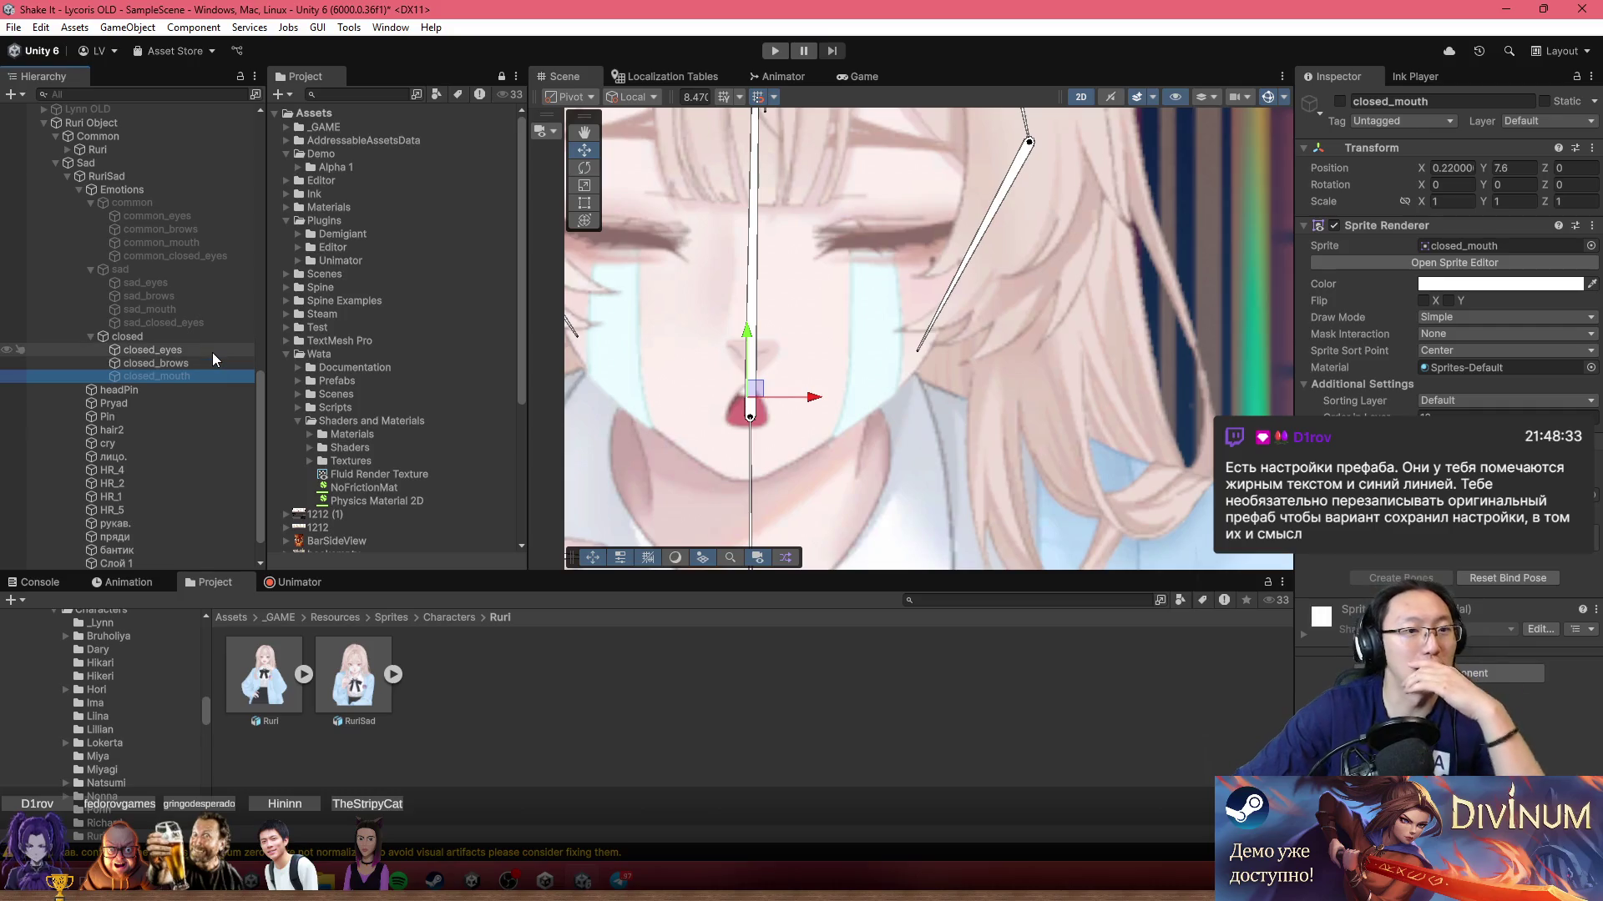
click(194, 347)
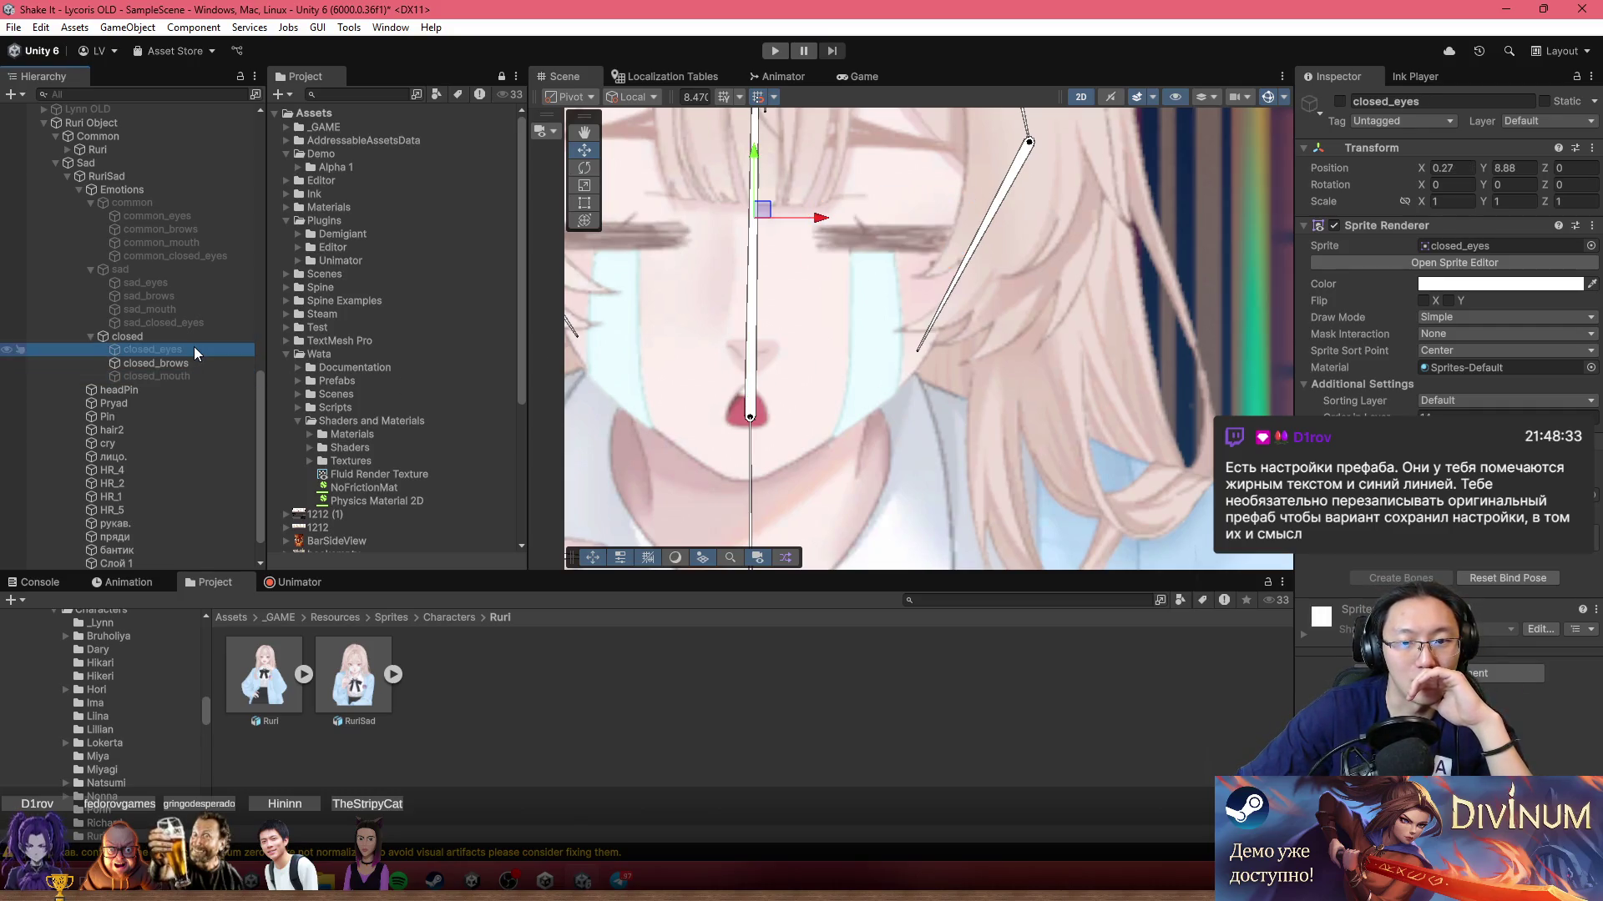
click(183, 364)
click(187, 349)
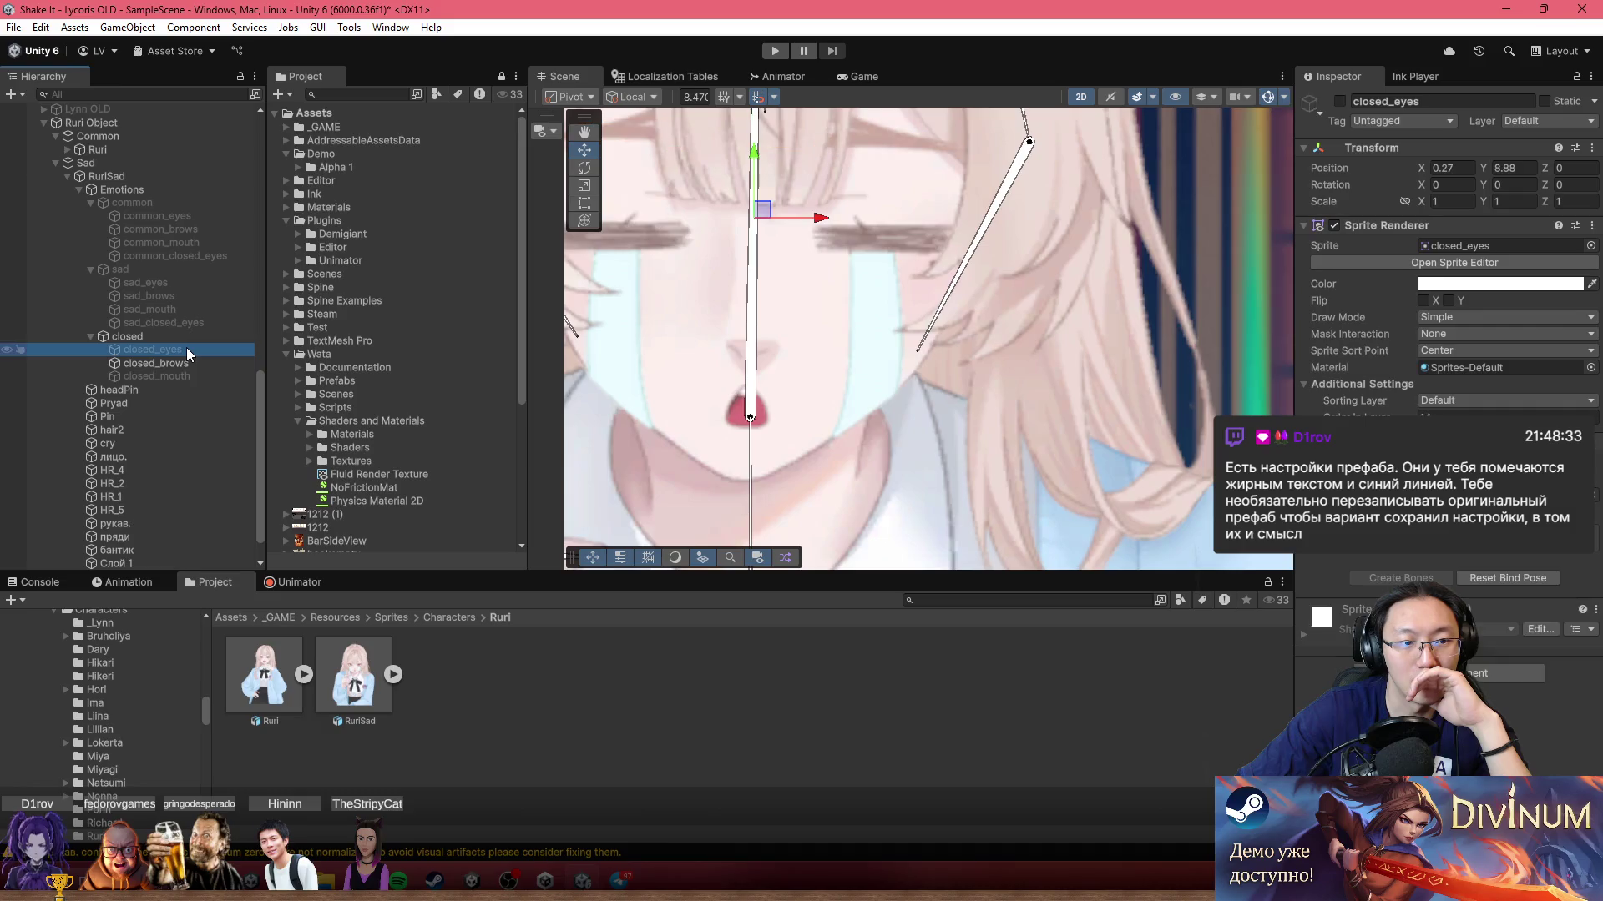
click(187, 364)
click(188, 380)
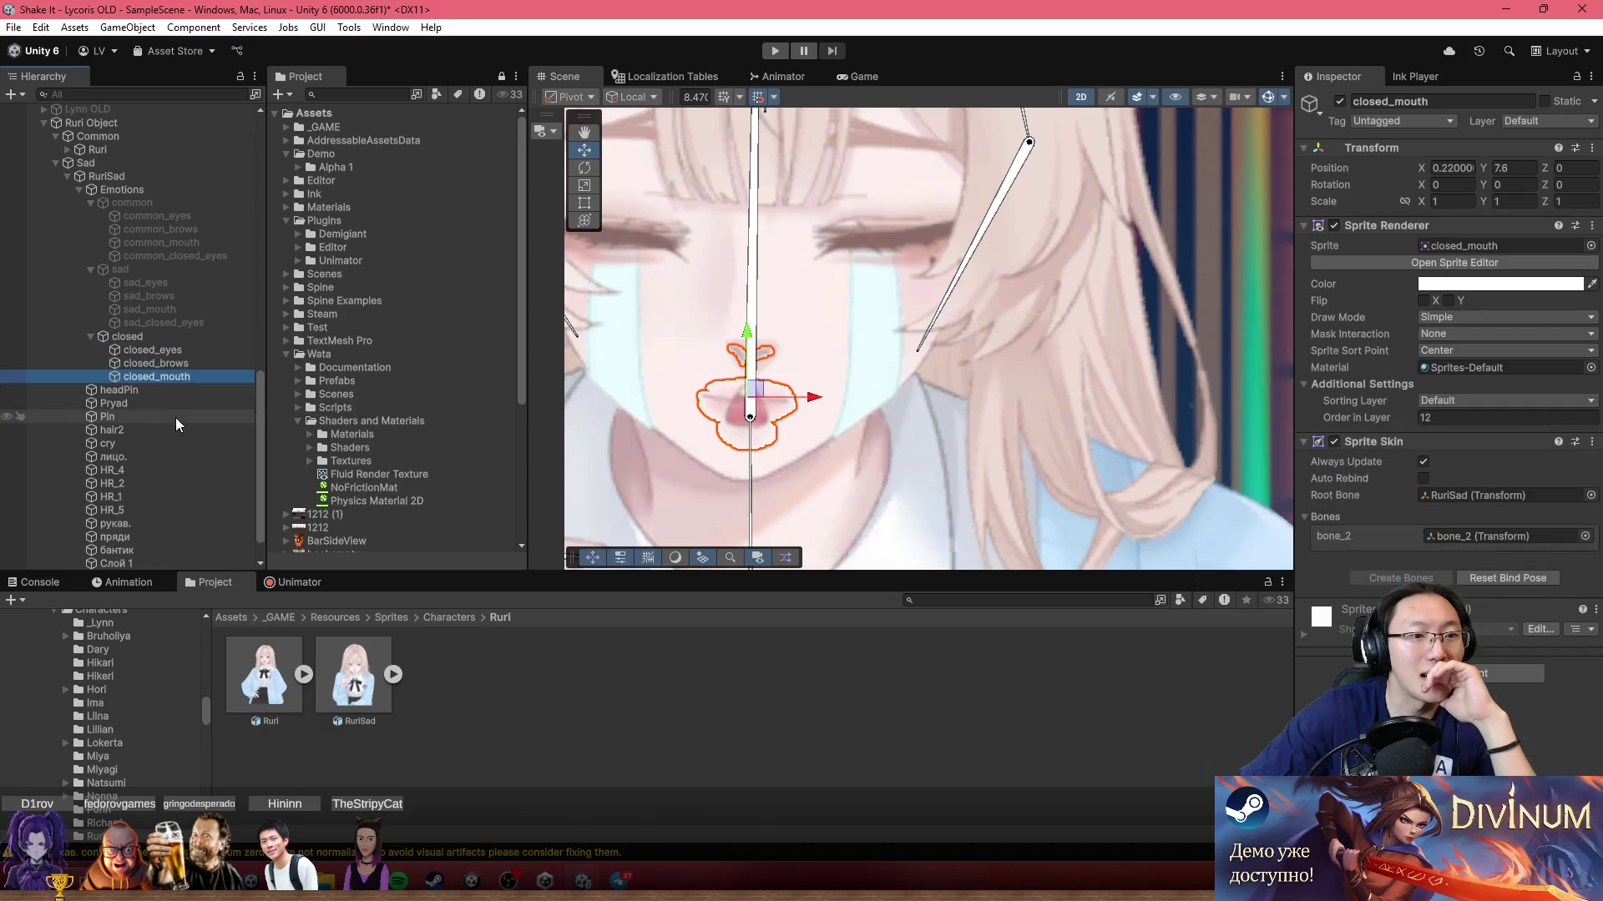
click(182, 444)
right_click(188, 190)
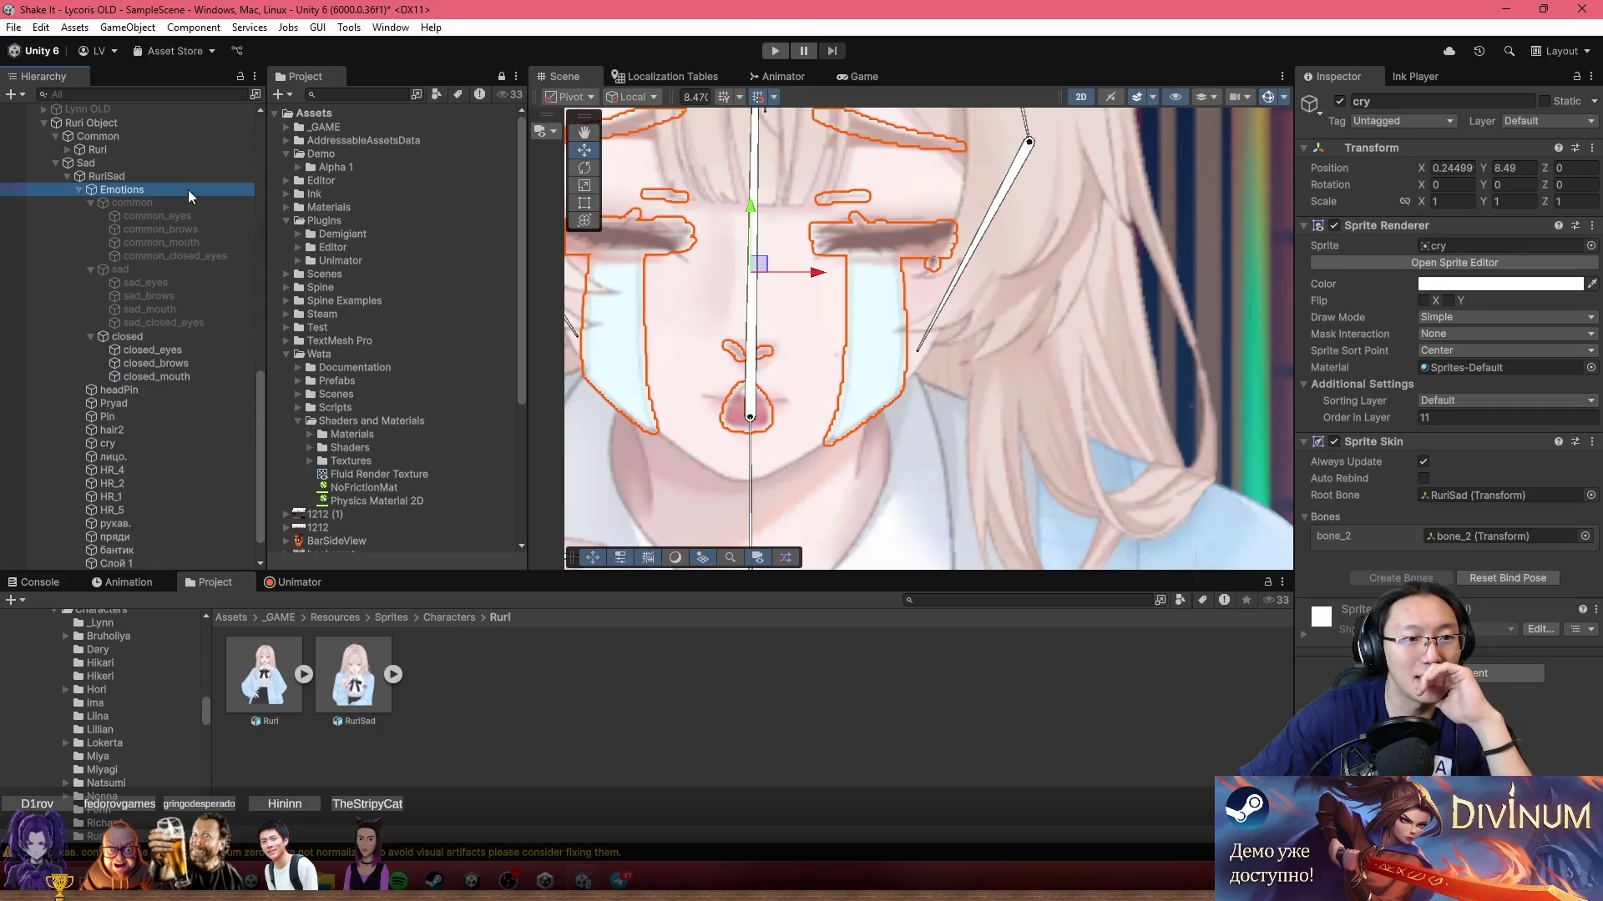
Step: Create a 'cry' group under Emotions, move the tear sprite into it, and deactivate it
click(308, 476)
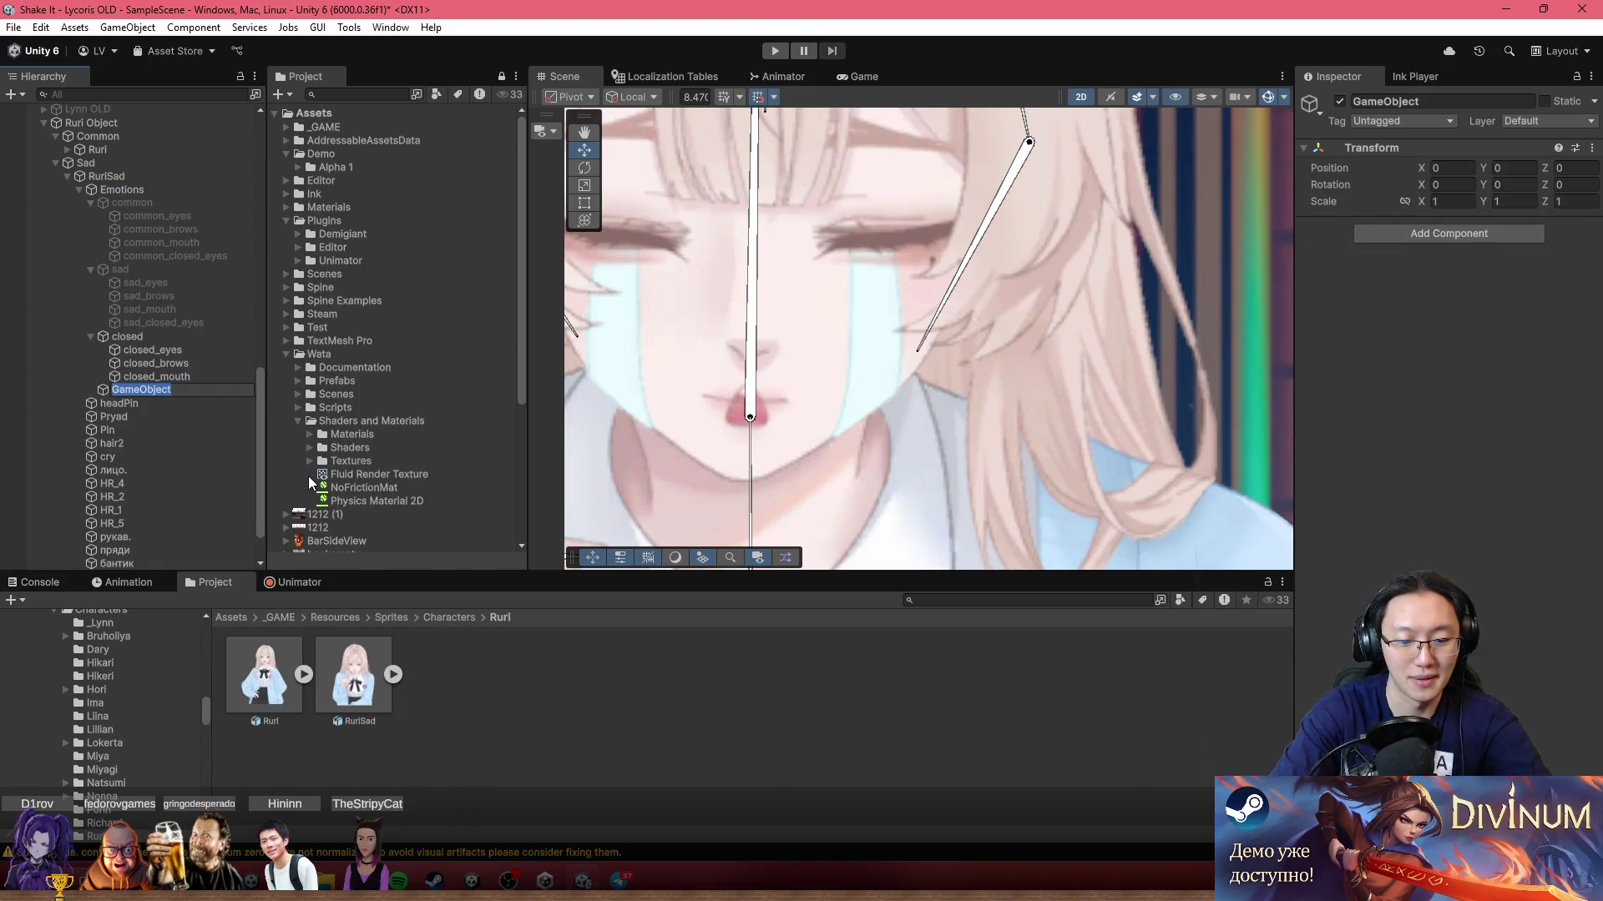
text(cry)
key(Return)
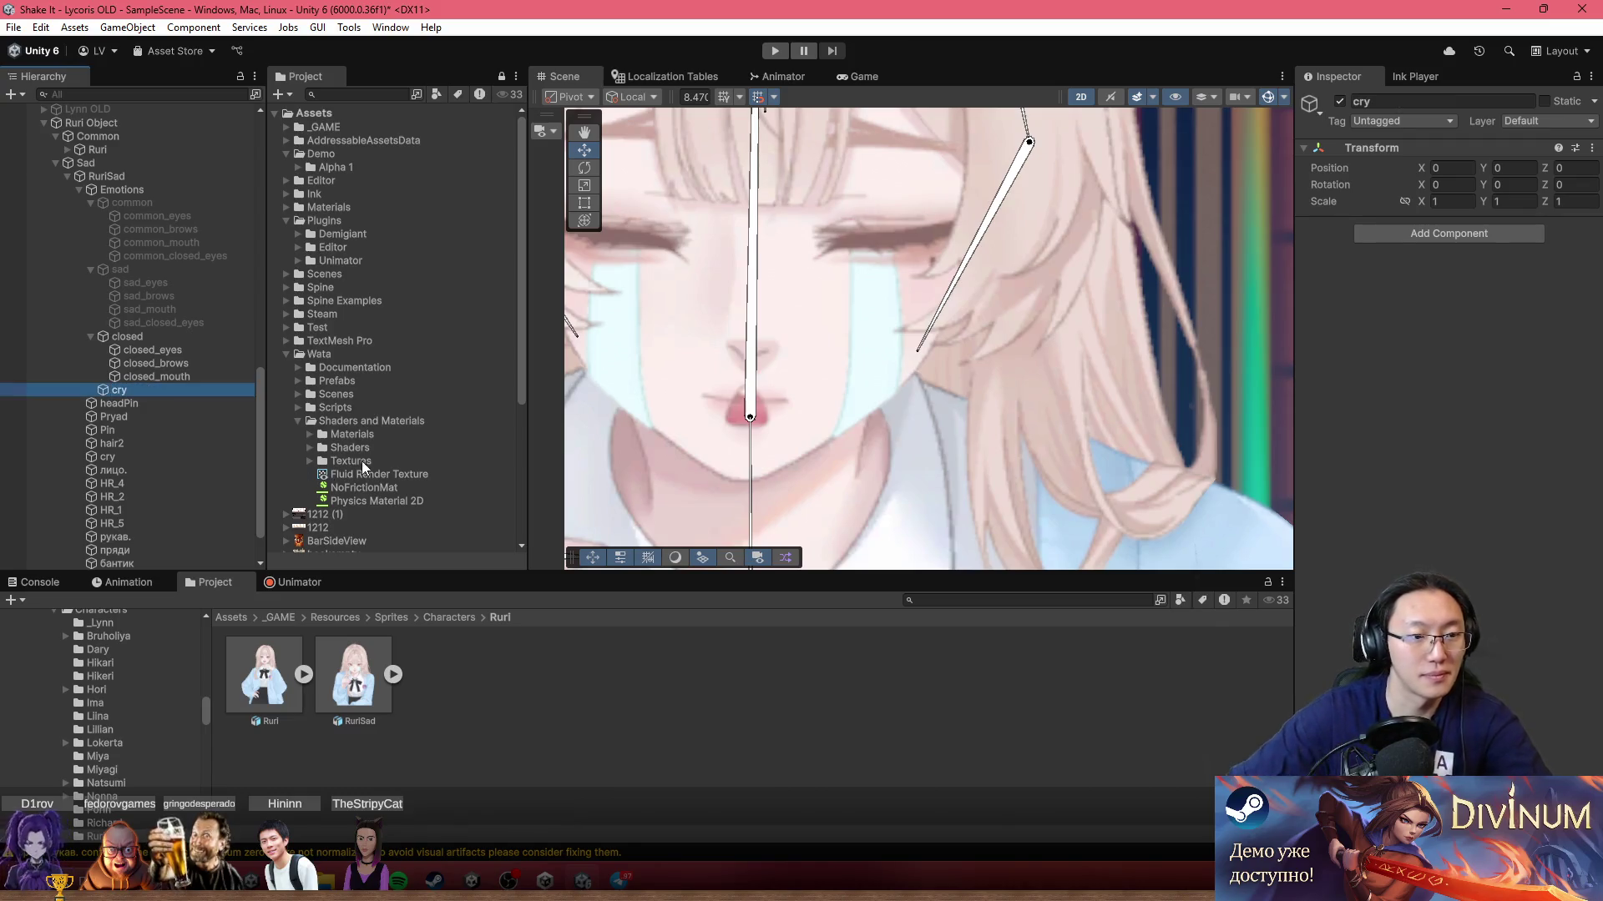
drag(127, 456, 145, 394)
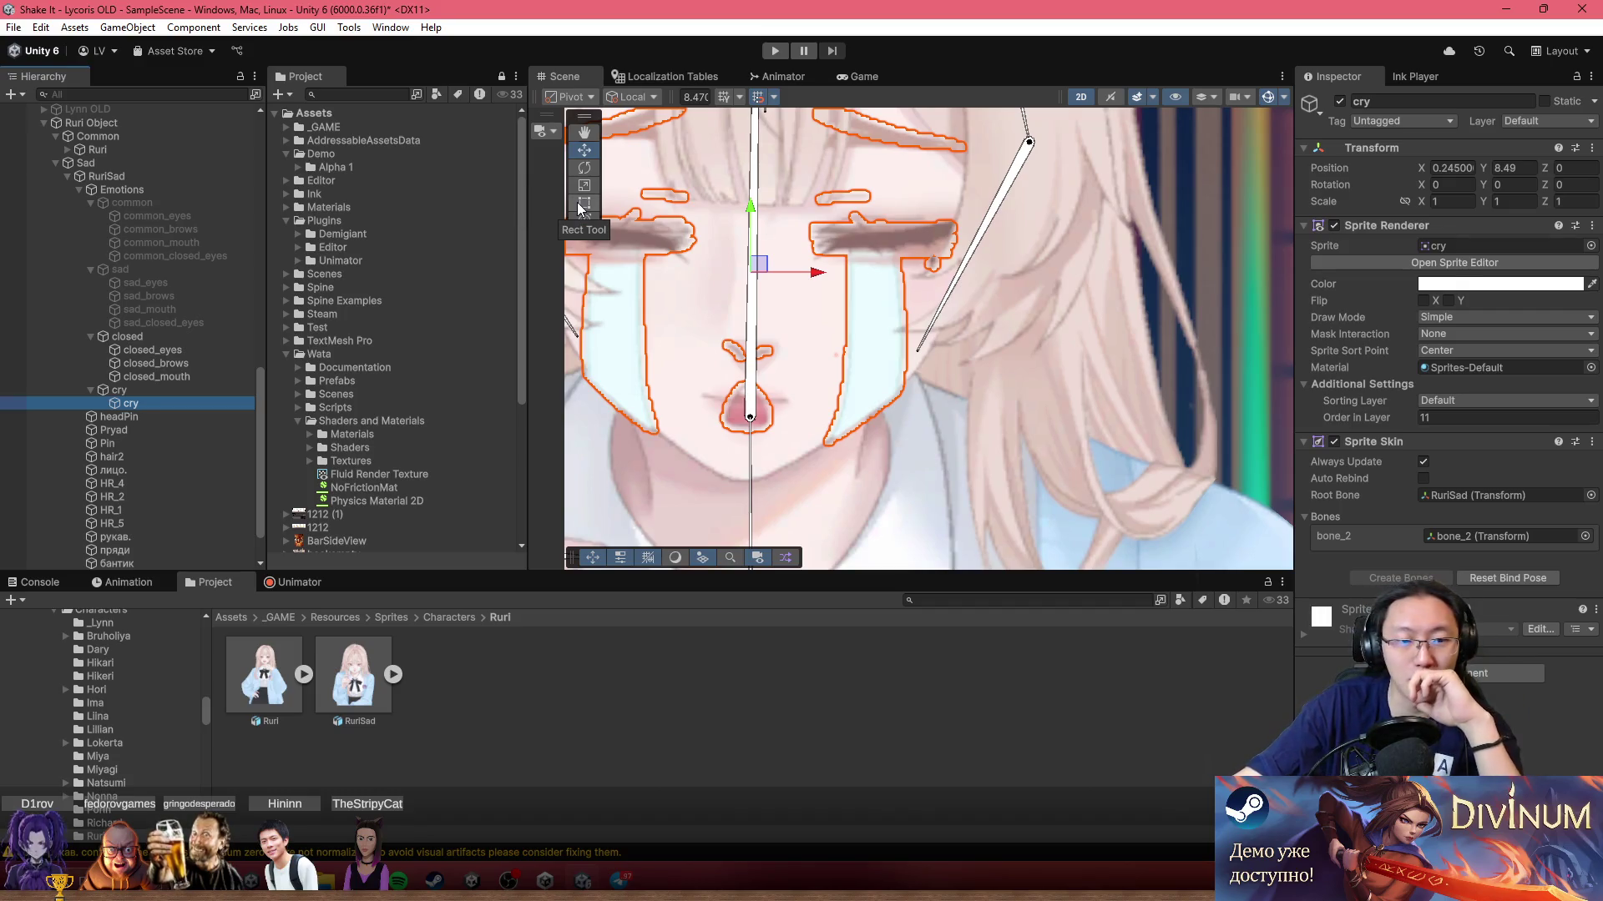
click(182, 386)
key(alt+shift+a)
key(alt+shift+a)
key(alt+shift+a)
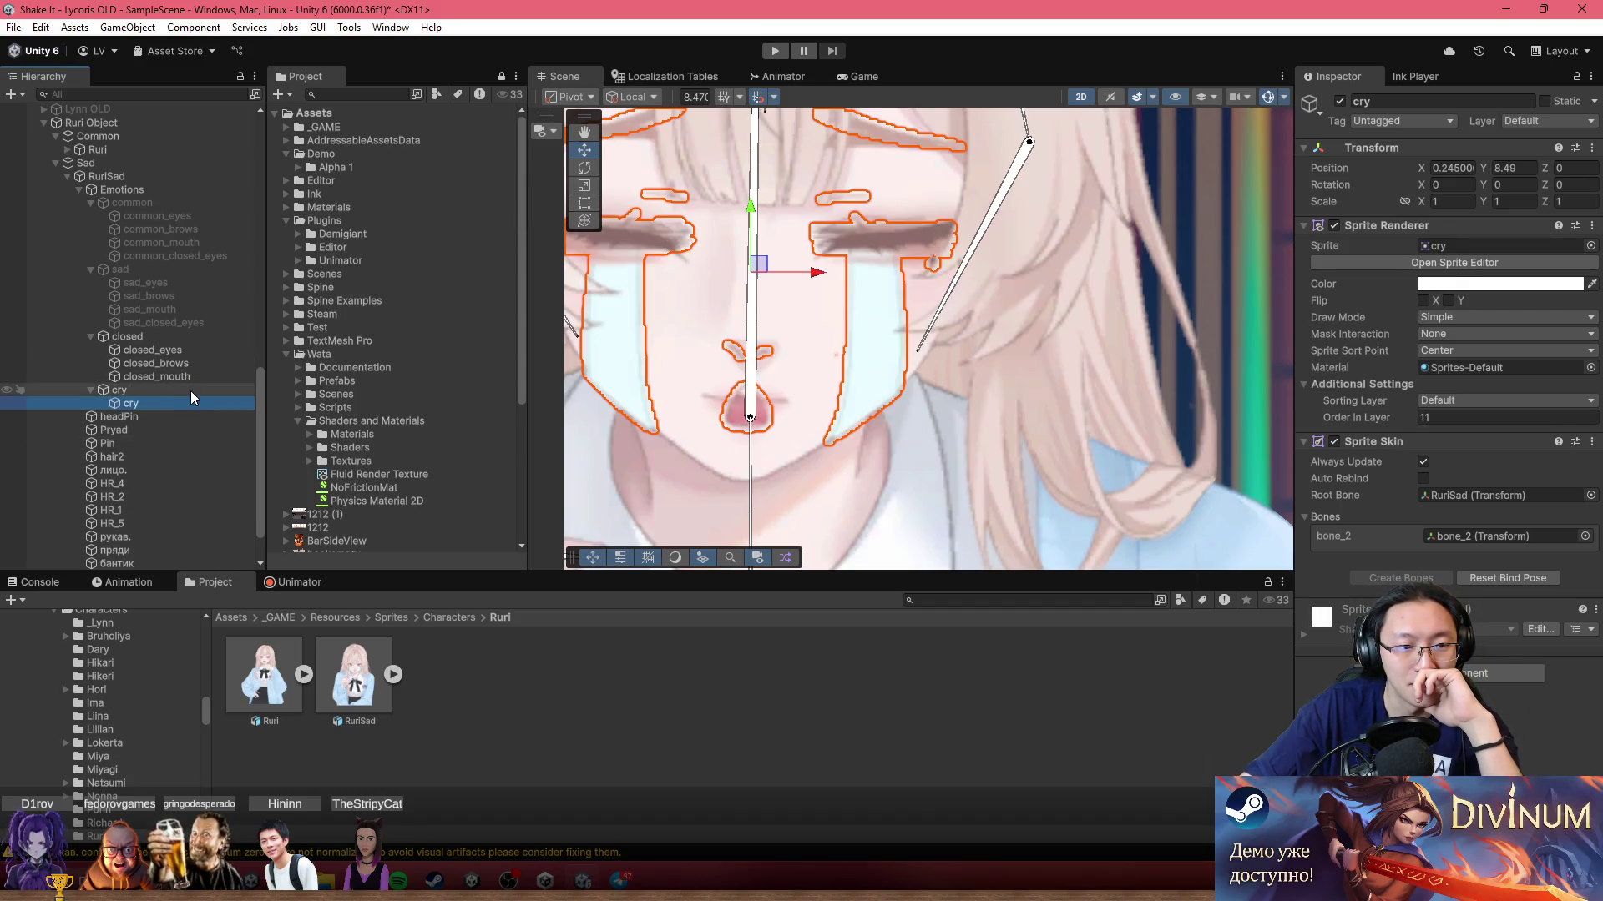
key(alt+shift+a)
key(alt+shift+a)
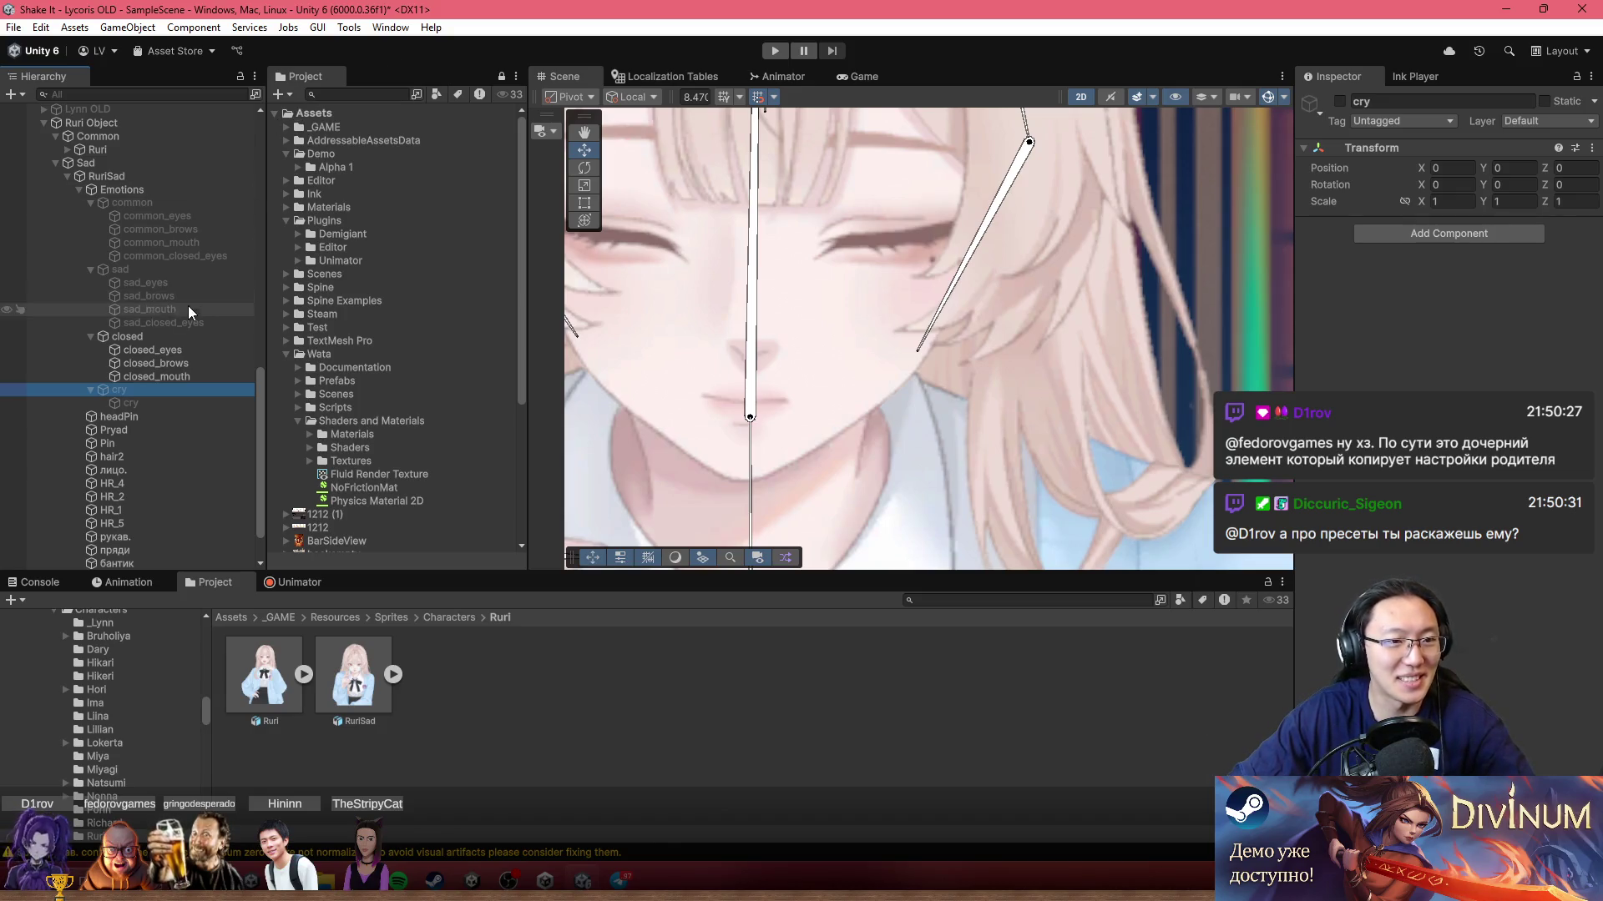
Step: Turn off the closed expression group, framing the face to compare on and off
click(208, 265)
click(134, 335)
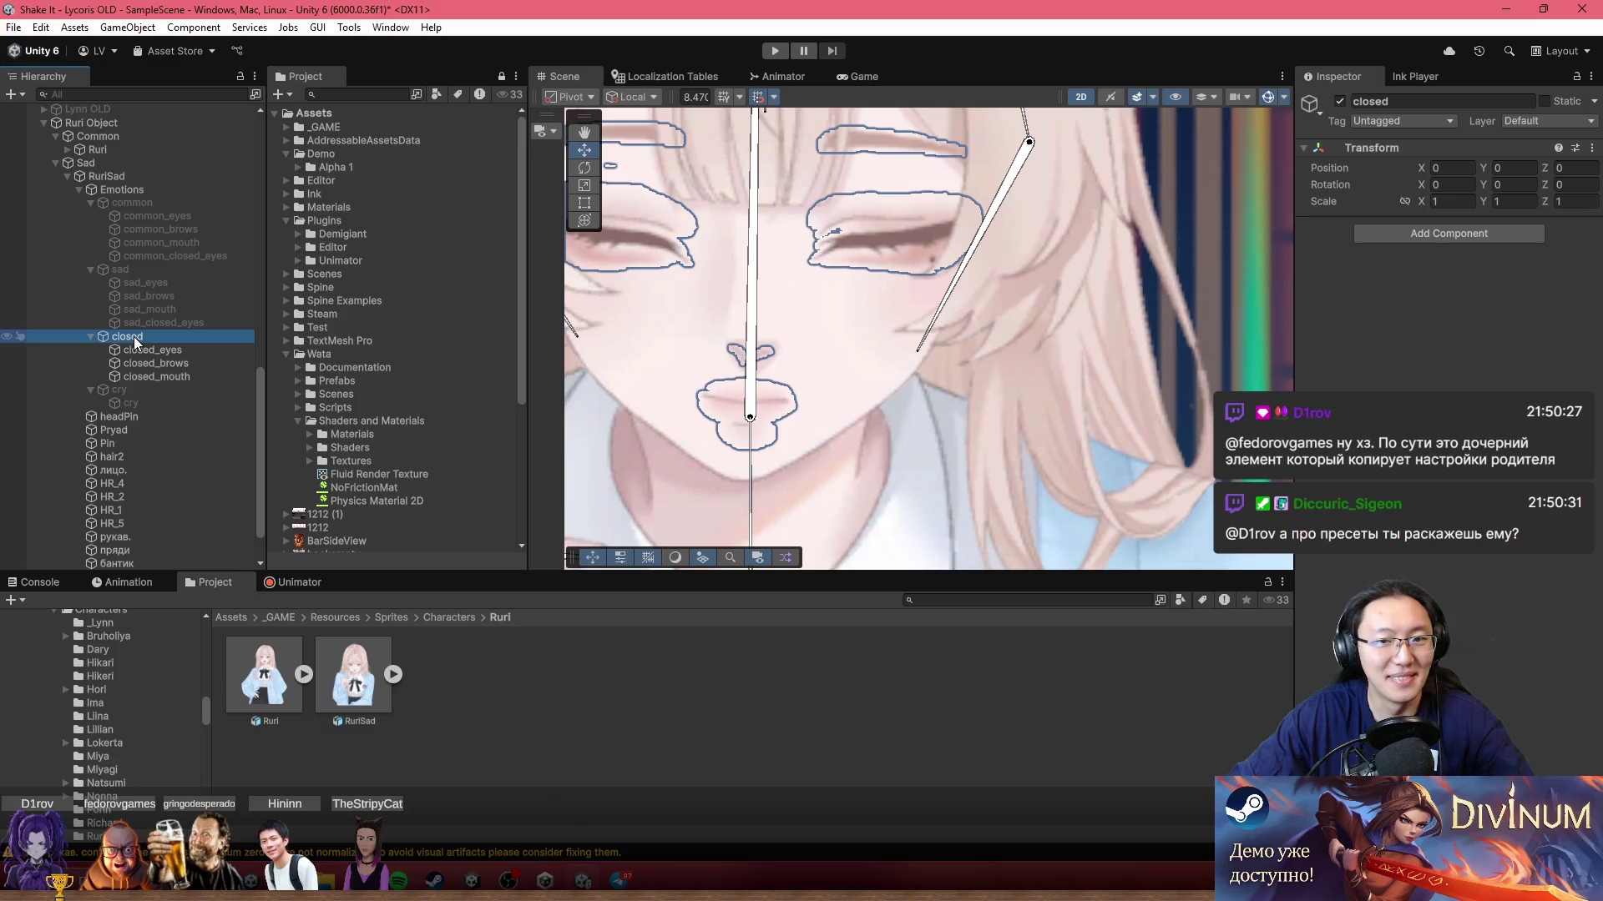
key(alt+shift+a)
key(f)
key(alt+shift+a)
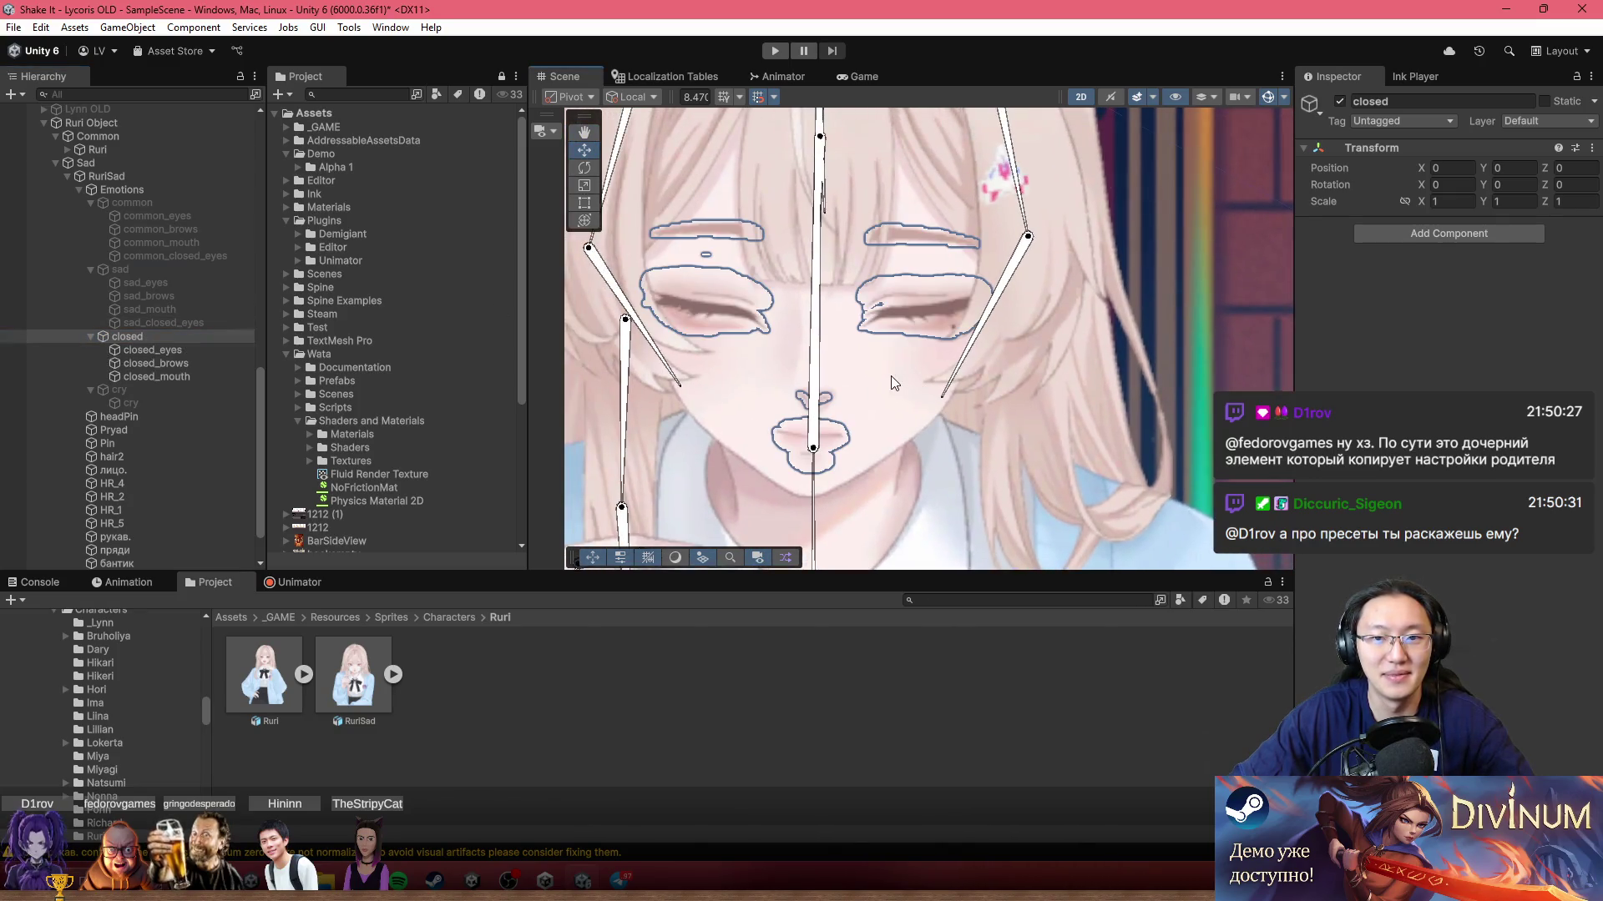
key(alt+shift+a)
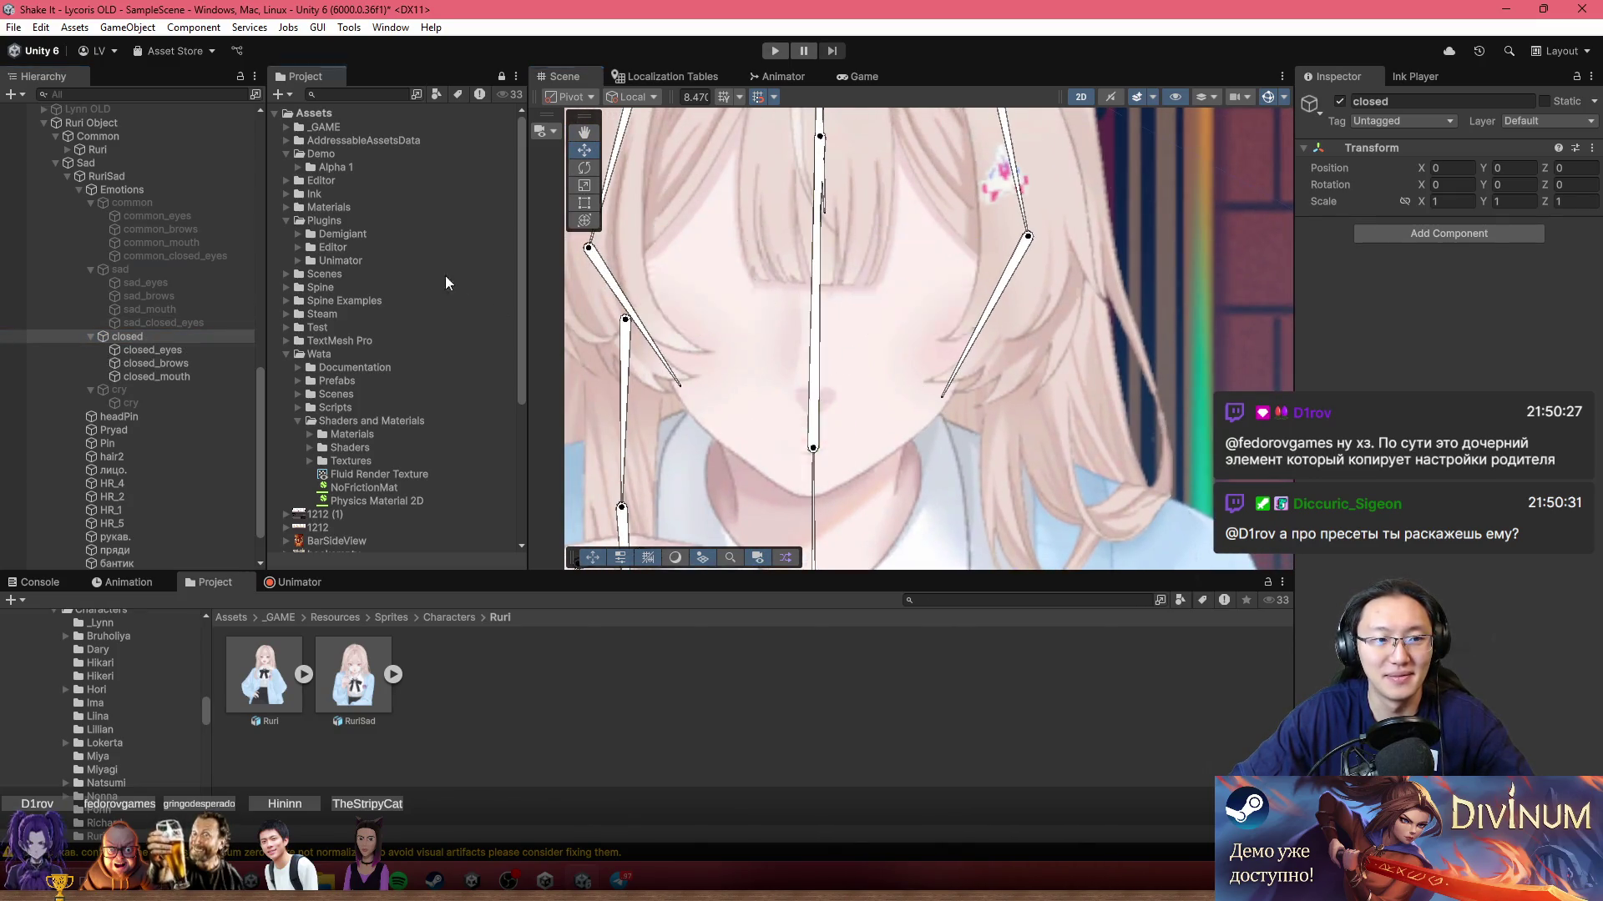
Step: Enable the sad group and preview swapping sad_eyes with sad_closed_eyes
click(180, 270)
key(alt+shift+a)
key(f)
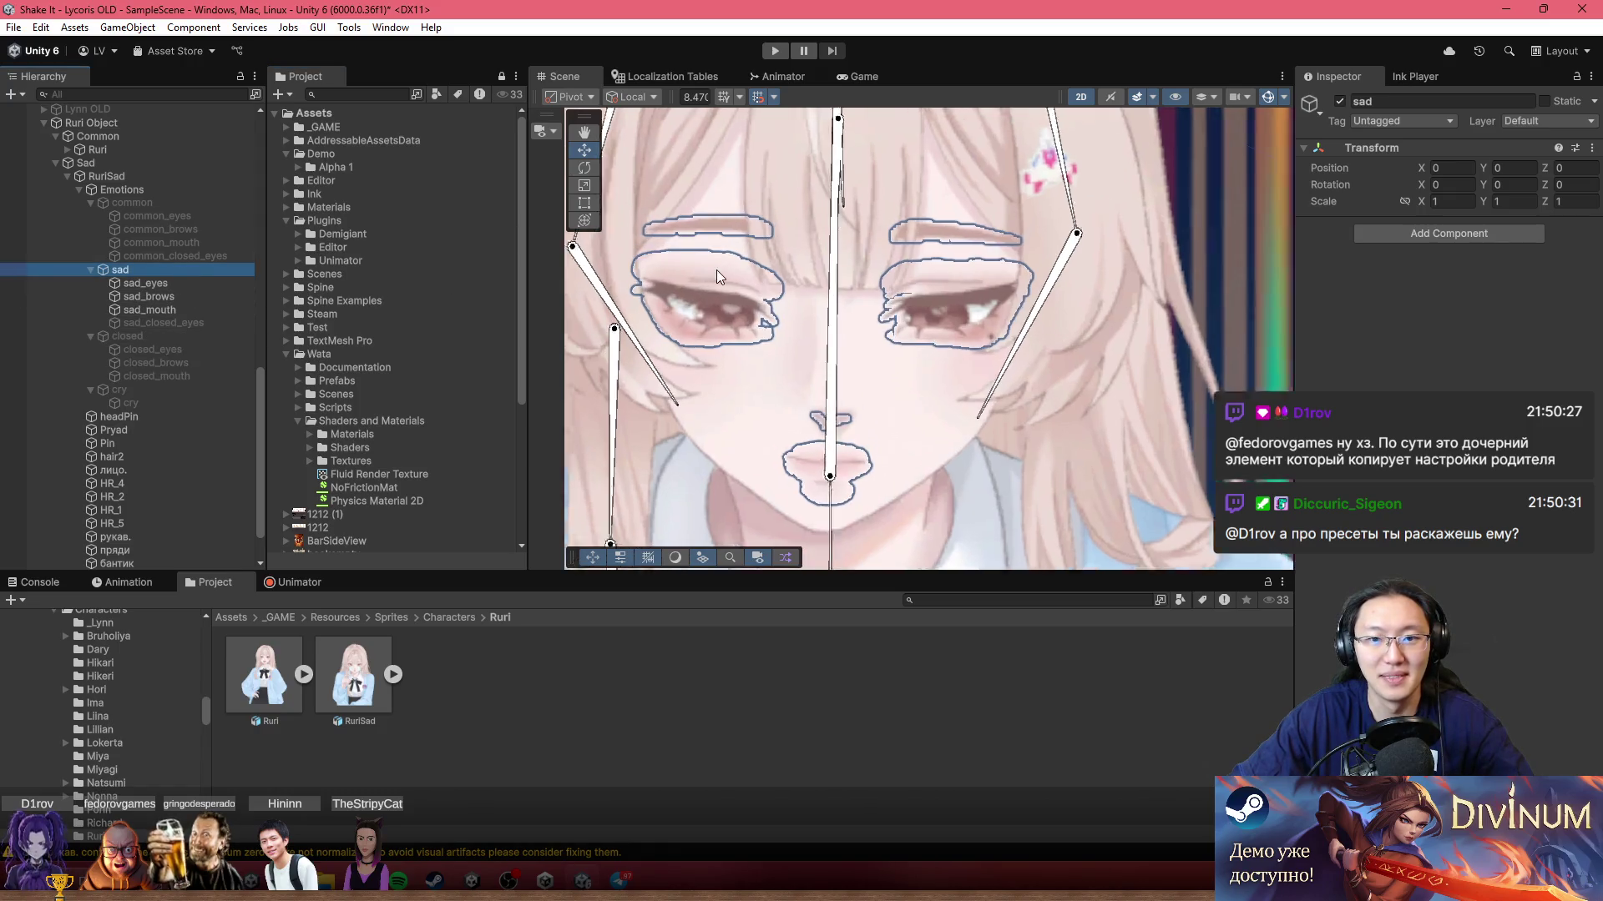
click(193, 287)
key(alt+shift+a)
click(181, 326)
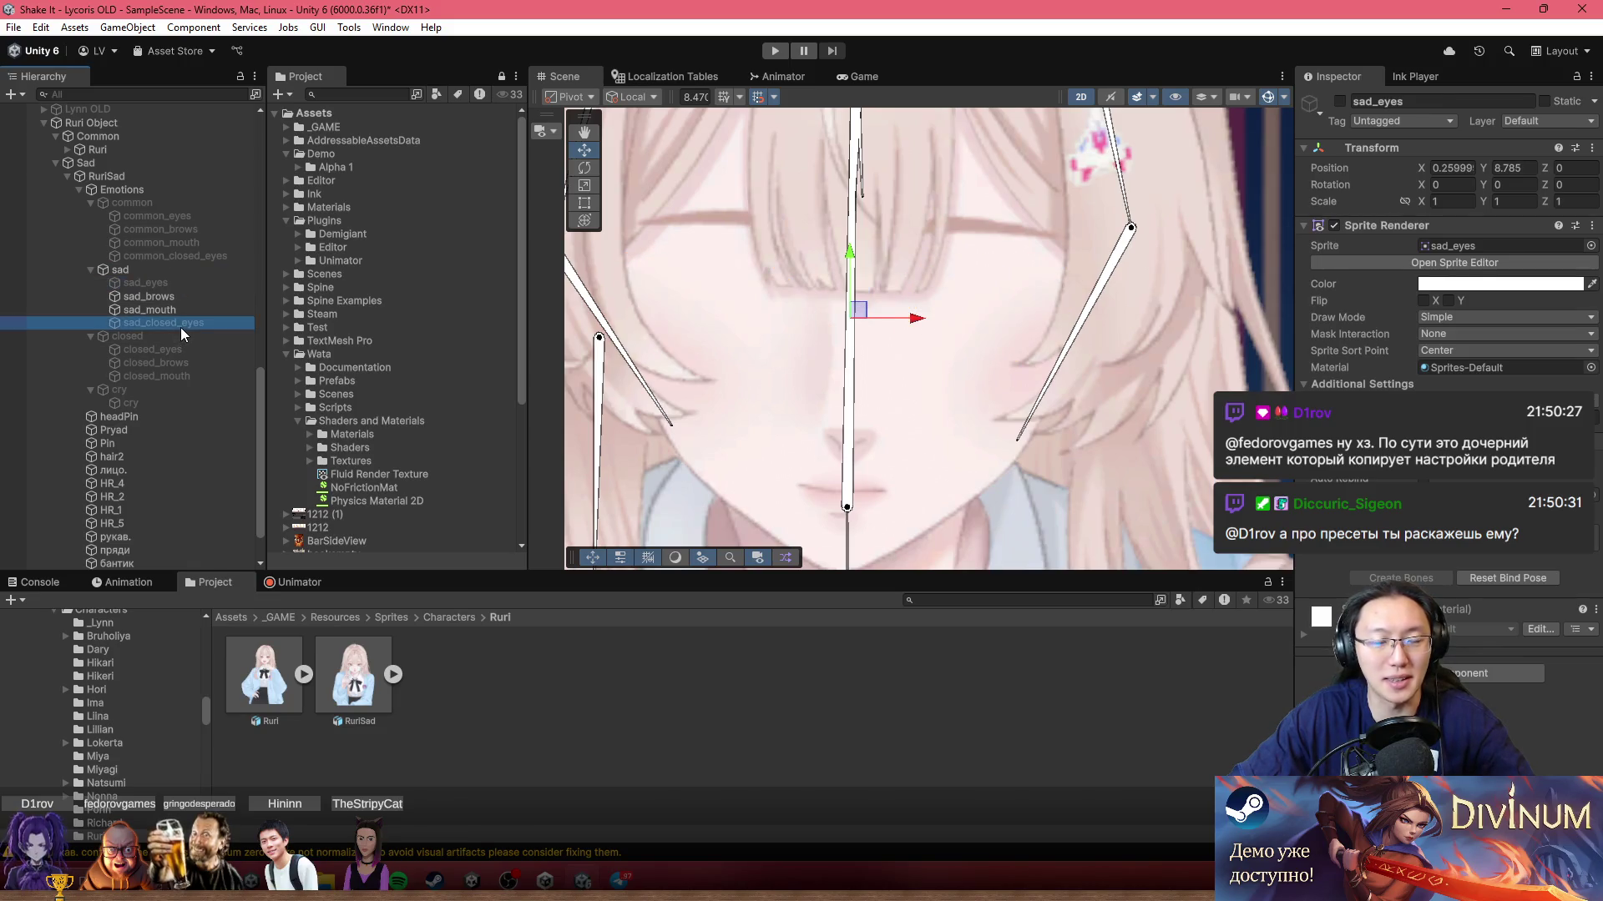
key(alt+shift+a)
key(alt+shift+a)
key(alt+shift+a)
key(alt+shift+a)
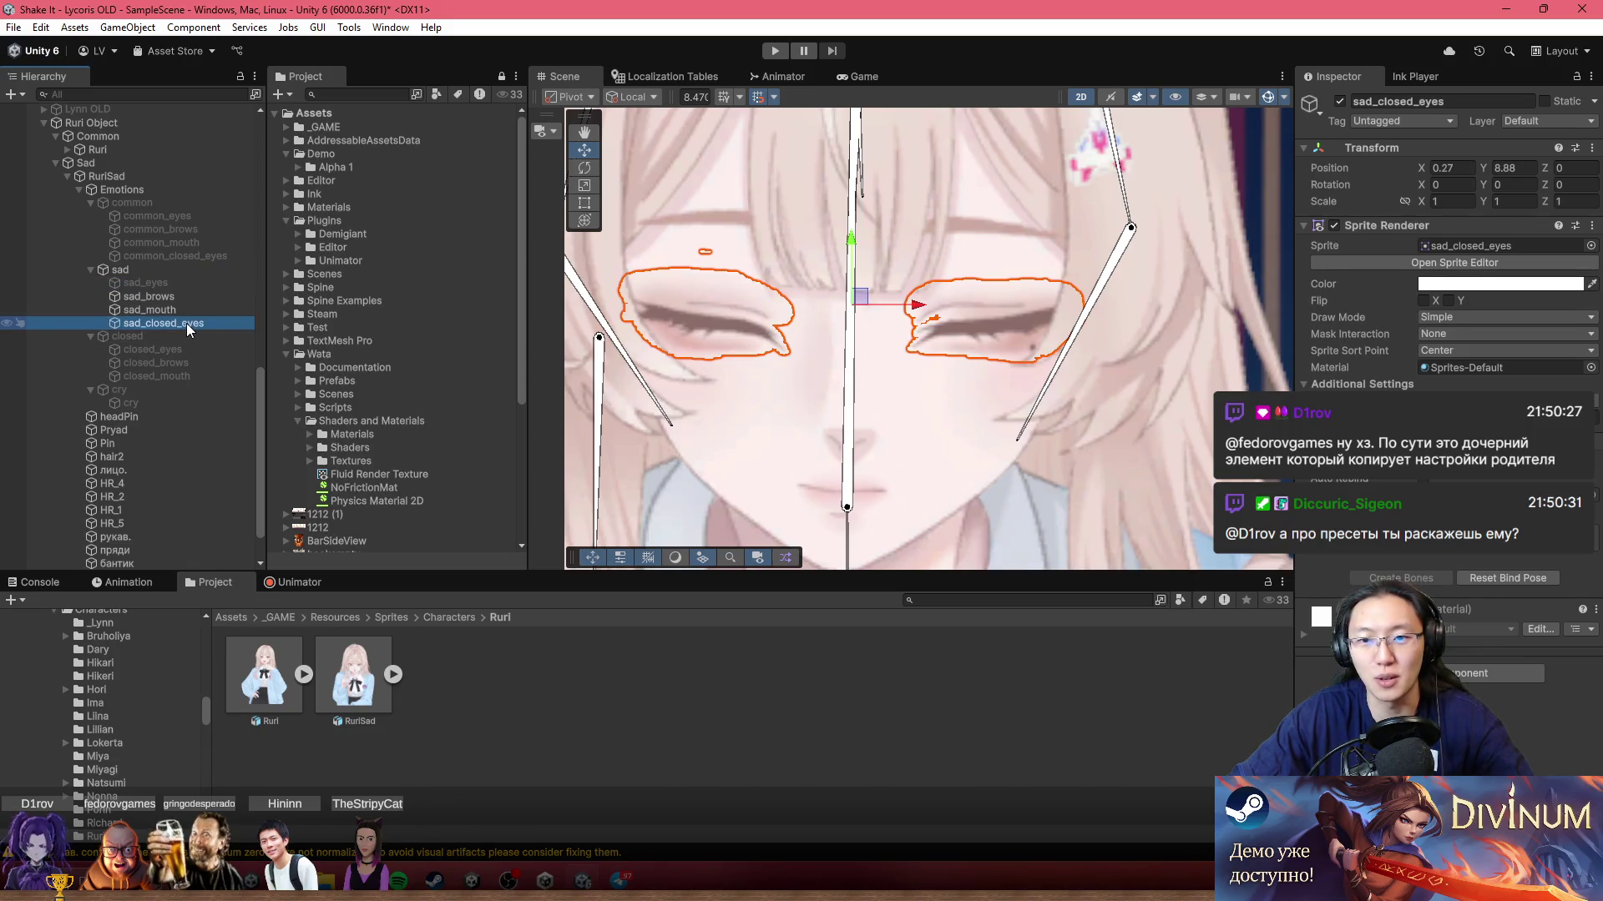
click(173, 272)
click(179, 283)
key(alt+shift+a)
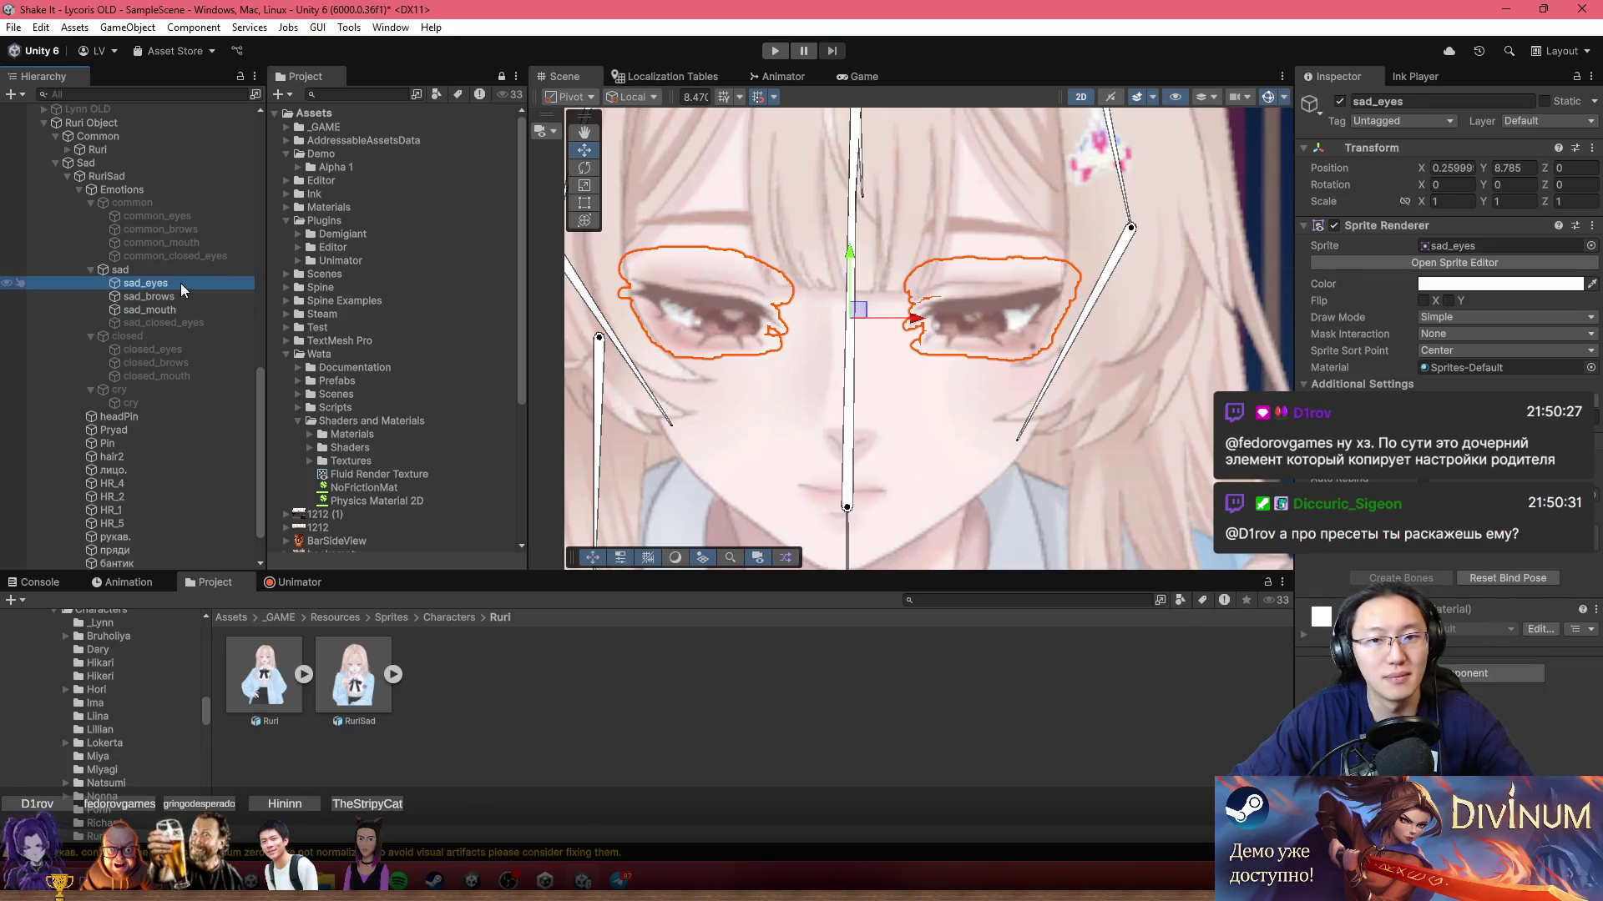
Step: Deactivate the sad group and reactivate the common expression group
click(138, 267)
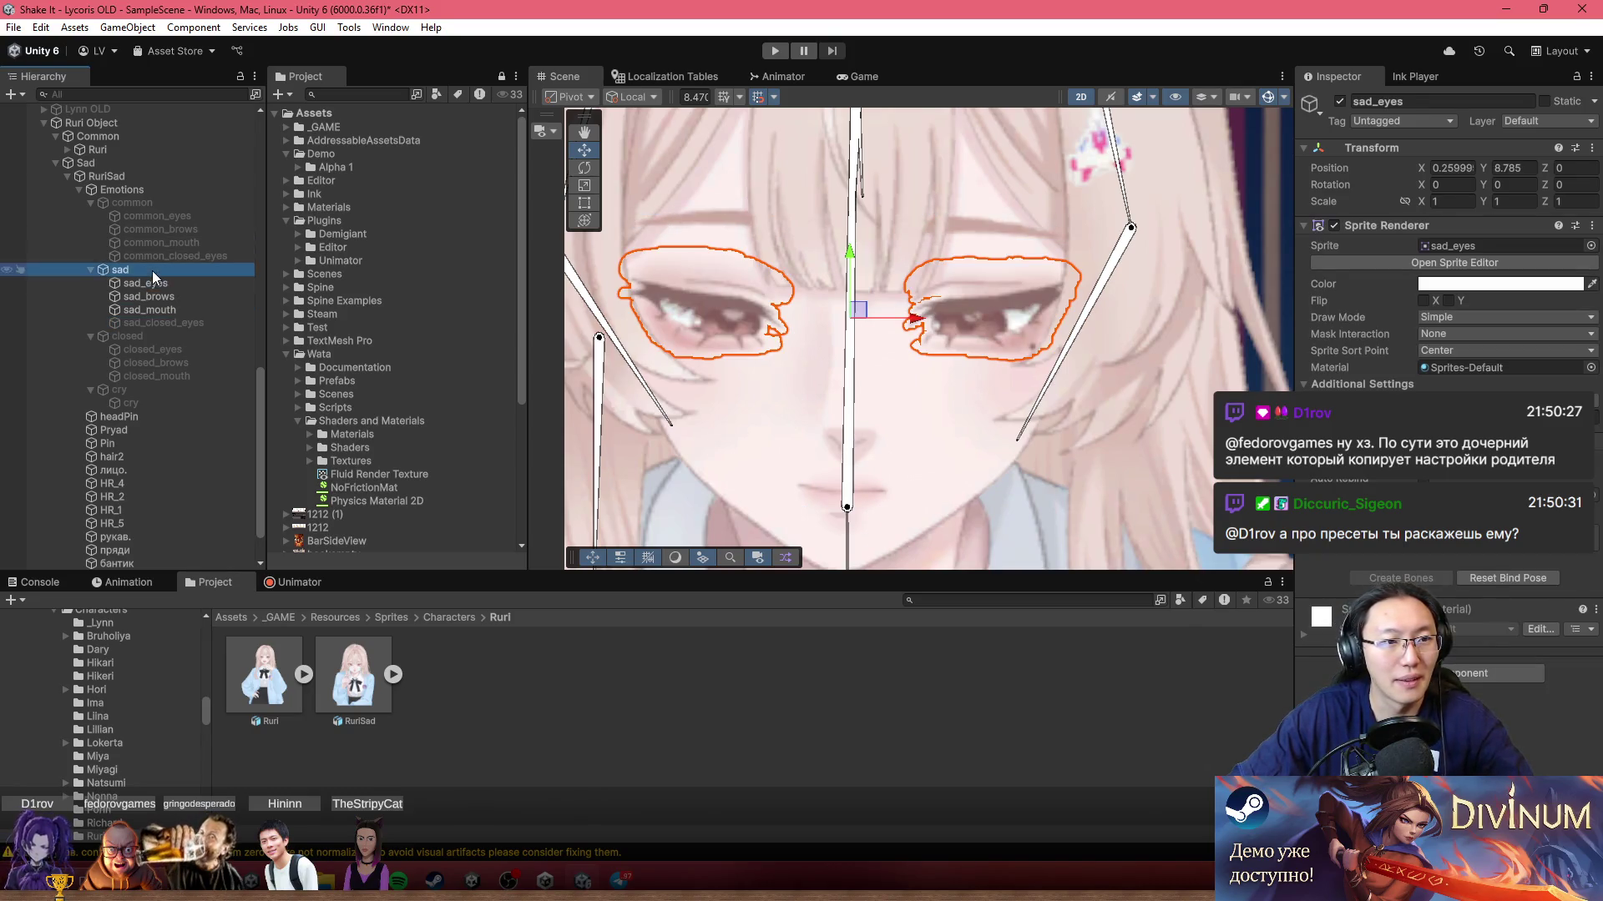
key(alt+shift+a)
click(162, 203)
key(alt+shift+a)
click(179, 255)
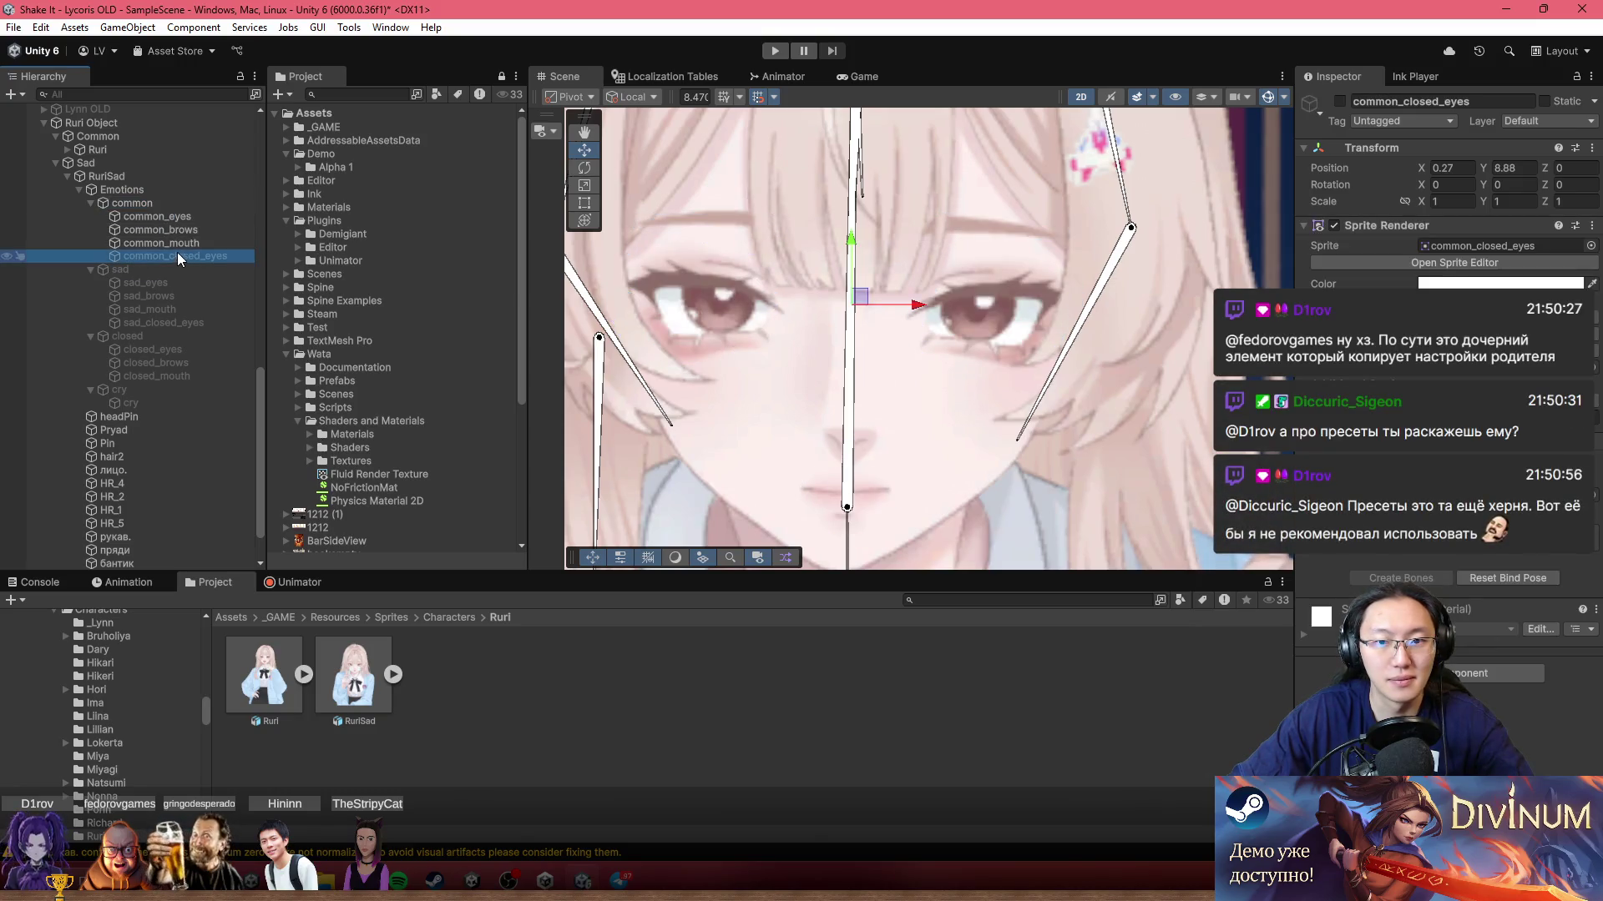
Step: Toggle common_closed_eyes and common_eyes to preview the common expression's eyes
key(alt+shift+a)
click(187, 218)
key(alt+shift+a)
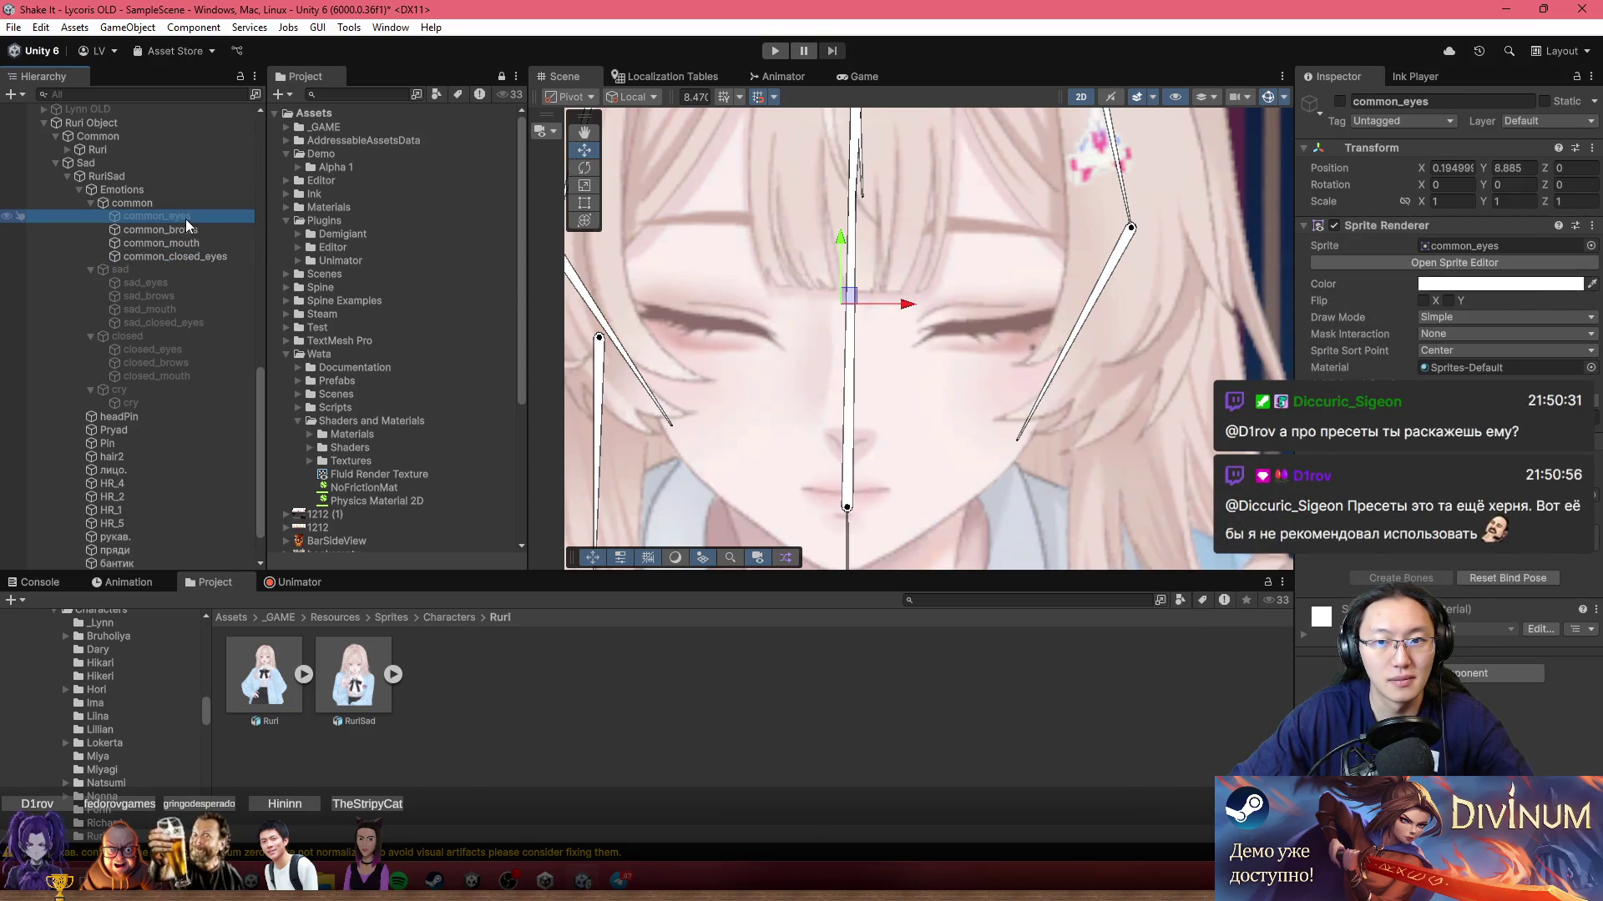
key(alt+shift+a)
key(alt+shift+a)
key(alt+shift+a)
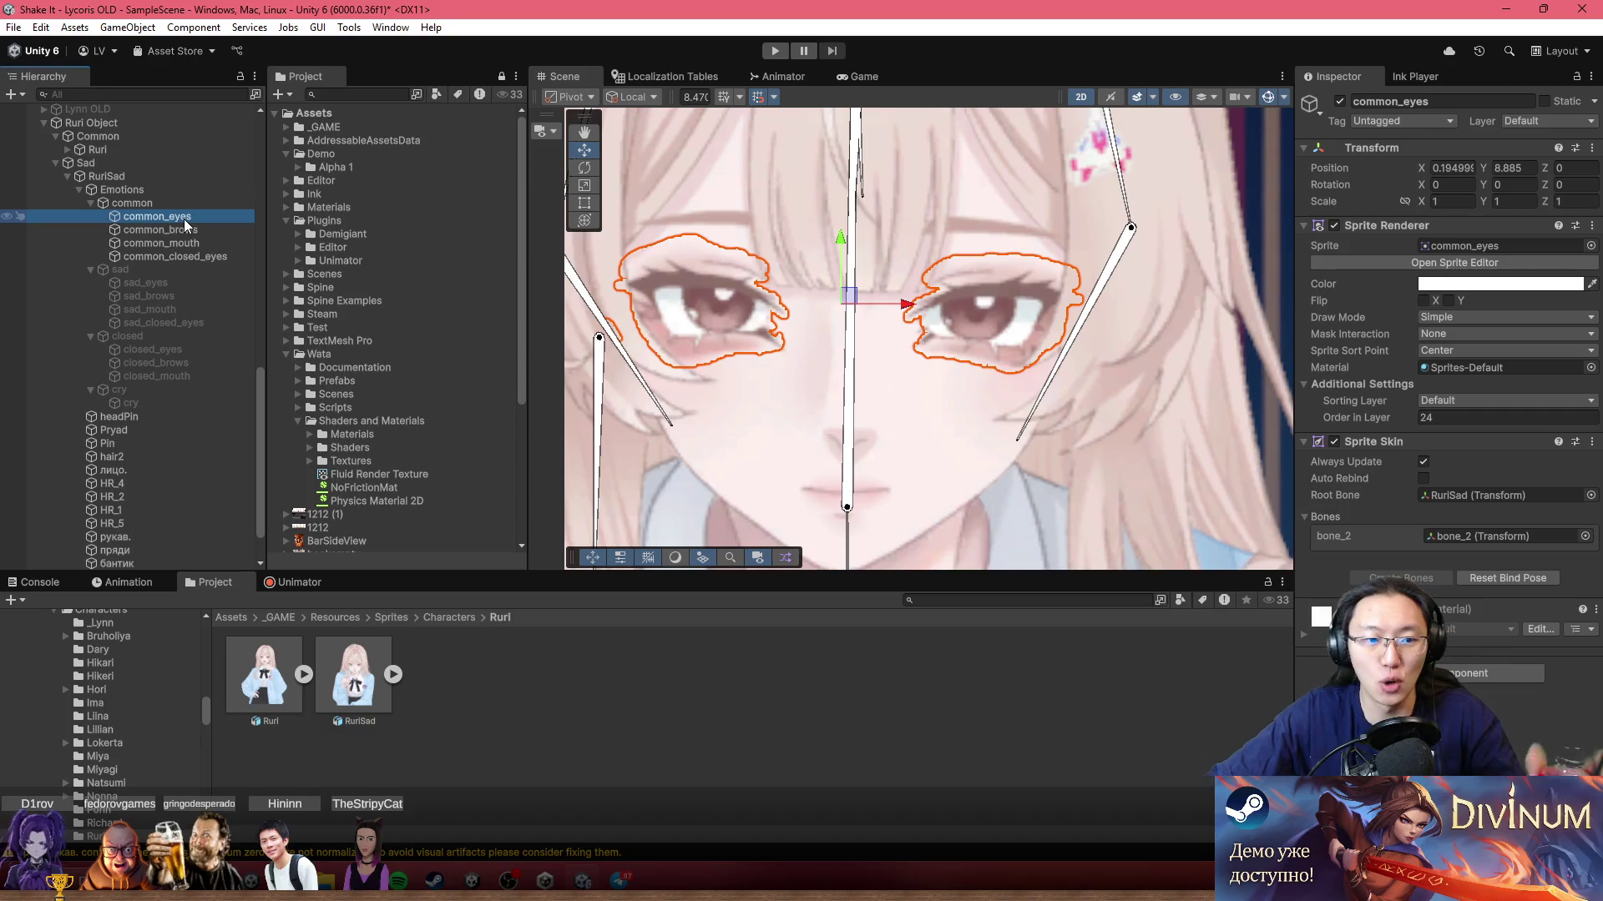
Step: Select the common group and bring up its Add Component list
click(198, 256)
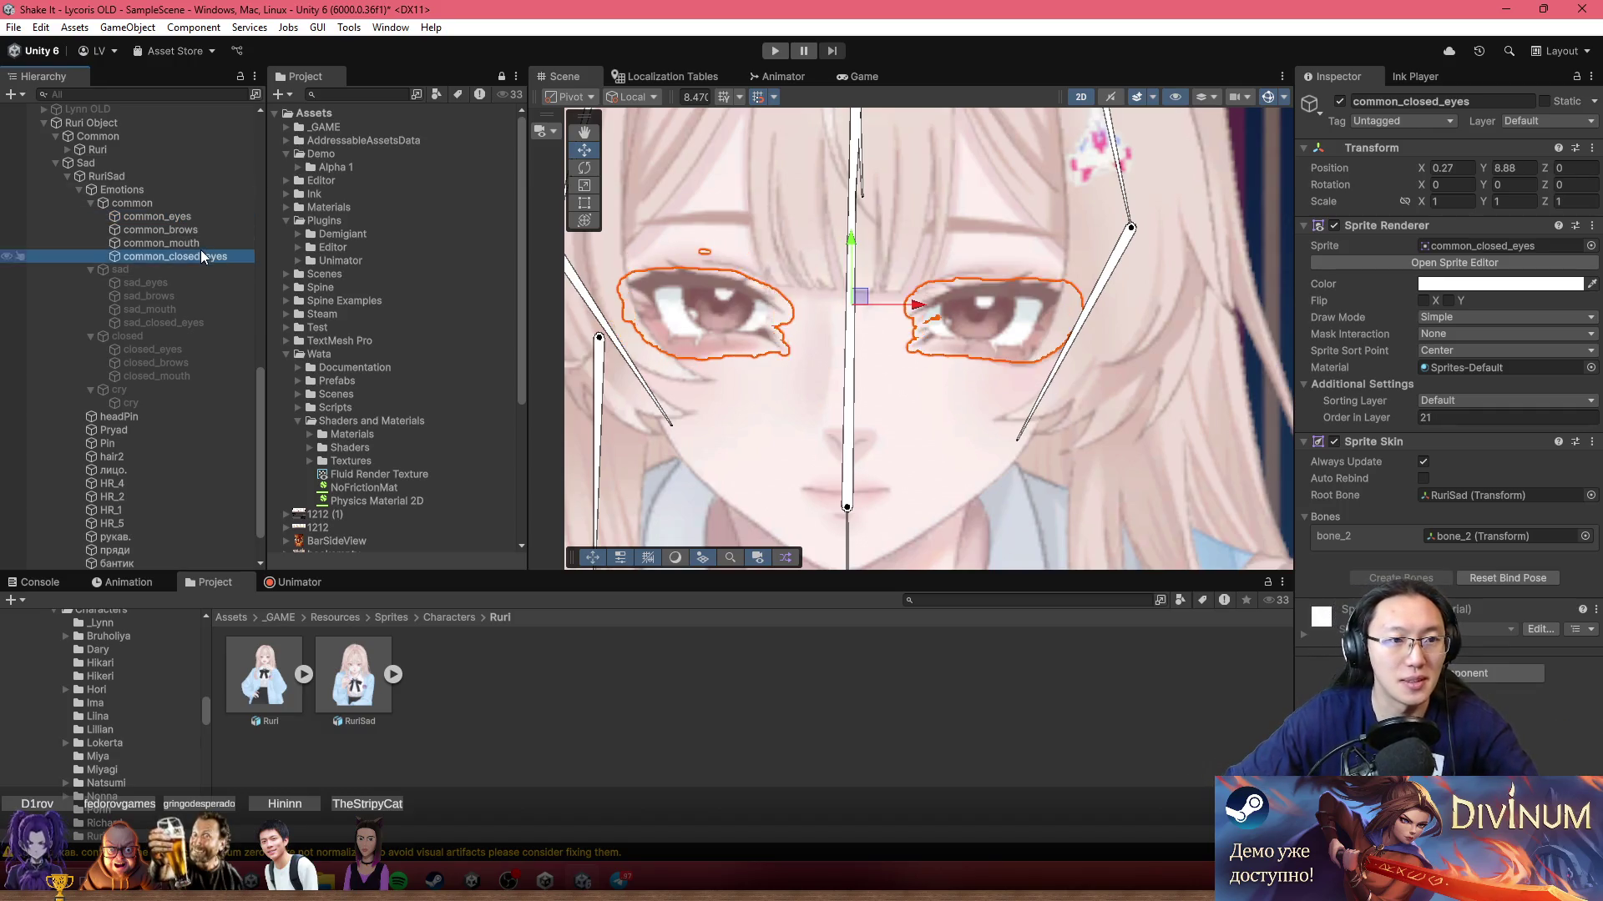
click(182, 201)
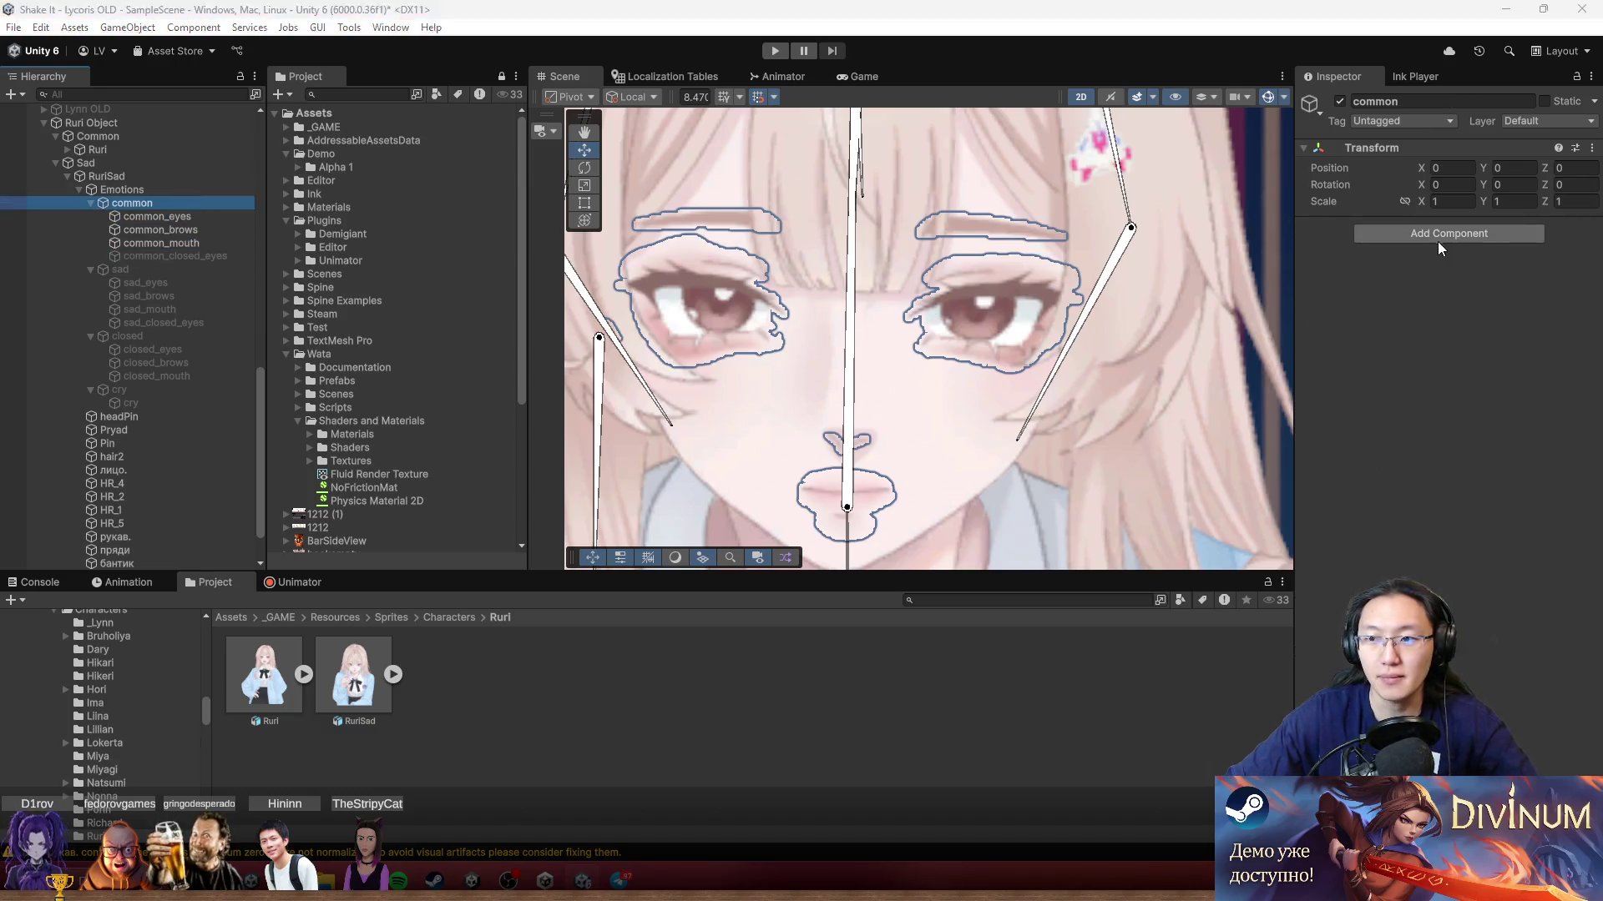
click(1437, 240)
Step: Add an Eye Controller to common with common_eyes as Eye Open and common_closed_eyes as Eye Close
text(eye)
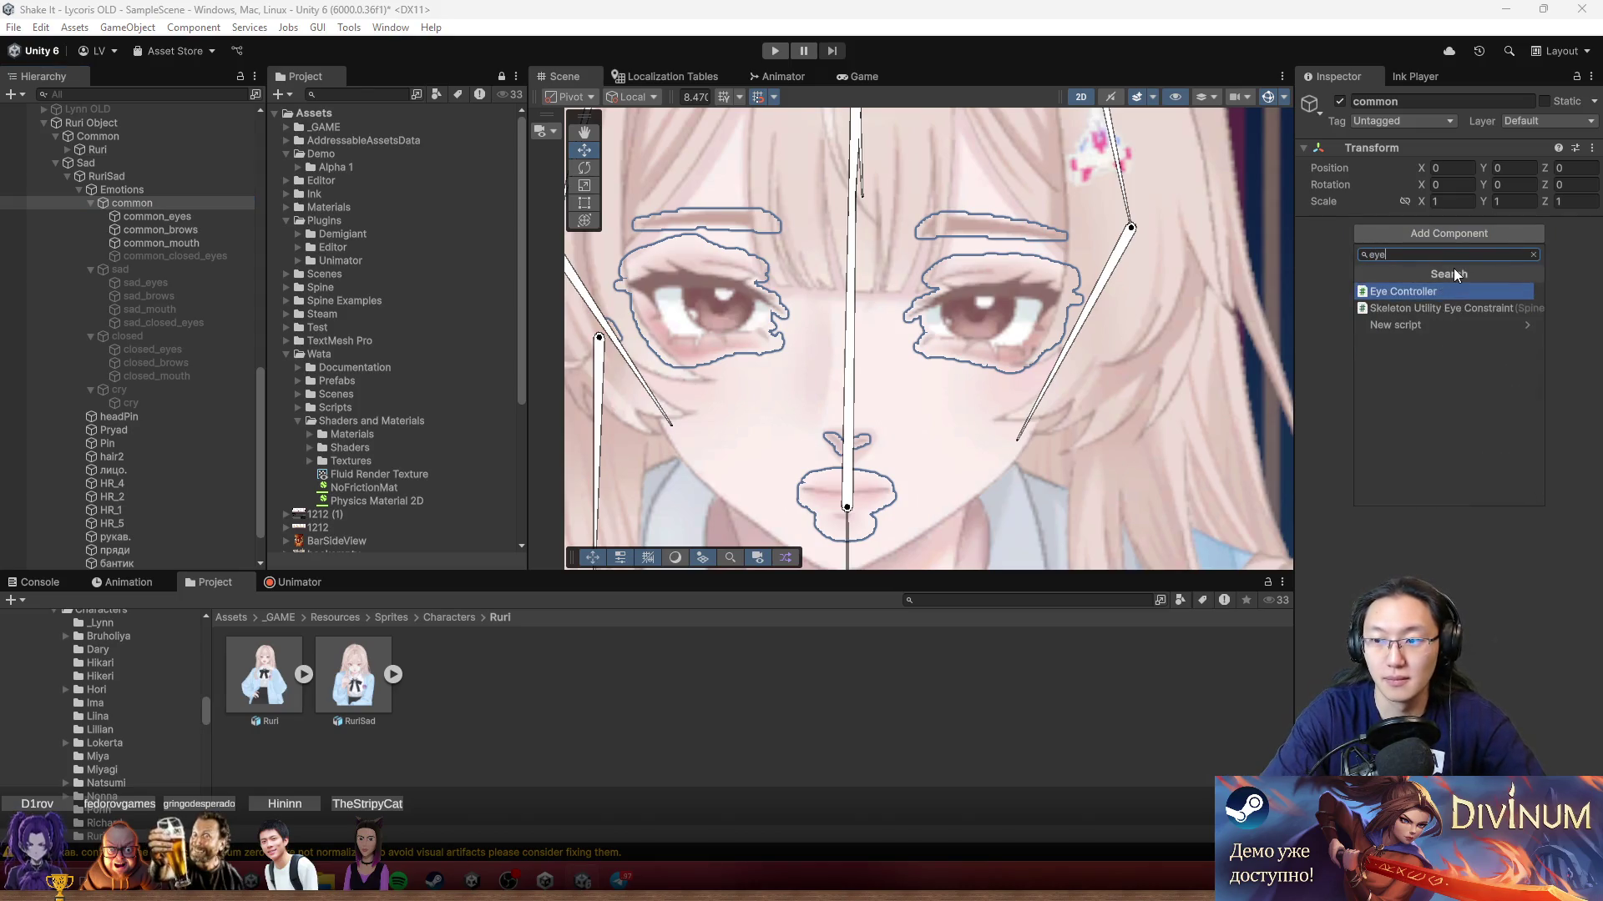
key(Return)
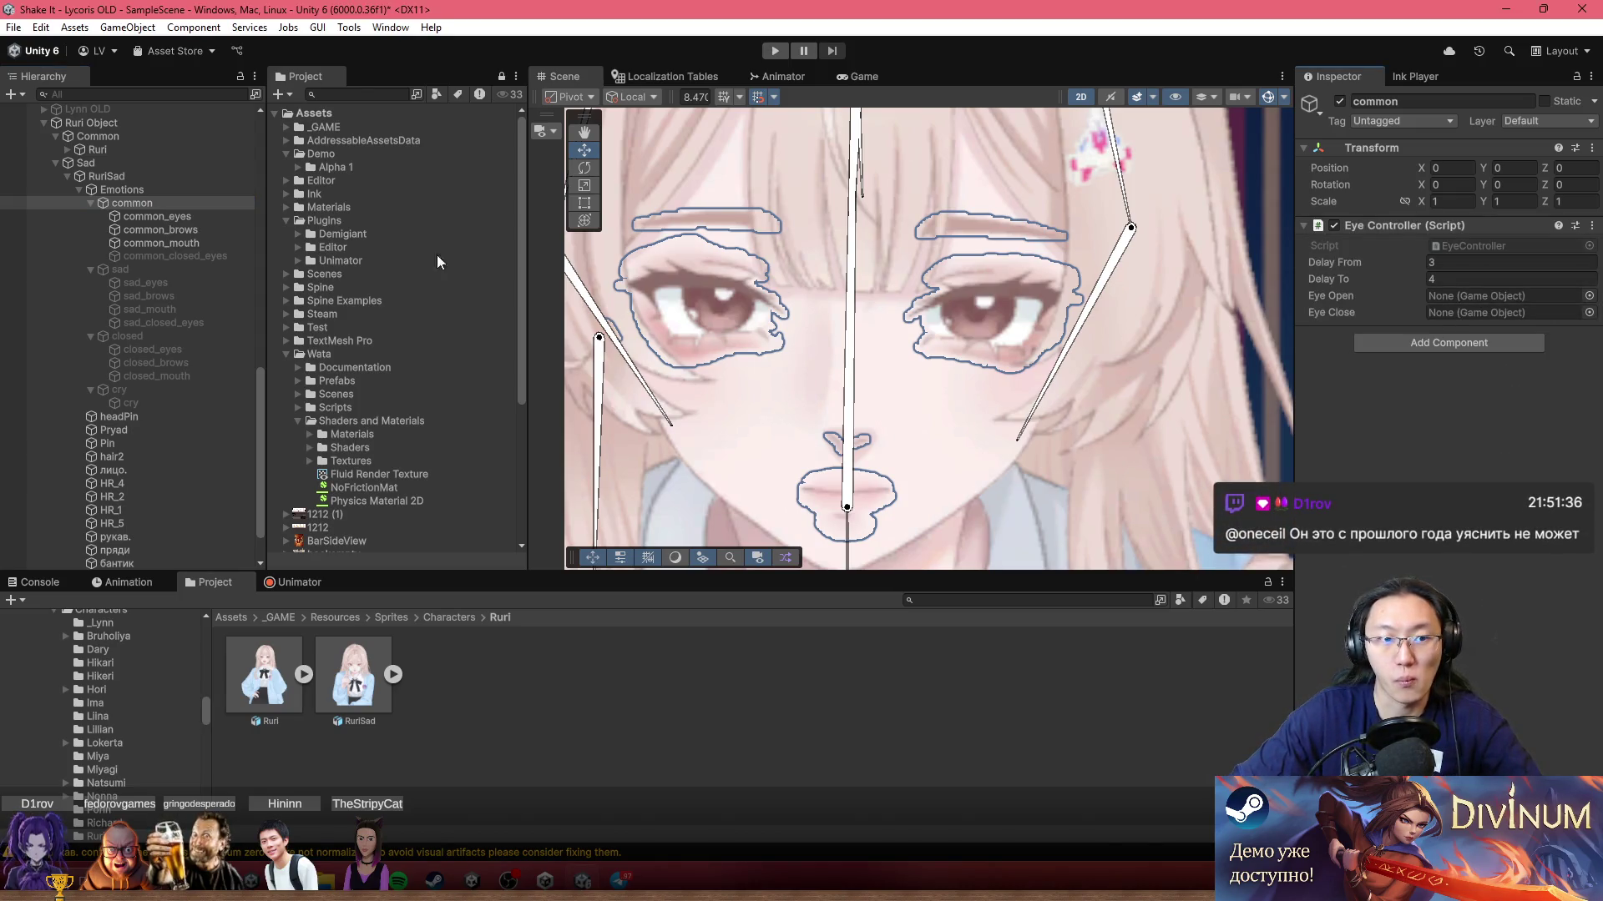
mouse_move(194, 219)
mouse_down()
mouse_move(1425, 228)
mouse_move(1465, 297)
mouse_up()
drag(196, 256, 1511, 310)
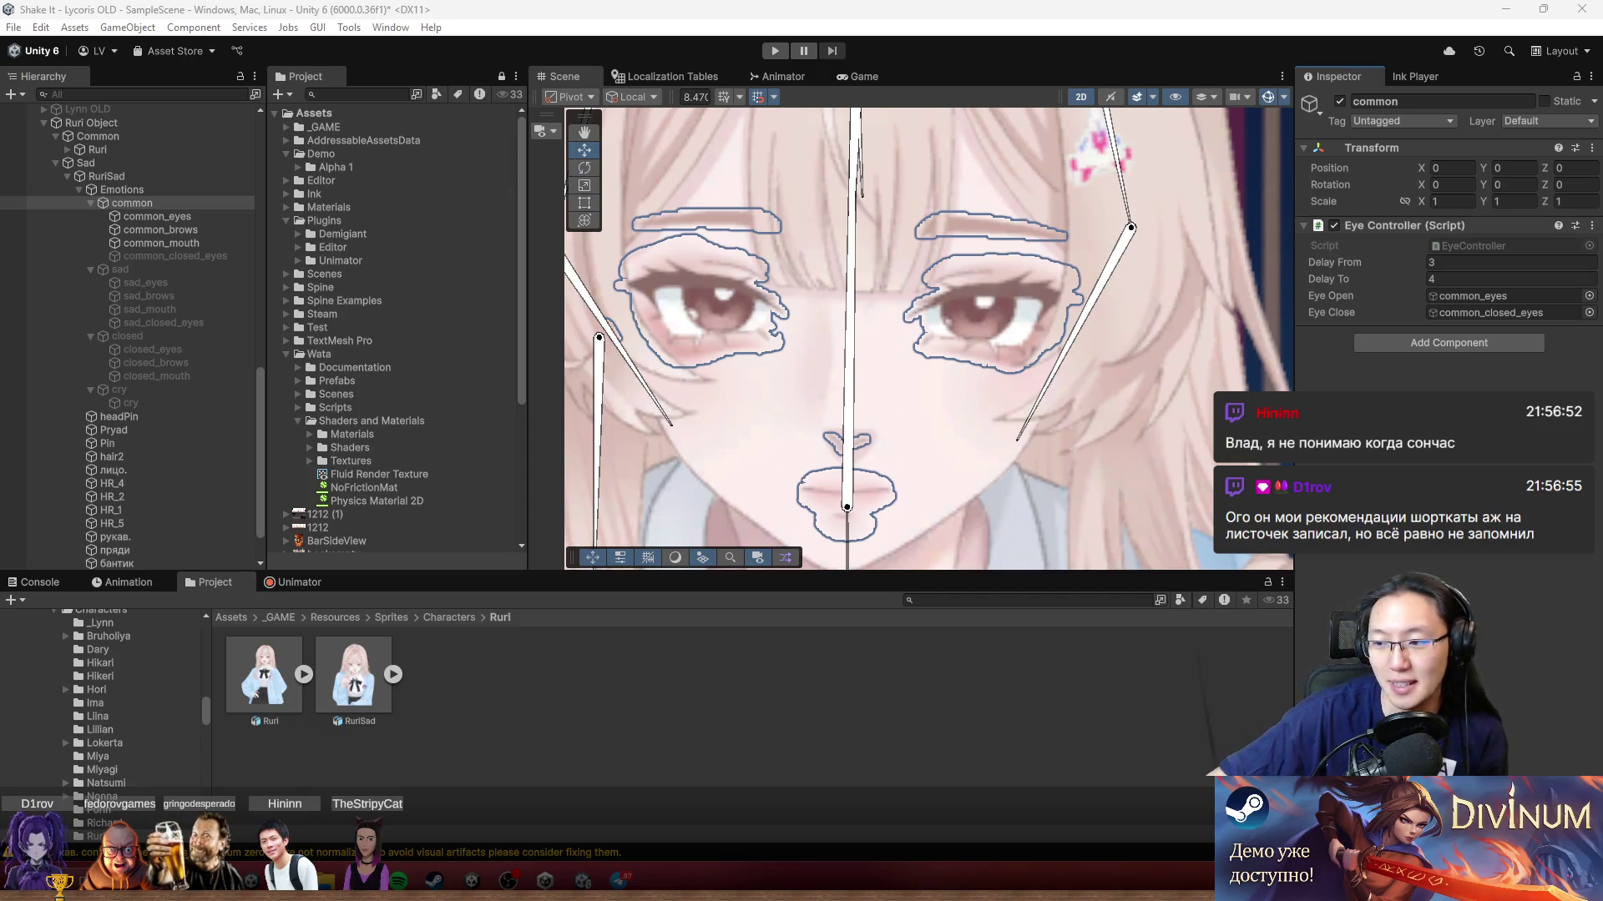
Step: Press the Super+N shortcut with common's Eye Controller set to delays 3–4
key(super+n)
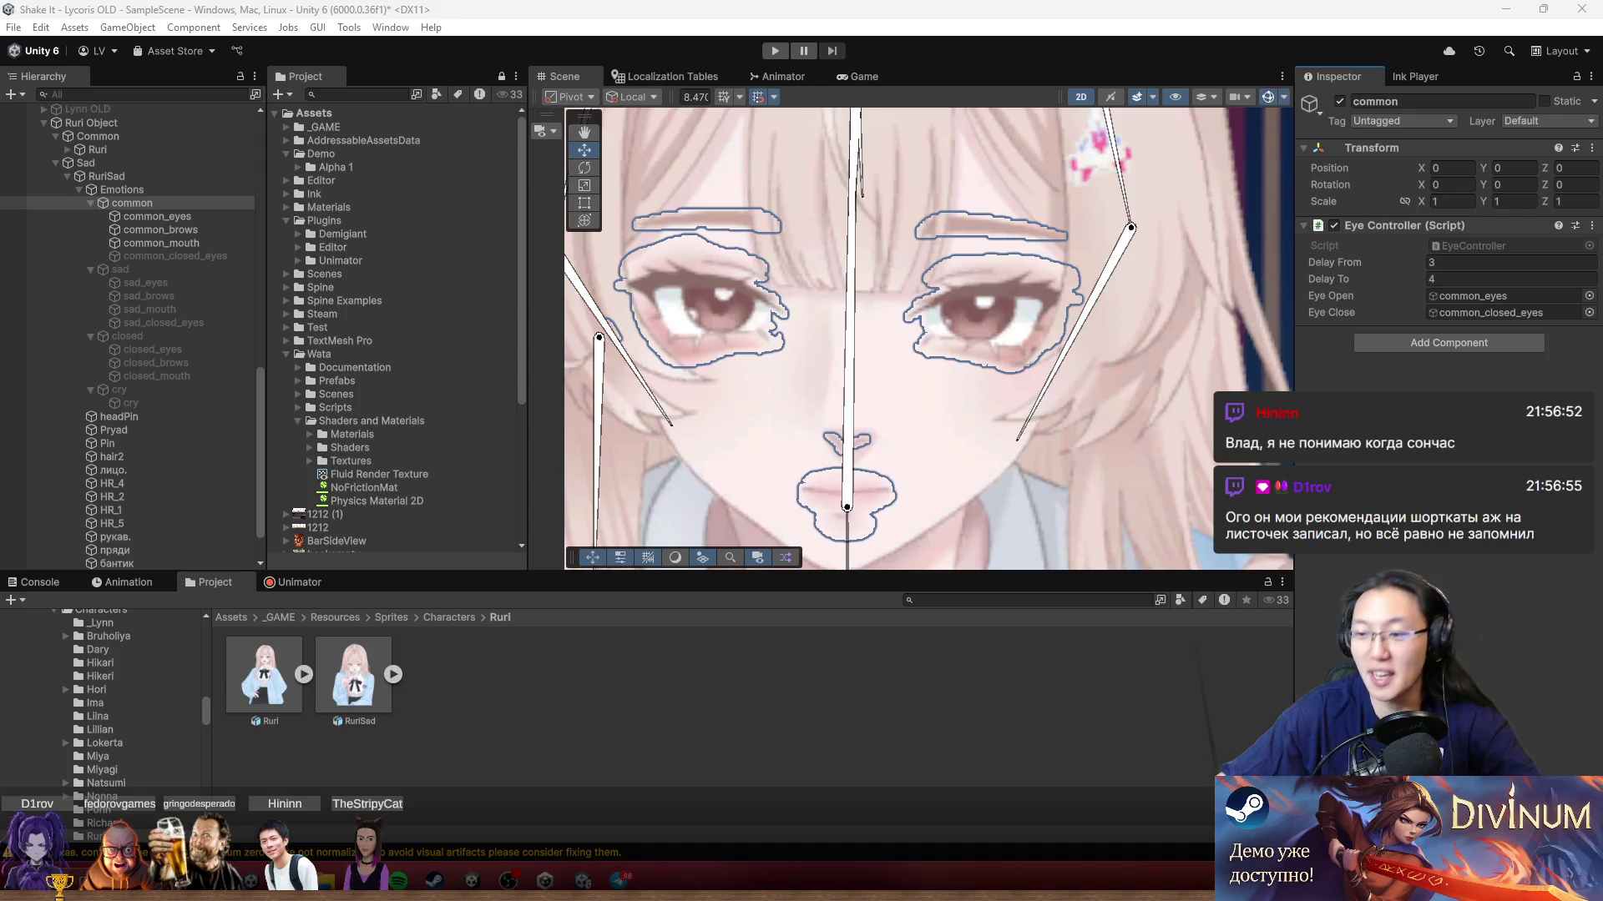
scroll(880, 431, down, 5)
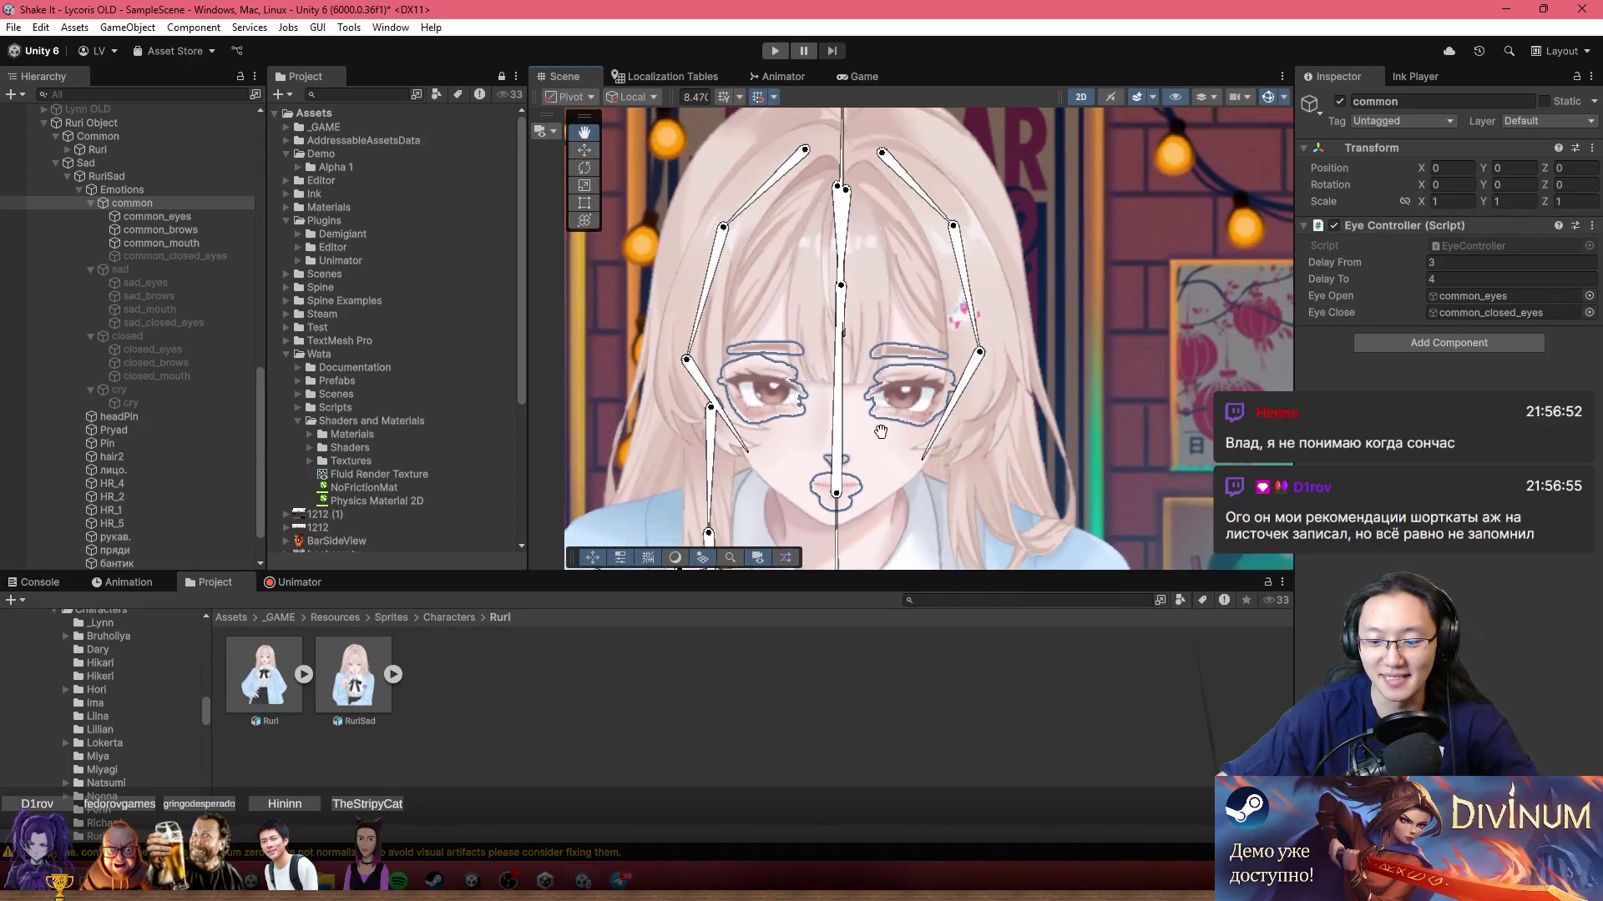
key(w)
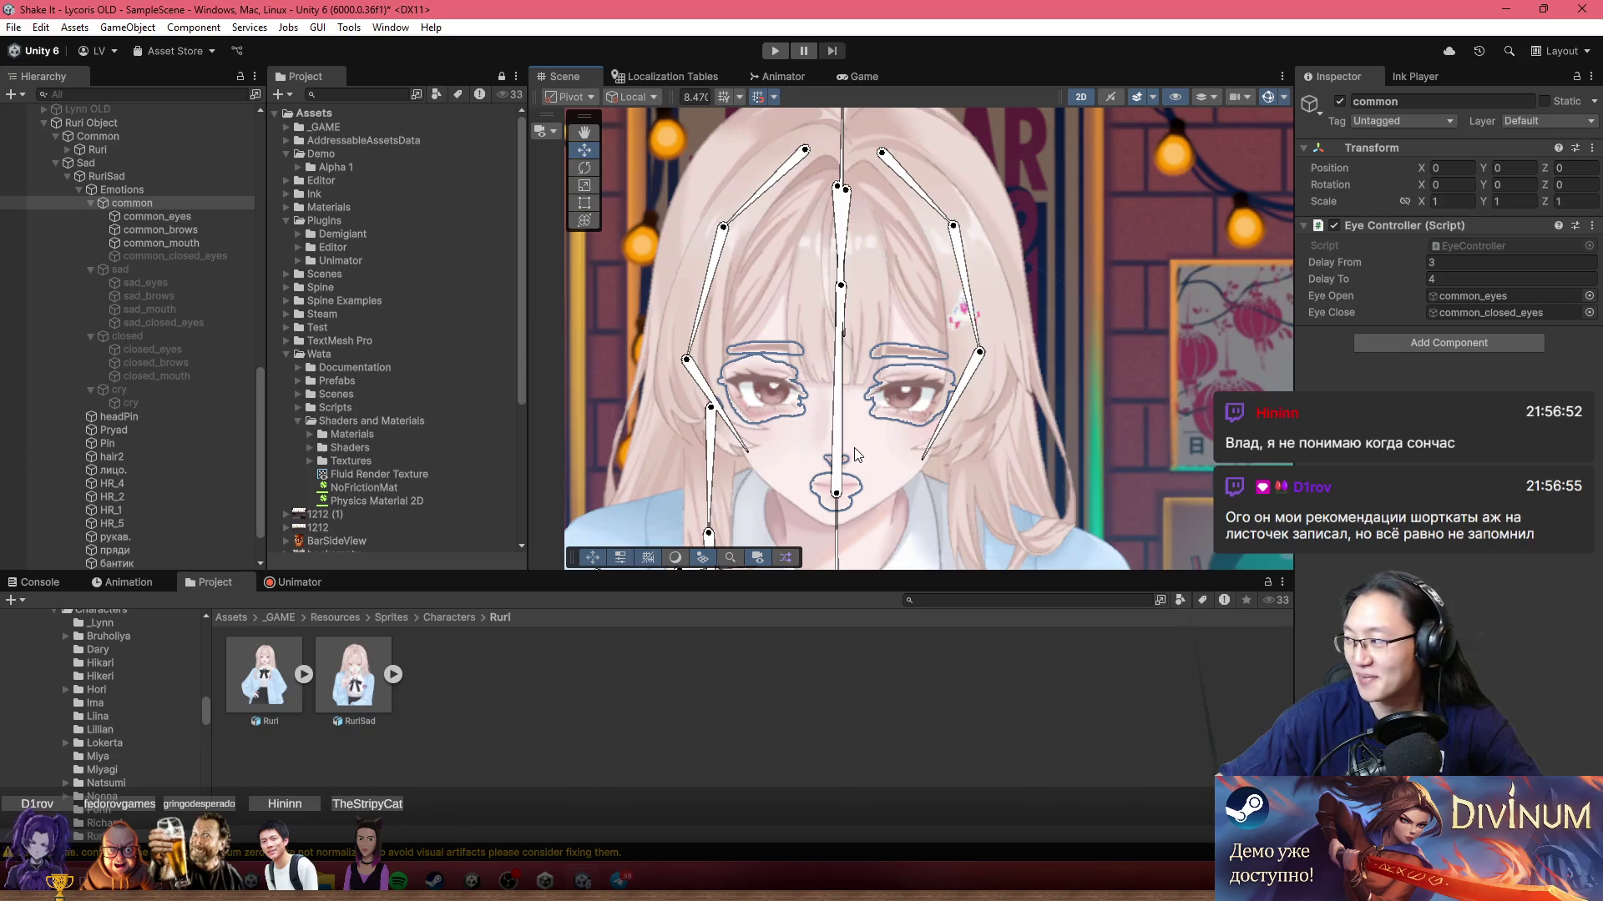
scroll(857, 455, up, 3)
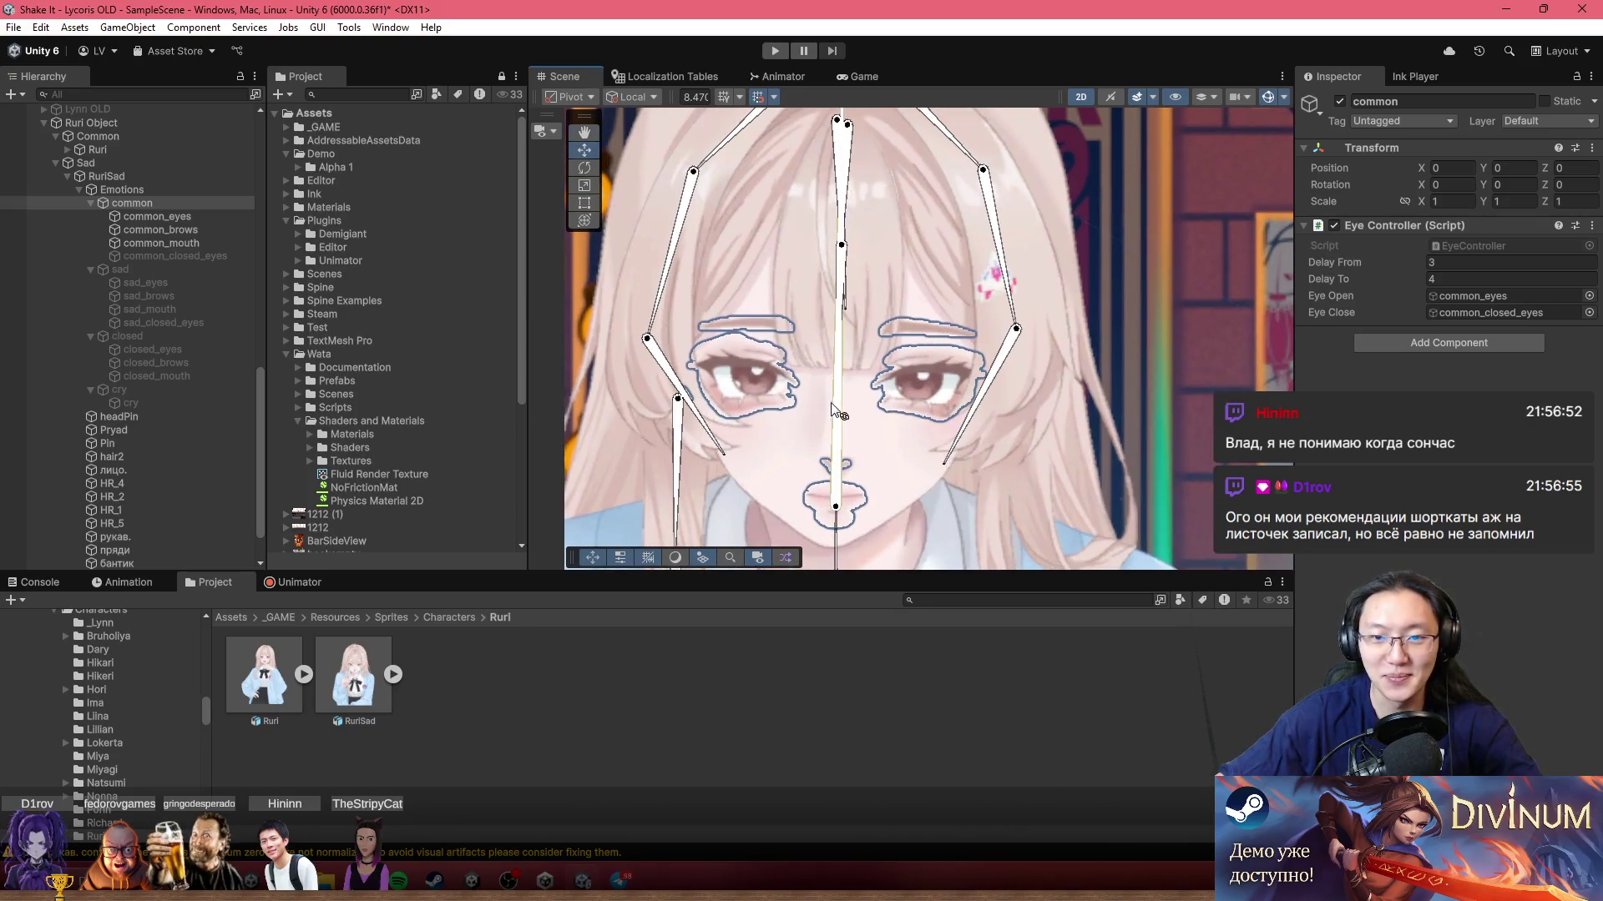
scroll(857, 408, down, 3)
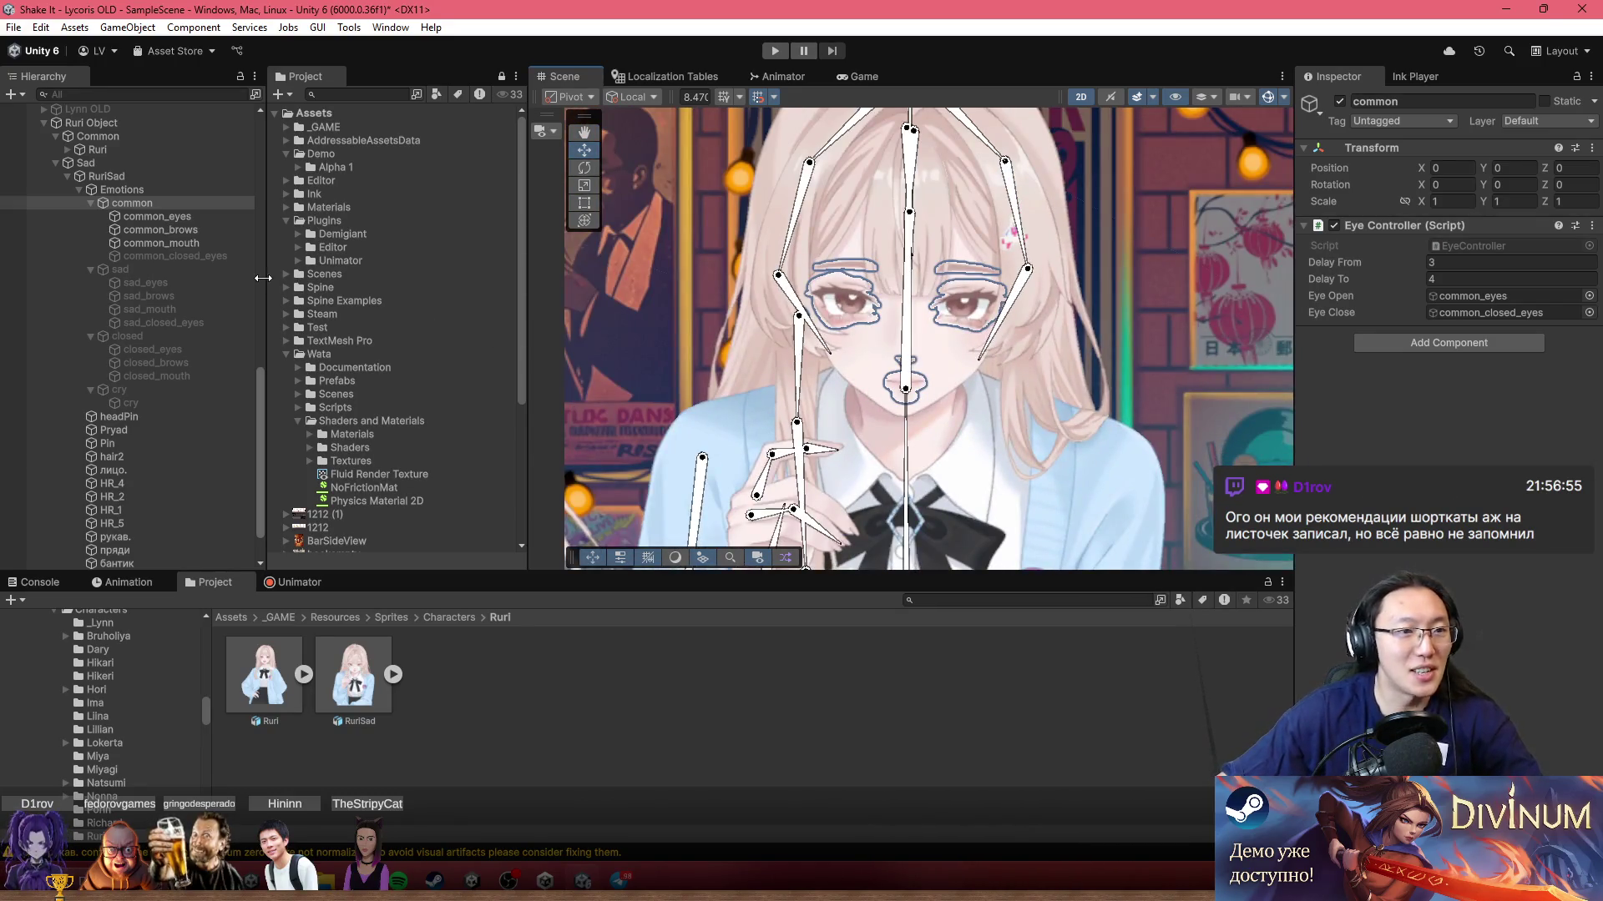
click(158, 269)
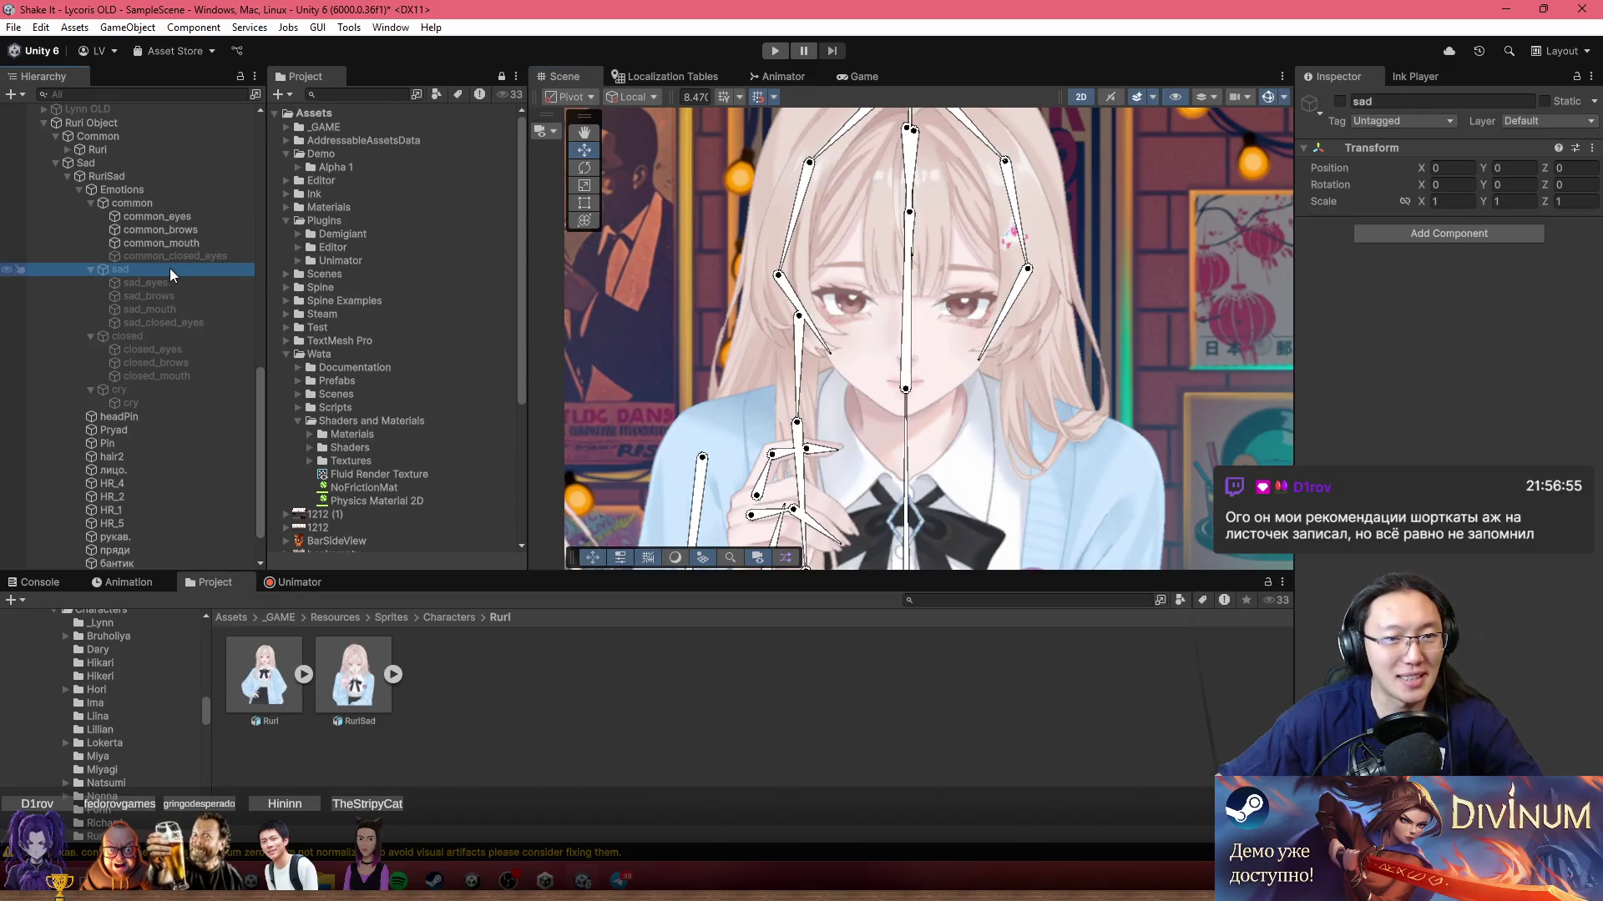
Step: Give sad an Eye Controller using sad_eyes and sad_closed_eyes, and deactivate common
click(1410, 233)
click(1410, 287)
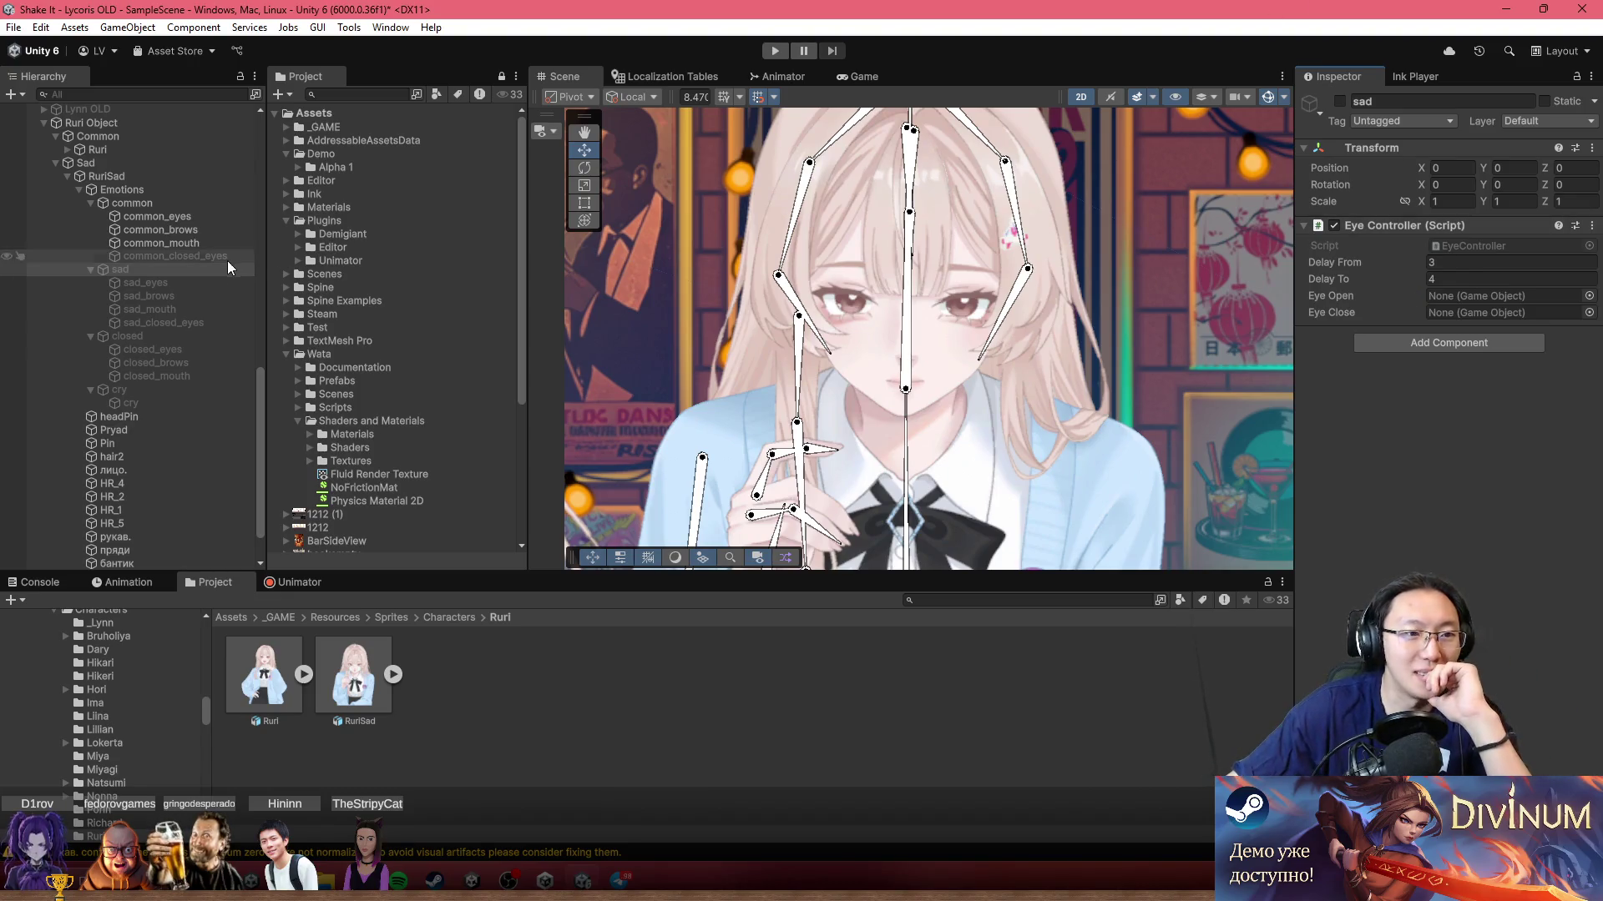
click(145, 216)
click(123, 191)
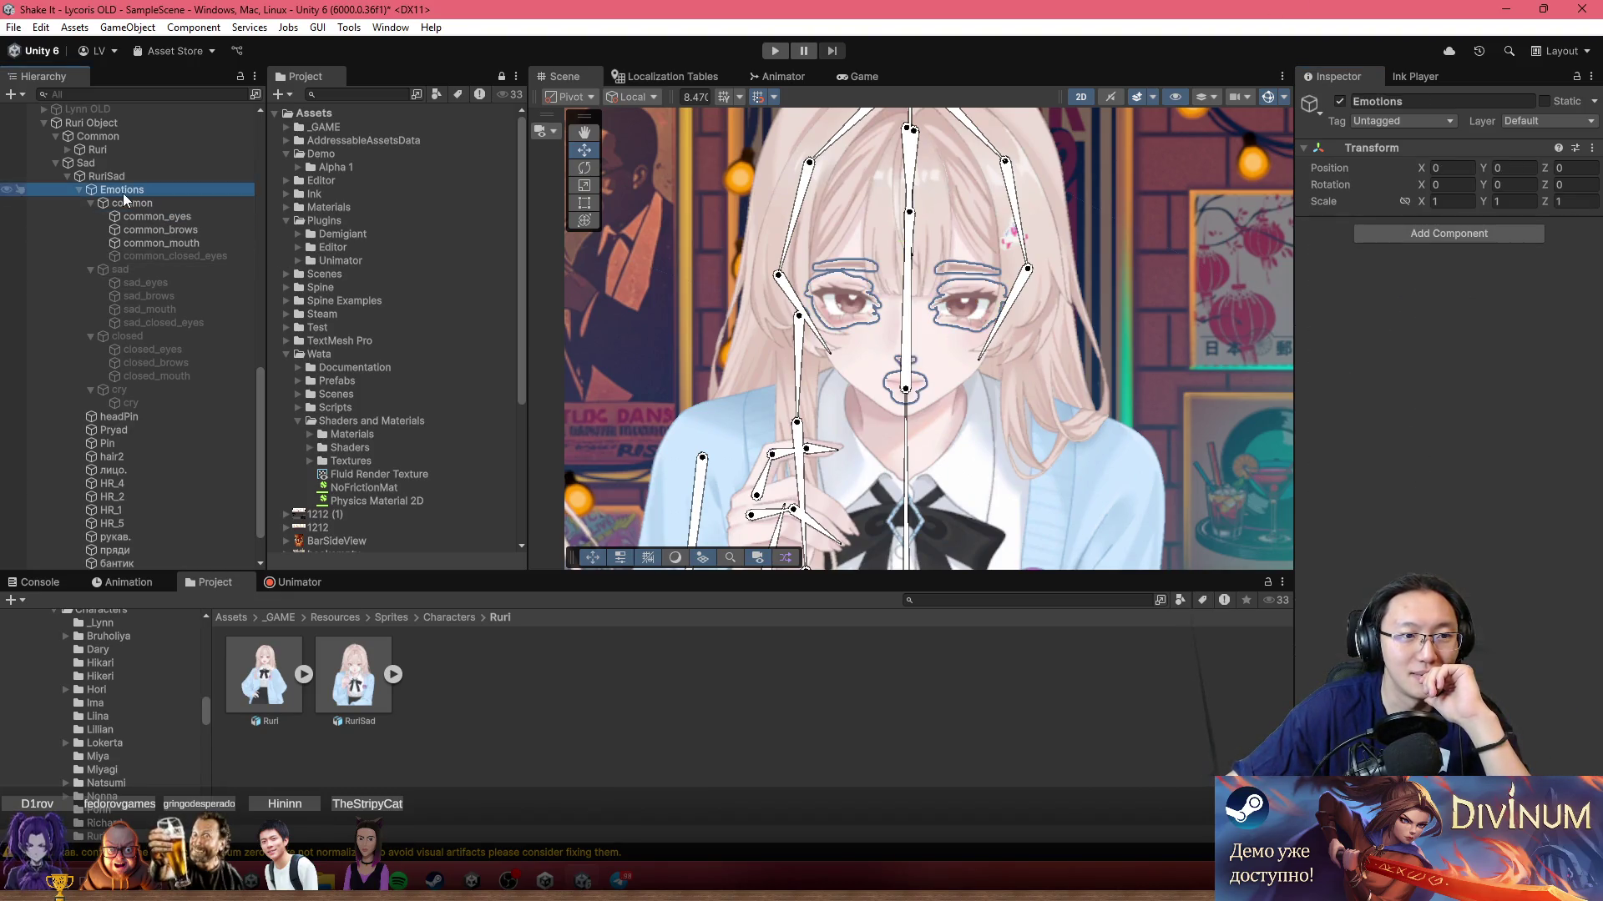
click(125, 203)
key(alt+shift+a)
click(142, 270)
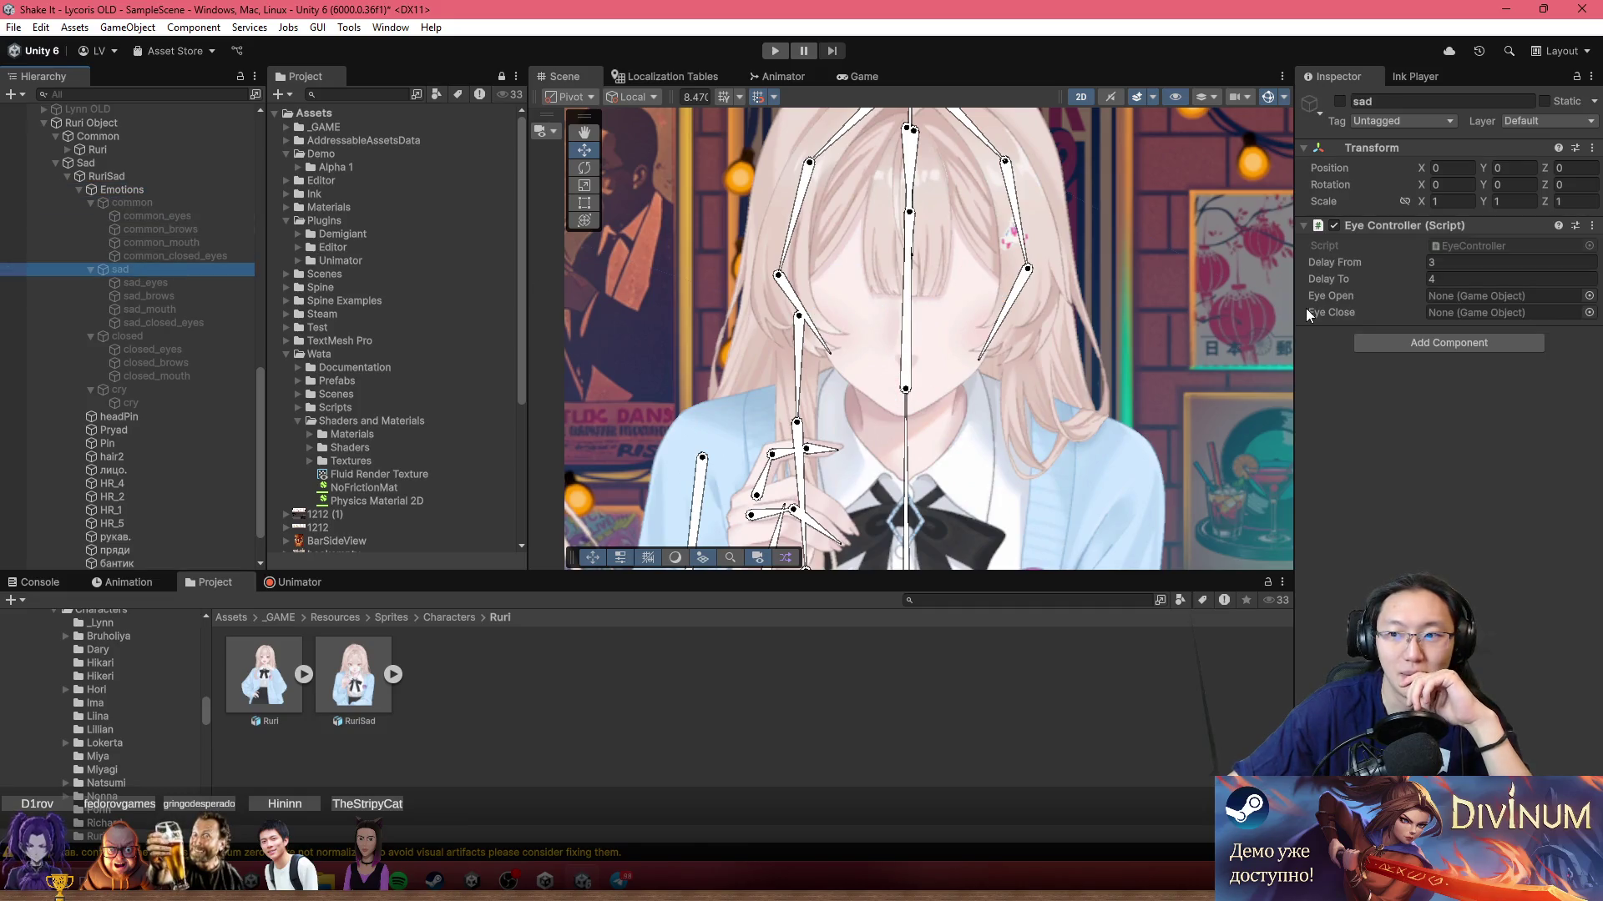
drag(215, 288, 1502, 297)
drag(189, 321, 1494, 312)
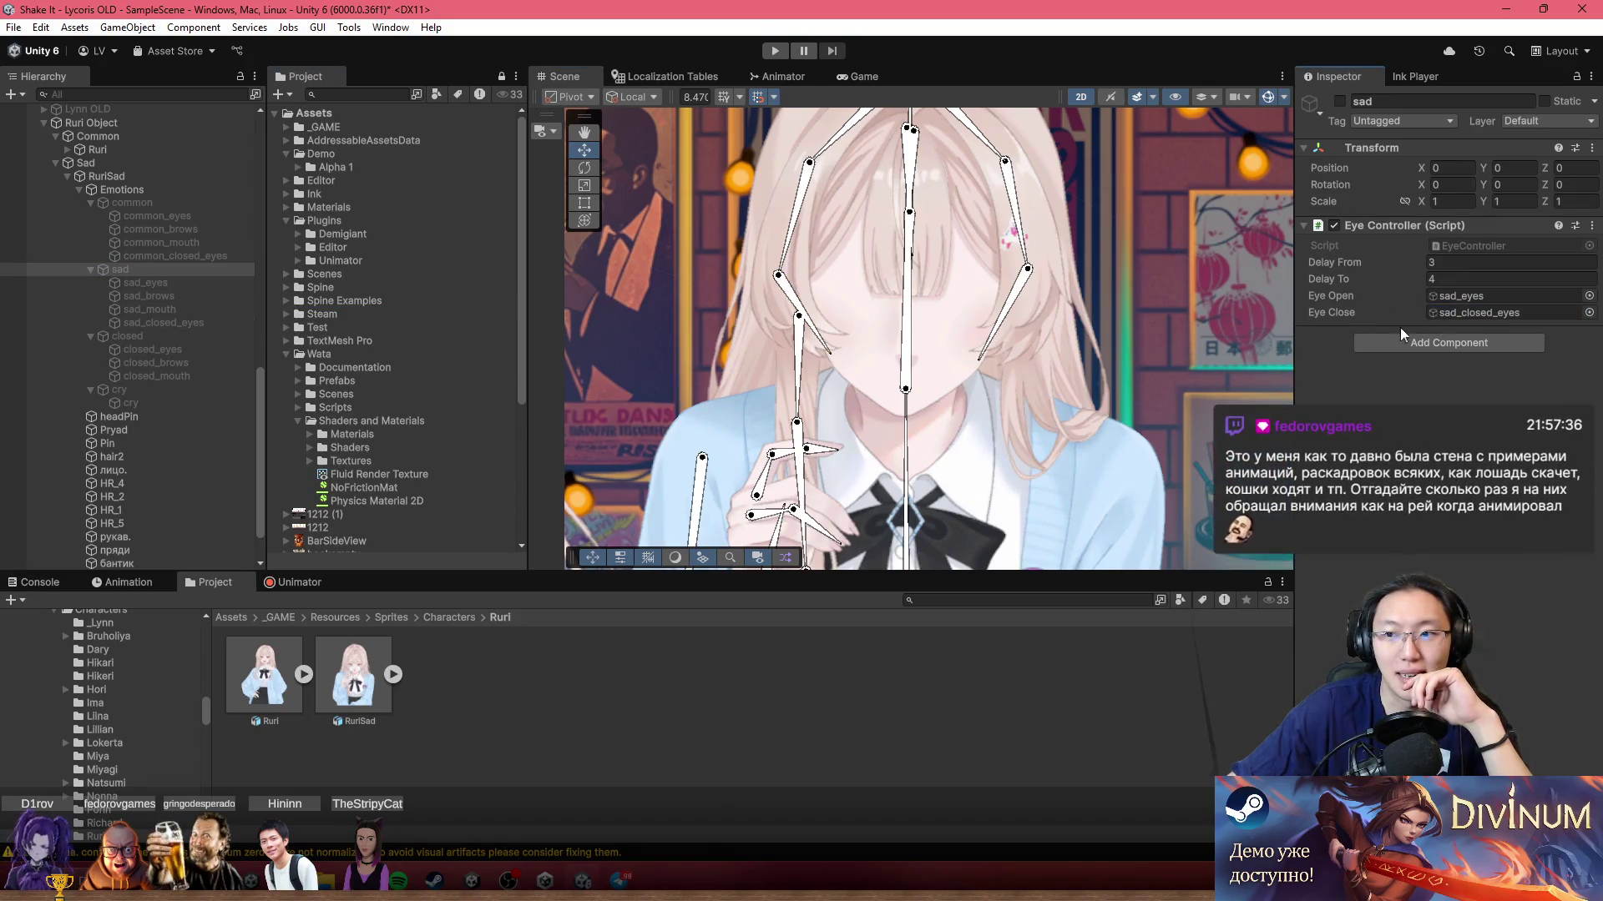
Step: Add an Eye Controller to closed, then remove it again, and recheck sad and common
click(168, 336)
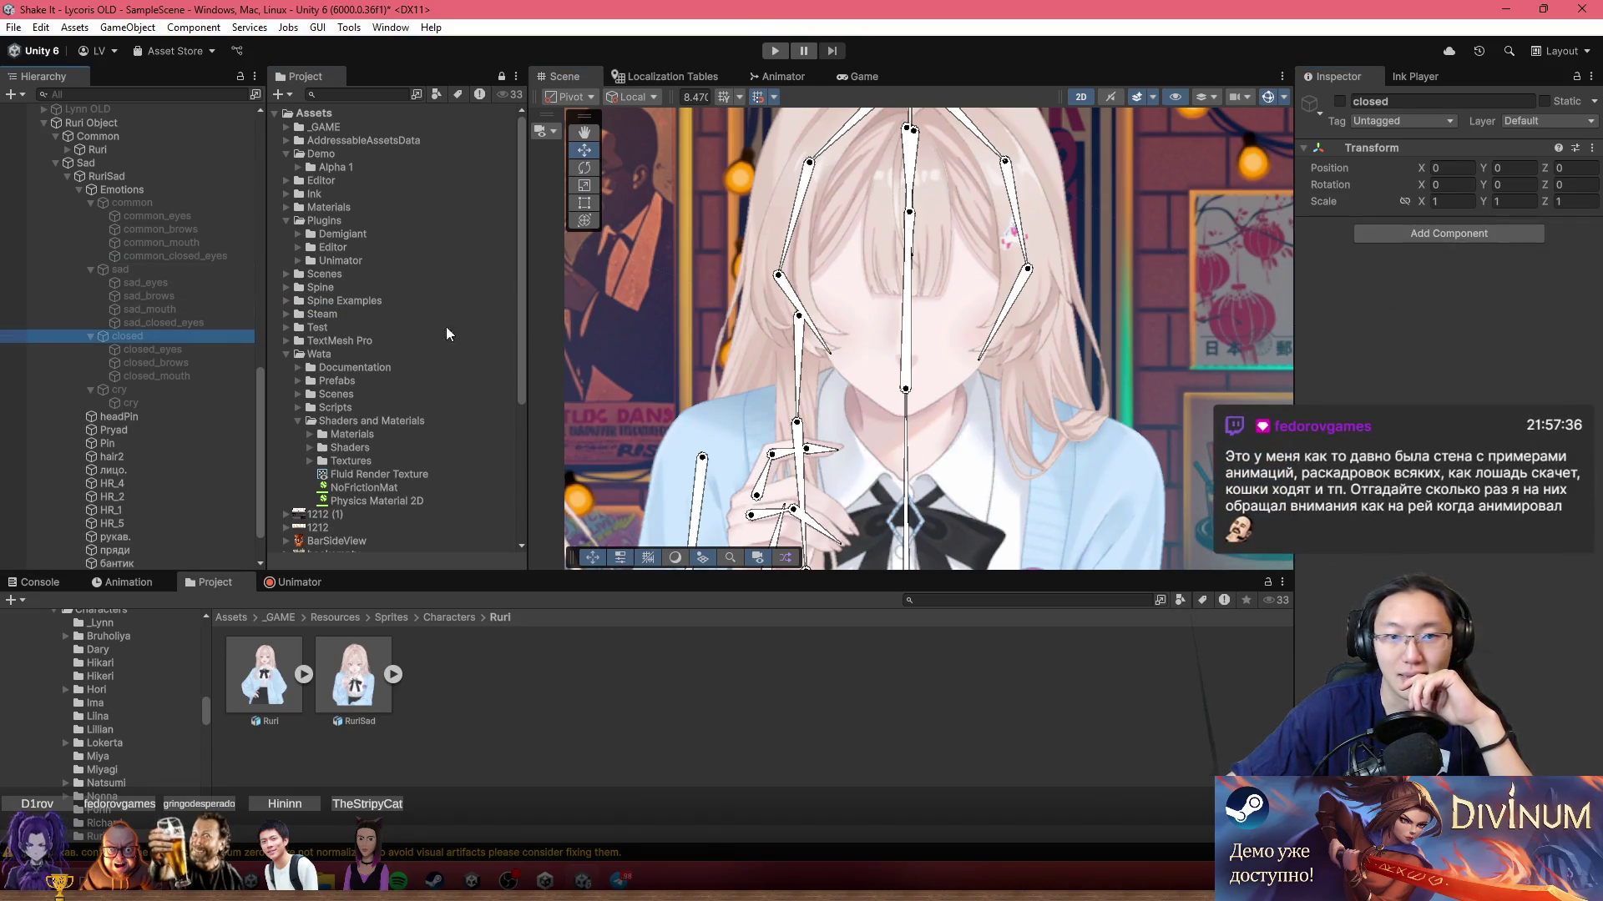
click(1415, 234)
click(1412, 290)
mouse_move(118, 377)
mouse_down()
mouse_move(142, 358)
mouse_move(252, 352)
mouse_move(217, 362)
mouse_move(162, 342)
mouse_move(177, 357)
mouse_move(1452, 304)
mouse_up()
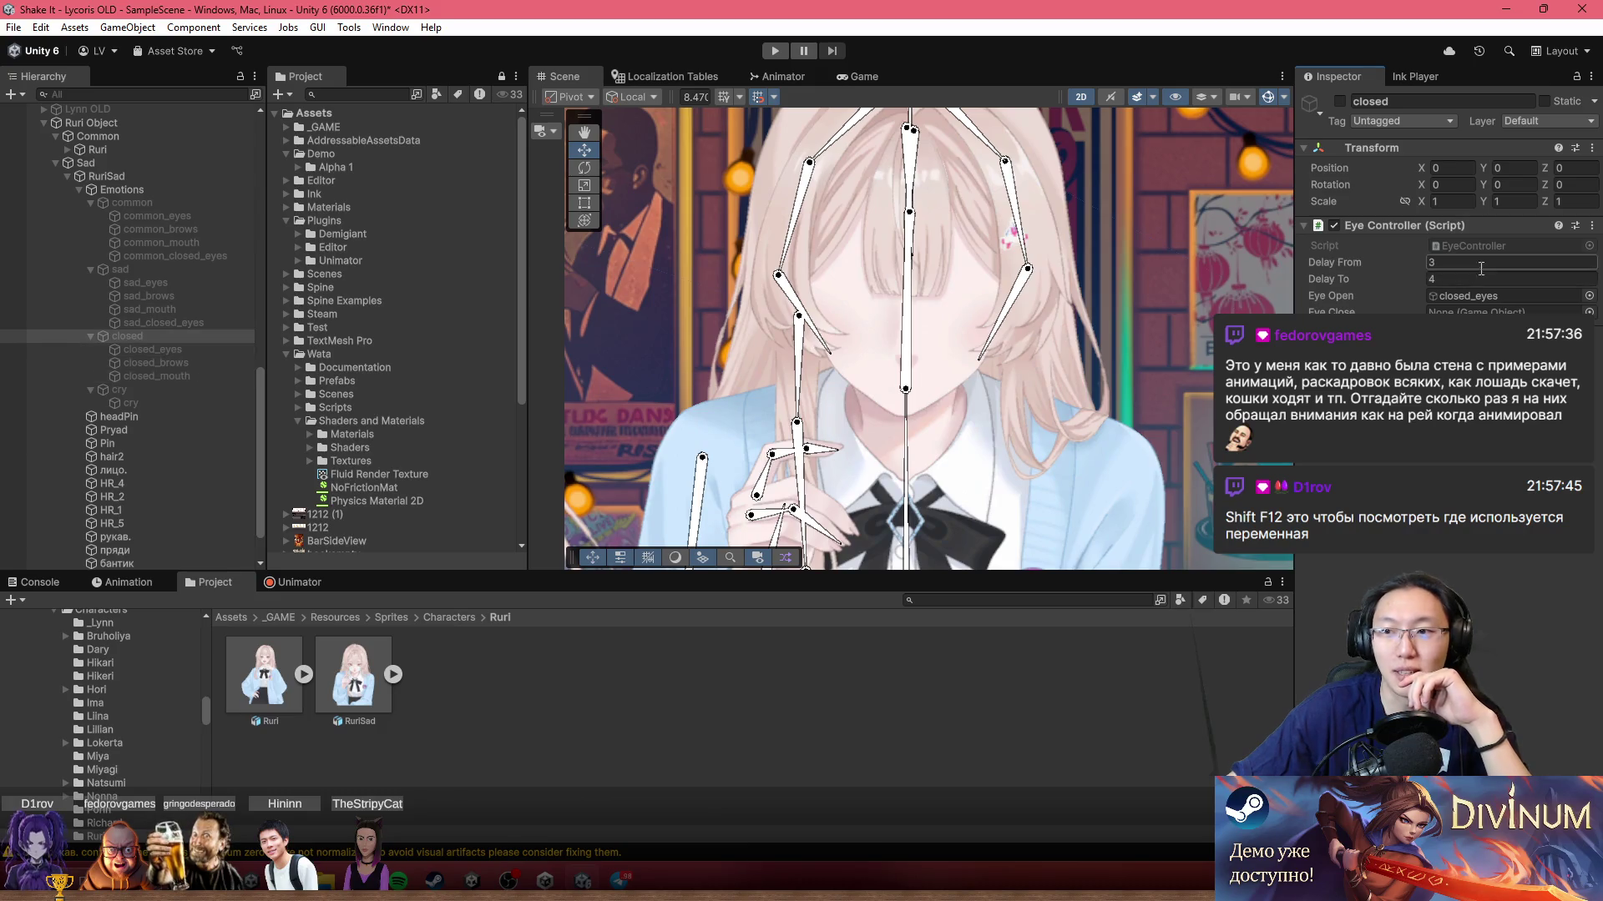
click(1592, 225)
click(1483, 306)
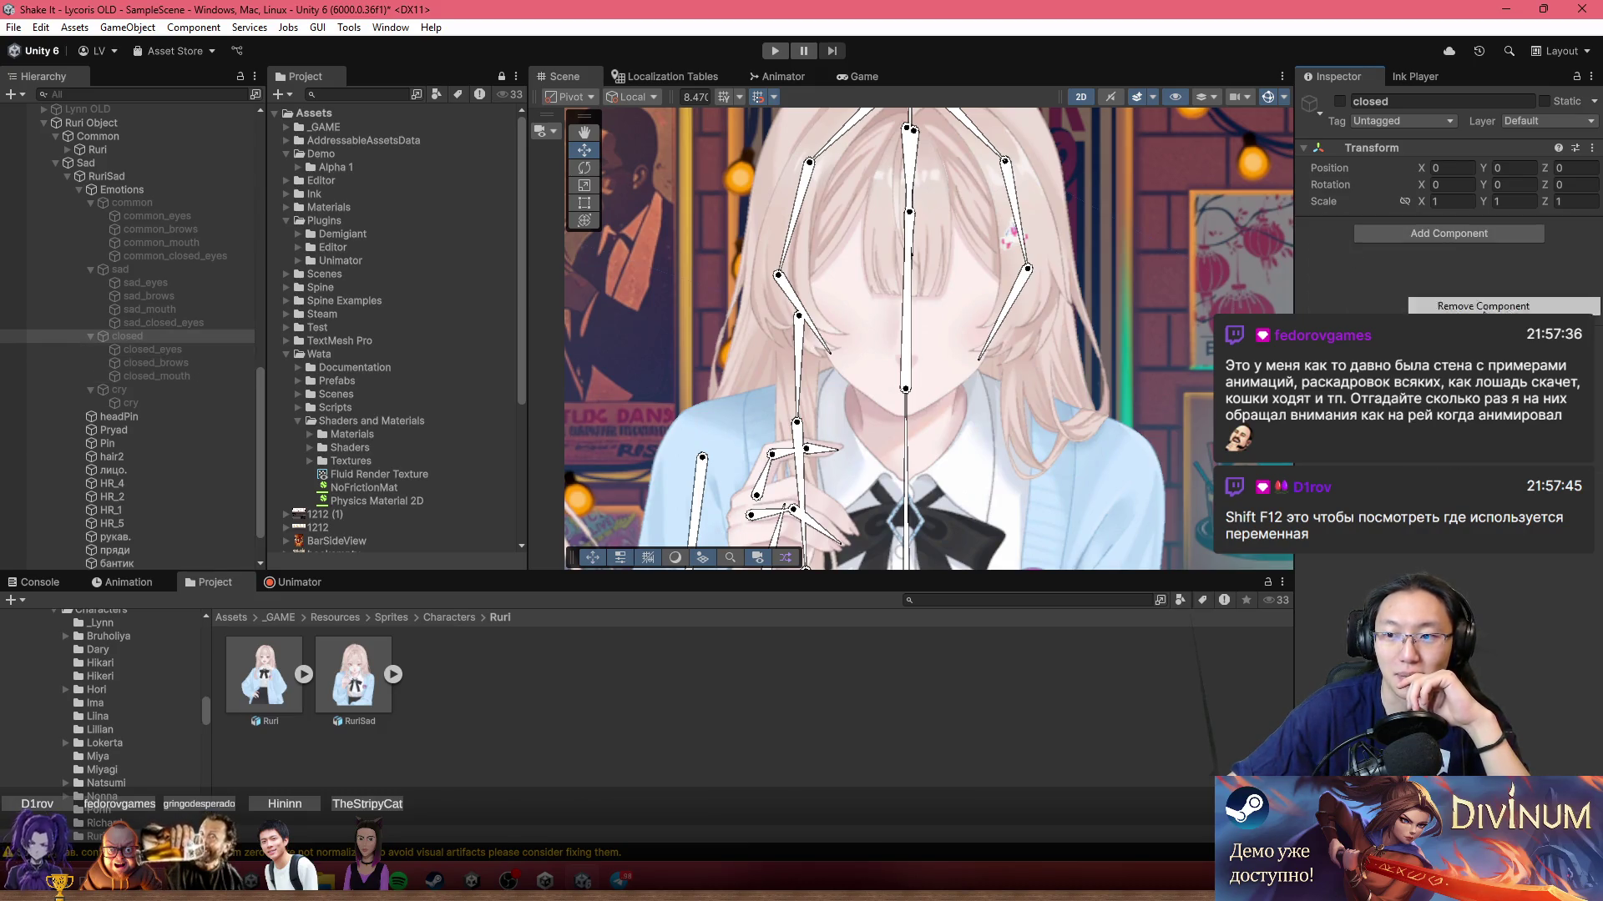
click(121, 270)
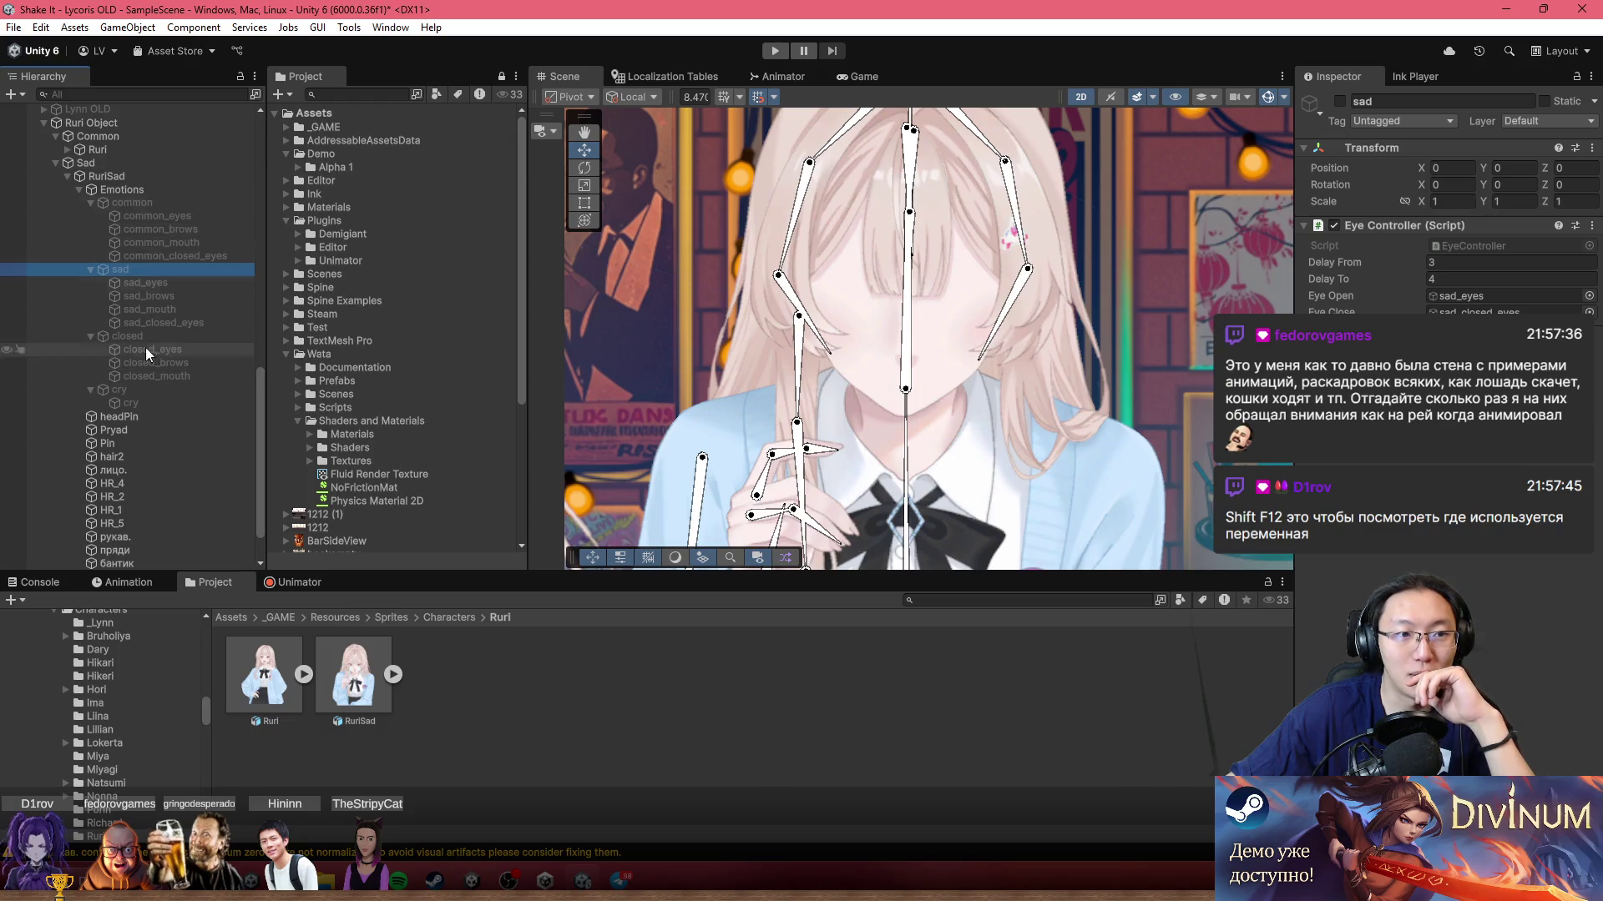
click(132, 204)
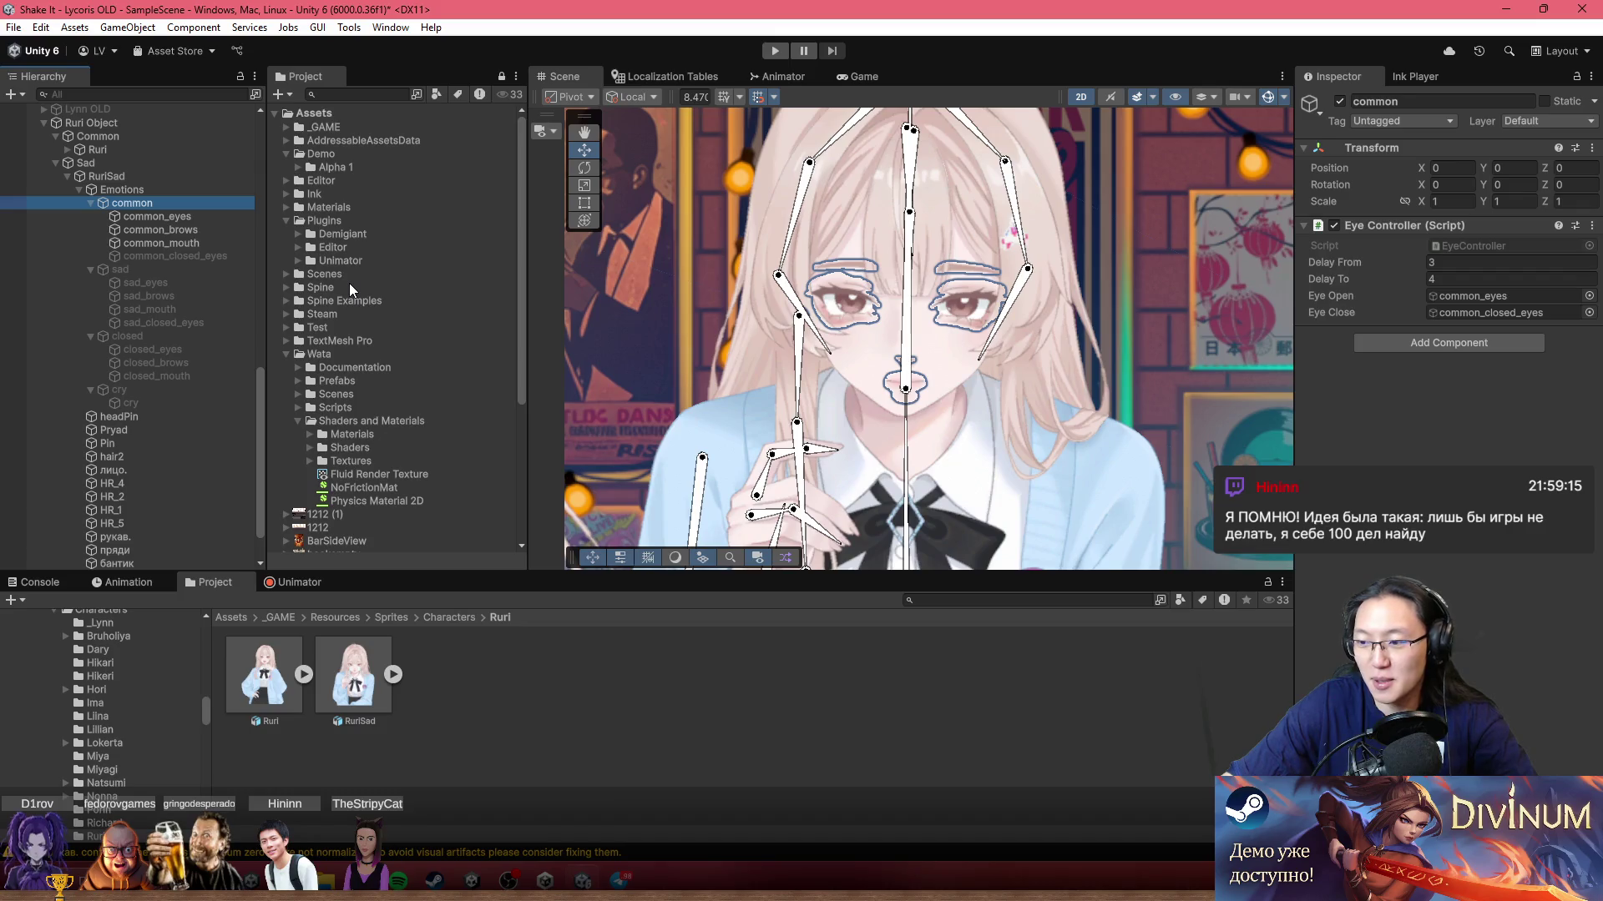
Step: Scroll the Scene view to review Ruri's face with the common group's open eyes
scroll(806, 413, down, 5)
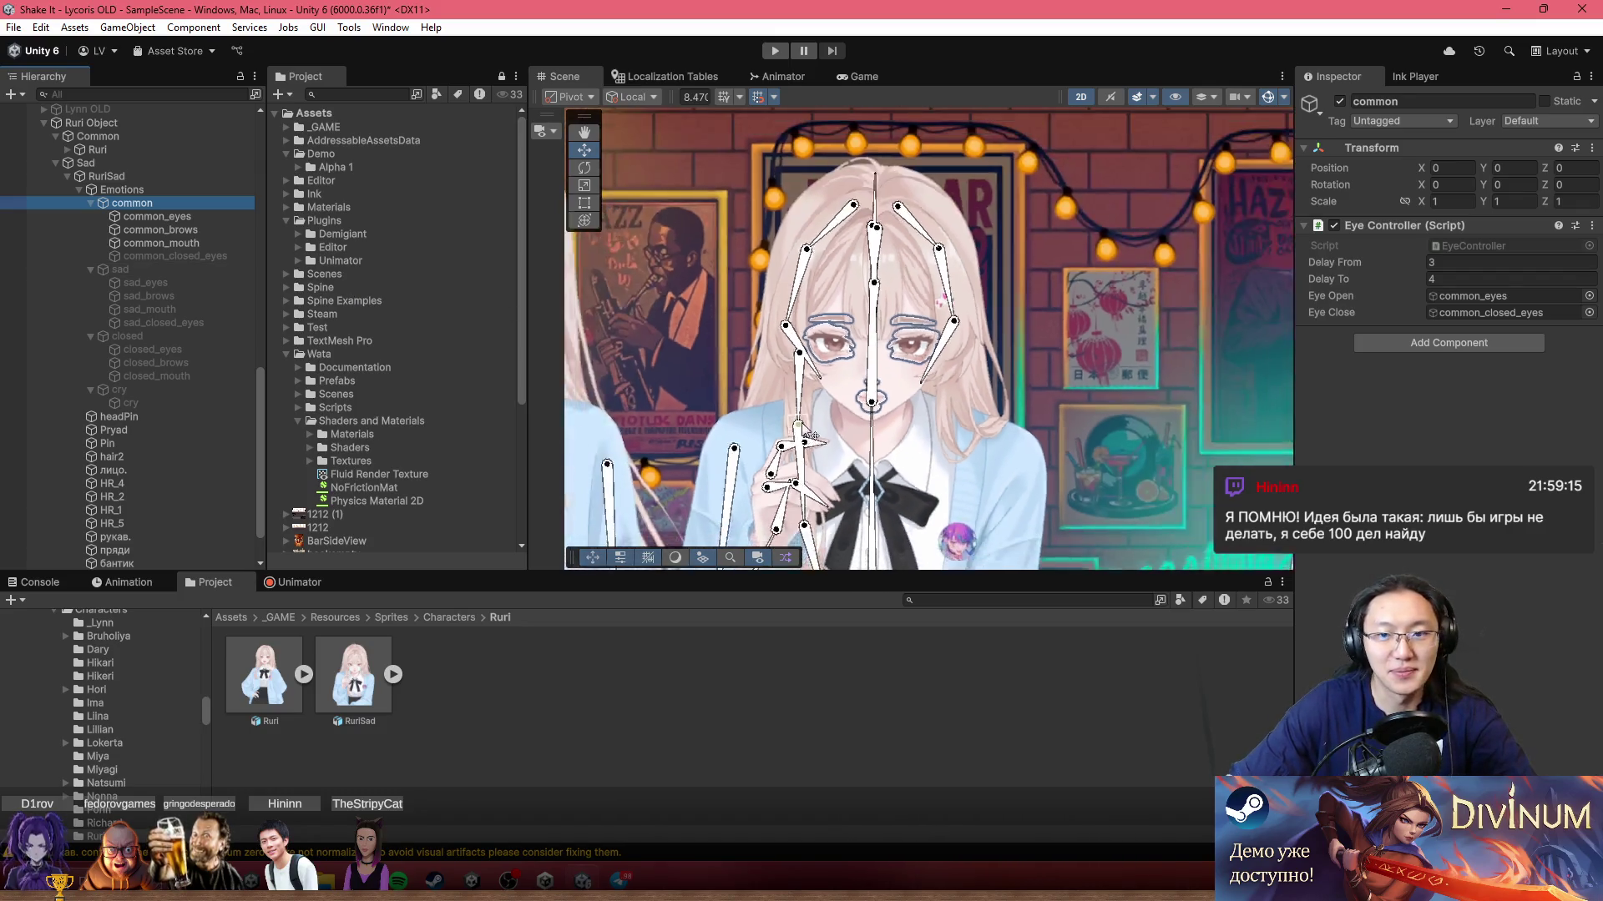
Step: Frame Ruri and RuriSad in the Scene view and drag the camera preview aside
scroll(807, 413, up, 5)
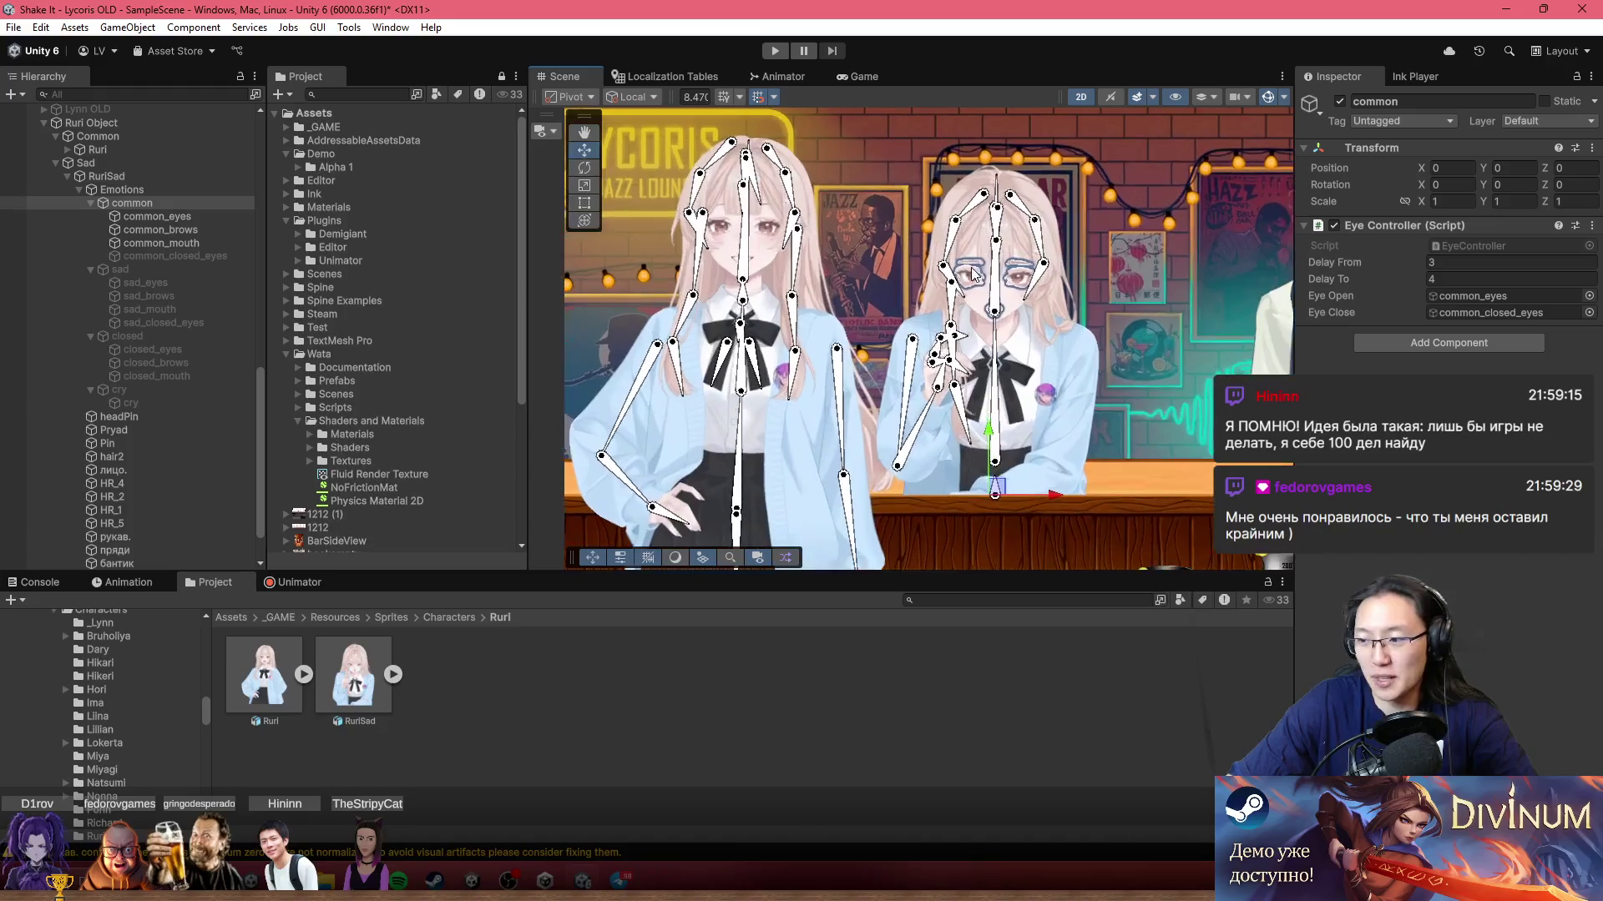
drag(1017, 276, 1073, 254)
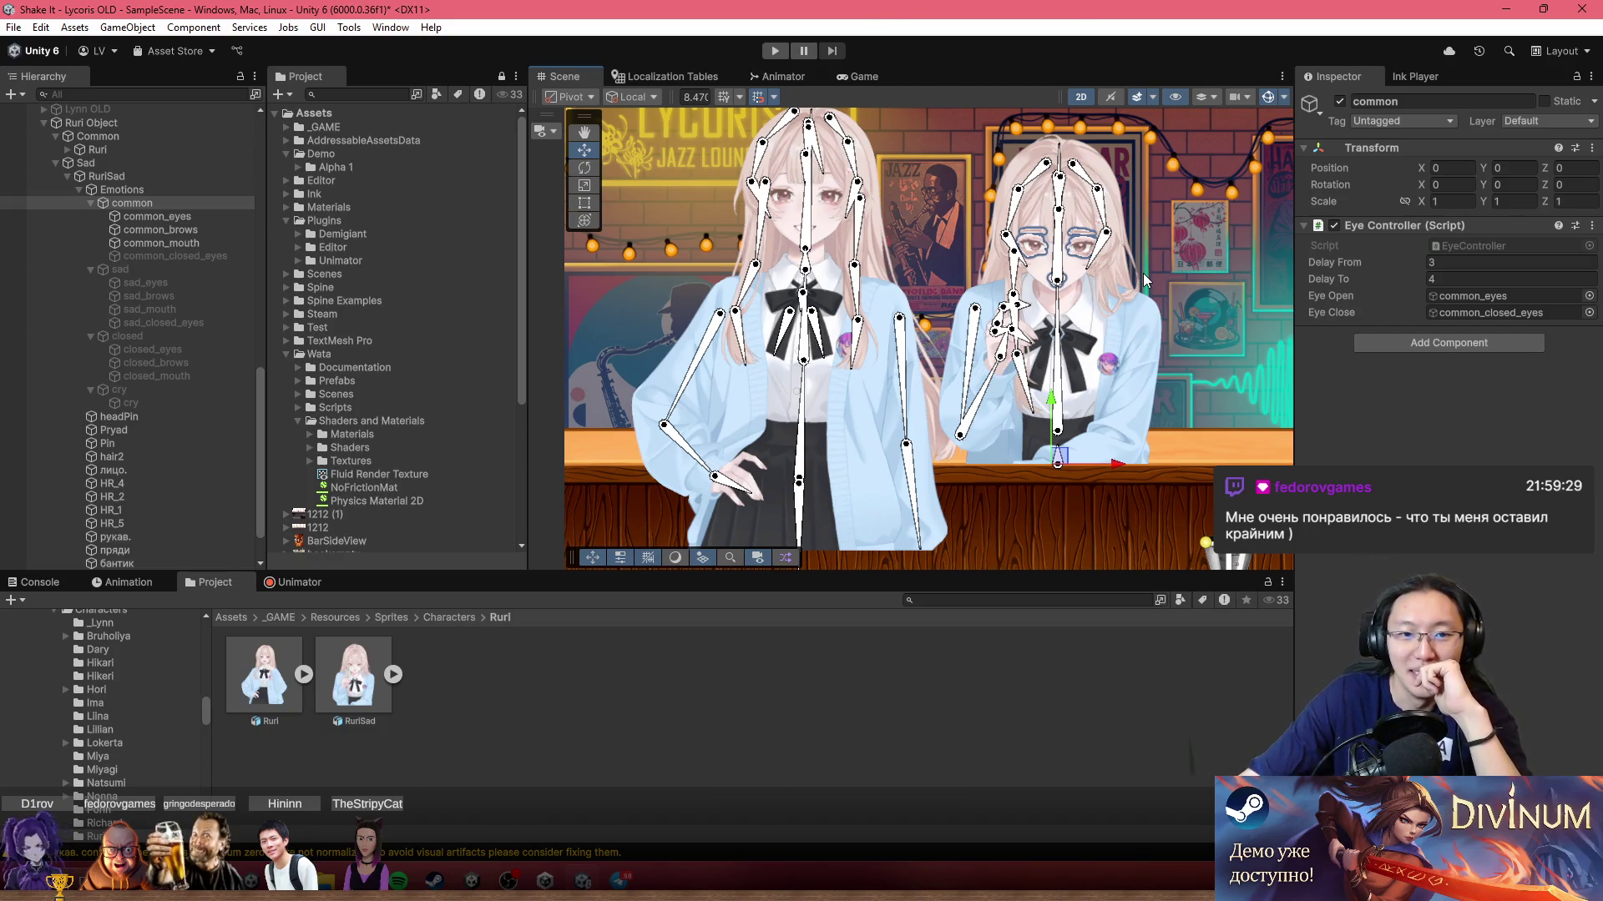
mouse_move(542, 131)
mouse_down()
mouse_move(617, 273)
mouse_move(595, 238)
mouse_move(576, 467)
mouse_move(1225, 604)
mouse_move(1268, 557)
mouse_move(1267, 581)
mouse_up()
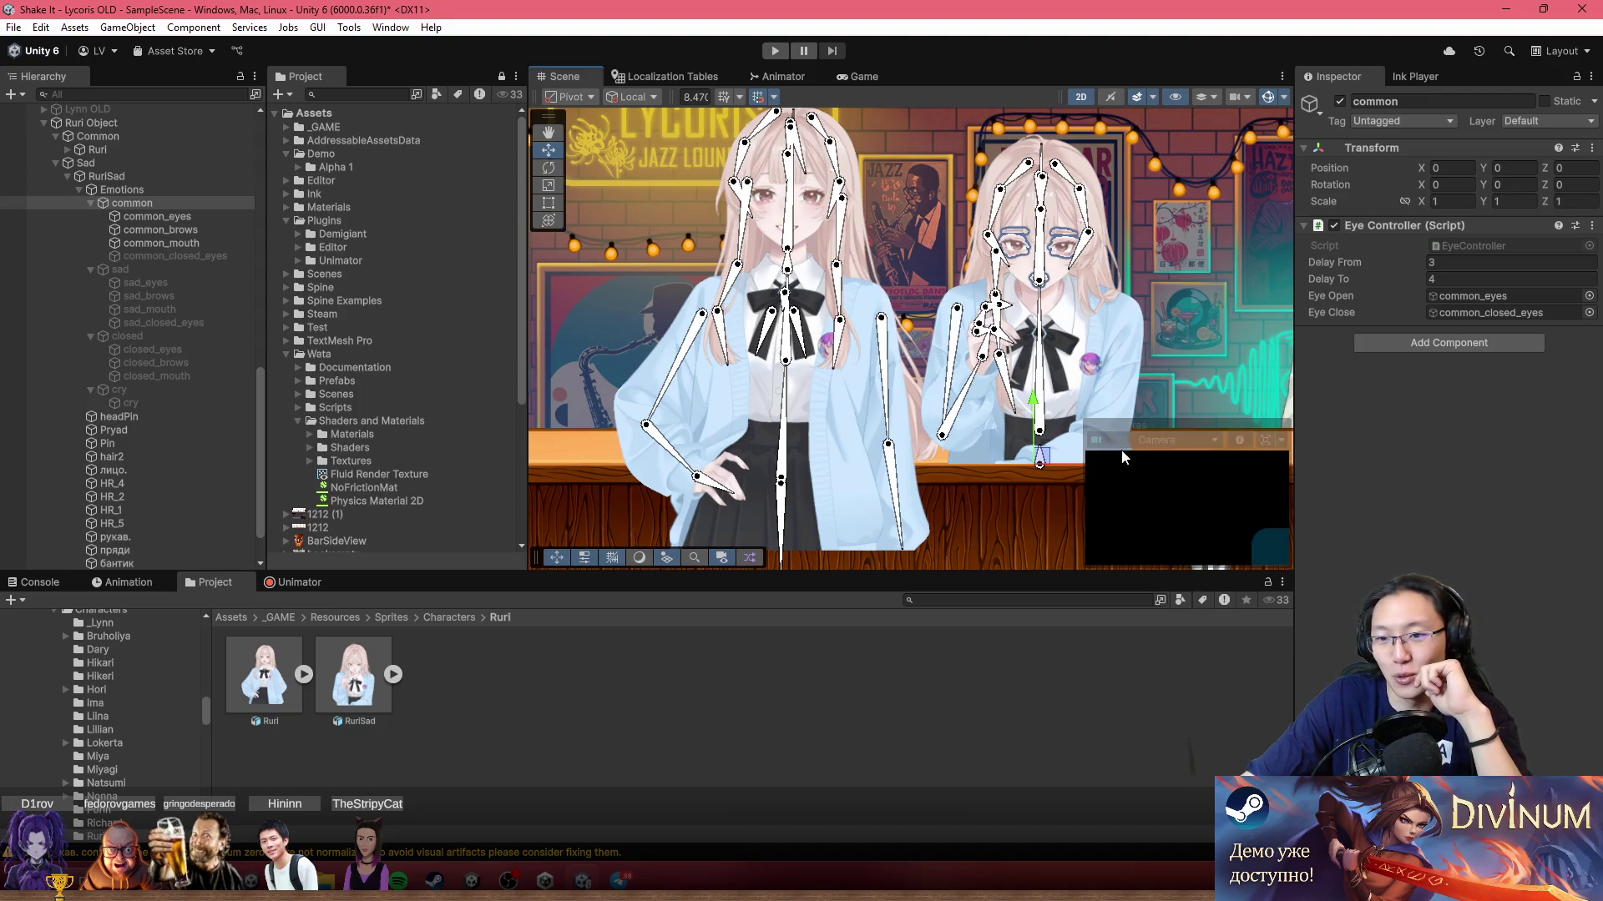
mouse_move(1097, 426)
mouse_down()
mouse_move(857, 231)
mouse_move(614, 110)
mouse_move(1125, 81)
mouse_move(1215, 503)
mouse_up()
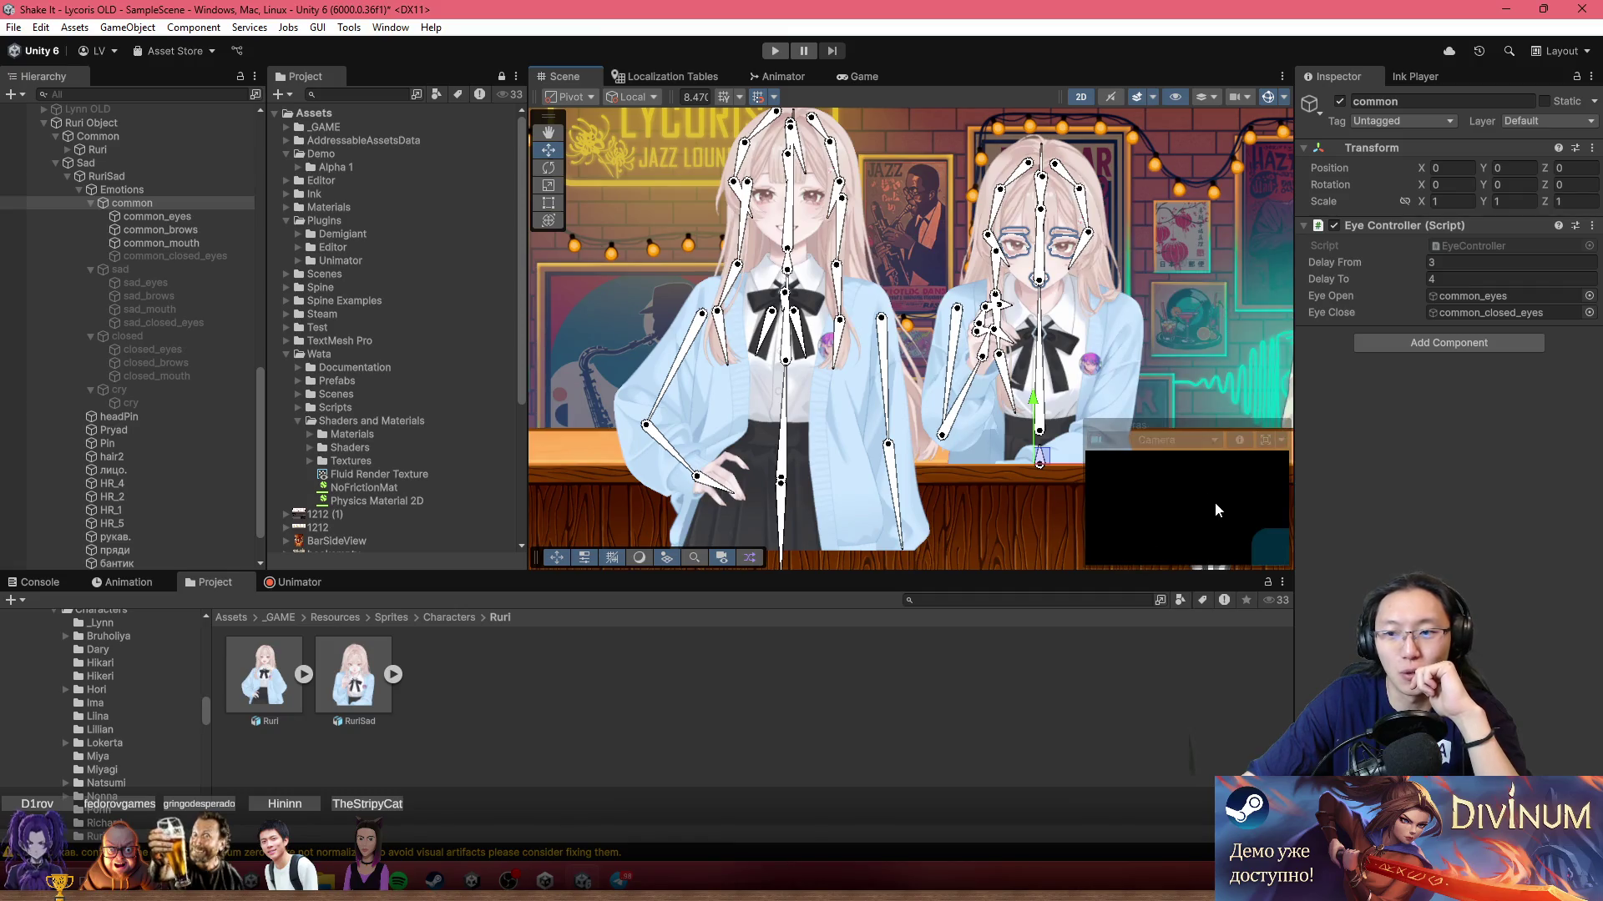
Step: Hide the camera preview overlay and zoom the Scene view out
right_click(1275, 422)
click(1317, 434)
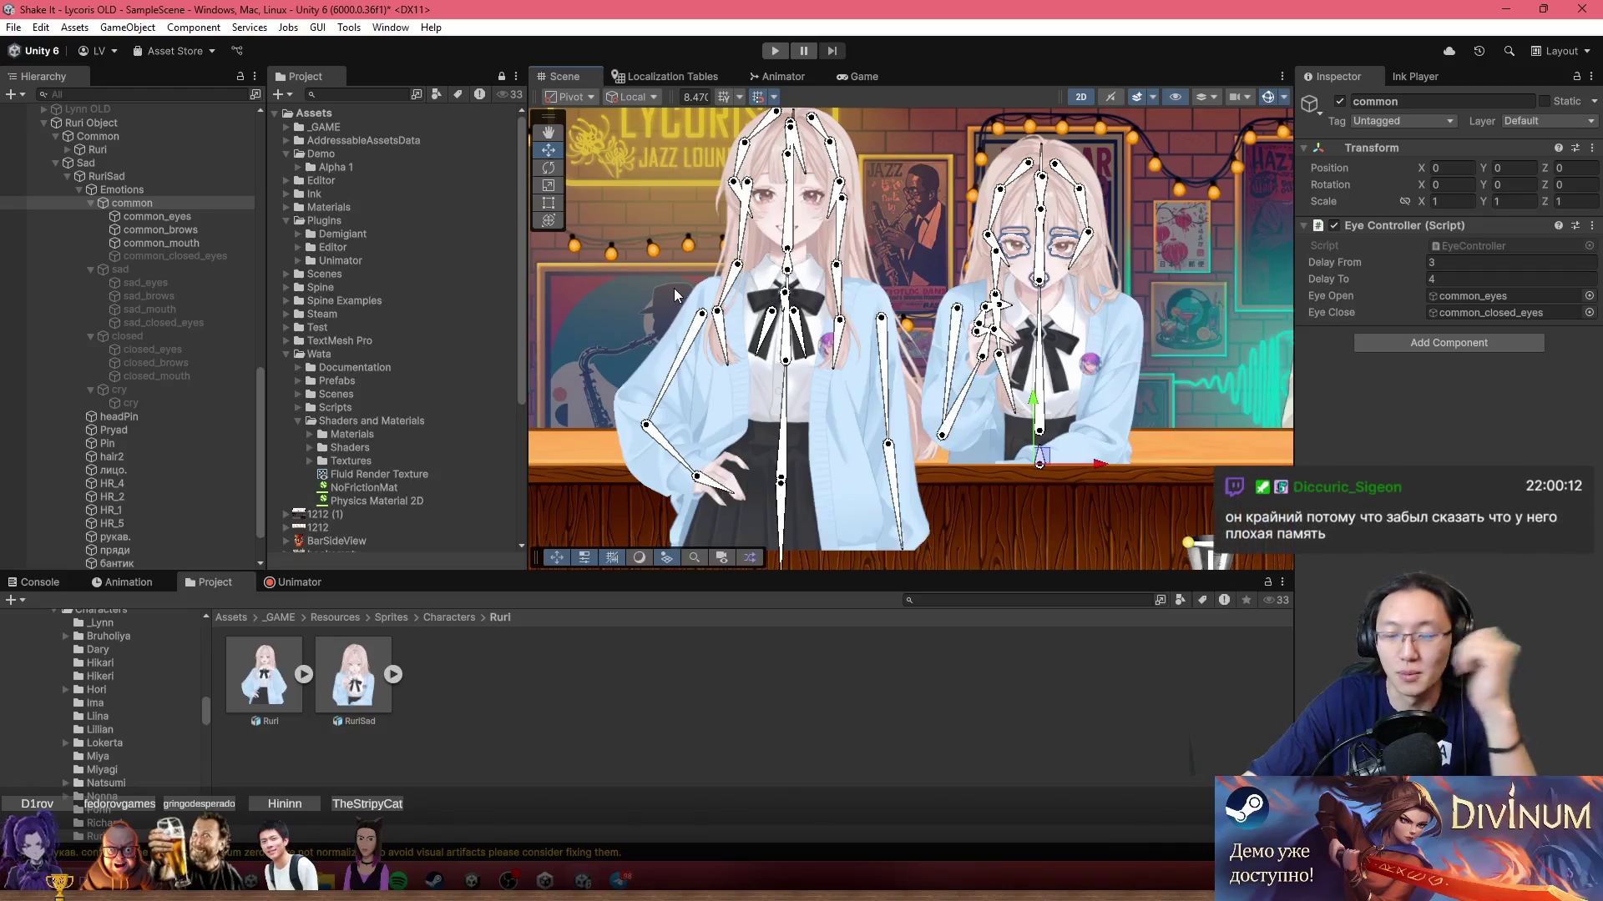
scroll(624, 294, down, 3)
scroll(614, 302, down, 3)
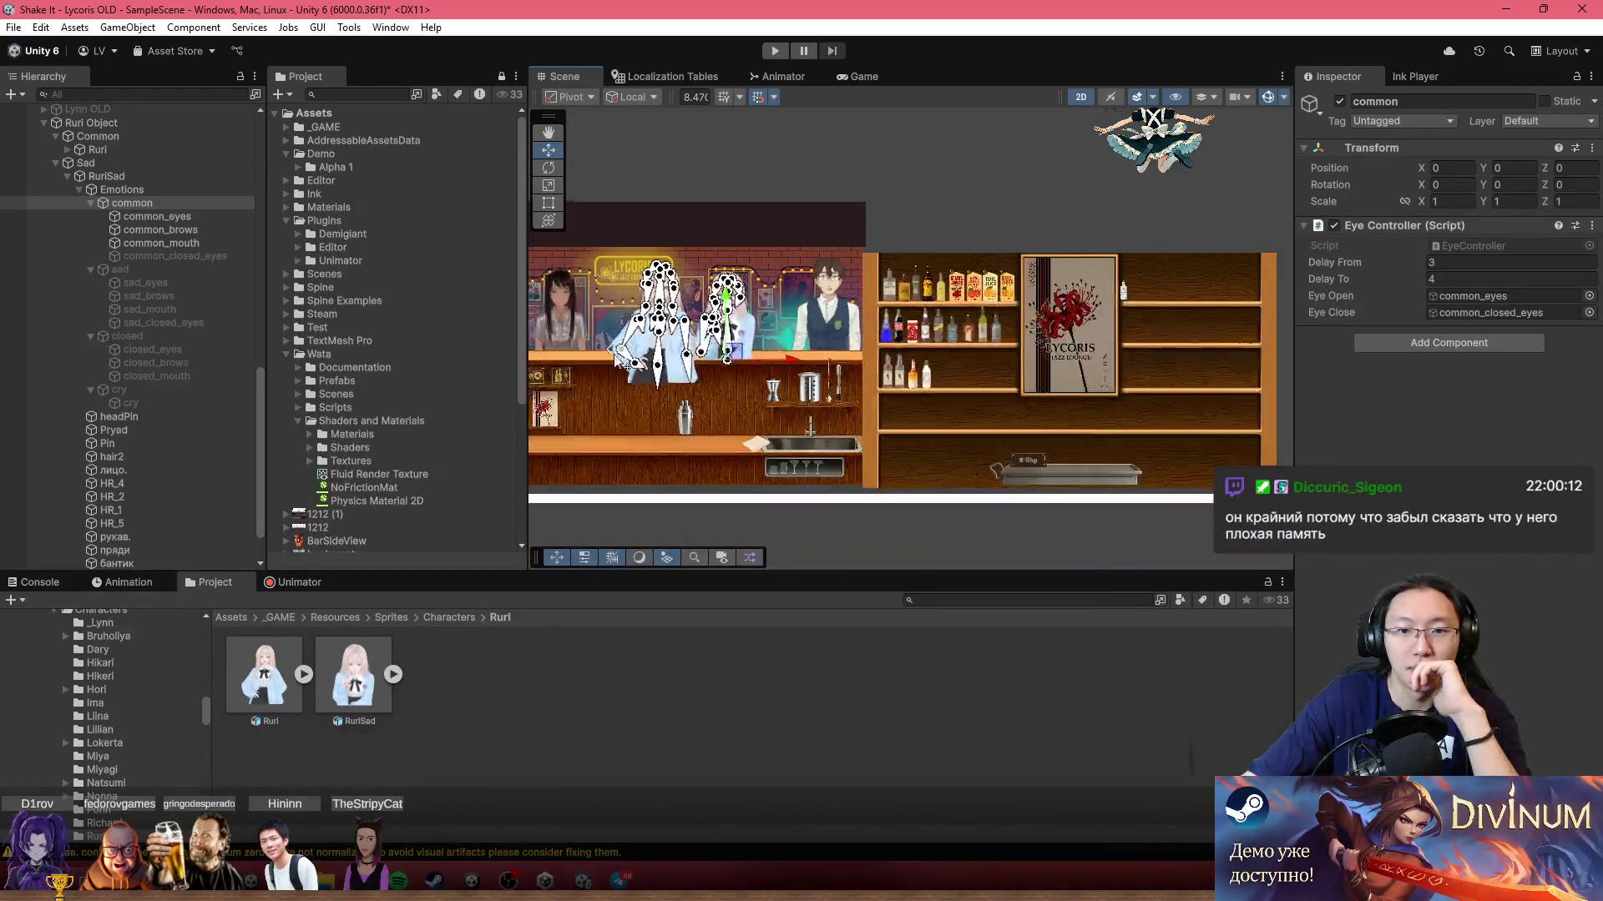
click(909, 248)
mouse_move(908, 248)
mouse_down()
mouse_move(920, 415)
mouse_move(998, 278)
mouse_move(1097, 392)
mouse_move(1018, 359)
mouse_up()
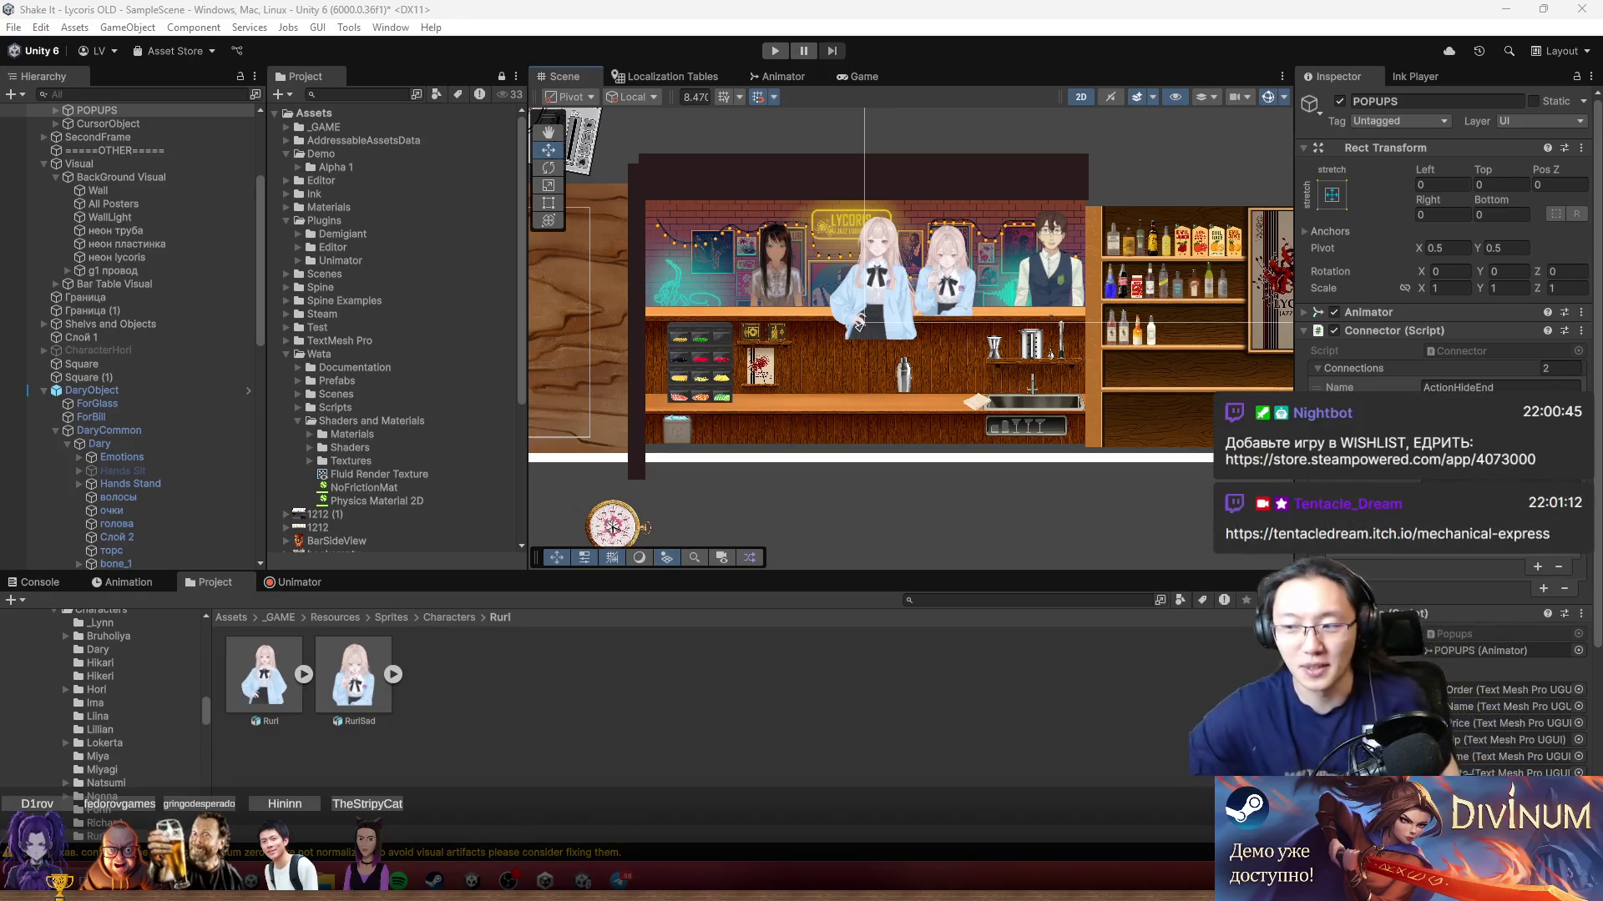
key(alt+Tab)
key(alt+Tab)
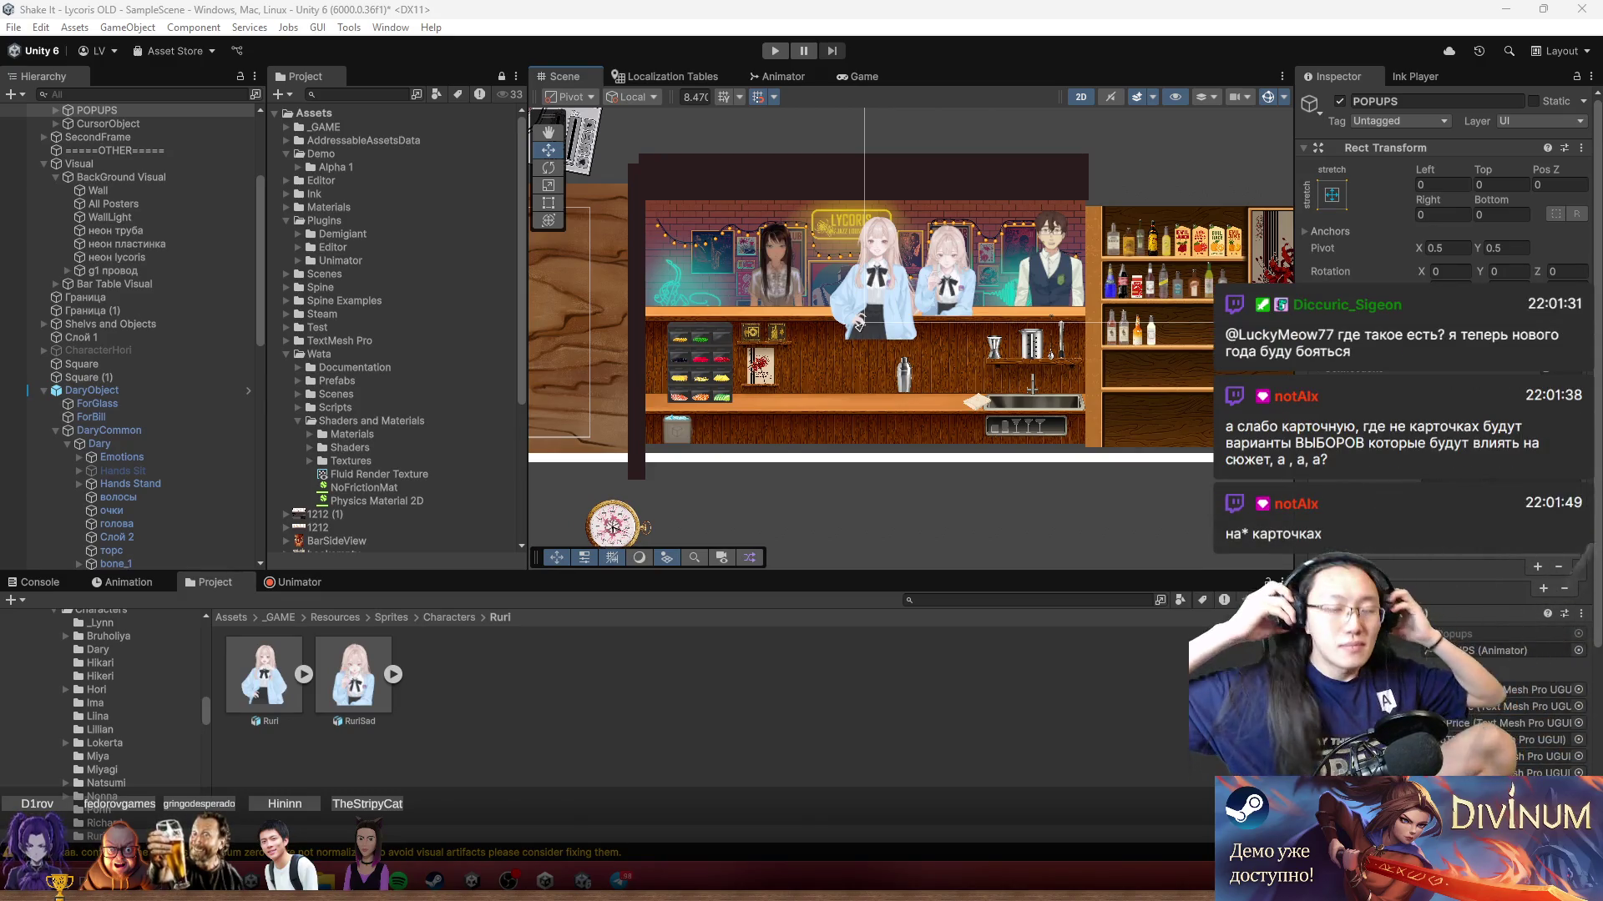
key(super)
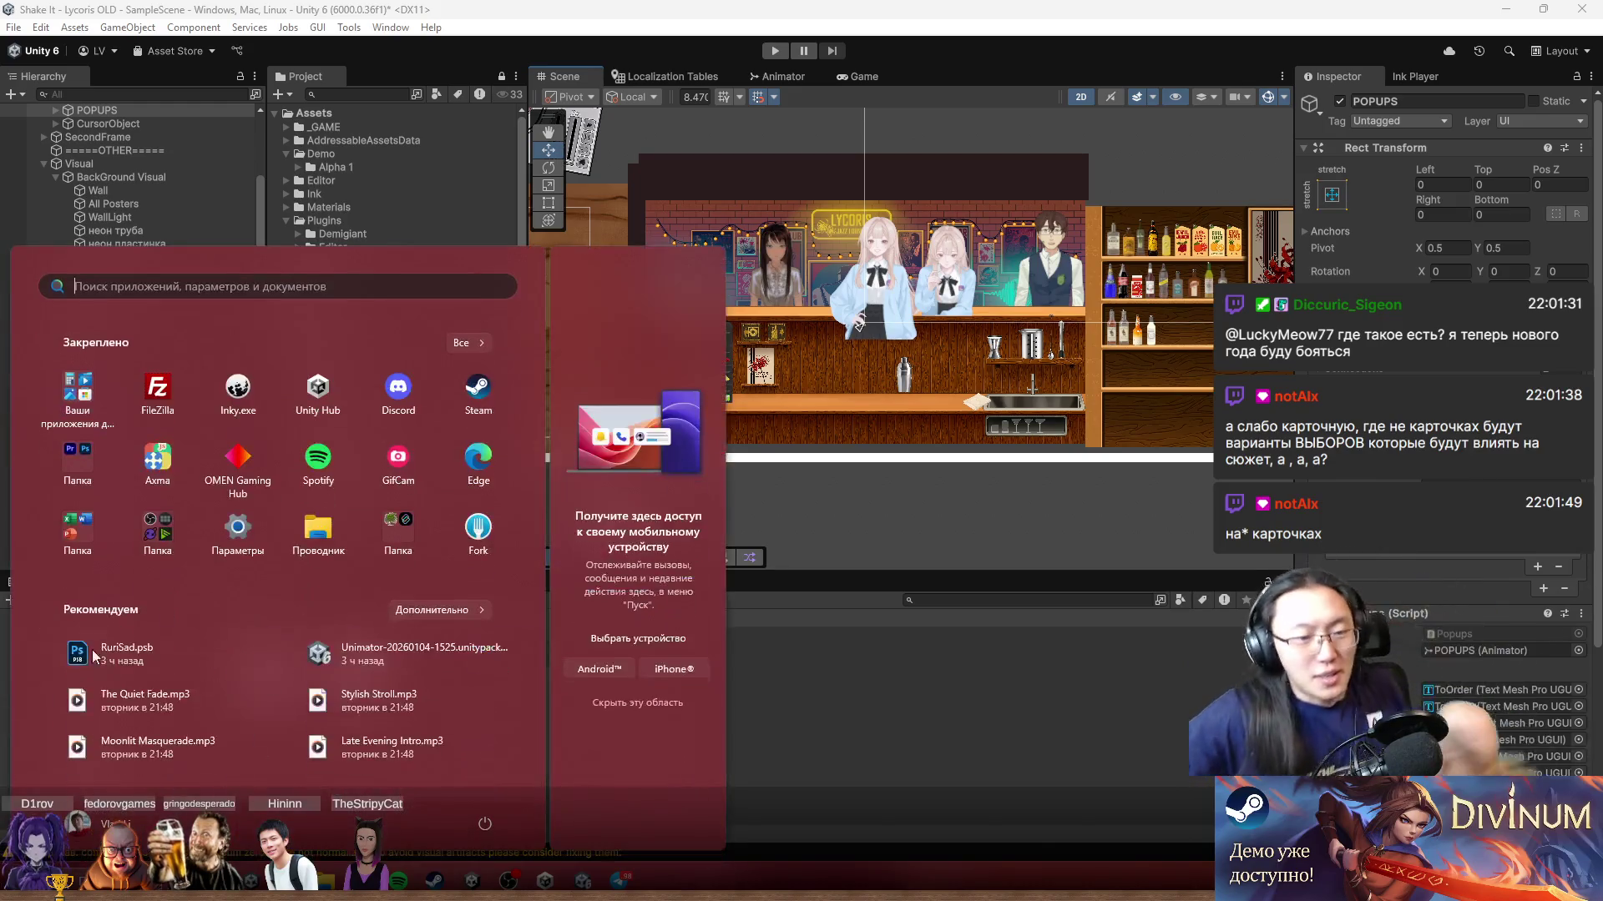
Step: Launch Paint from the Start menu and maximize its blank untitled canvas
text(paint)
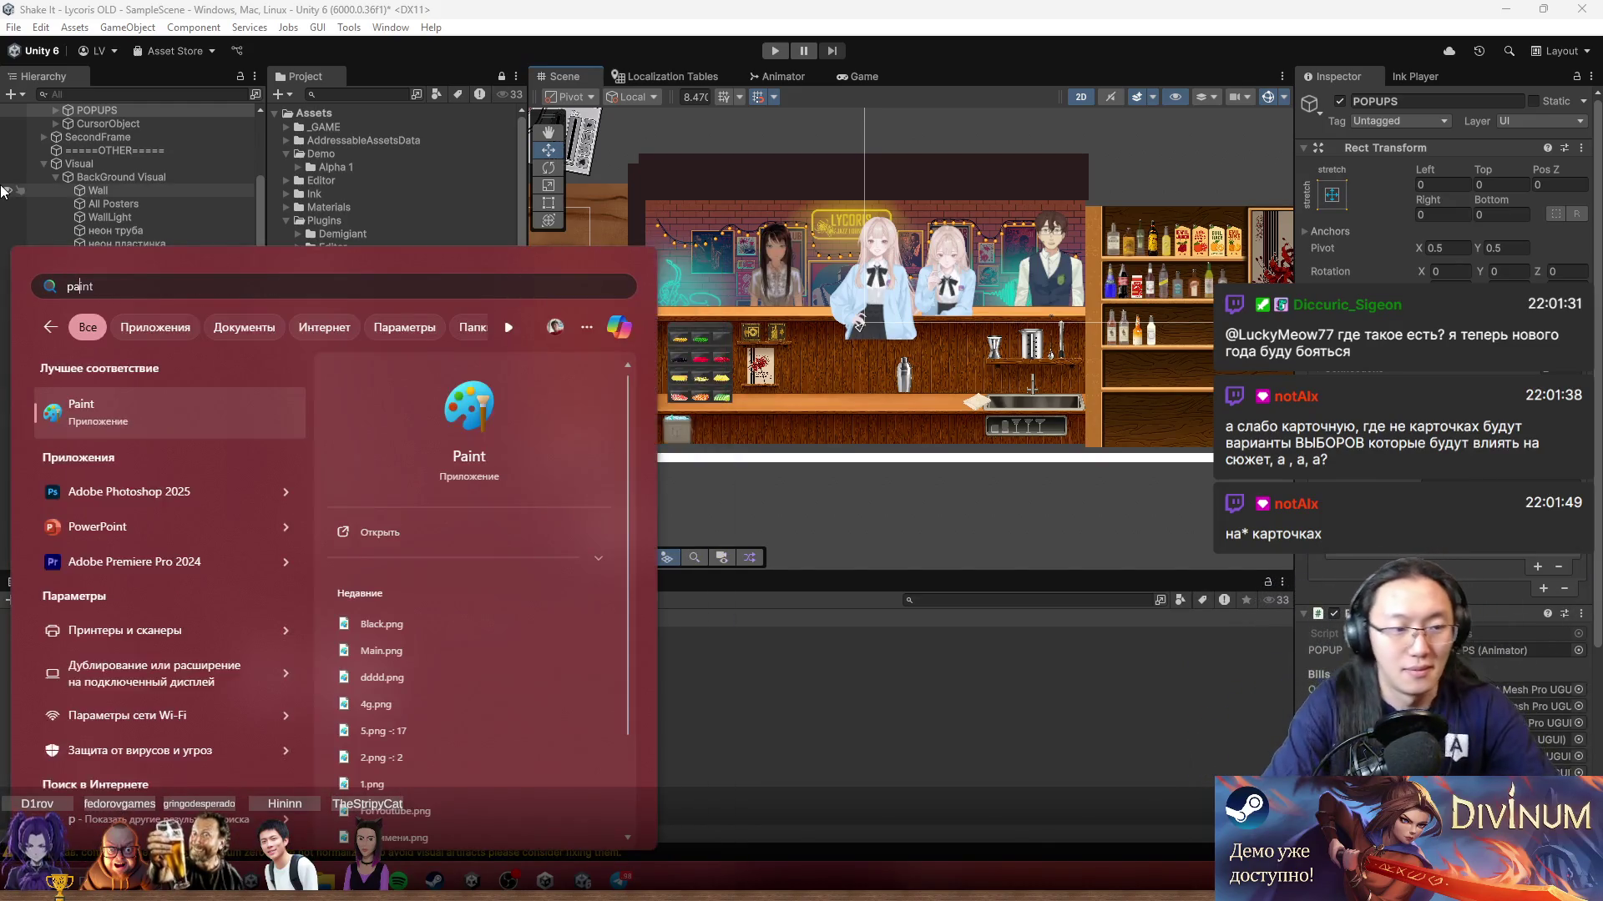
key(Return)
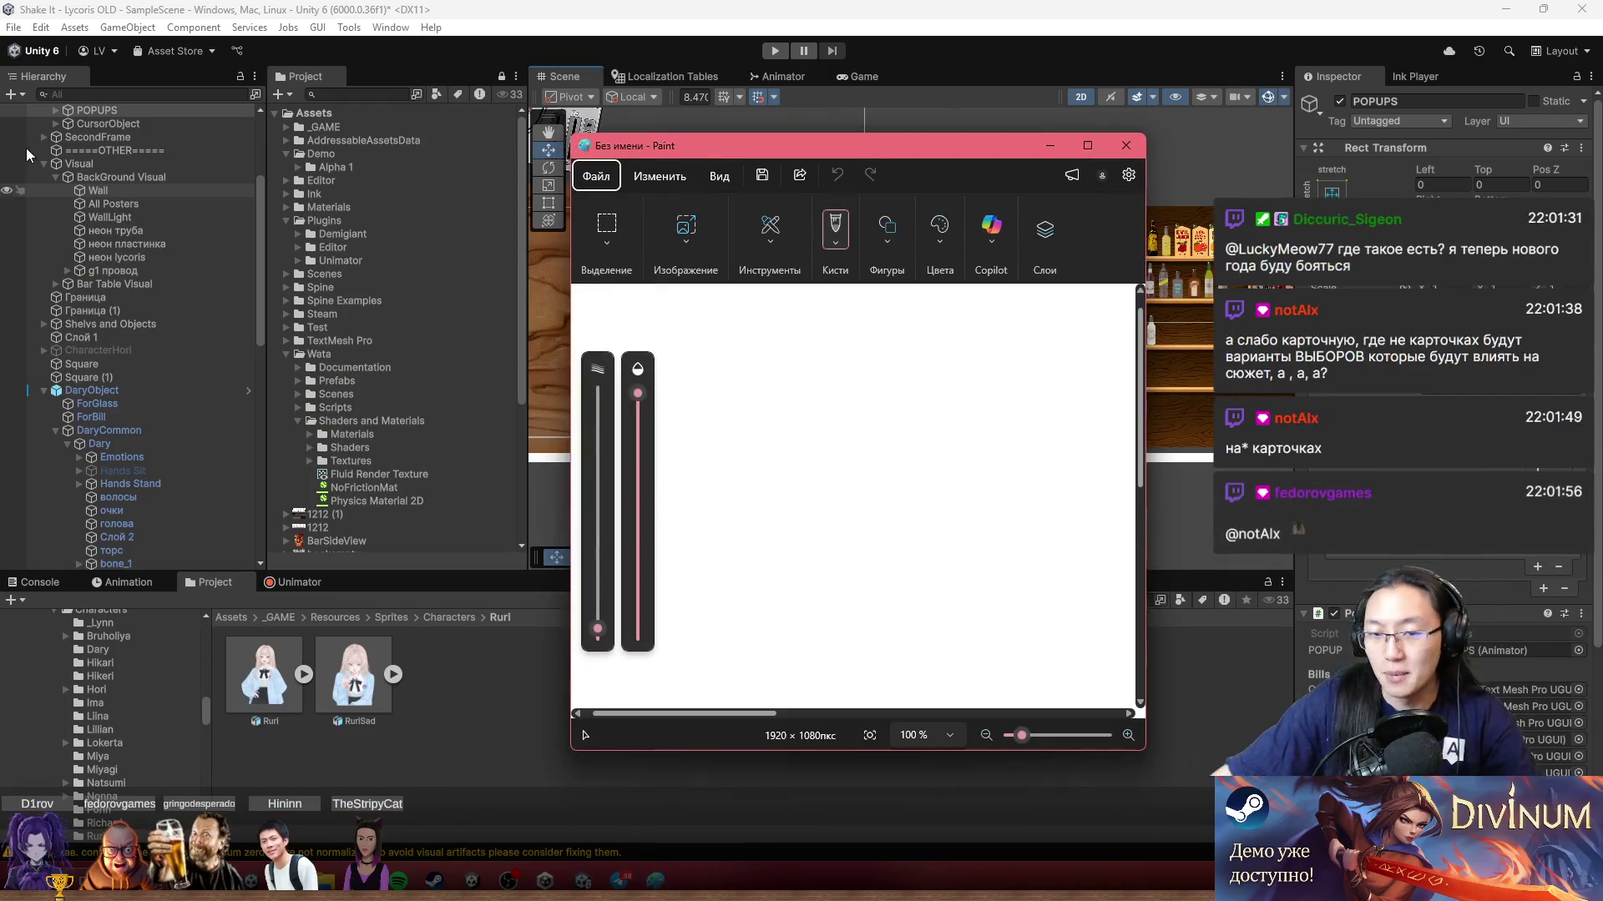
click(1087, 146)
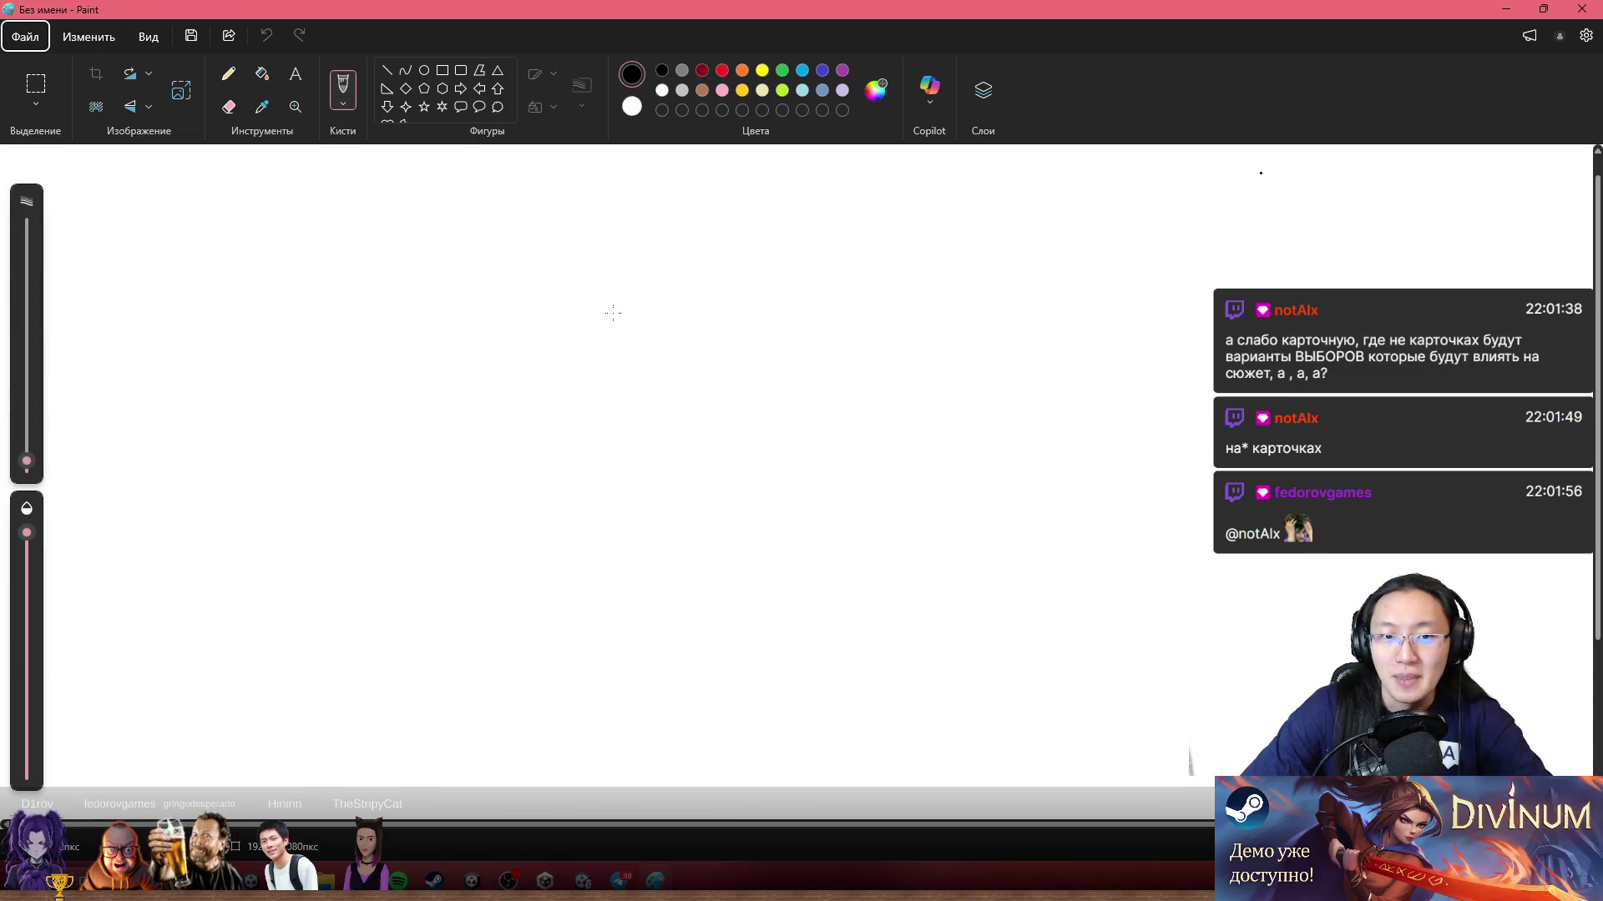
Step: Sketch an L-shaped field with a stick figure, up and right arrows, and a small square
drag(614, 379, 606, 534)
mouse_move(613, 382)
mouse_down()
mouse_move(734, 473)
mouse_move(791, 558)
mouse_move(576, 541)
mouse_up()
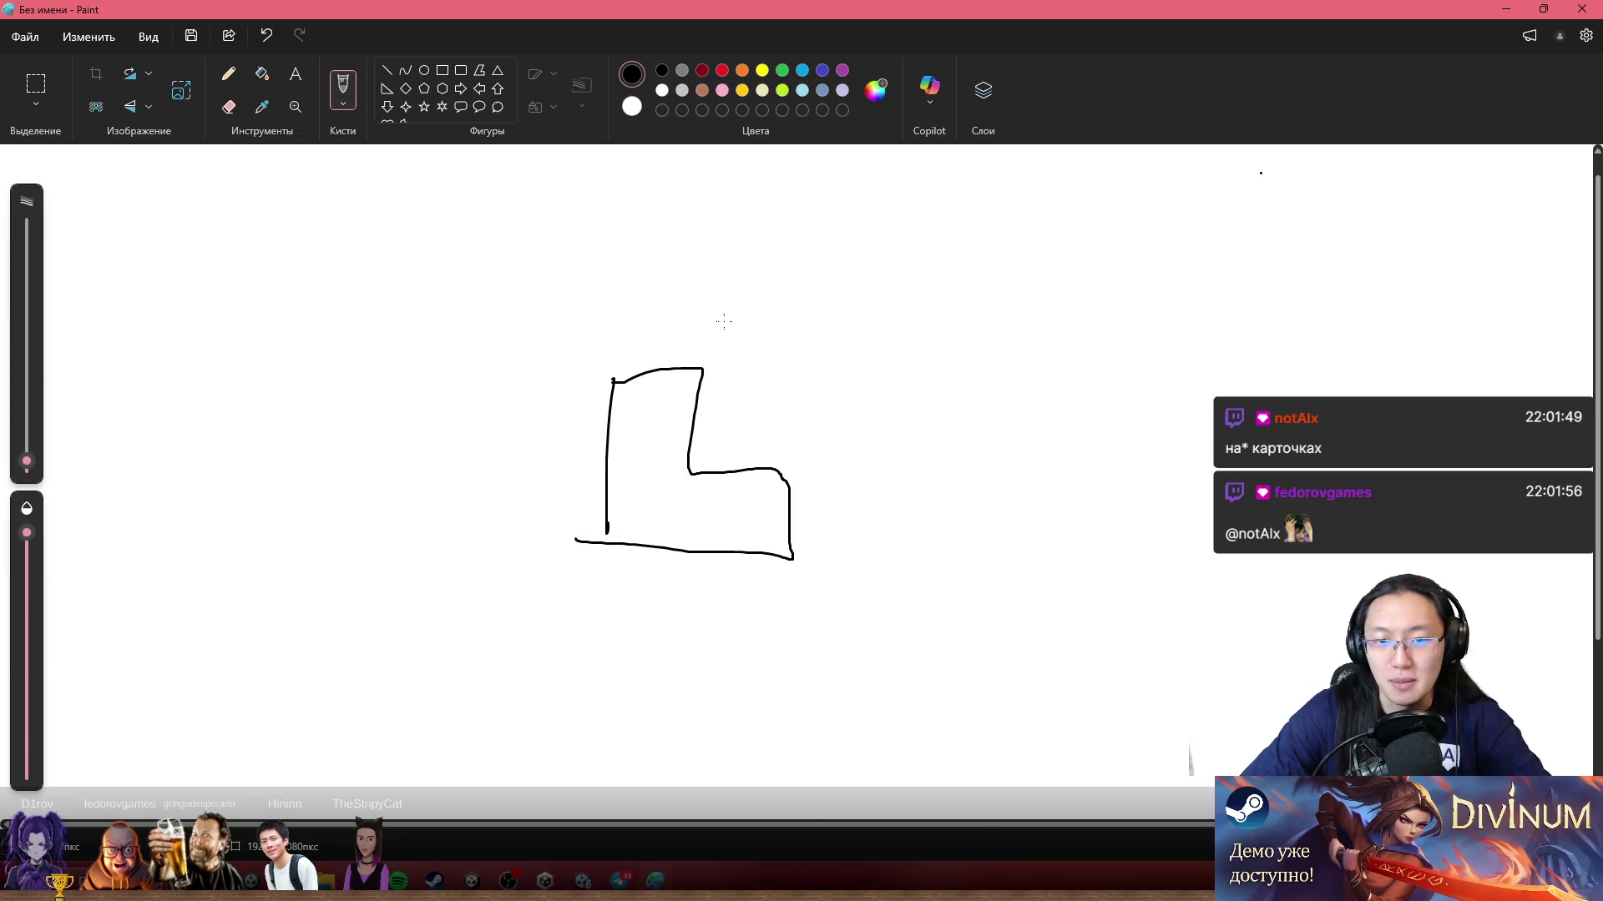
mouse_move(734, 284)
mouse_down()
mouse_move(806, 449)
mouse_move(922, 338)
mouse_move(793, 283)
mouse_move(724, 293)
mouse_up()
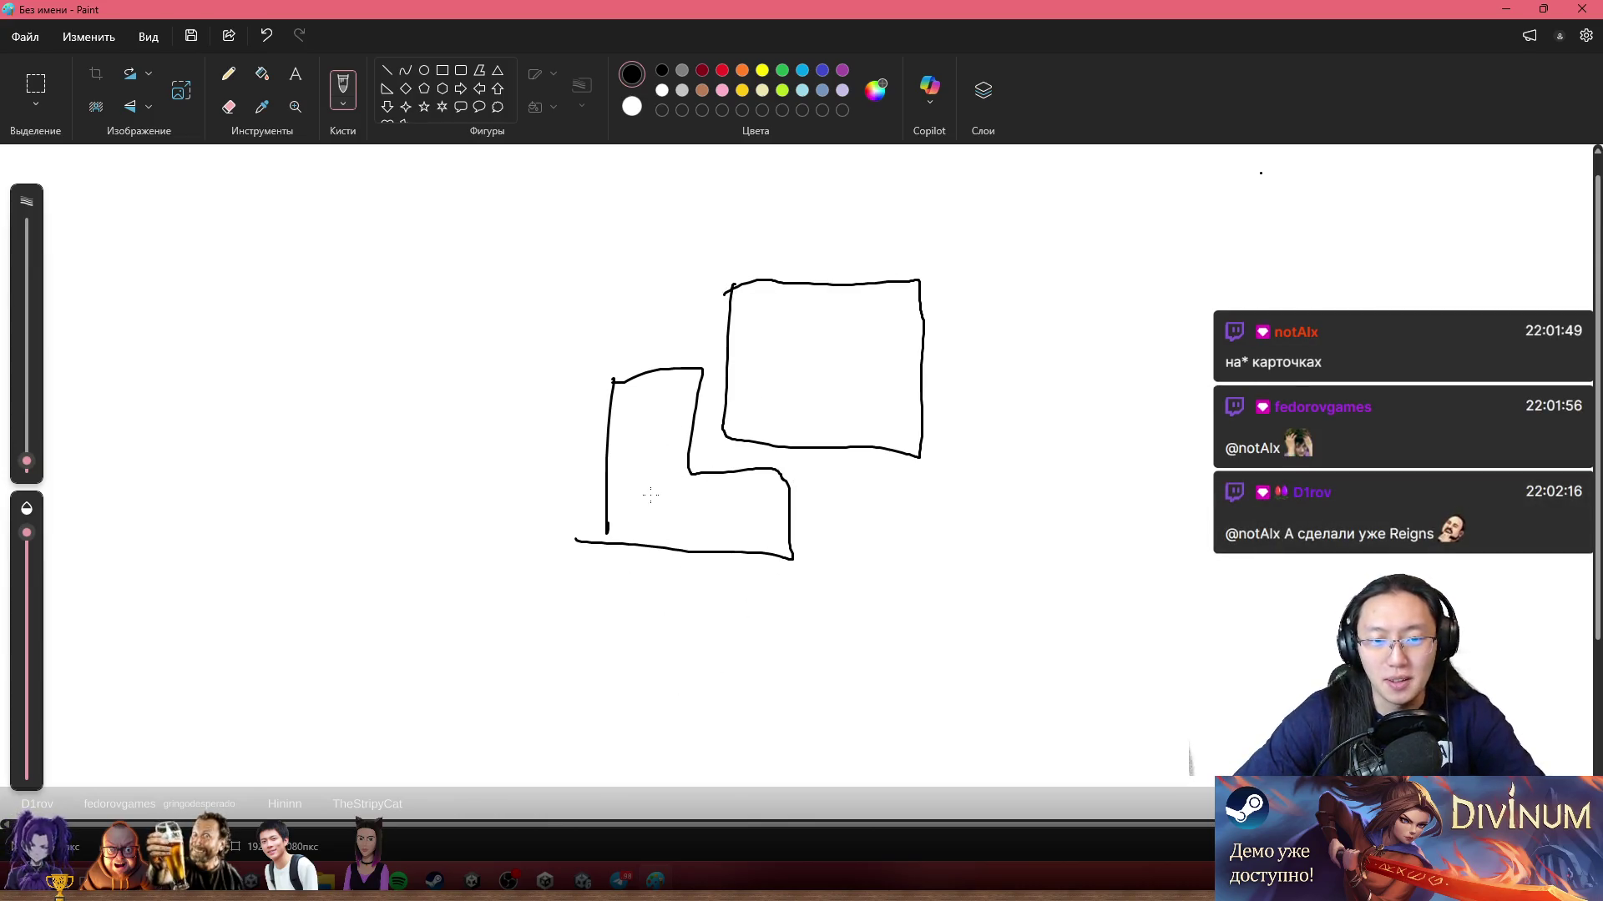
drag(650, 466, 632, 519)
mouse_move(642, 505)
mouse_down()
mouse_move(655, 525)
mouse_move(659, 495)
mouse_up()
mouse_move(646, 433)
mouse_down()
mouse_move(643, 387)
mouse_move(660, 422)
mouse_up()
drag(720, 514, 766, 514)
drag(750, 502, 749, 528)
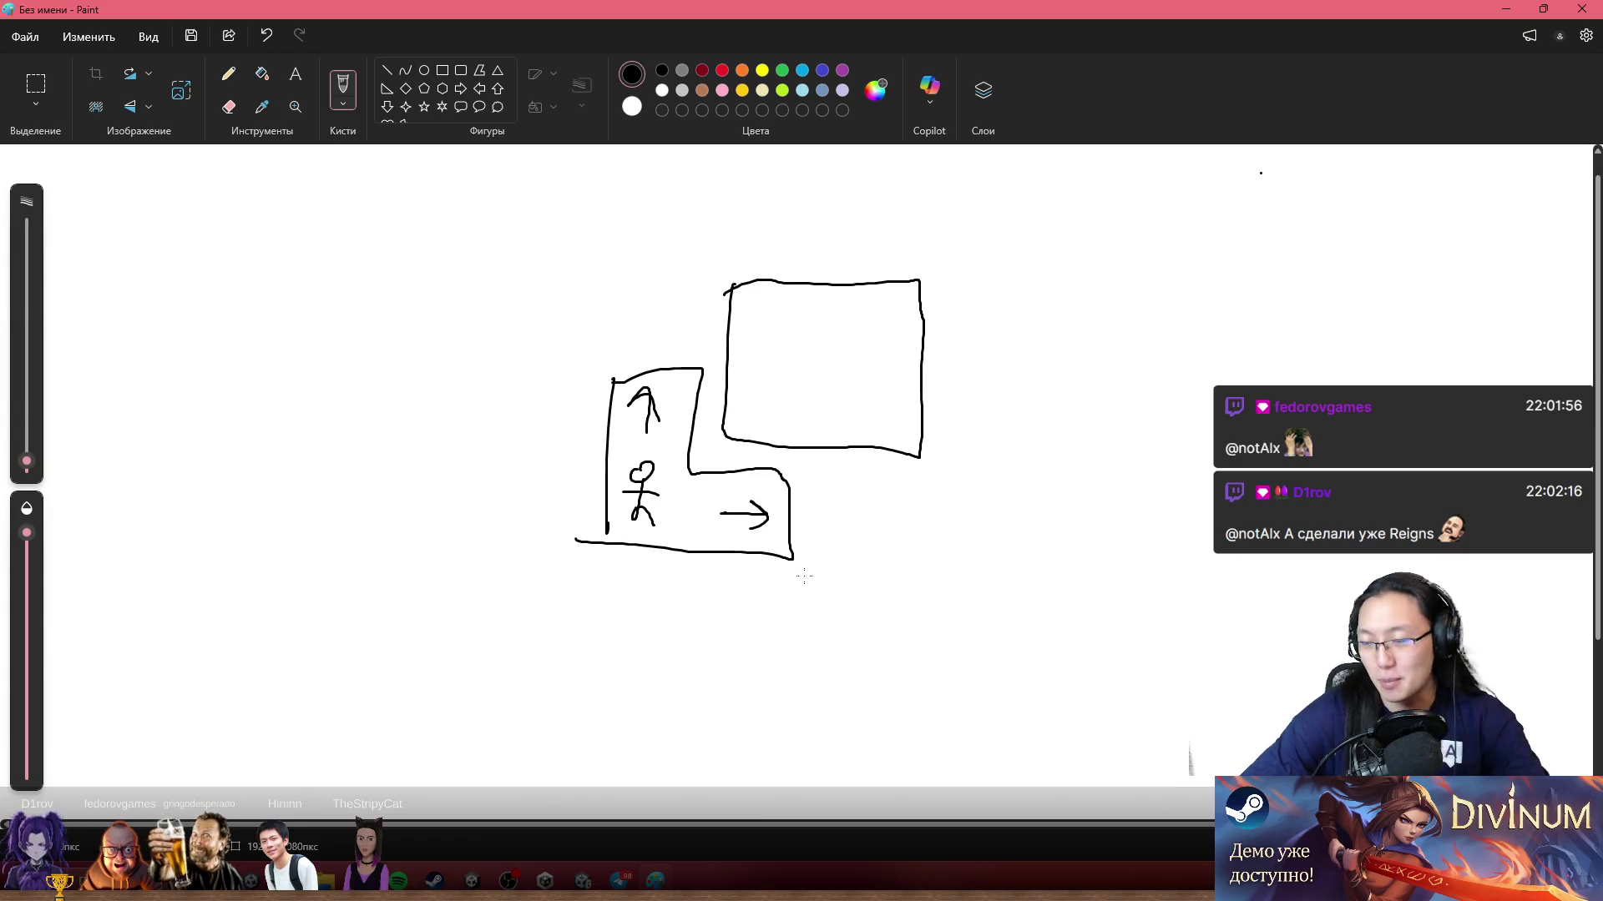
Step: Draw a tall card outline on the left with a wavy line and small picture
mouse_move(342, 382)
mouse_down()
mouse_move(330, 626)
mouse_move(311, 495)
mouse_up()
mouse_move(325, 386)
mouse_down()
mouse_move(511, 656)
mouse_move(336, 620)
mouse_up()
drag(347, 438, 455, 448)
drag(368, 424, 426, 397)
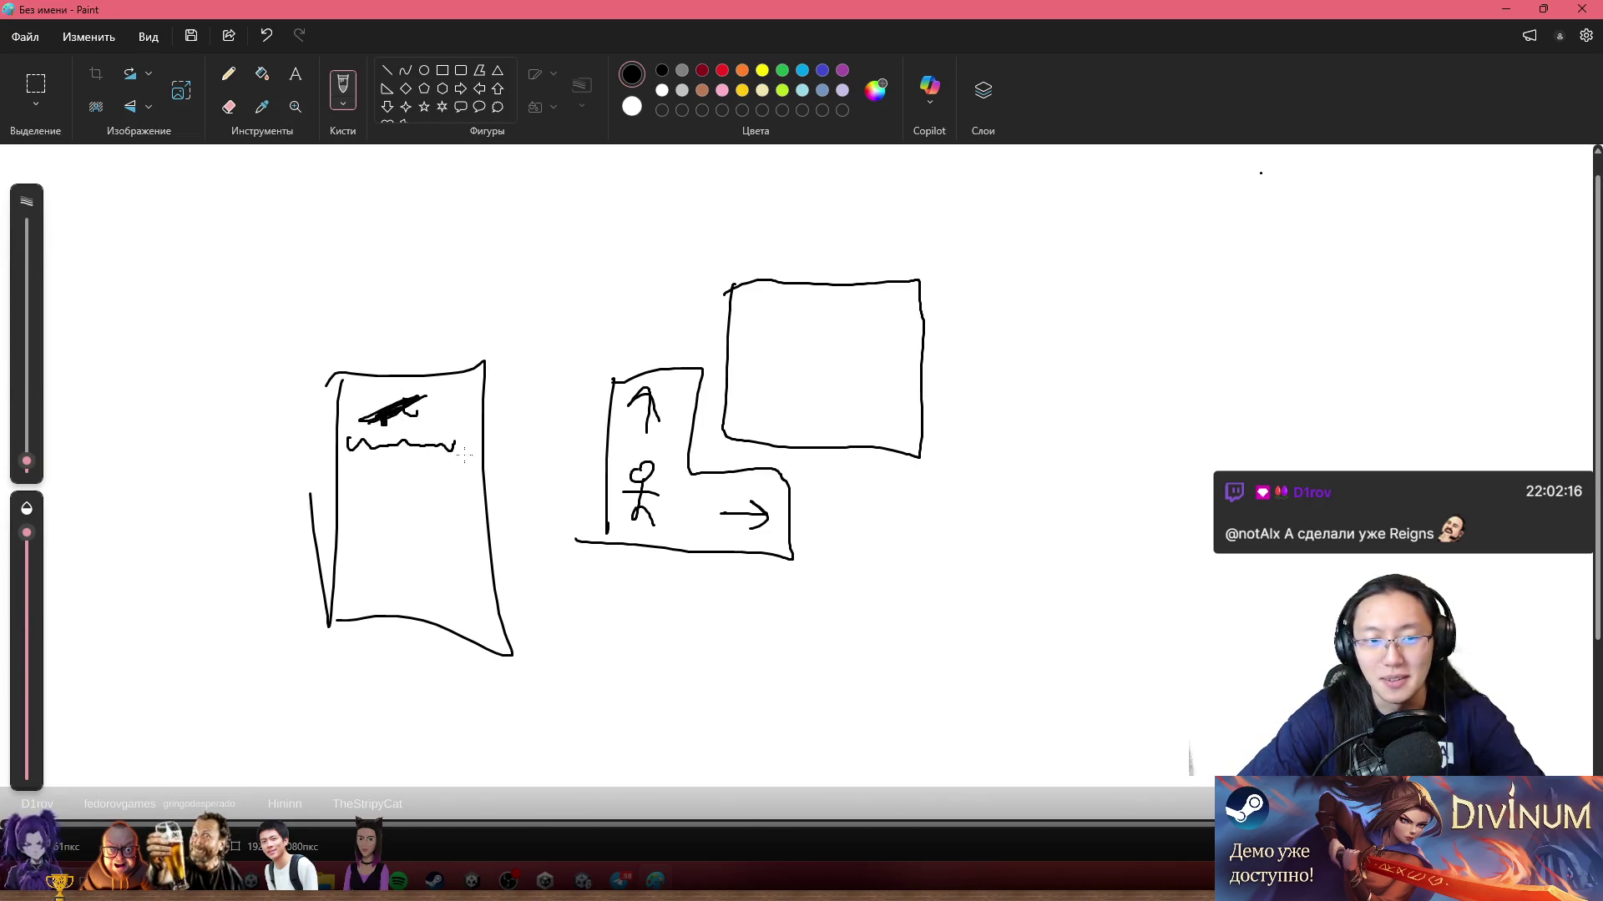
Step: Scribble text on the card, add a box with arrows, a К and a 3, then bring up Chrome
mouse_move(365, 483)
mouse_down()
mouse_move(383, 481)
mouse_move(358, 504)
mouse_move(460, 469)
mouse_up()
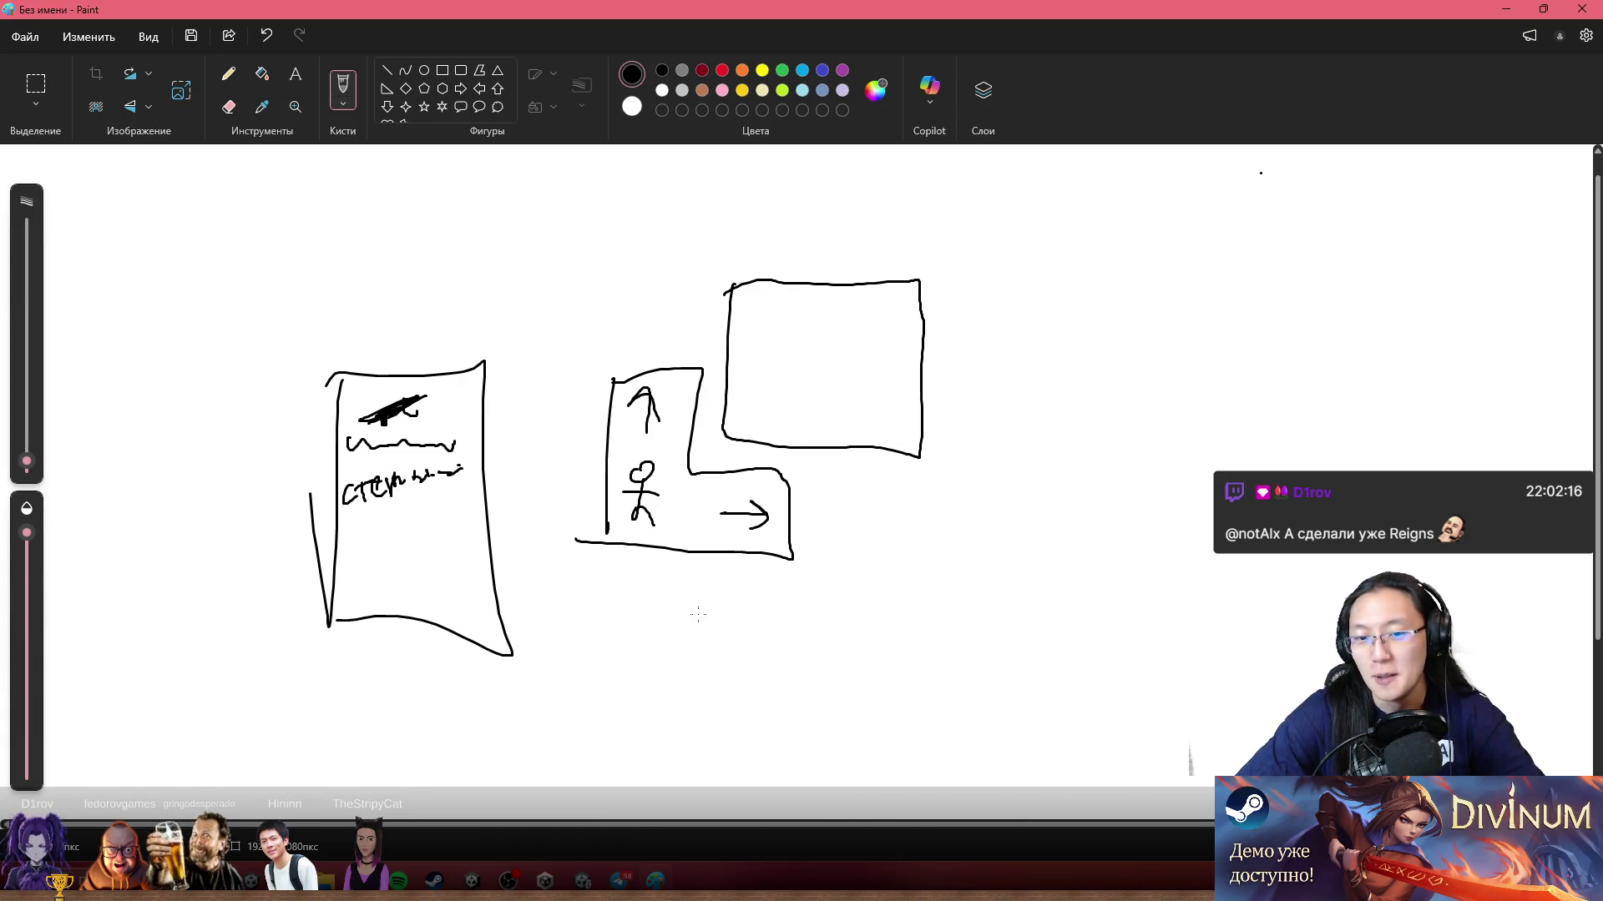
mouse_move(618, 587)
mouse_down()
mouse_move(822, 673)
mouse_move(613, 612)
mouse_move(672, 683)
mouse_move(712, 654)
mouse_move(790, 656)
mouse_up()
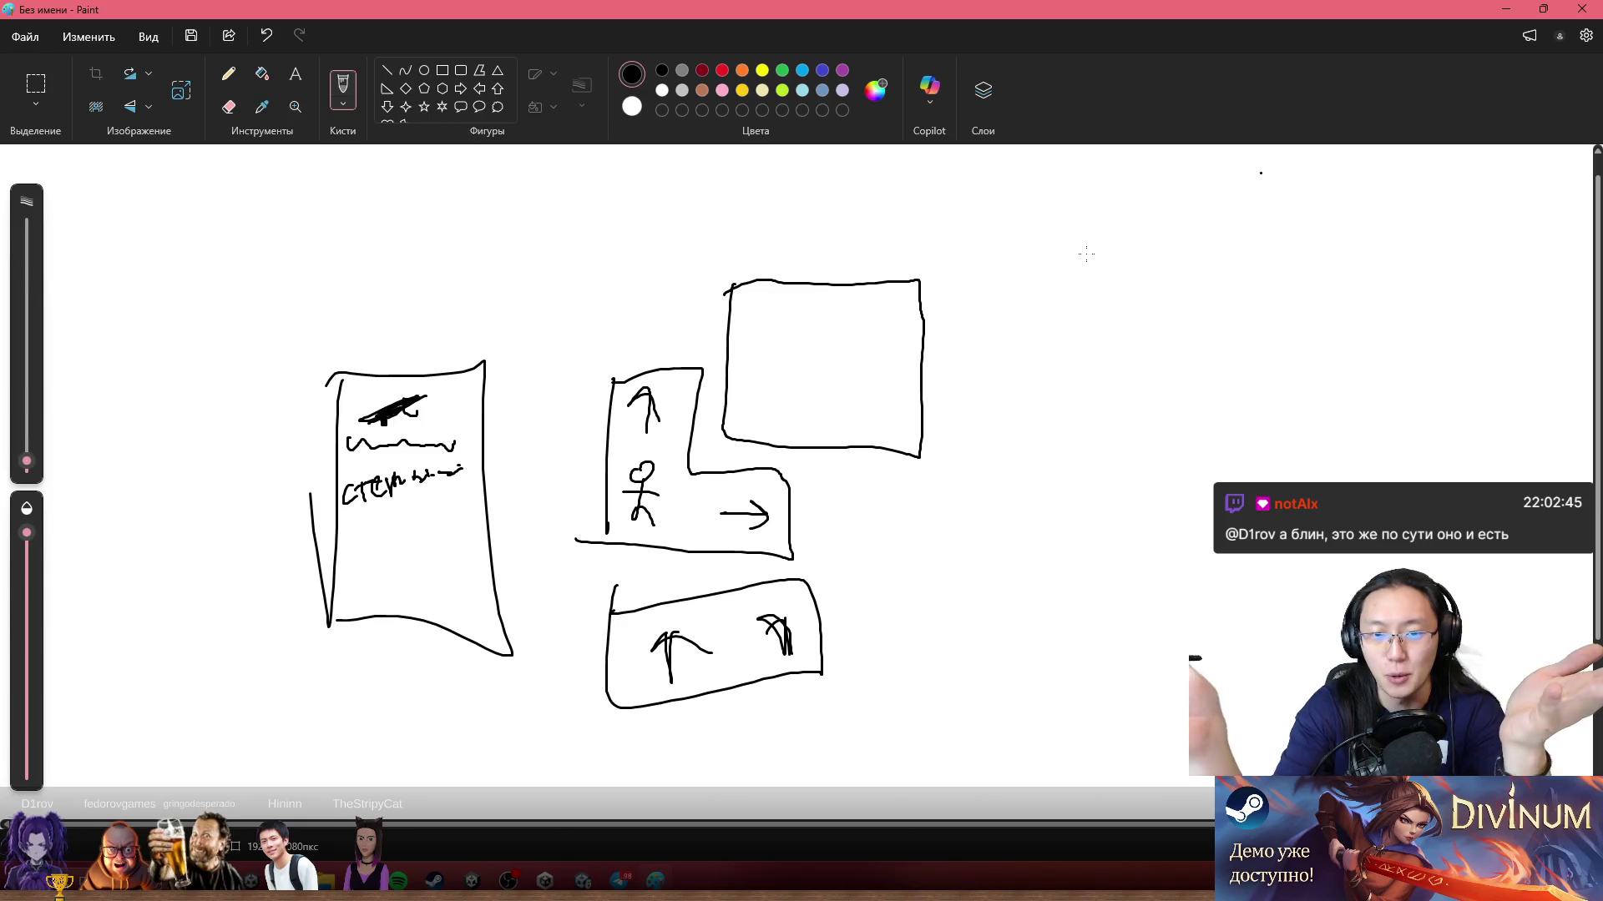
drag(890, 293, 919, 320)
drag(677, 496, 682, 549)
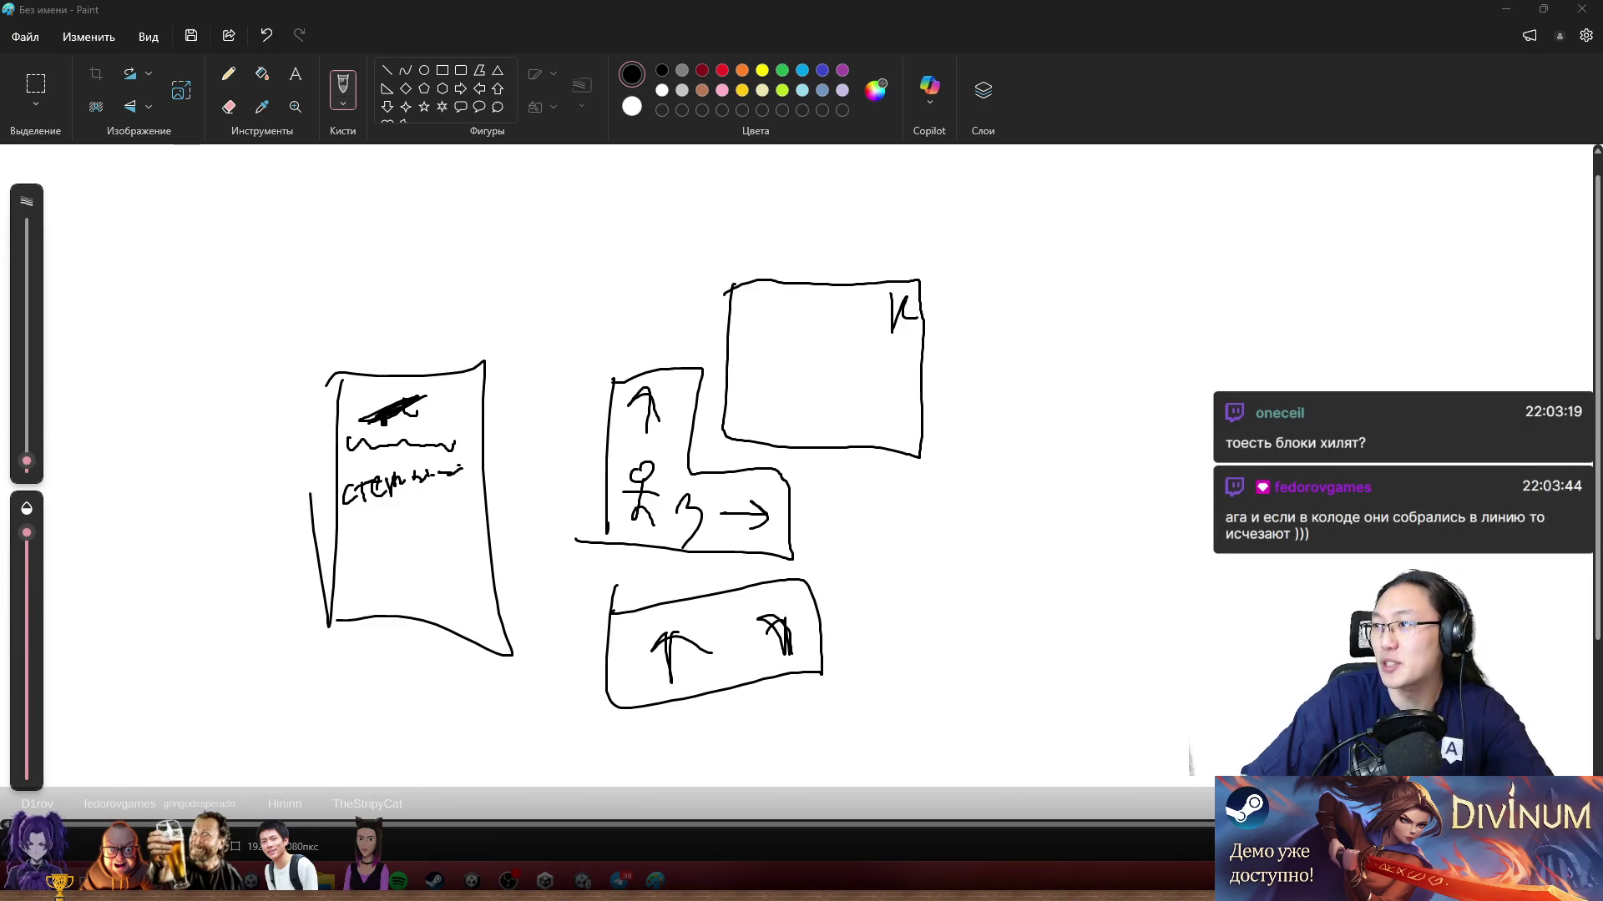
drag(1017, 0, 1023, 117)
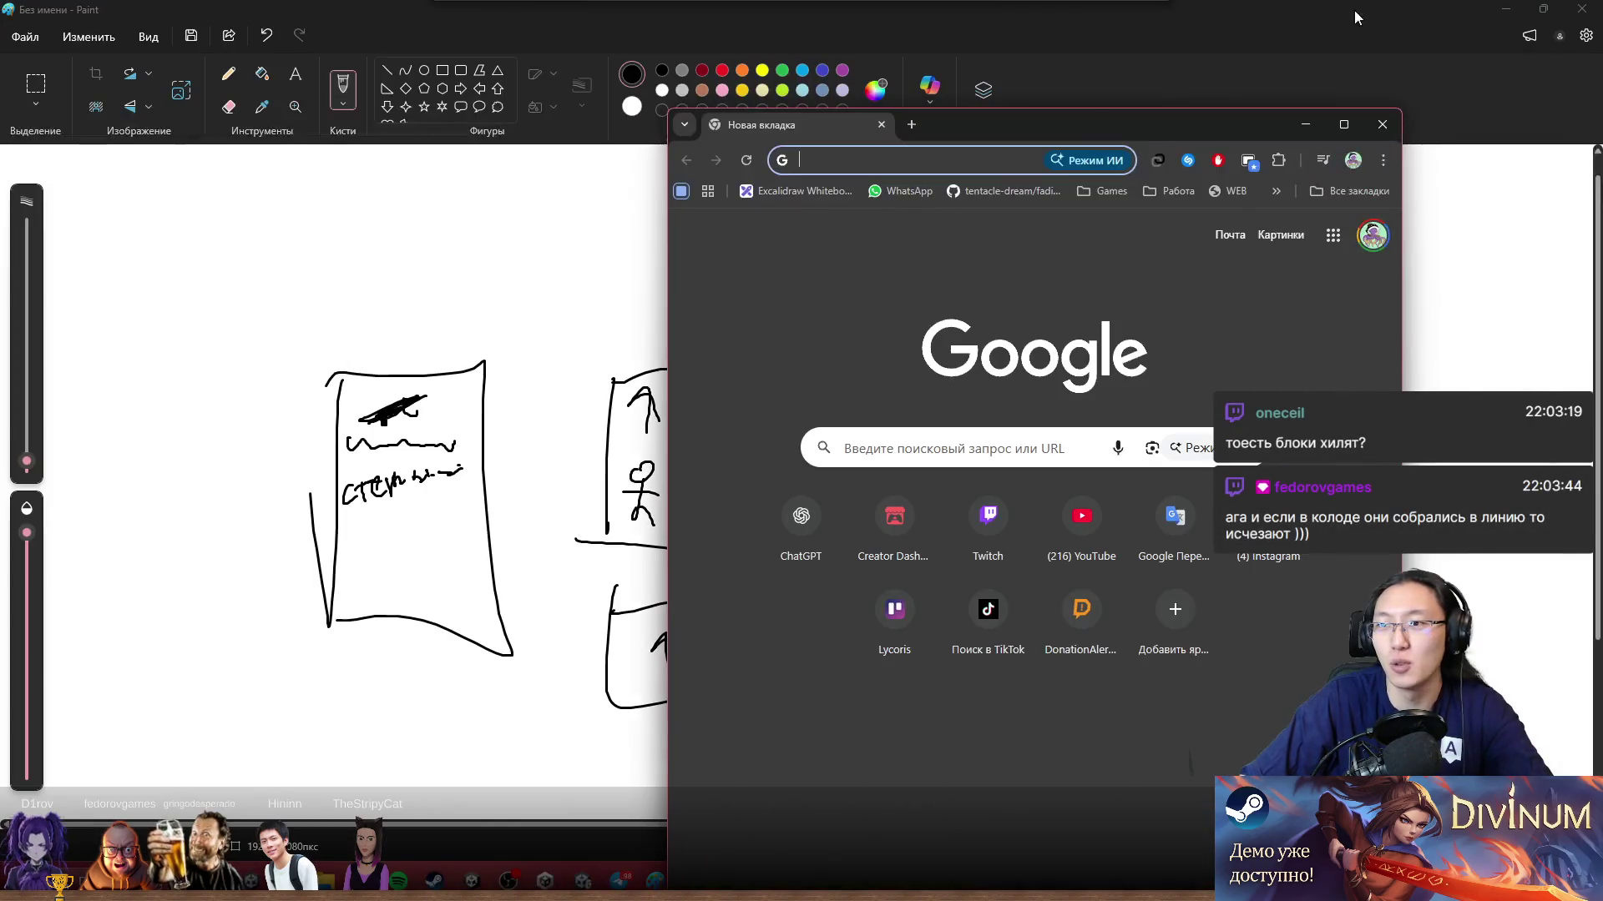
Step: Close Paint without saving, maximize Chrome and search Google for 'Reigns'
key(alt+F4)
key(alt+F4)
click(818, 478)
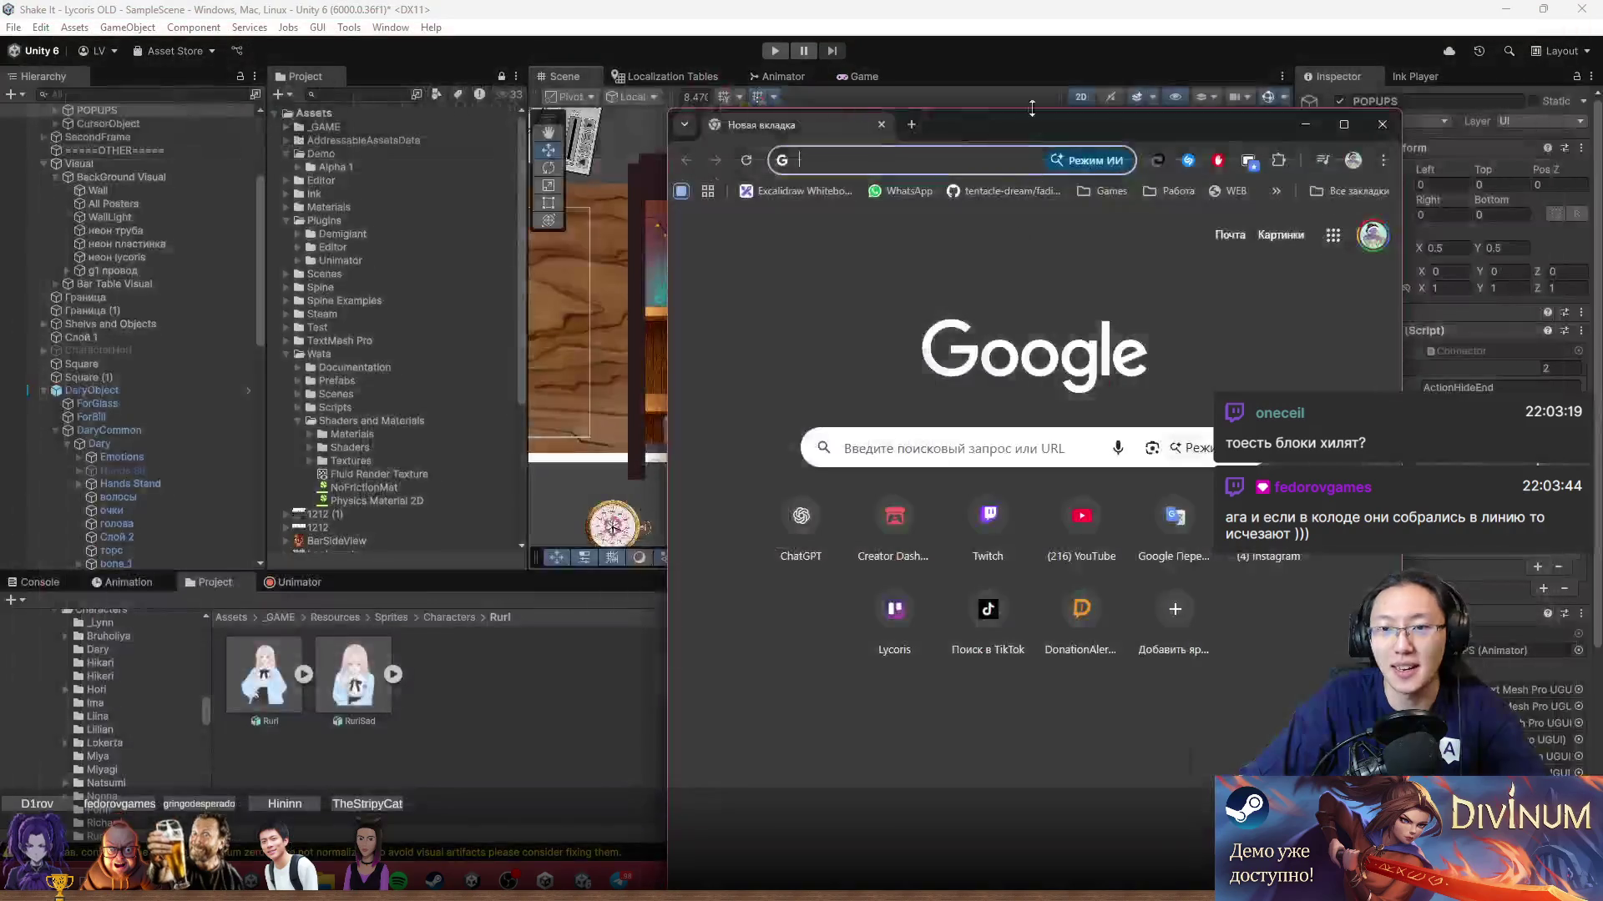
drag(983, 118, 824, 6)
text(Reigns)
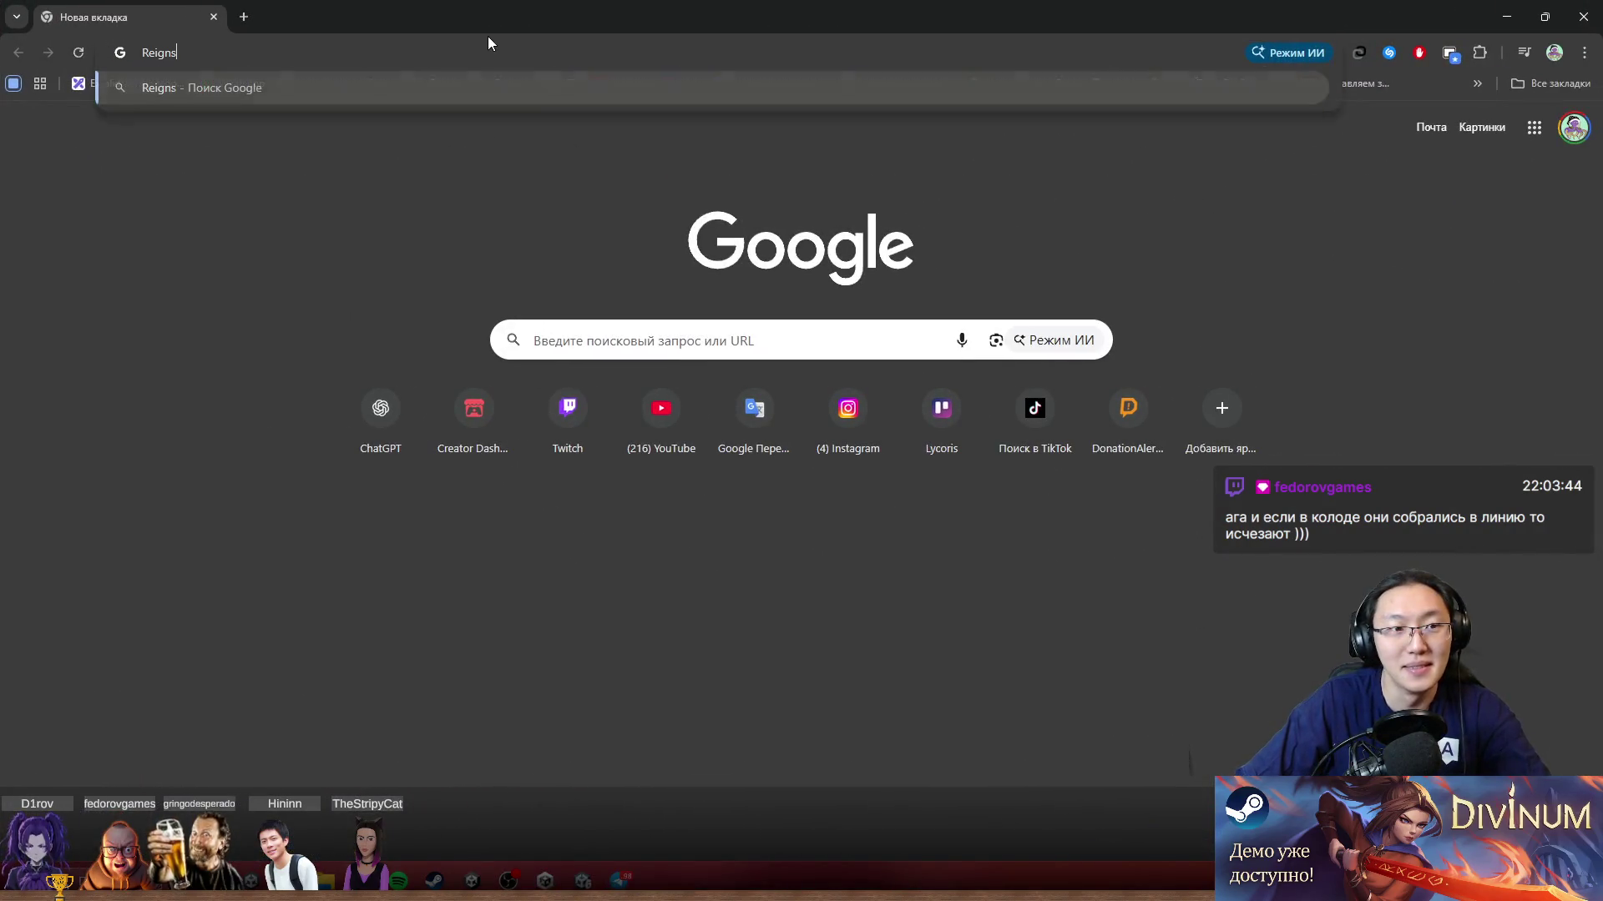
key(Return)
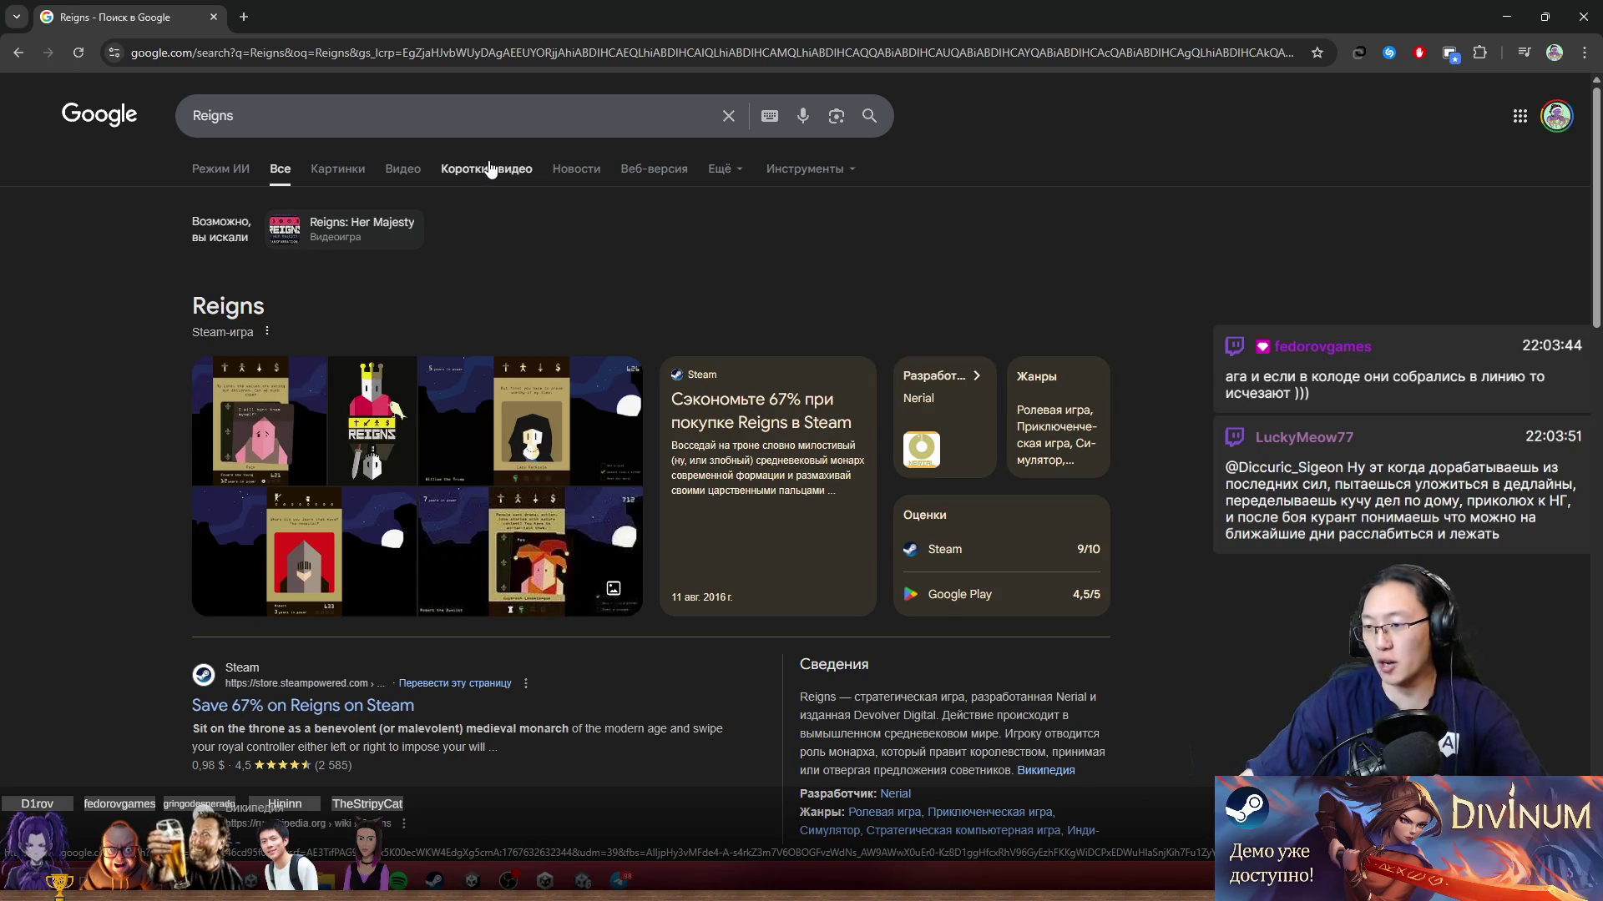
Step: Browse the Reigns image results, then go back to the new tab page
click(336, 177)
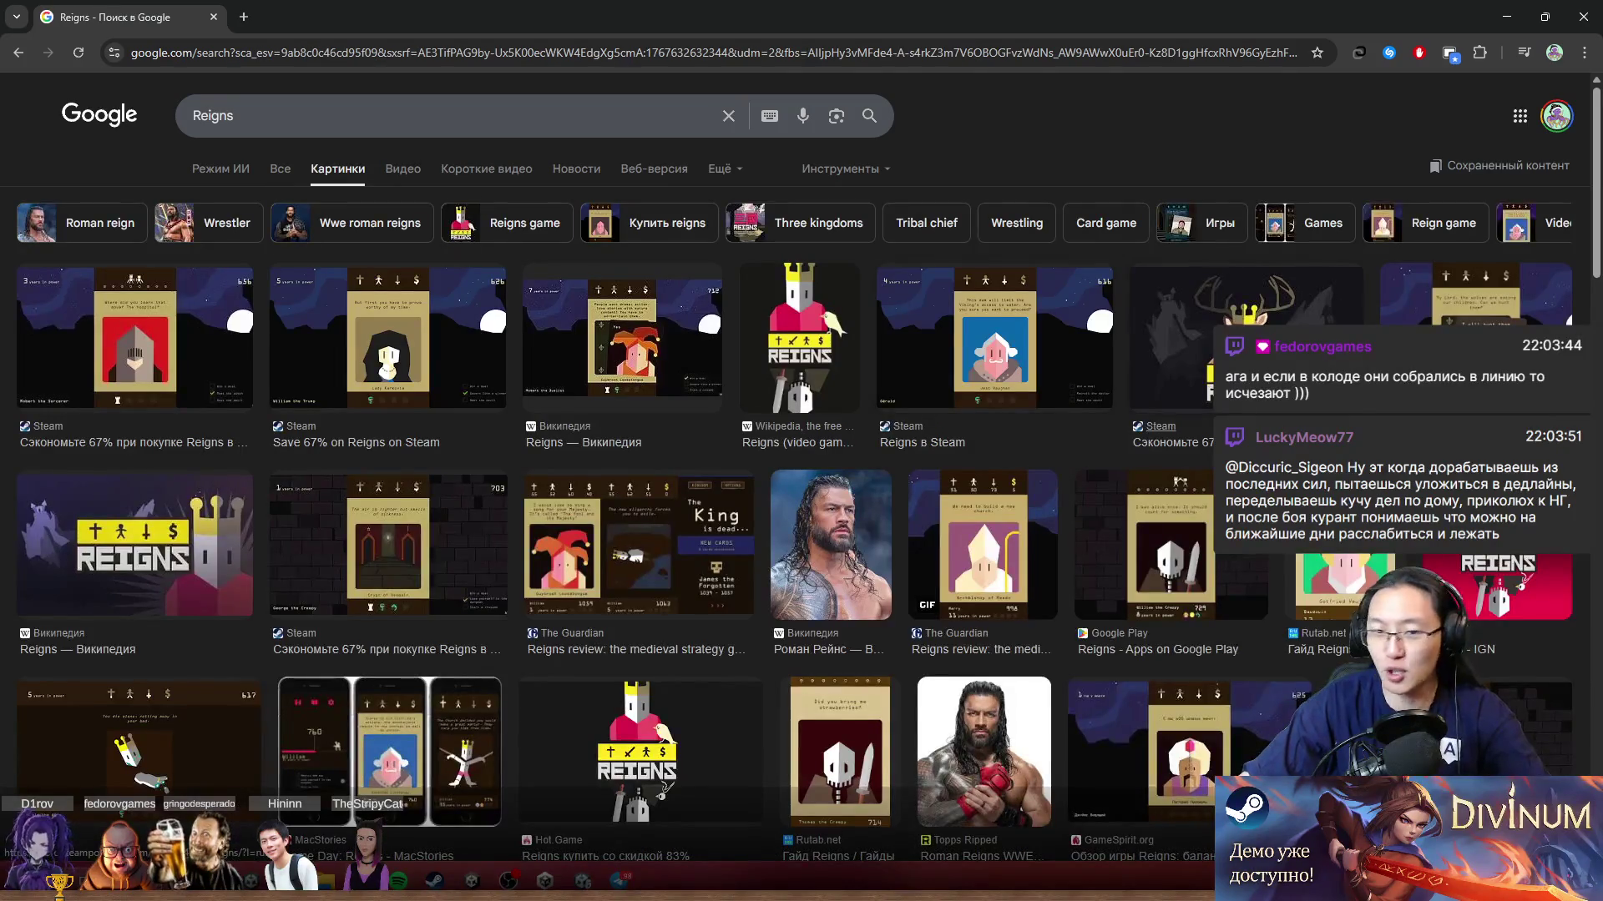
scroll(795, 467, down, 1)
scroll(126, 100, down, 8)
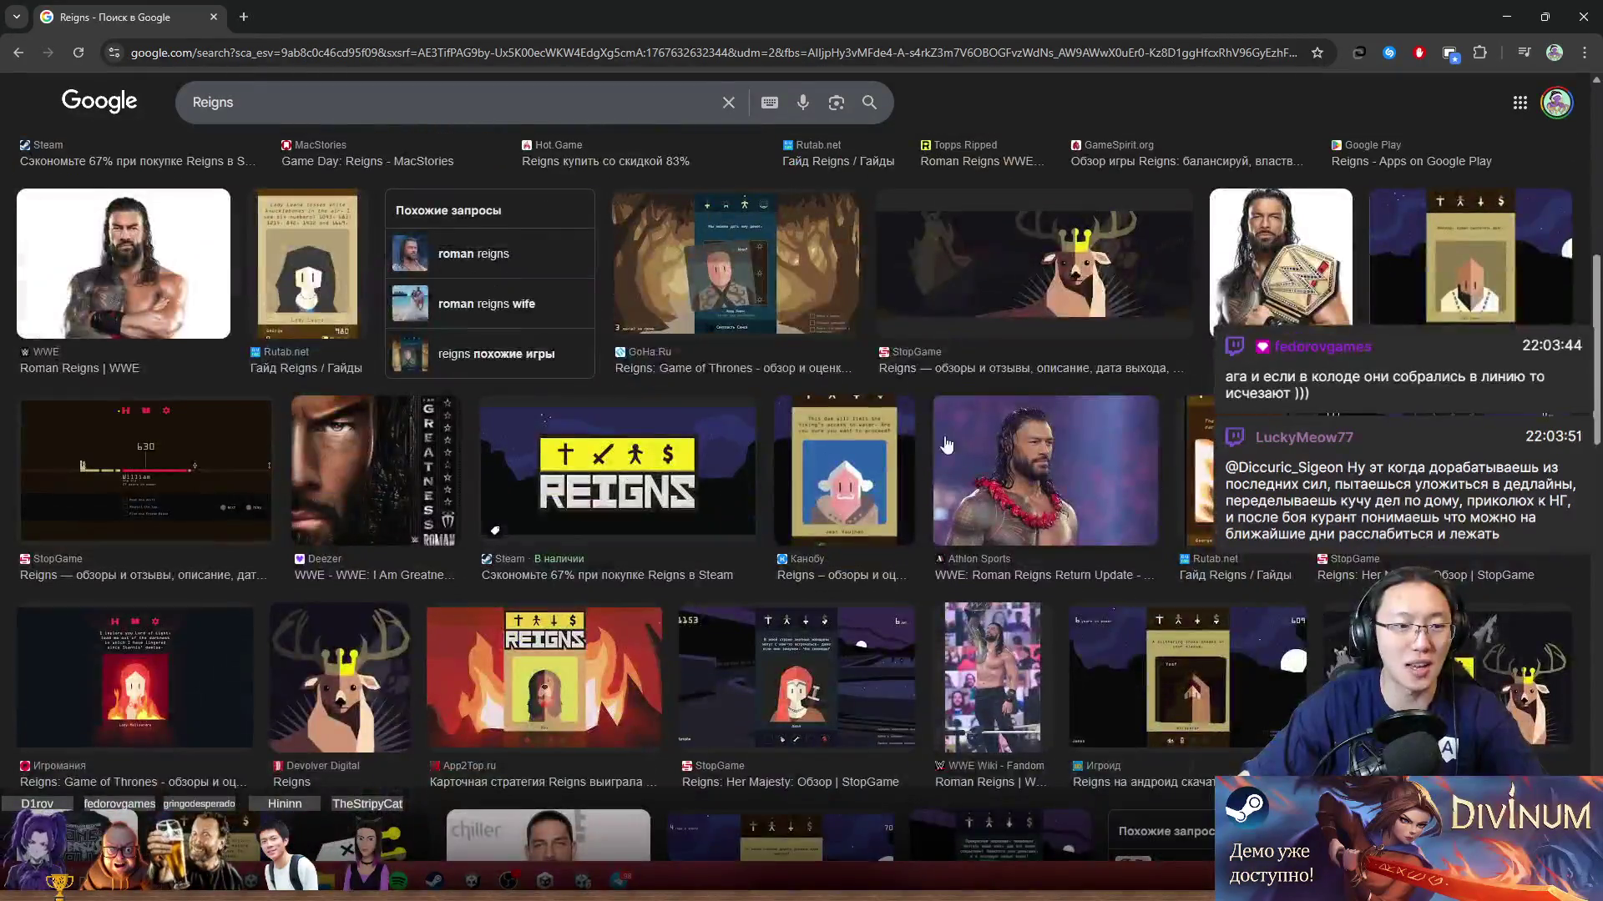
scroll(127, 101, up, 4)
click(16, 53)
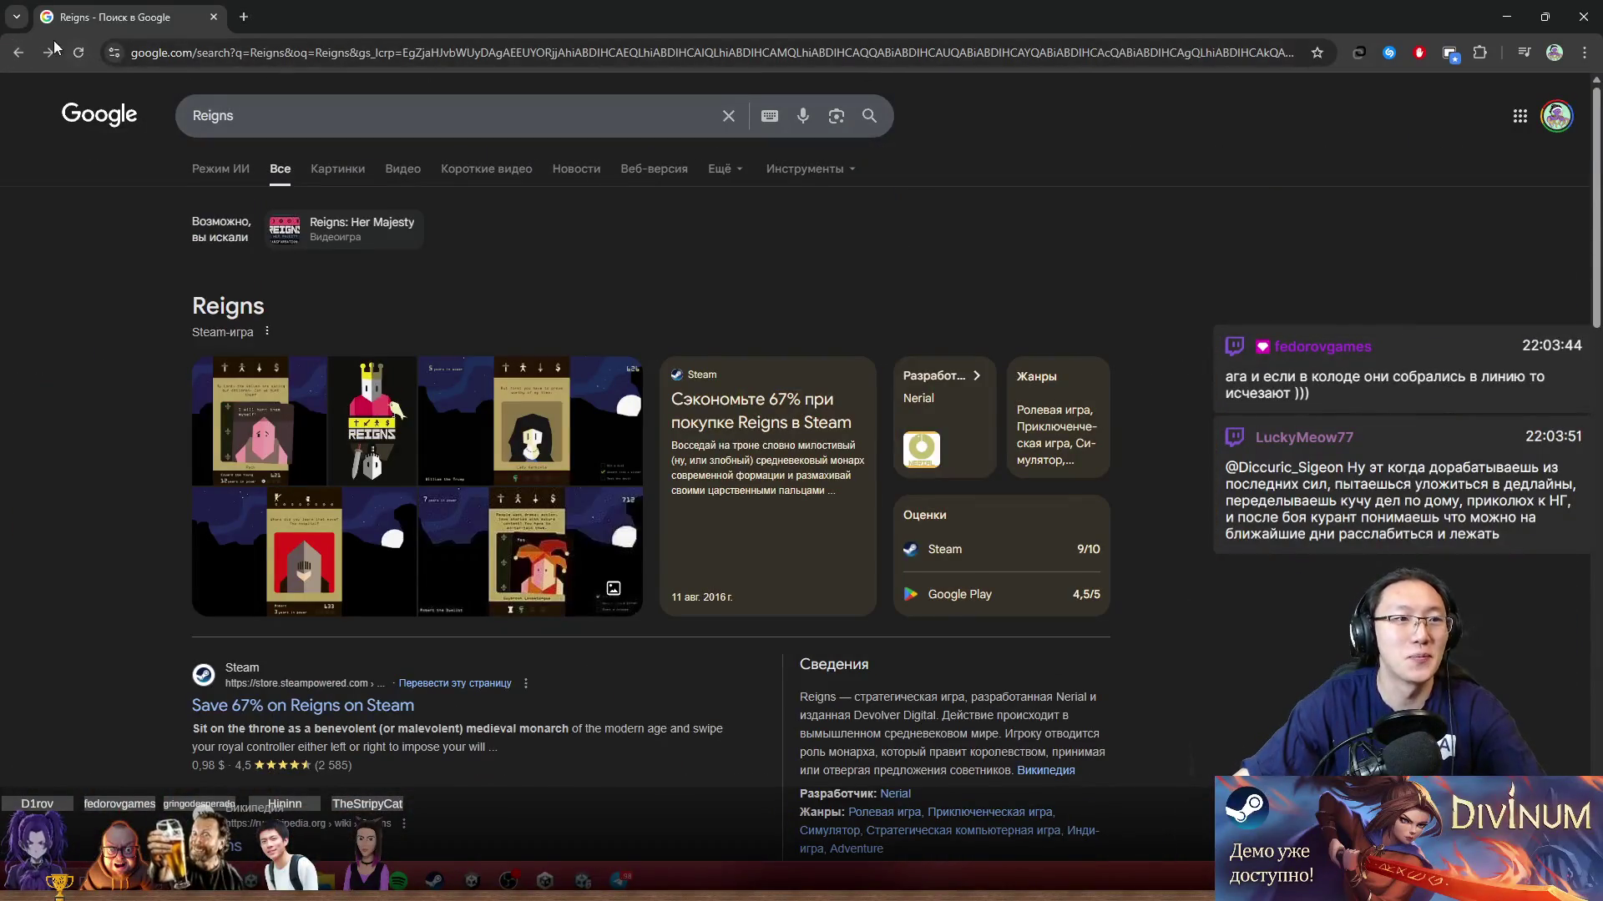
click(16, 53)
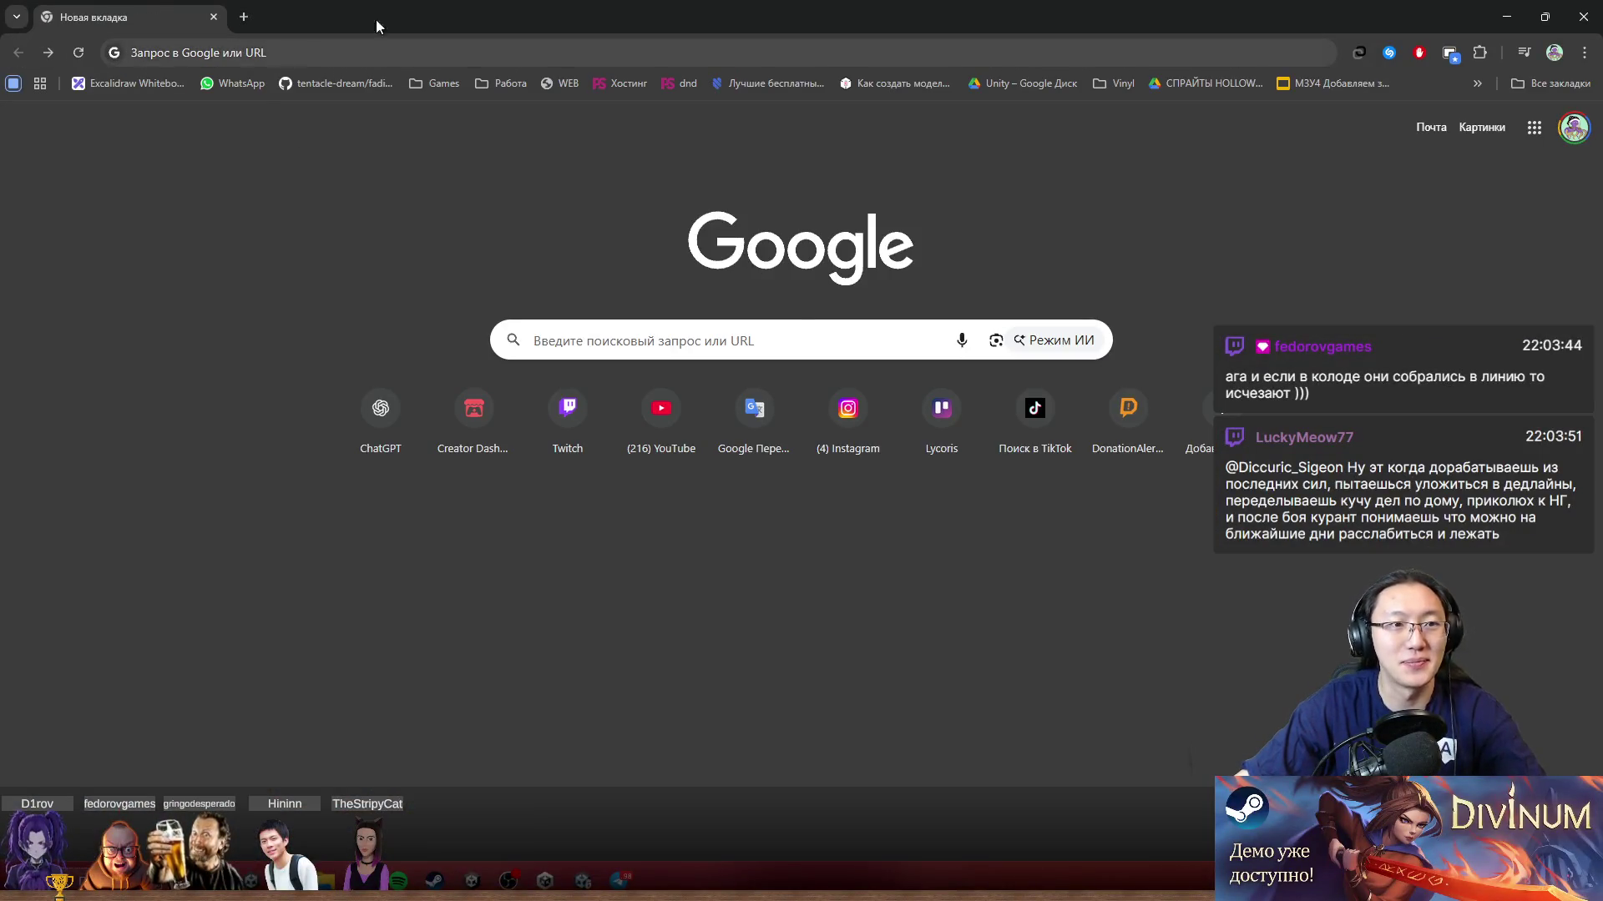
Step: Close Chrome and relaunch Paint from the Start menu
double_click(377, 24)
click(898, 316)
key(super)
text(paint)
key(Return)
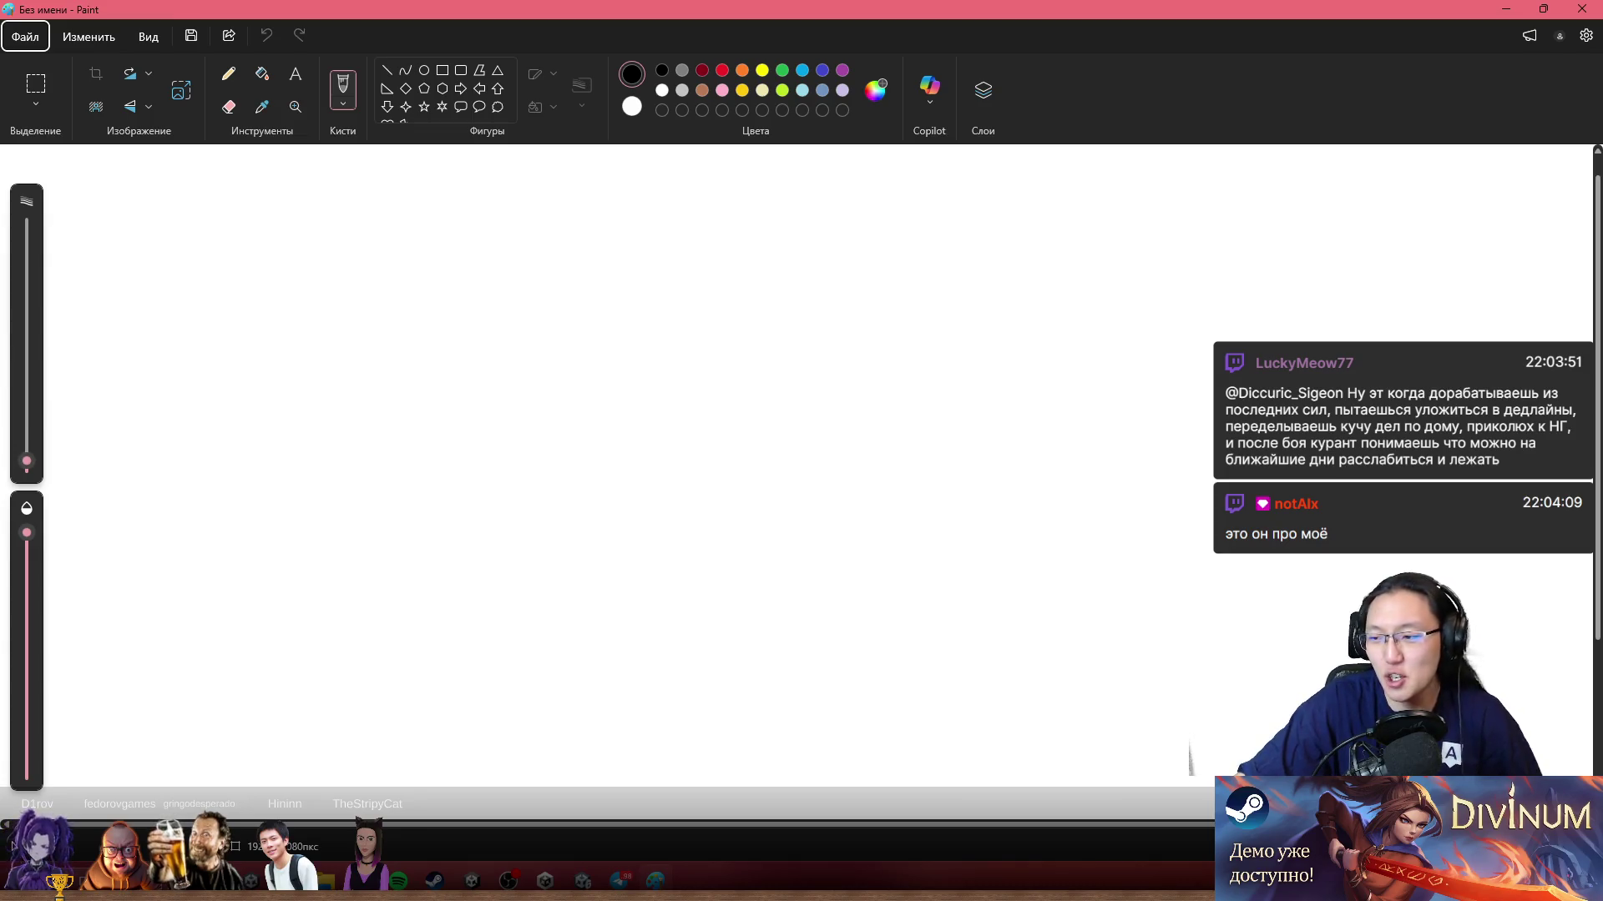
Step: Draw a large rectangle outline, set the colour back to black, and undo the stray stroke
mouse_move(414, 189)
mouse_down()
mouse_move(441, 708)
mouse_move(1055, 282)
mouse_move(463, 197)
mouse_up()
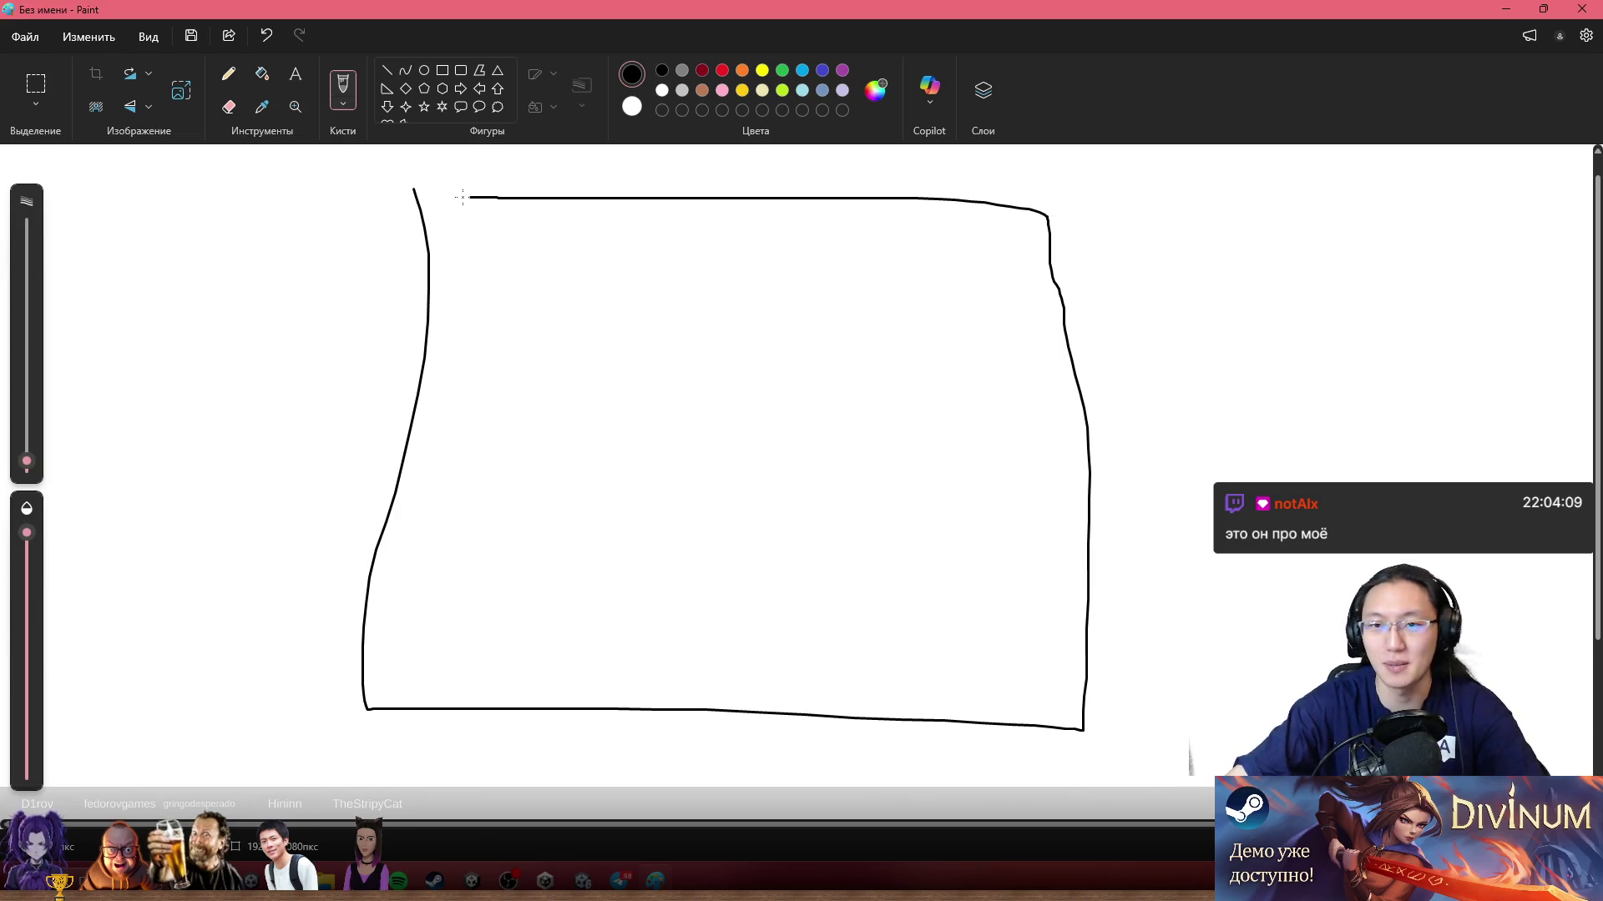
click(782, 70)
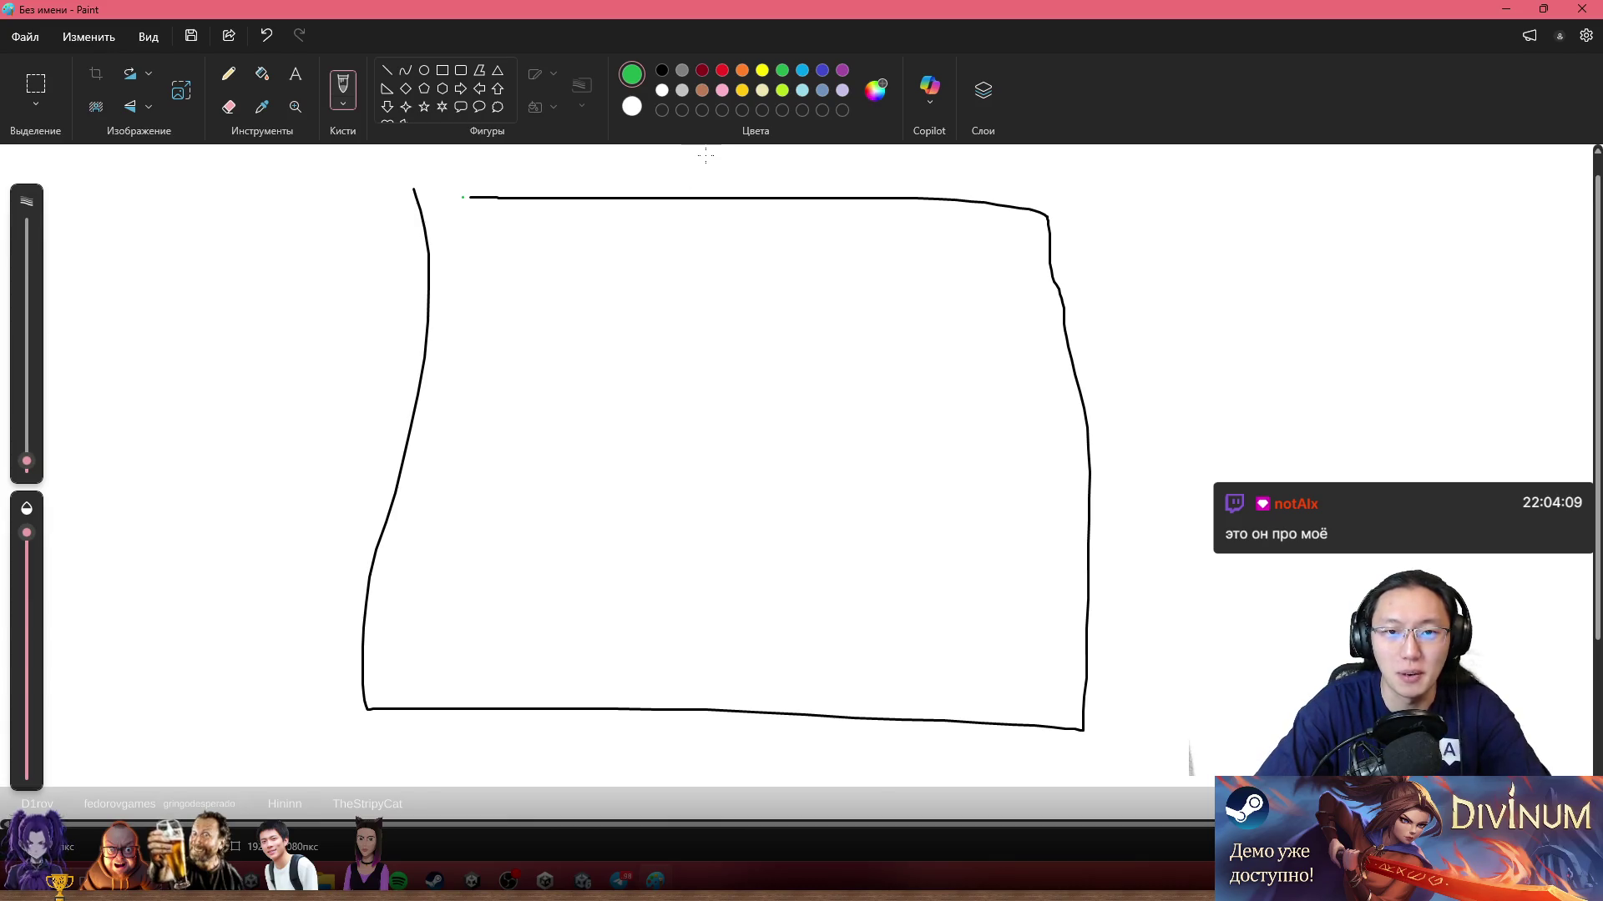
click(663, 71)
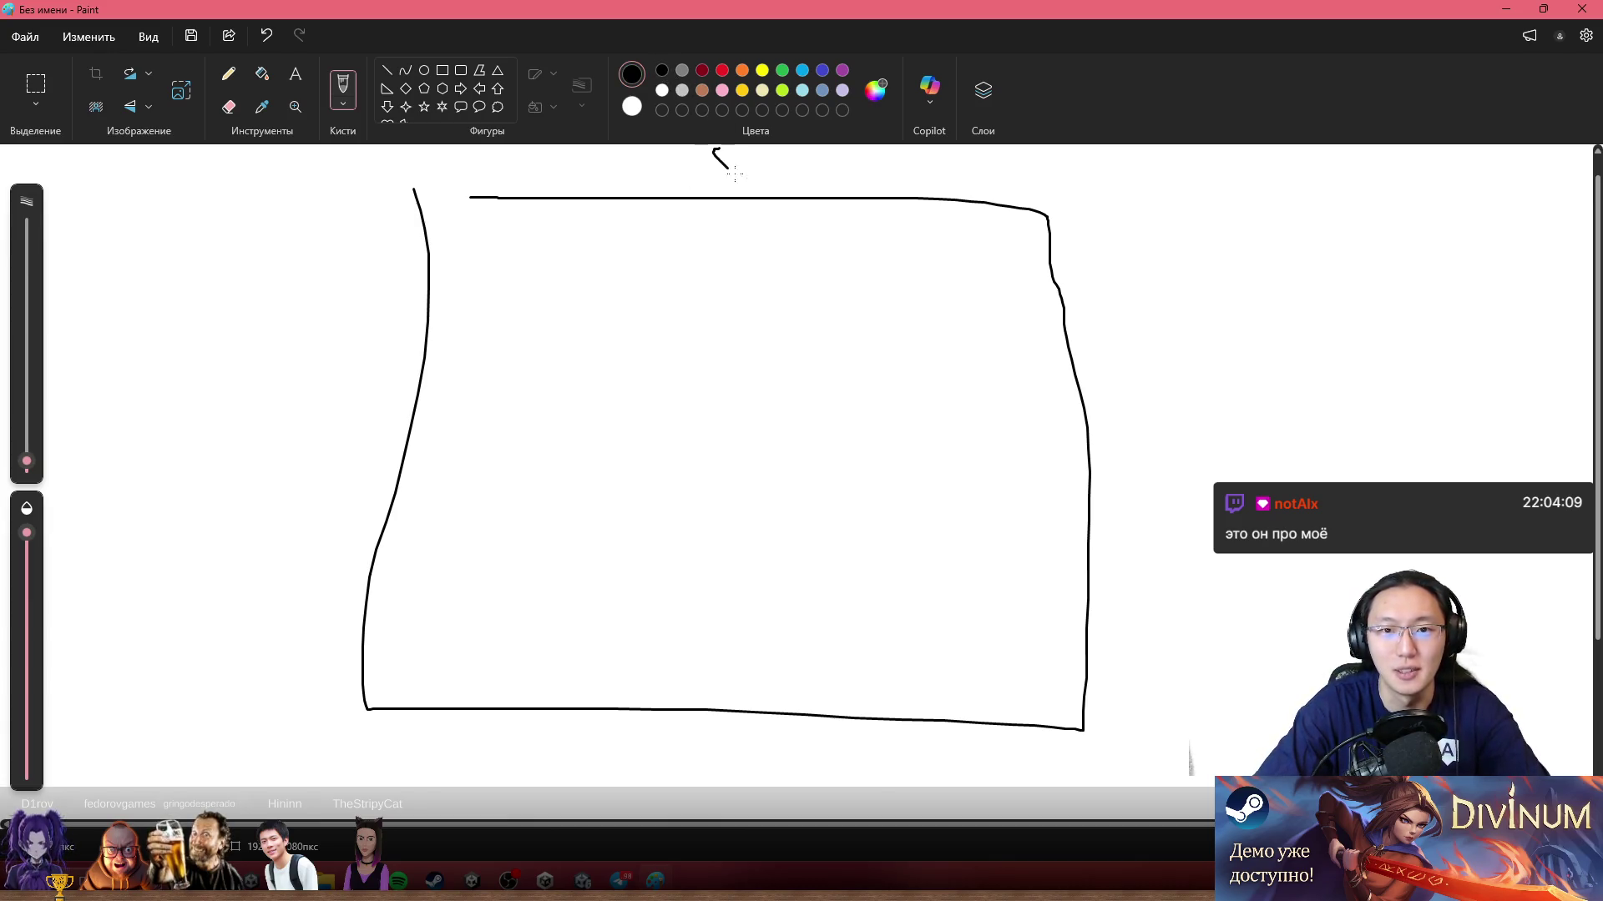
key(ctrl+z)
Step: Write heading letters and a 5 above the box, a letter below it, and an L-shaped block inside
key(ctrl+z)
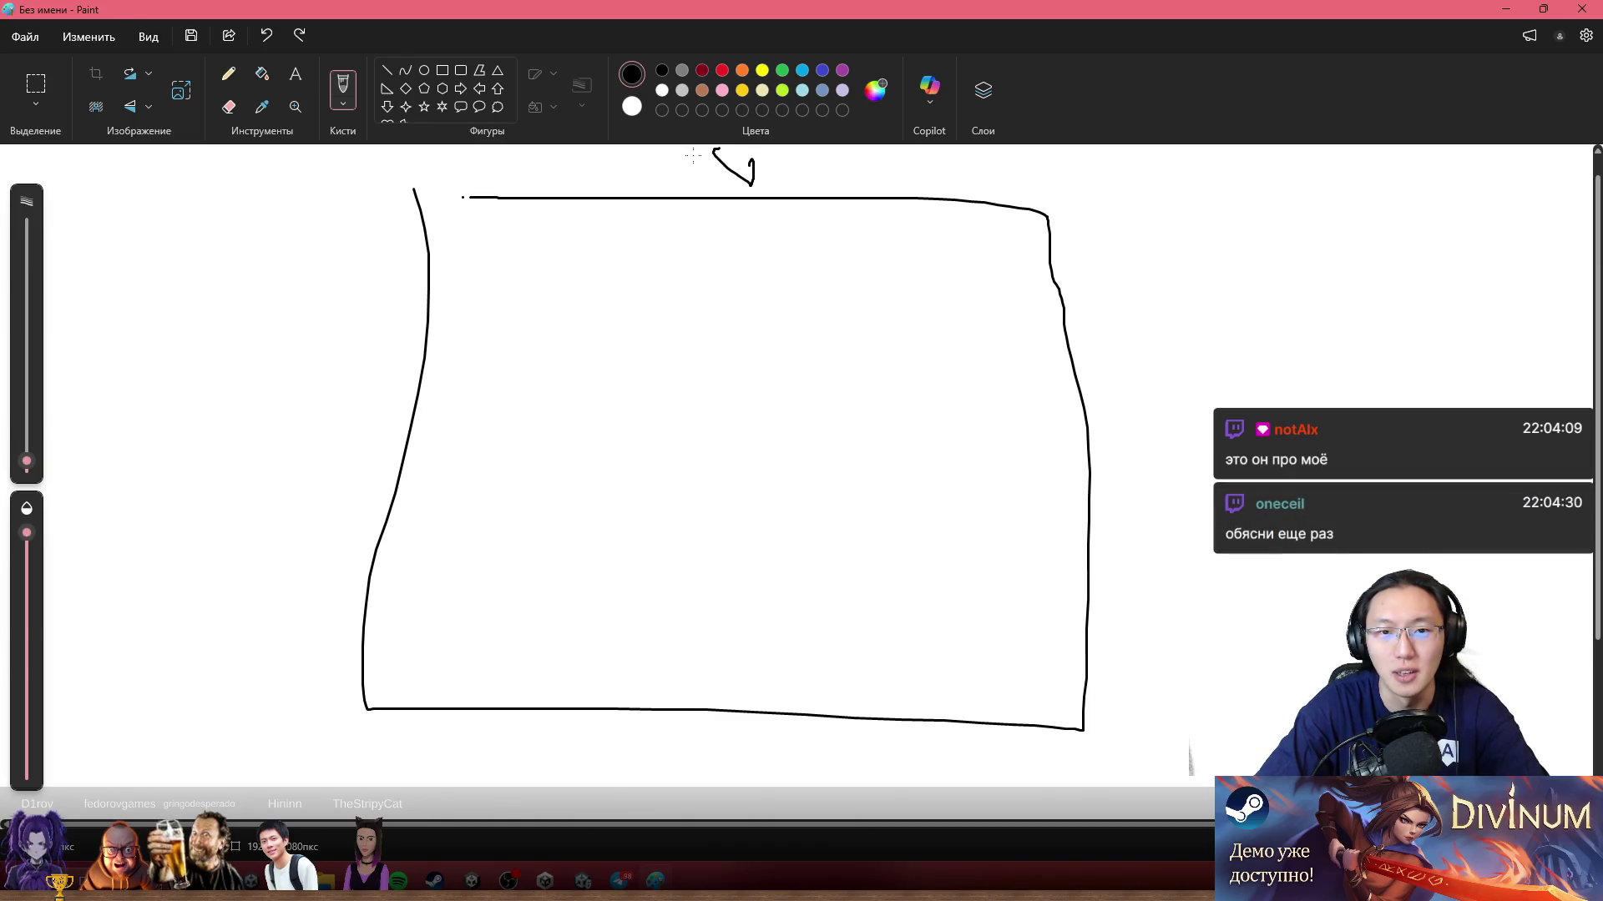
mouse_move(588, 162)
mouse_down()
mouse_move(619, 167)
mouse_move(590, 159)
mouse_up()
drag(634, 188, 693, 167)
mouse_move(705, 151)
mouse_down()
mouse_move(701, 194)
mouse_move(853, 161)
mouse_move(932, 191)
mouse_up()
drag(933, 156, 956, 152)
drag(695, 733, 695, 781)
drag(686, 734, 659, 786)
mouse_move(338, 729)
mouse_down()
mouse_move(909, 747)
mouse_move(614, 701)
mouse_move(359, 705)
mouse_move(669, 723)
mouse_move(1184, 693)
mouse_move(388, 656)
mouse_move(342, 710)
mouse_up()
key(ctrl+z)
key(ctrl+z)
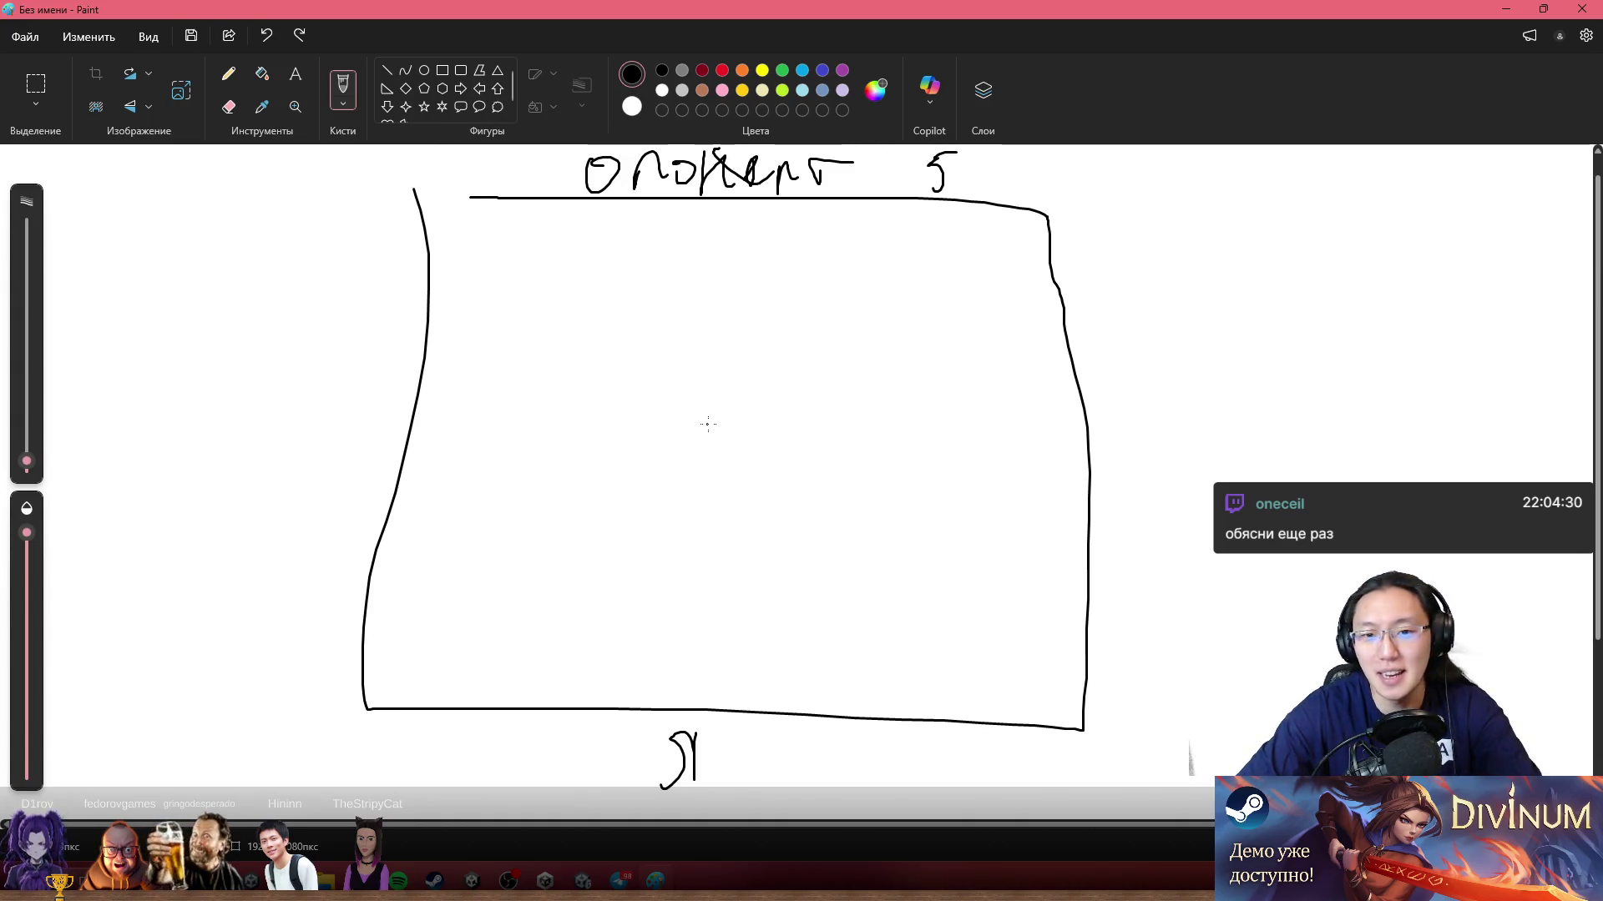
mouse_move(686, 436)
mouse_down()
mouse_move(697, 519)
mouse_move(768, 361)
mouse_move(846, 484)
mouse_move(703, 503)
mouse_move(705, 476)
mouse_move(739, 472)
mouse_up()
Step: Mark arrows, a check and a circled number inside the L-shaped block, undoing stray strokes
drag(795, 387, 825, 399)
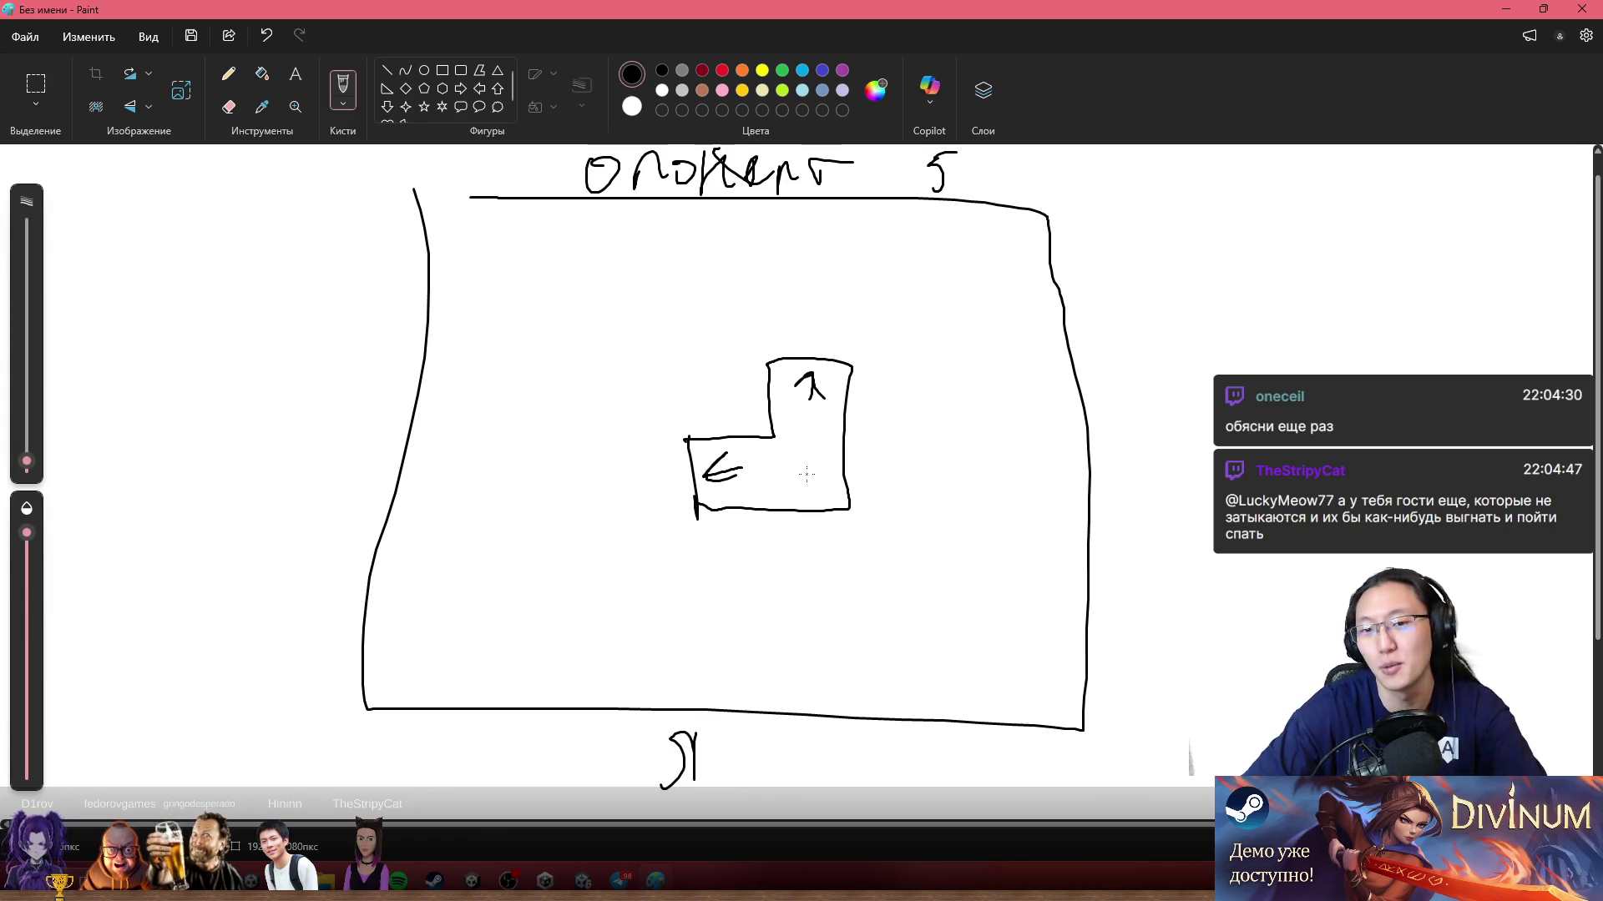
mouse_move(794, 493)
mouse_down()
mouse_move(824, 446)
mouse_move(805, 491)
mouse_up()
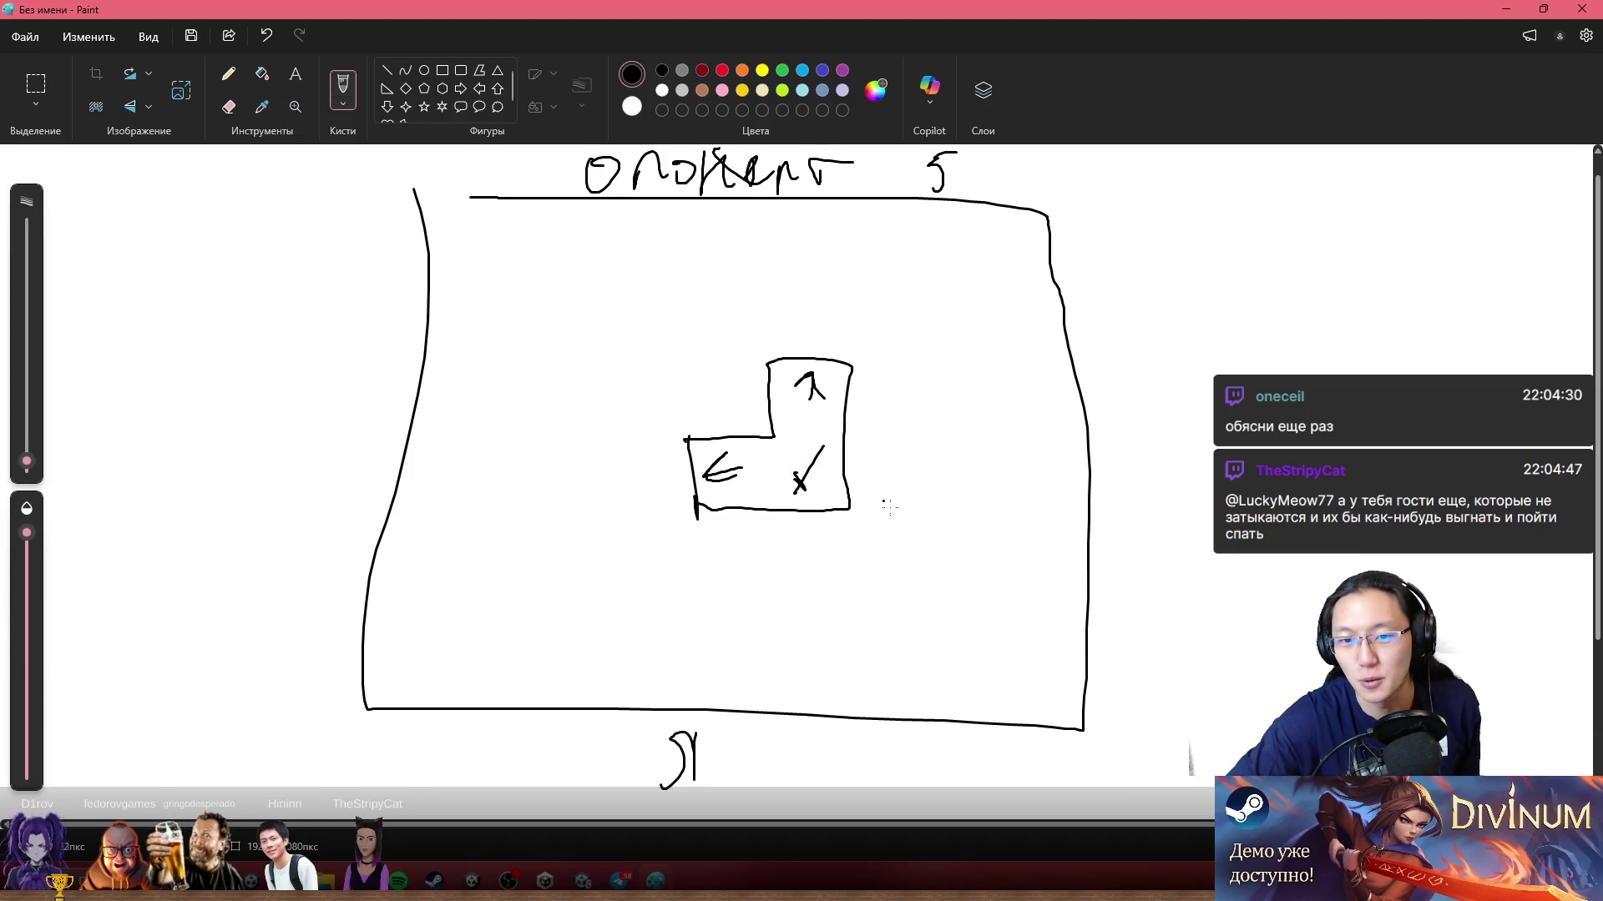
mouse_move(808, 334)
mouse_down()
mouse_move(774, 253)
mouse_move(830, 251)
mouse_up()
key(ctrl+z)
key(ctrl+z)
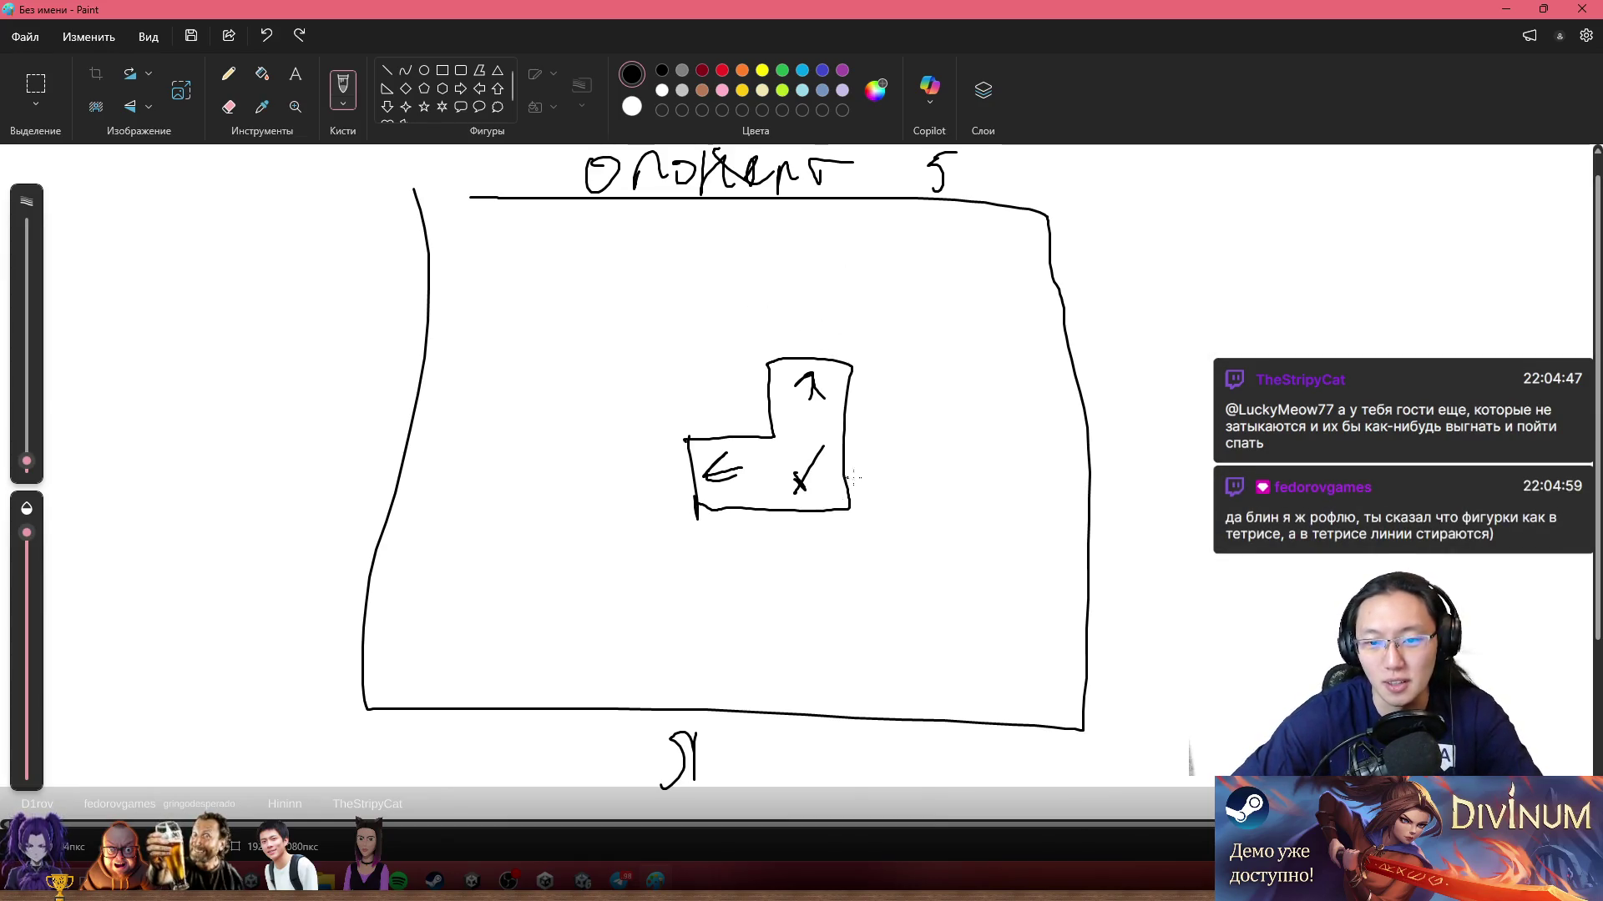
drag(793, 435, 793, 455)
mouse_move(817, 337)
mouse_down()
mouse_move(789, 250)
mouse_move(833, 251)
mouse_up()
key(ctrl+z)
key(ctrl+z)
mouse_move(638, 486)
mouse_down()
mouse_move(440, 481)
mouse_move(481, 538)
mouse_up()
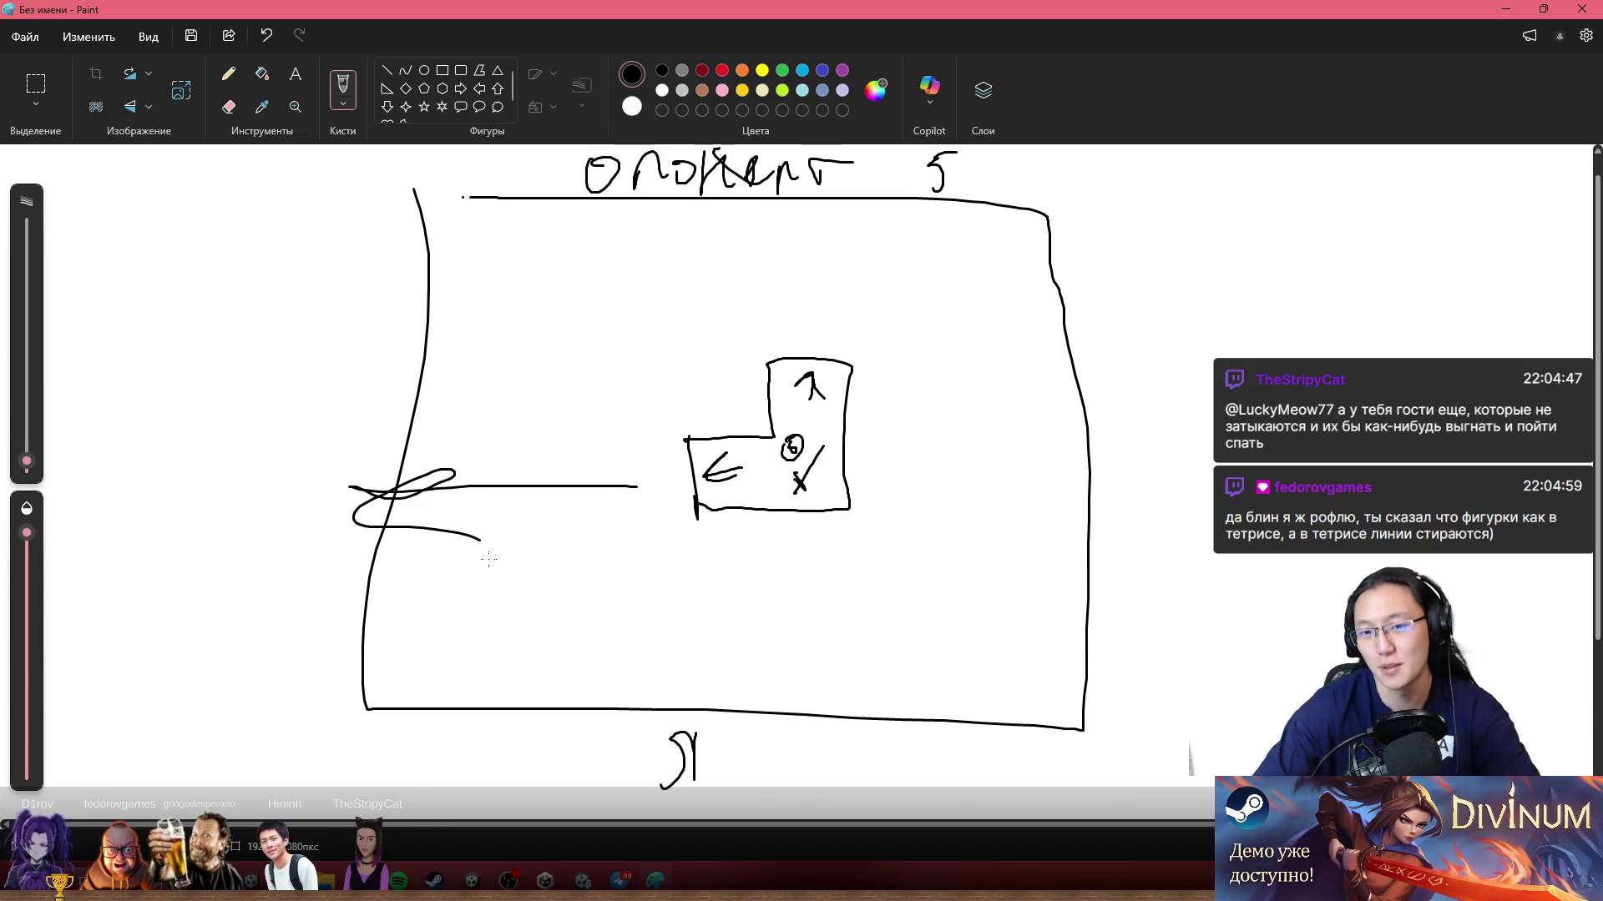
key(ctrl+z)
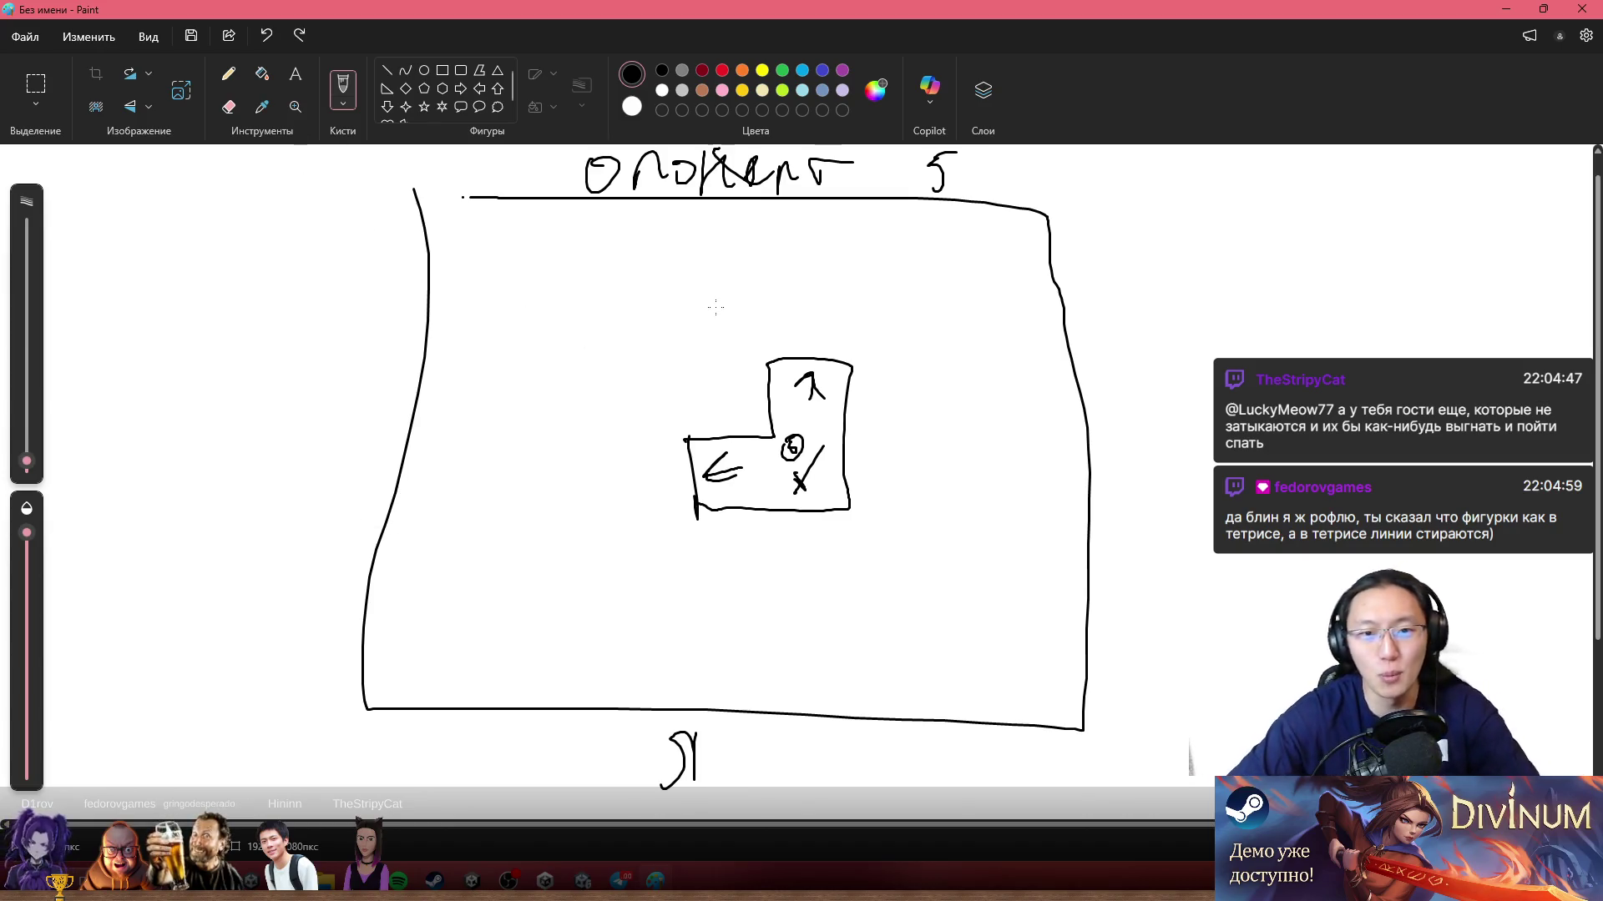
Step: Draw a long rectangle left of the L-shaped block with two down-arrows, undoing mistakes
mouse_move(568, 363)
mouse_down()
mouse_move(566, 432)
mouse_move(748, 380)
mouse_move(549, 378)
mouse_move(599, 428)
mouse_move(620, 405)
mouse_up()
drag(720, 377, 735, 457)
mouse_move(721, 442)
mouse_down()
mouse_move(757, 437)
mouse_move(763, 502)
mouse_up()
key(ctrl+z)
key(ctrl+z)
key(ctrl+z)
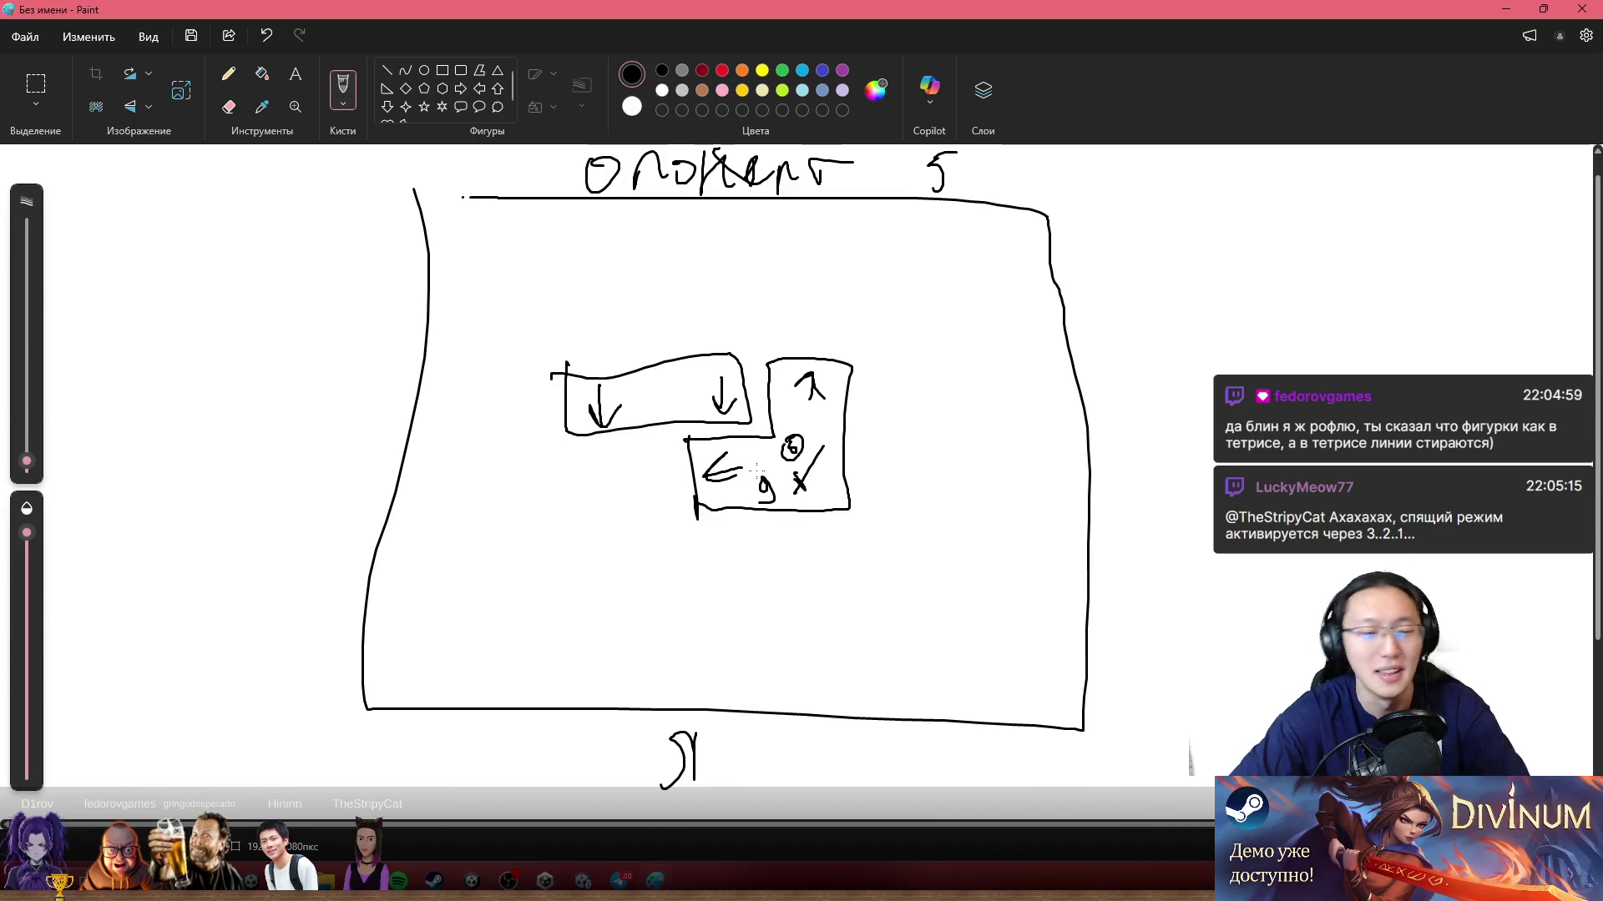
mouse_move(738, 359)
mouse_down()
mouse_move(742, 474)
mouse_move(761, 436)
mouse_up()
key(ctrl+z)
mouse_move(606, 396)
mouse_down()
mouse_move(587, 691)
mouse_move(656, 658)
mouse_up()
key(ctrl+z)
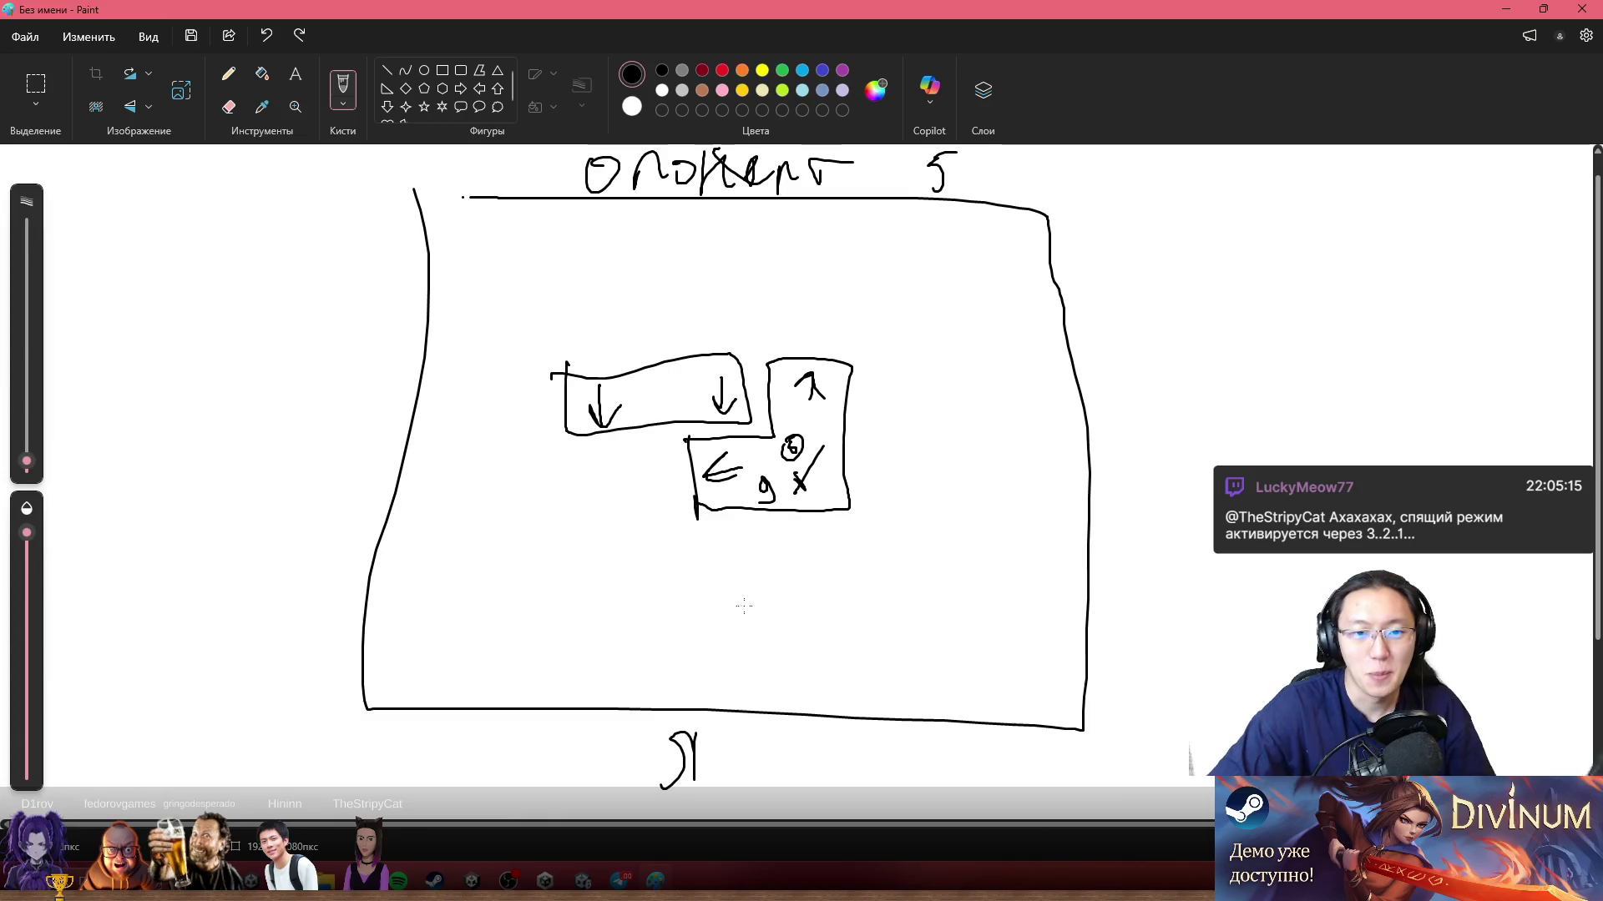
Step: Touch up the rectangle's corner and scribble a label inside the new lower-left box, discarding stray arrows
drag(717, 351, 725, 361)
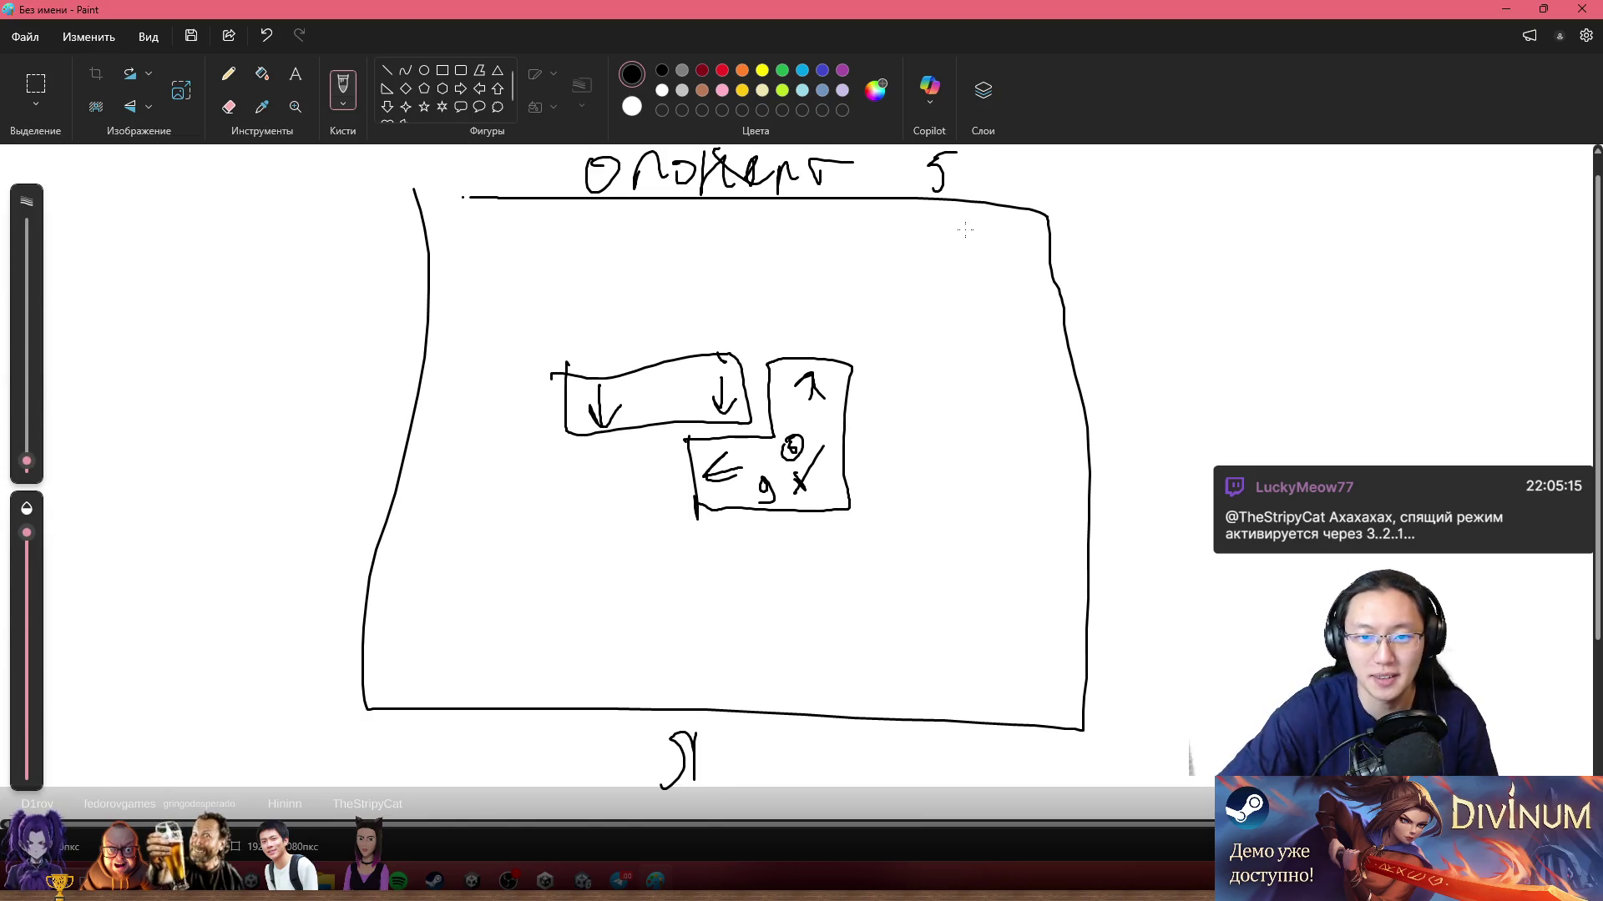
mouse_move(812, 338)
mouse_down()
mouse_move(835, 194)
mouse_move(861, 269)
mouse_up()
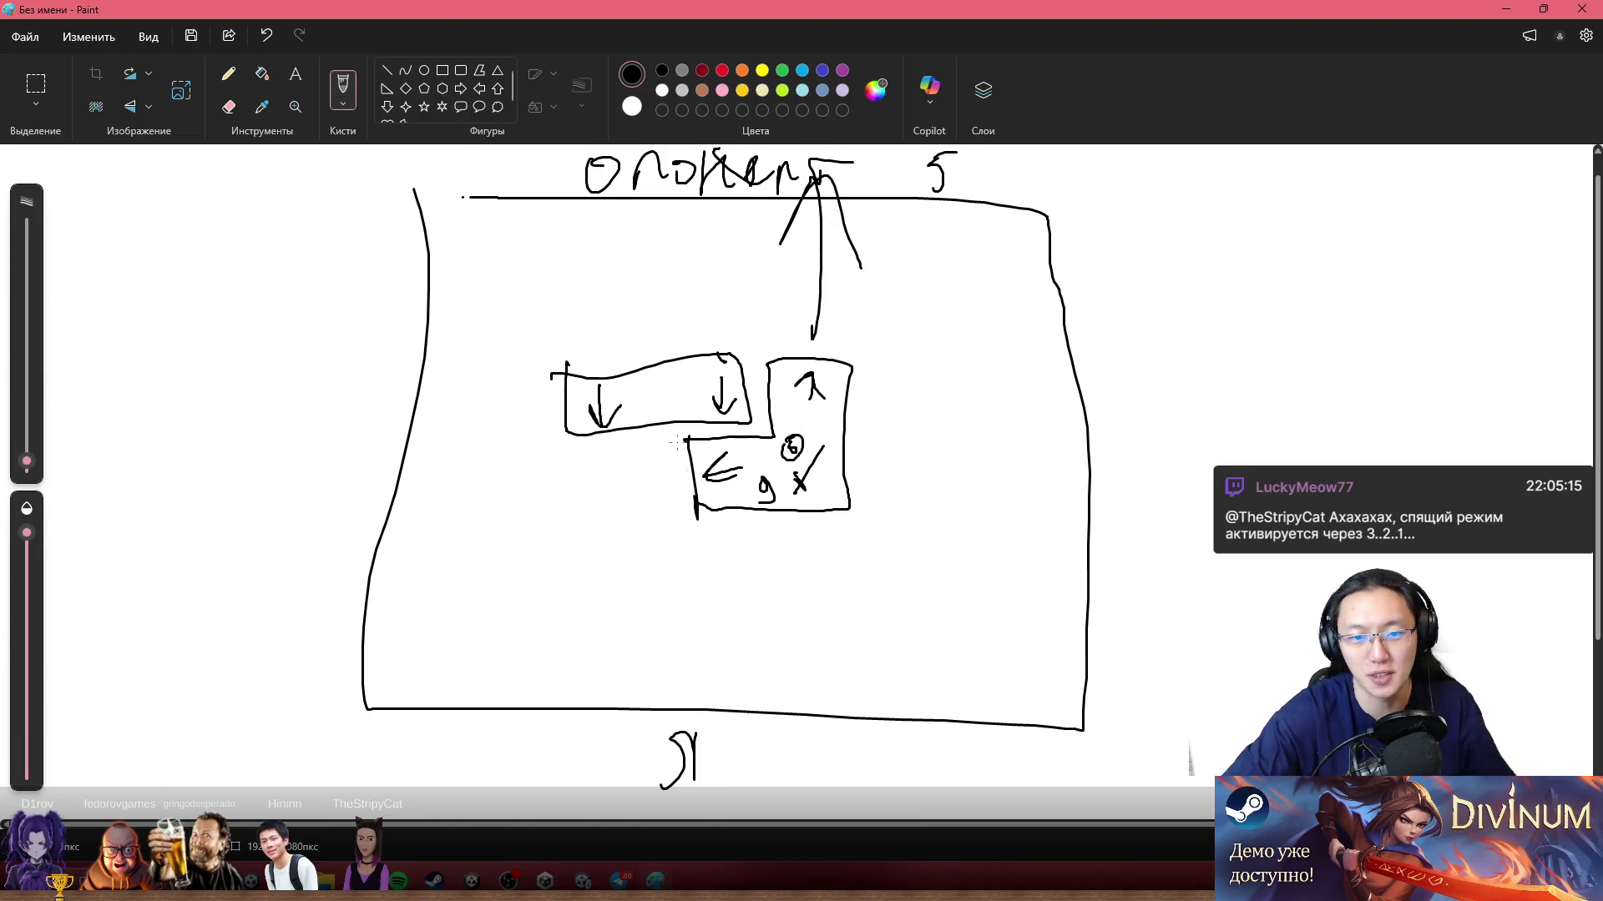
key(ctrl+z)
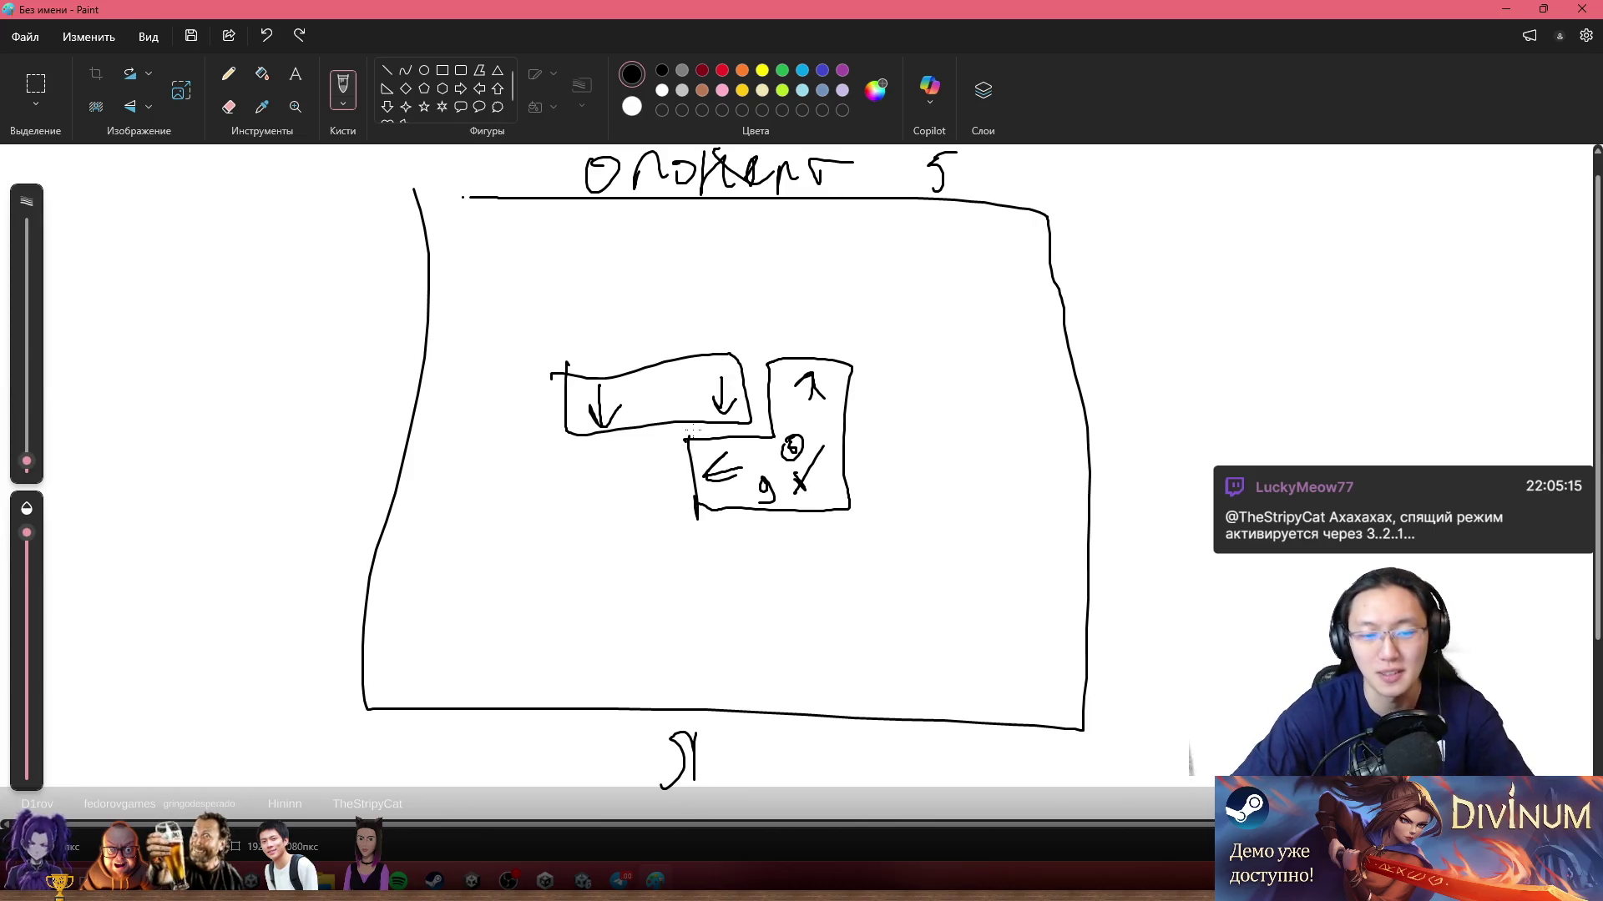
mouse_move(692, 451)
mouse_down()
mouse_move(407, 451)
mouse_move(461, 403)
mouse_move(493, 517)
mouse_move(697, 616)
mouse_move(678, 455)
mouse_move(466, 477)
mouse_up()
key(ctrl+z)
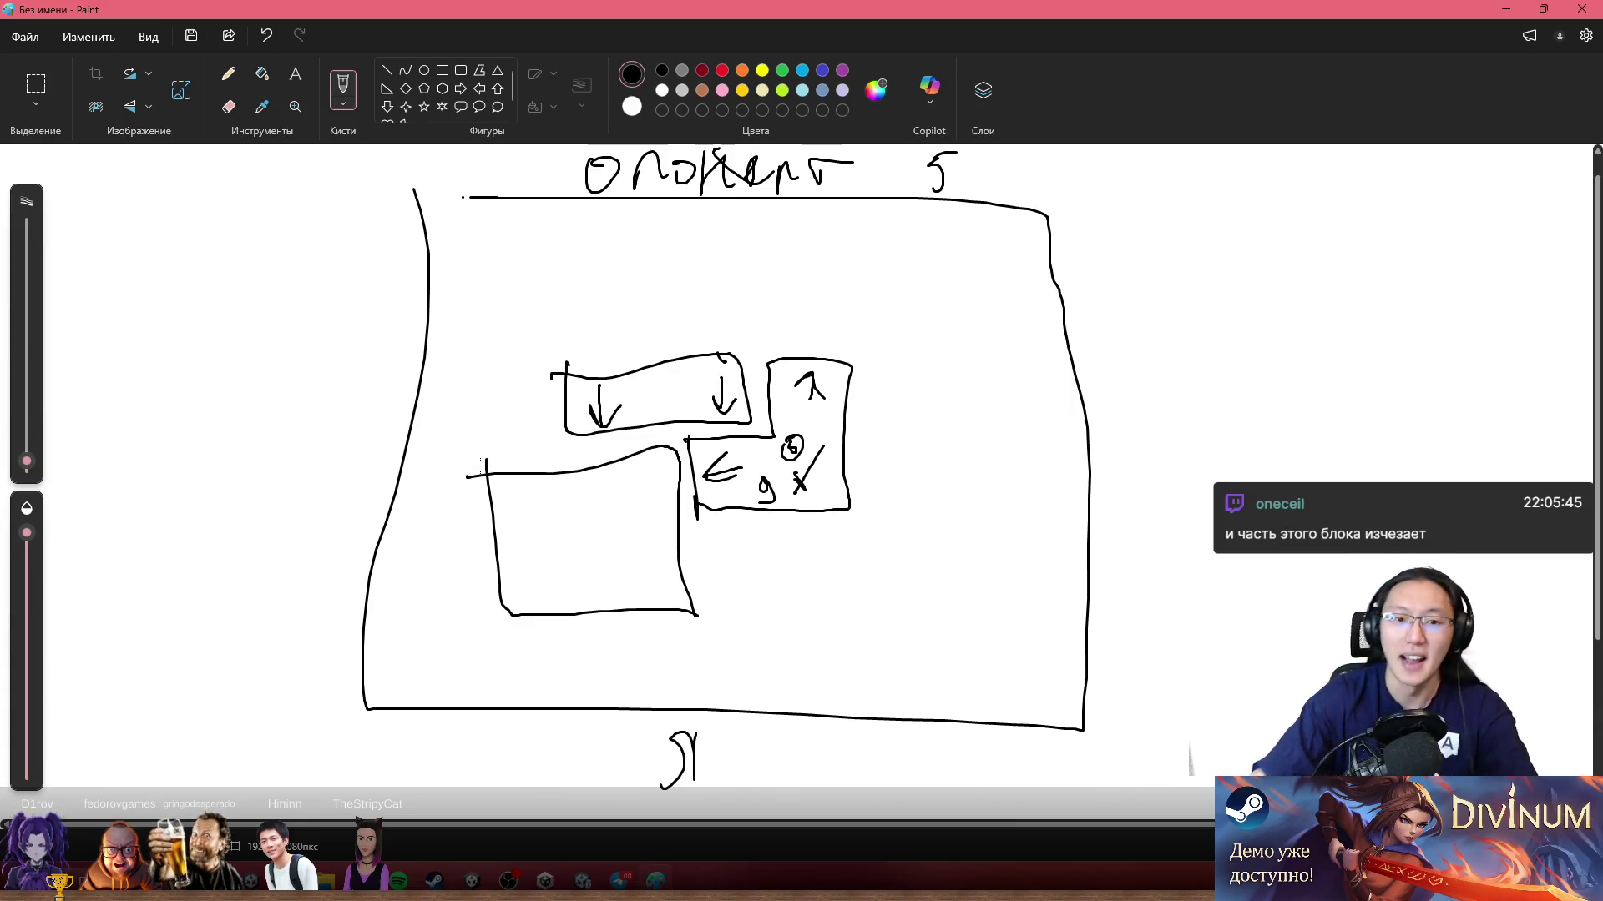
mouse_move(567, 516)
mouse_down()
mouse_move(596, 551)
mouse_move(638, 527)
mouse_up()
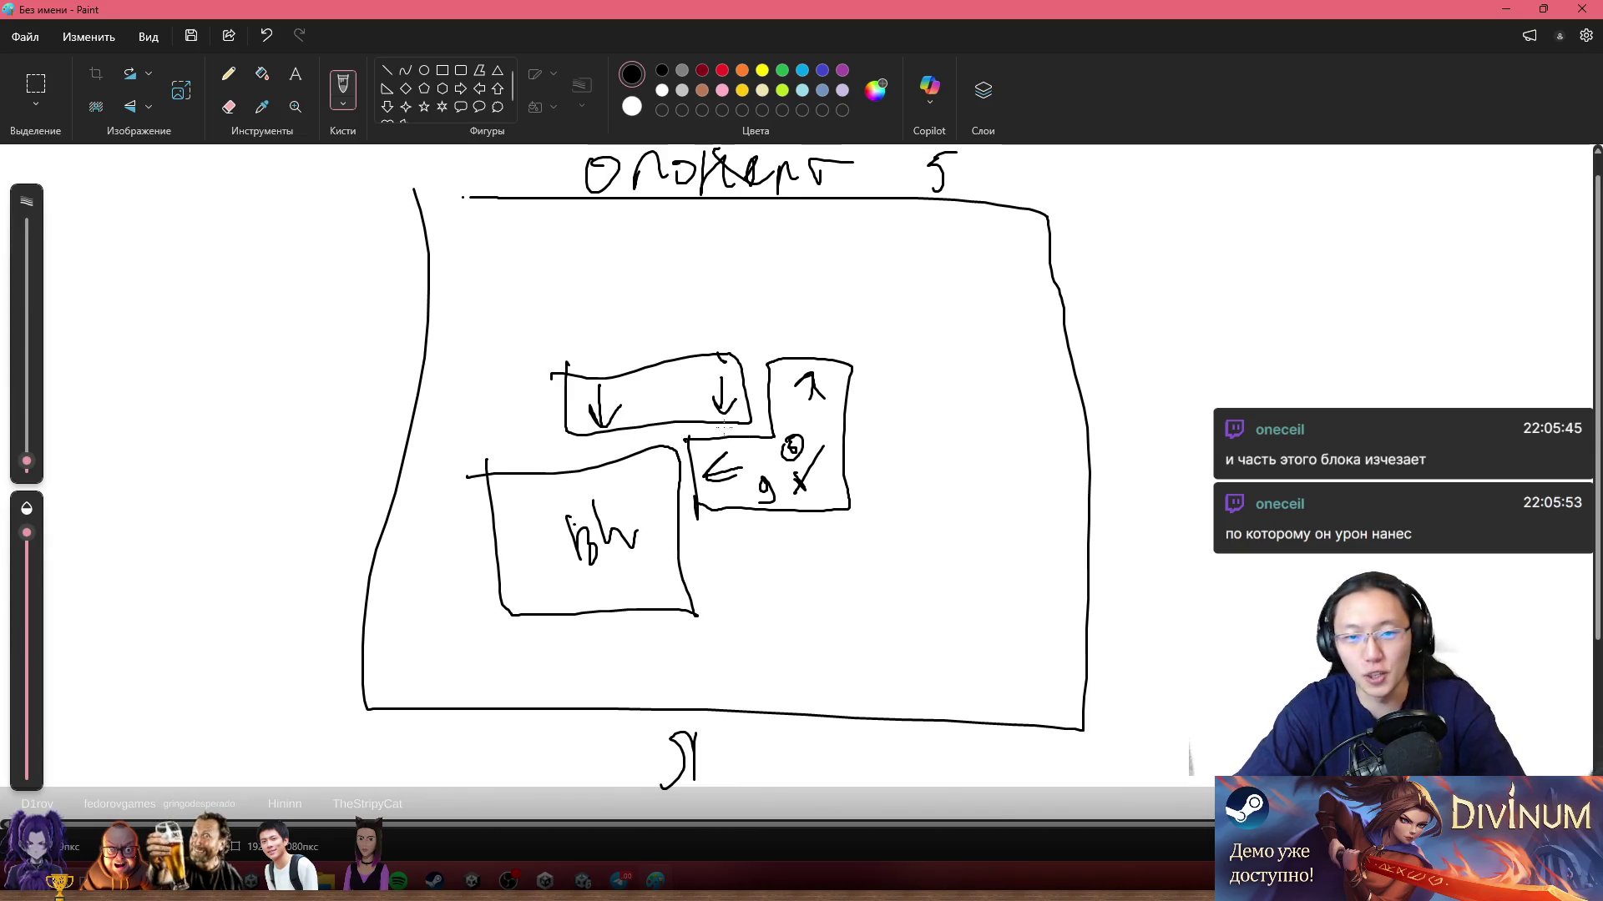
Step: Cross out the L-shaped block and draw curved loops above and below the blocks
drag(740, 438, 805, 501)
mouse_move(736, 534)
mouse_down()
mouse_move(826, 350)
mouse_move(725, 503)
mouse_up()
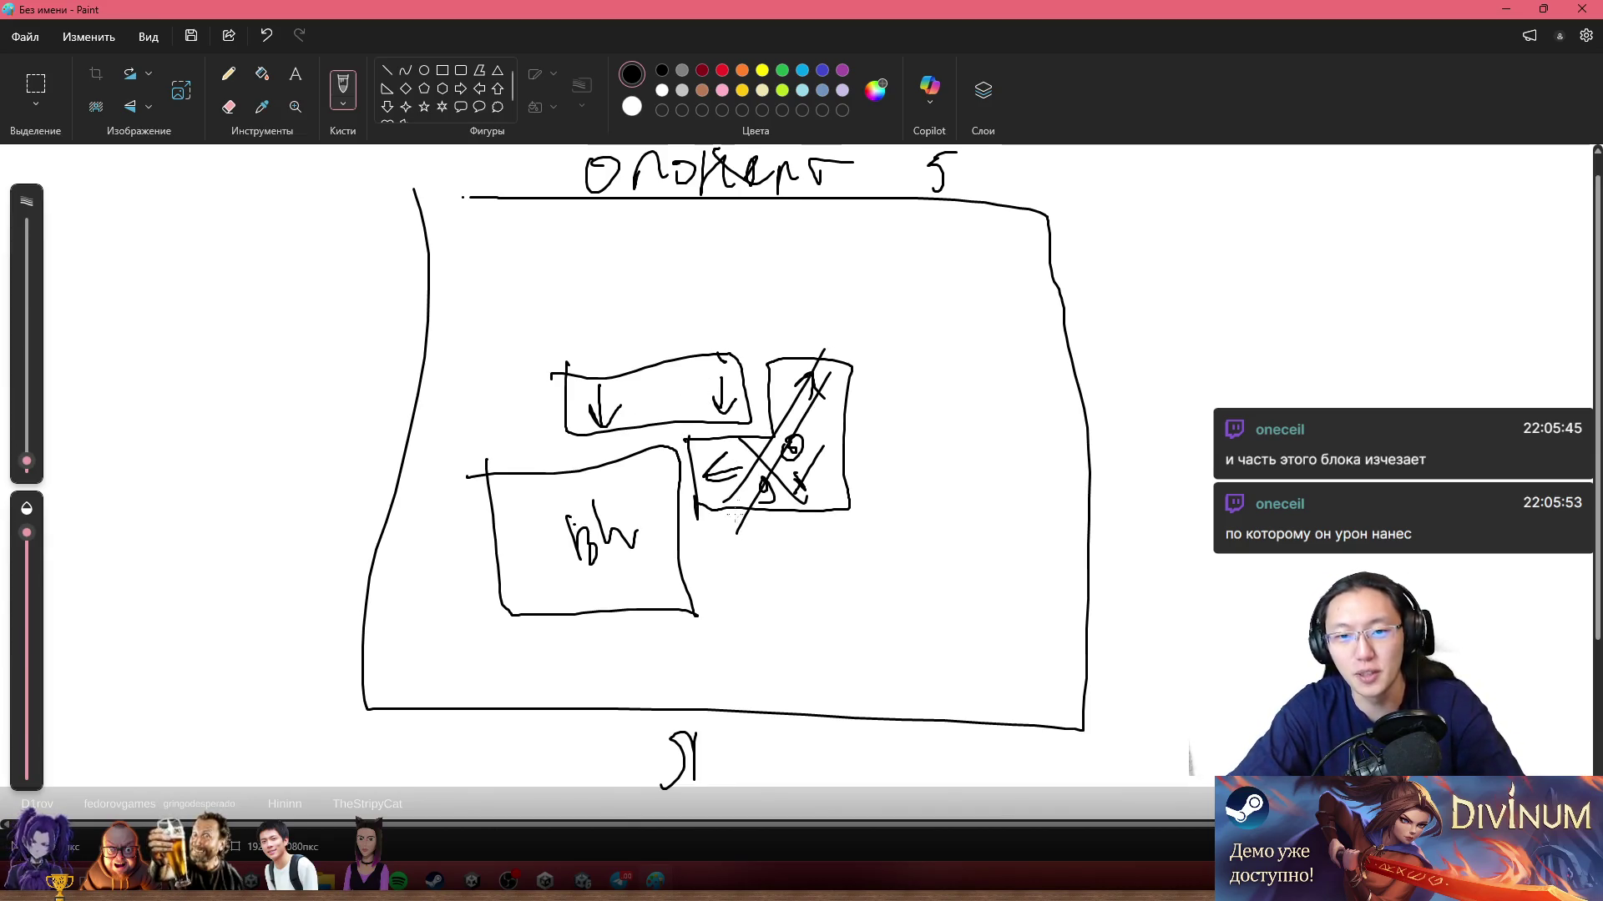
mouse_move(594, 419)
mouse_down()
mouse_move(594, 473)
mouse_move(631, 448)
mouse_up()
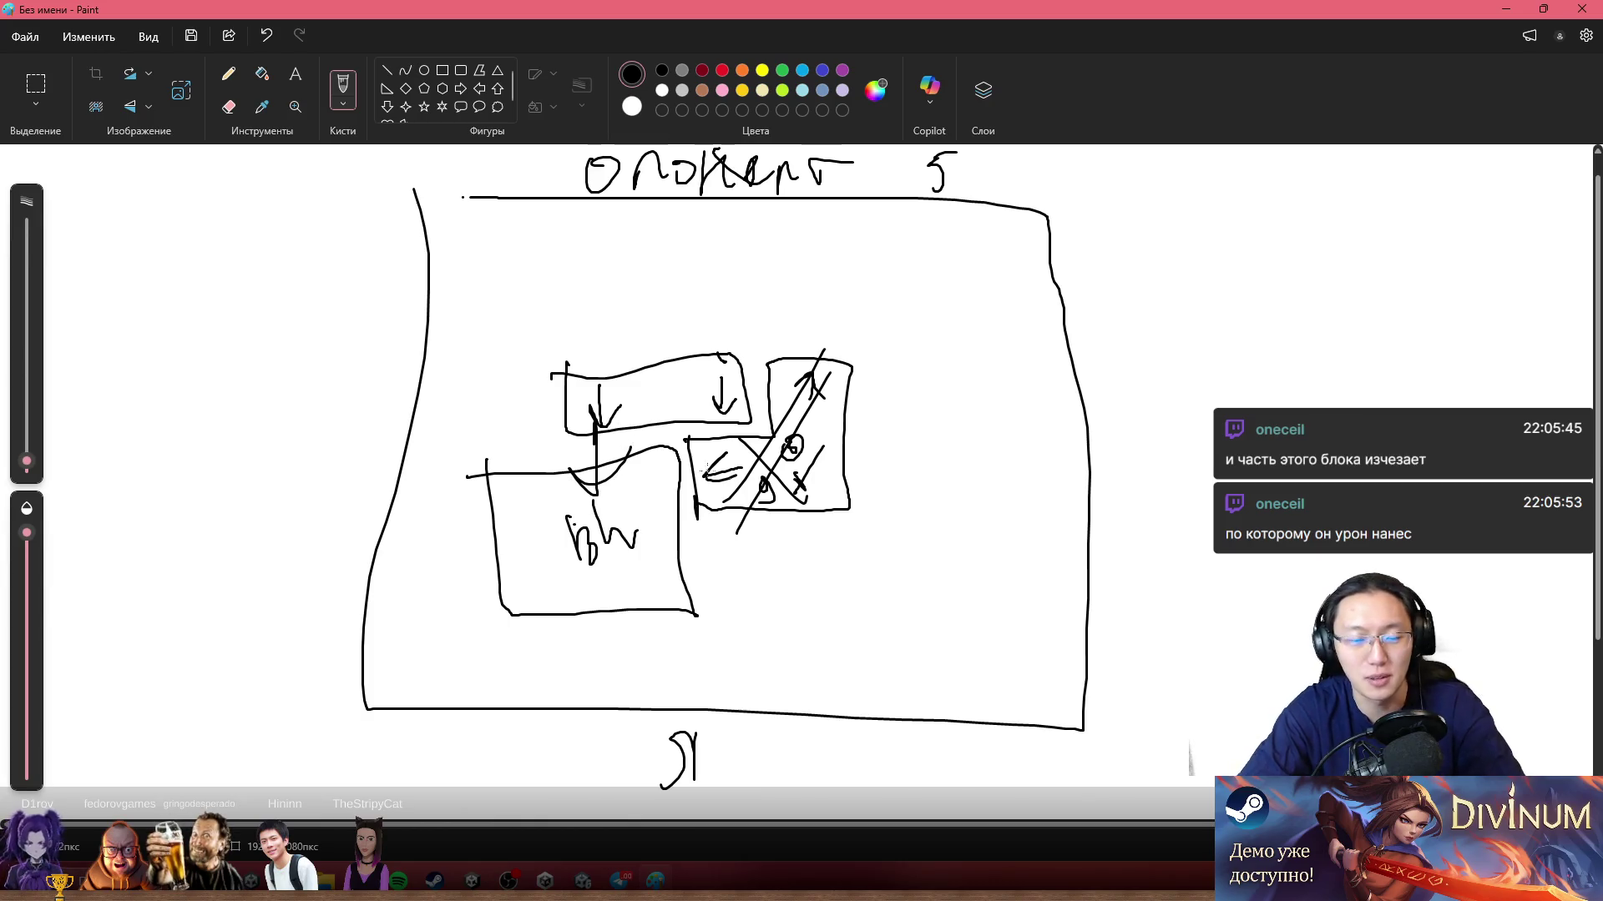
mouse_move(660, 231)
mouse_down()
mouse_move(681, 331)
mouse_move(668, 313)
mouse_up()
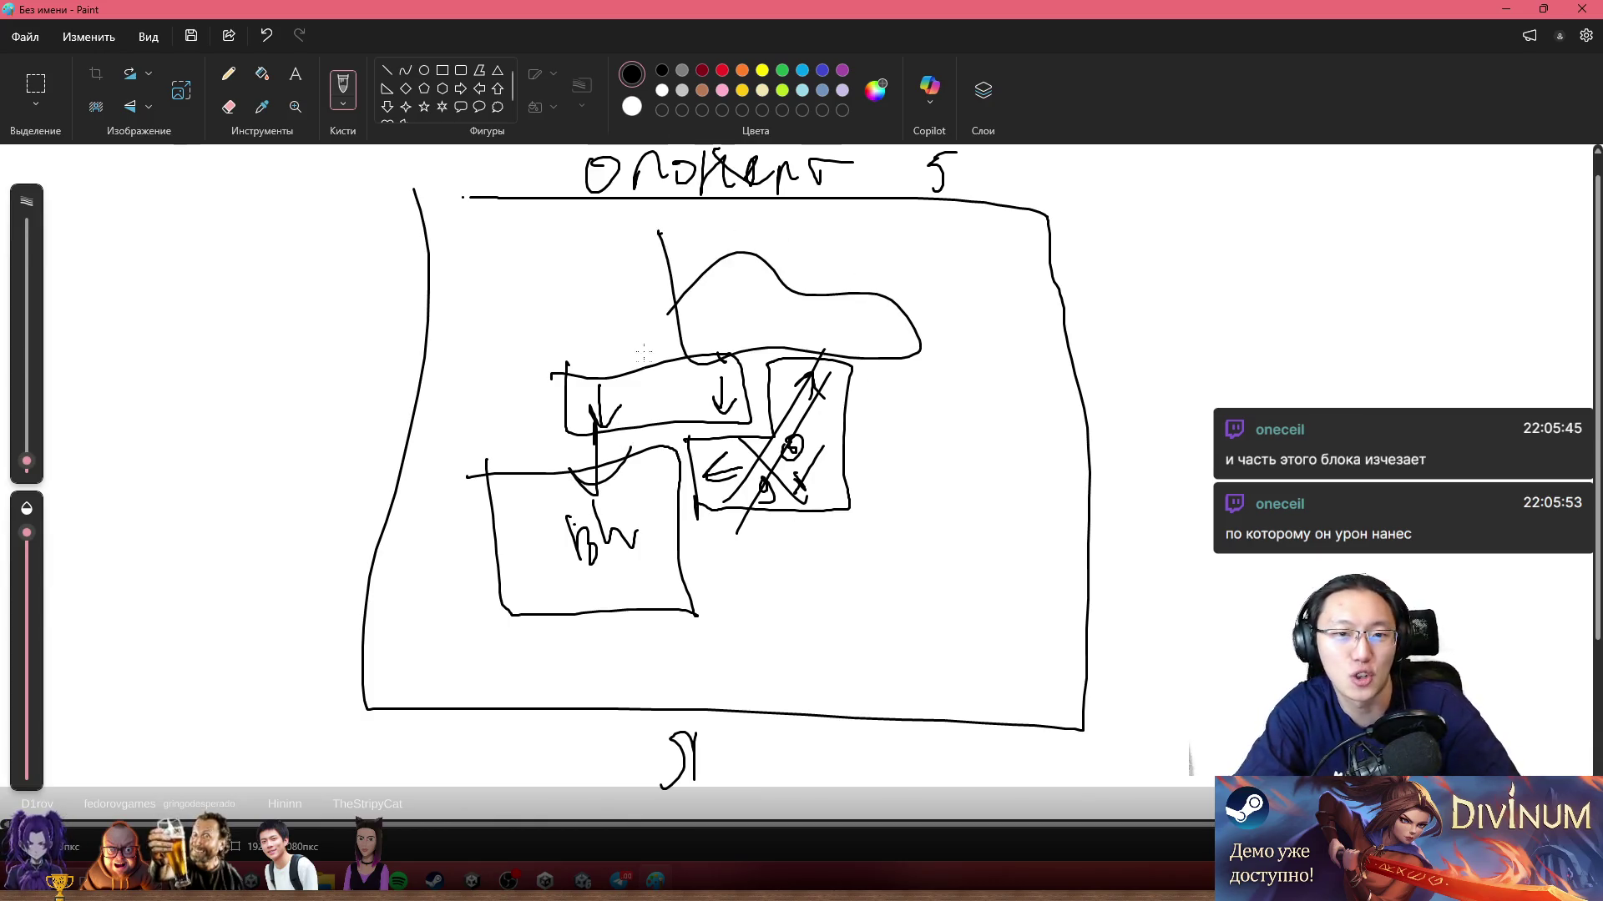
mouse_move(618, 630)
mouse_down()
mouse_move(628, 672)
mouse_move(739, 655)
mouse_move(697, 708)
mouse_up()
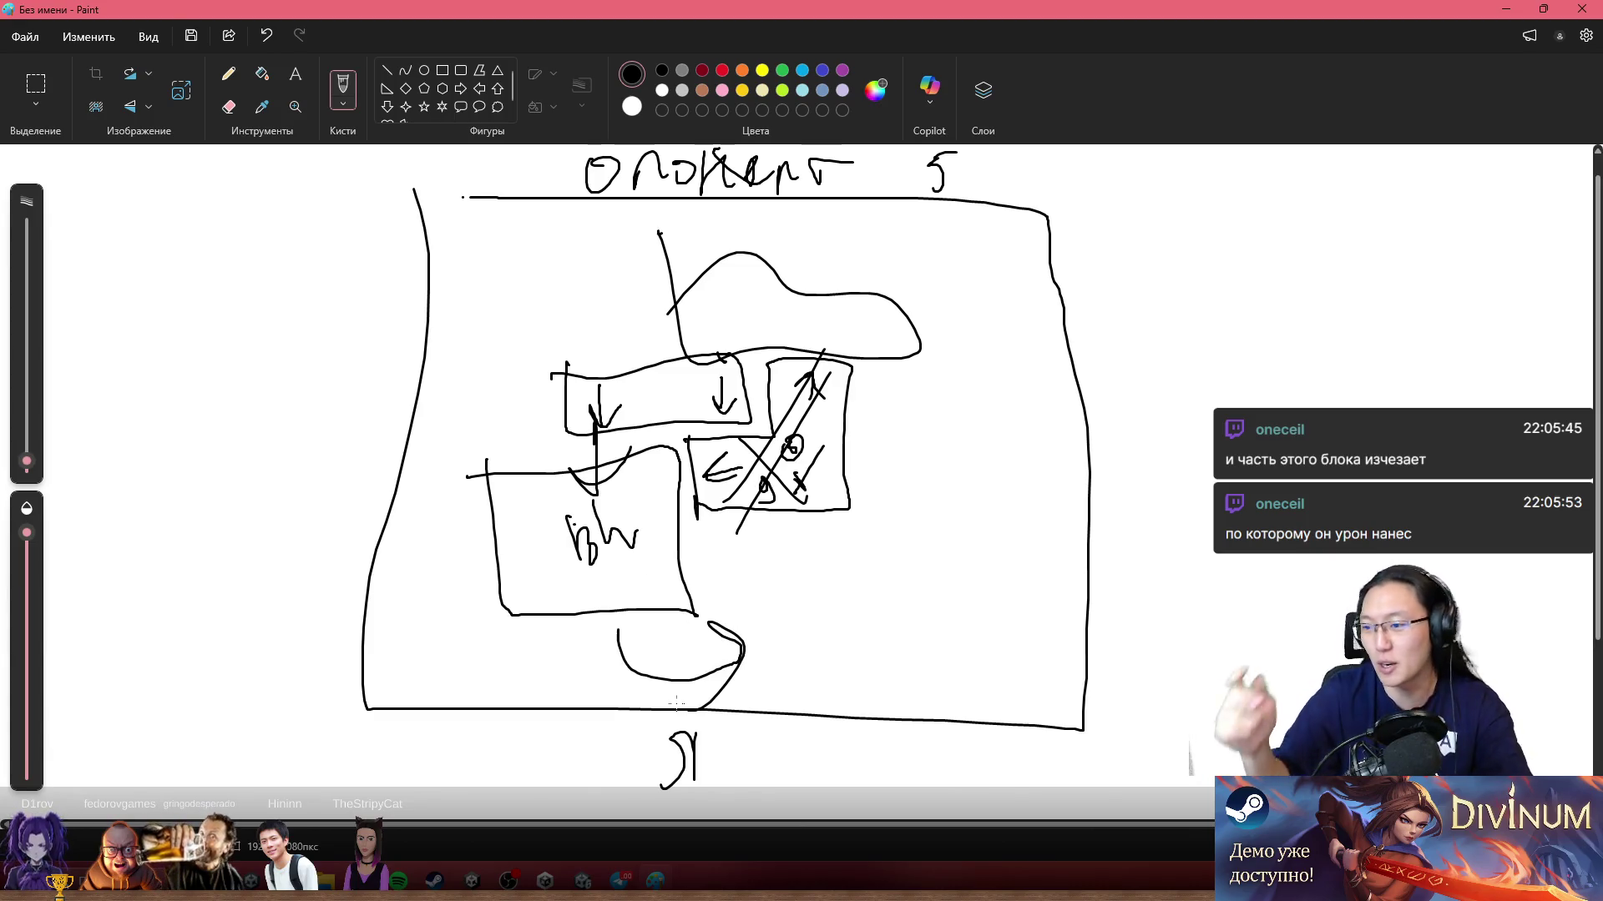
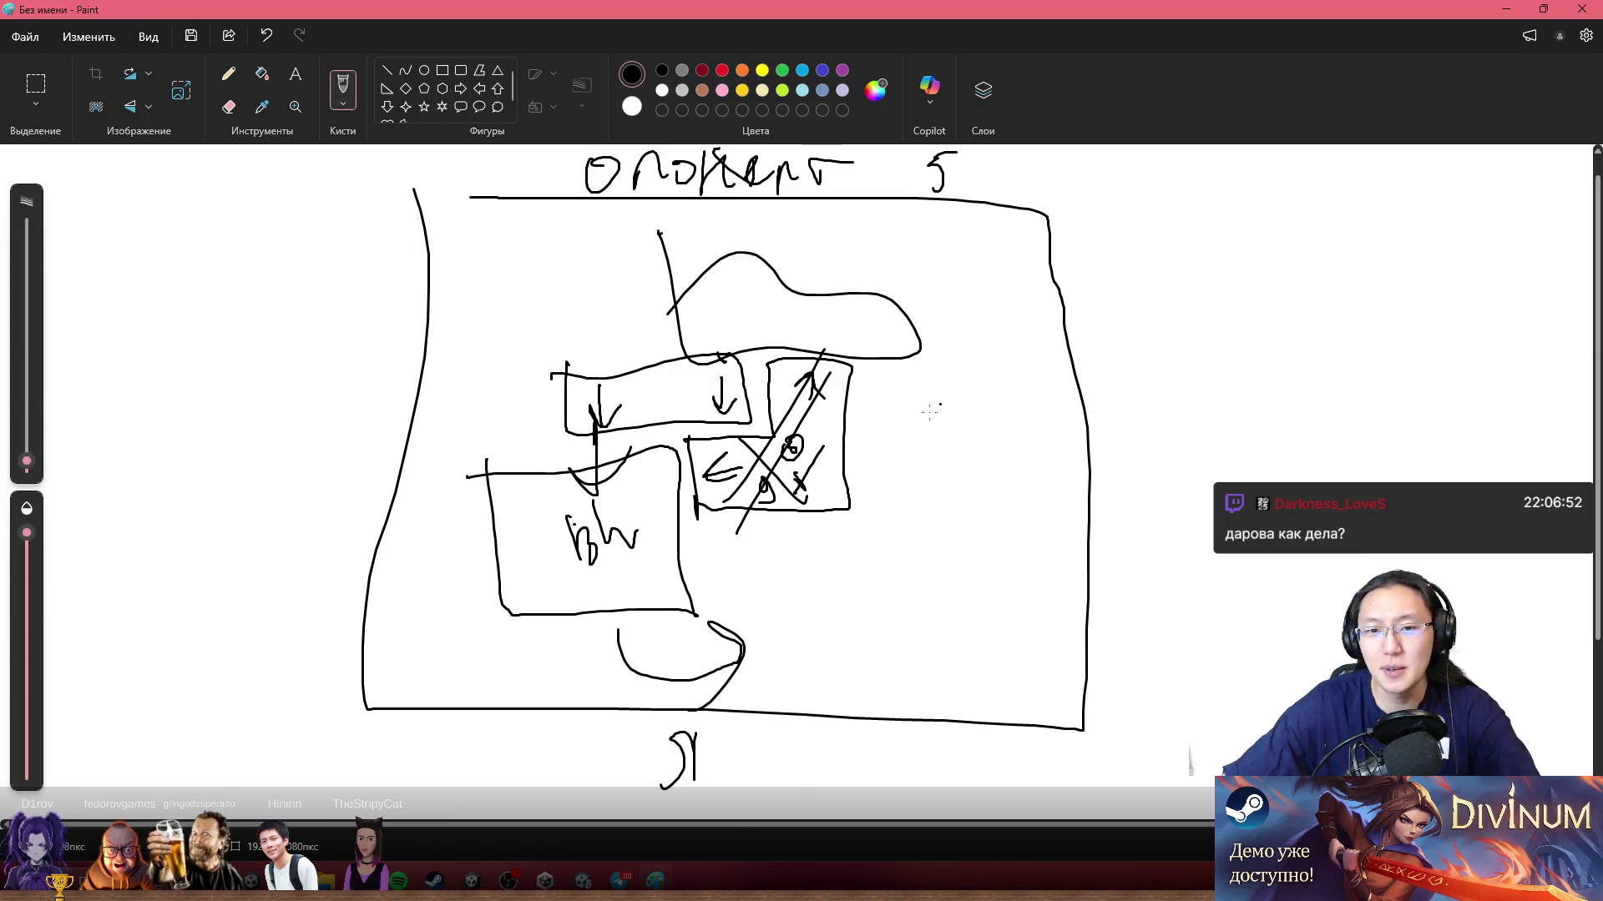
Step: Undo the trial outlines, the right-edge stroke and the old sketch strokes inside the frame
mouse_move(888, 252)
mouse_down()
mouse_move(902, 254)
mouse_move(889, 668)
mouse_move(433, 350)
mouse_move(584, 230)
mouse_move(985, 265)
mouse_up()
key(ctrl+z)
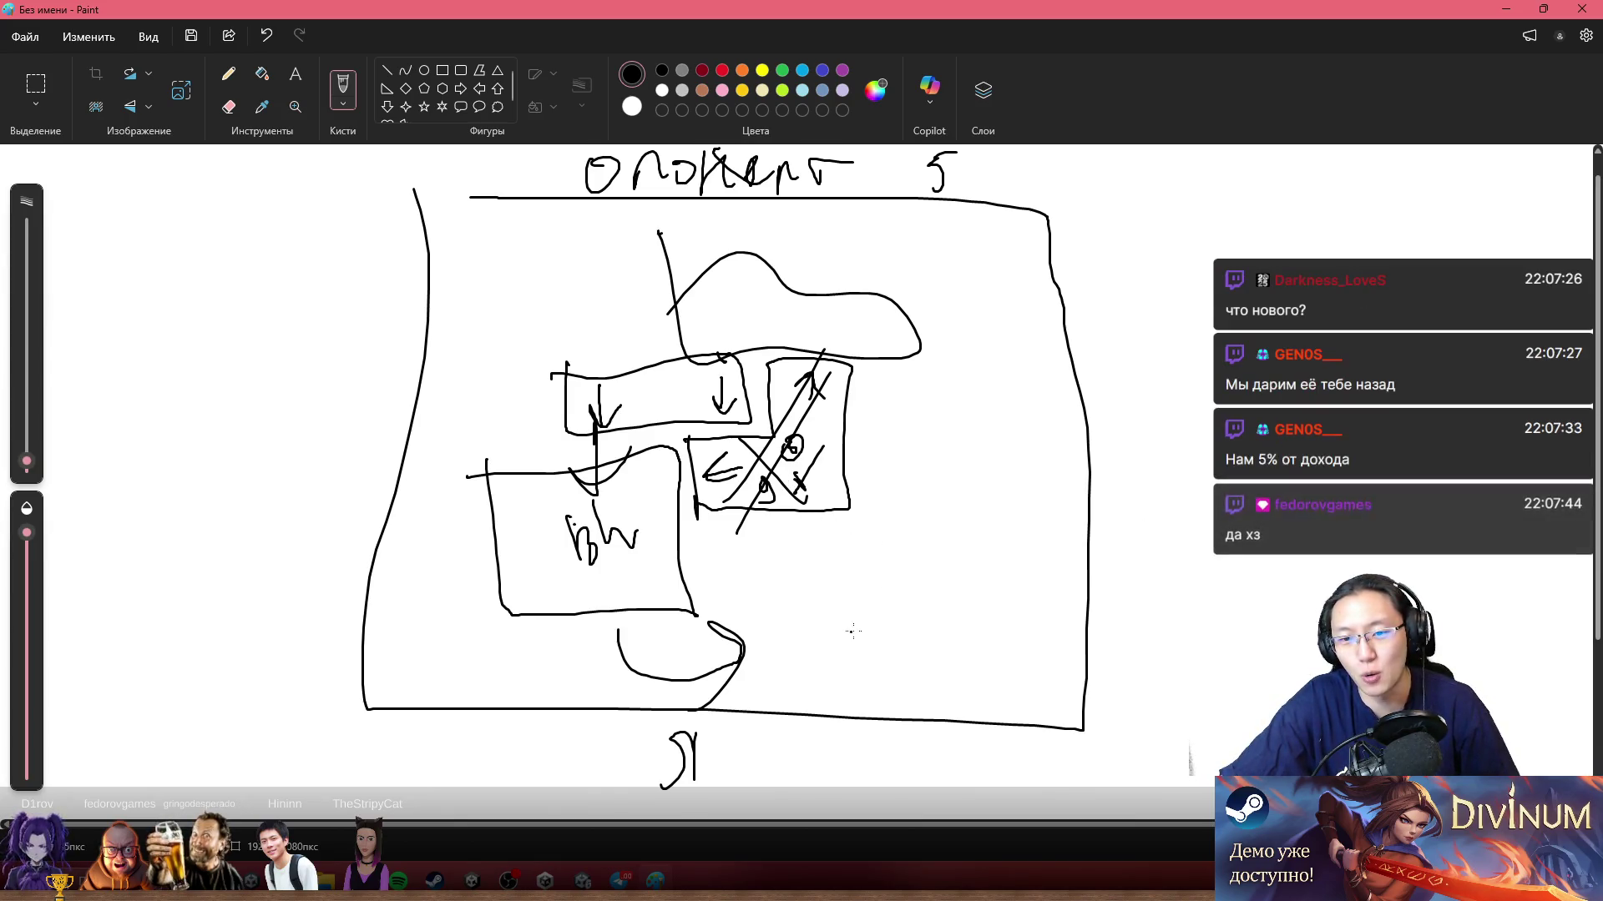
mouse_move(958, 507)
mouse_down()
mouse_move(957, 622)
mouse_move(916, 711)
mouse_move(1085, 512)
mouse_move(966, 509)
mouse_up()
key(ctrl+z)
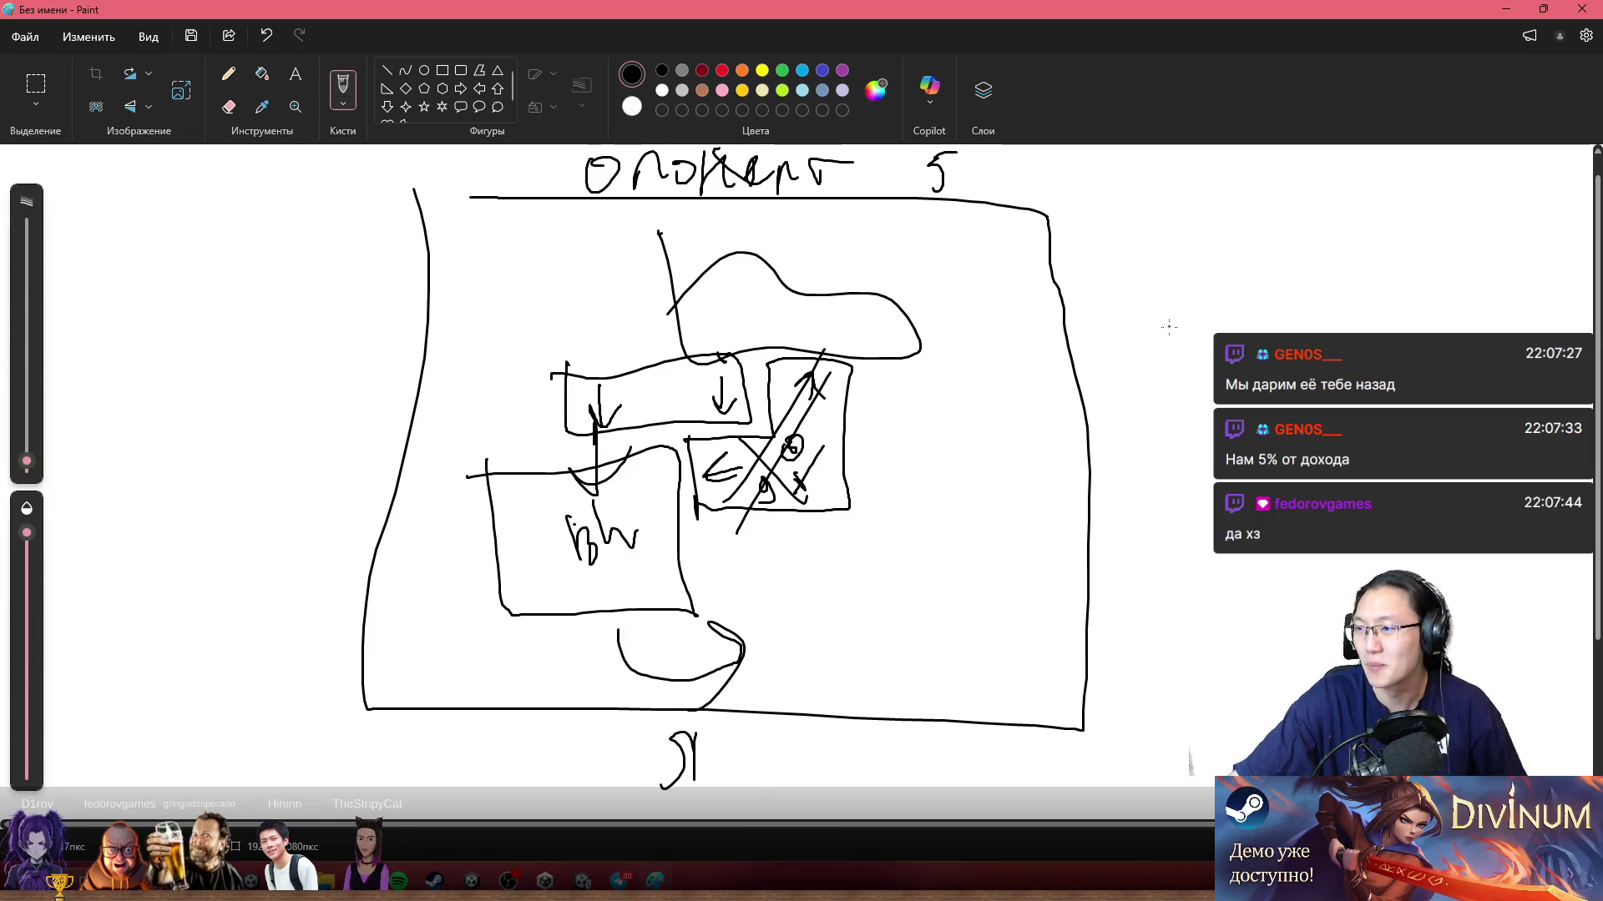
mouse_move(1260, 185)
mouse_down()
mouse_move(1044, 392)
mouse_move(1180, 436)
mouse_up()
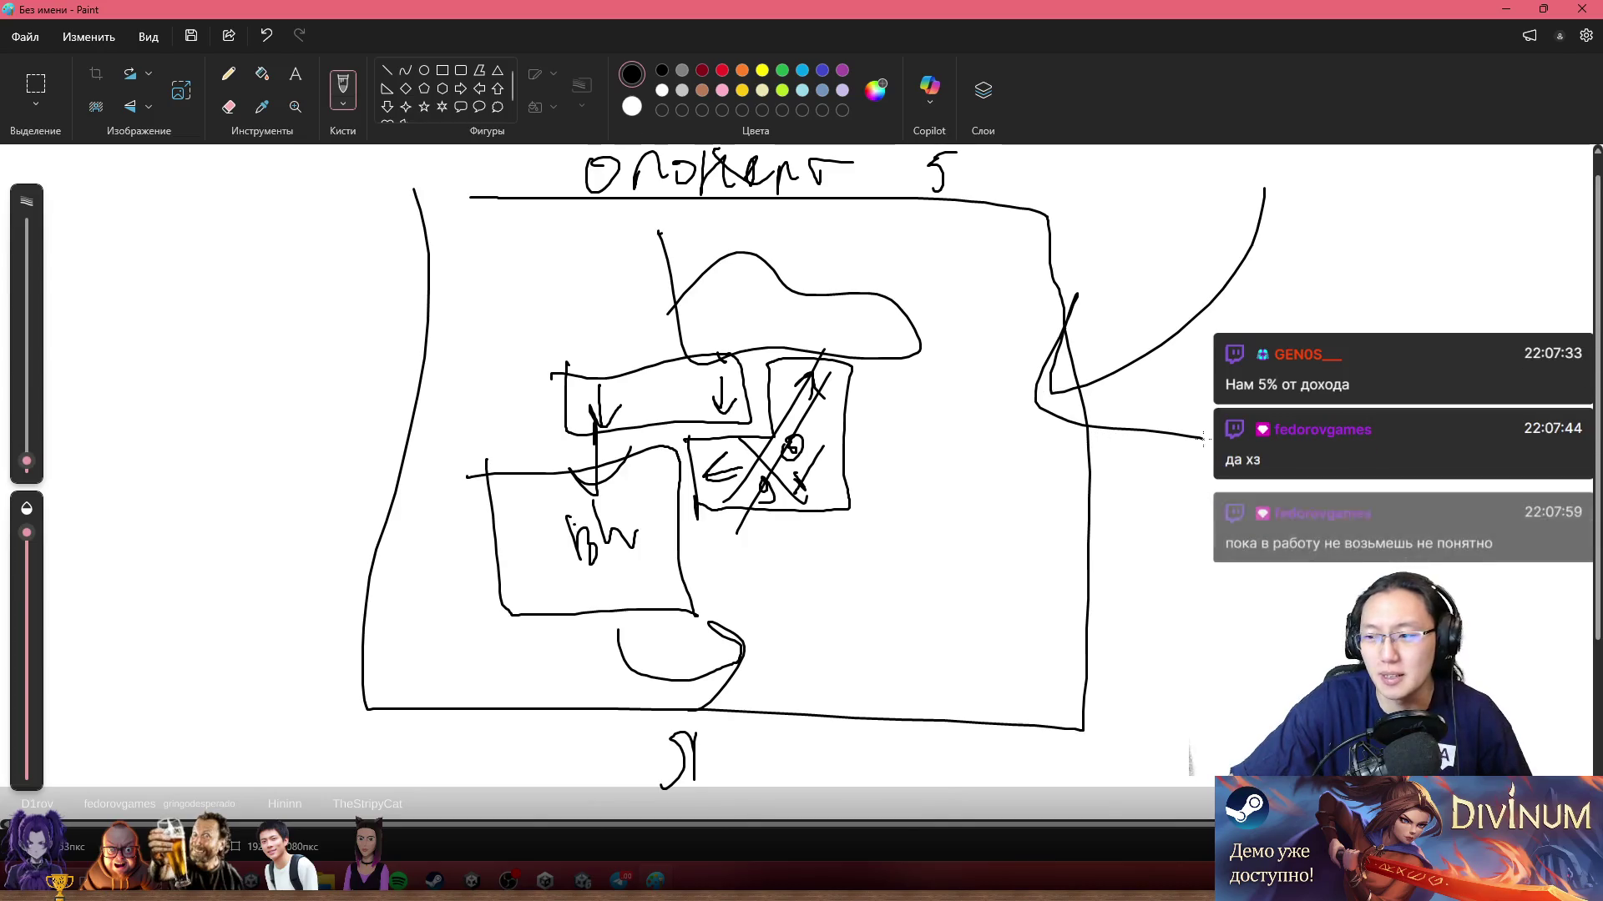
key(ctrl+z)
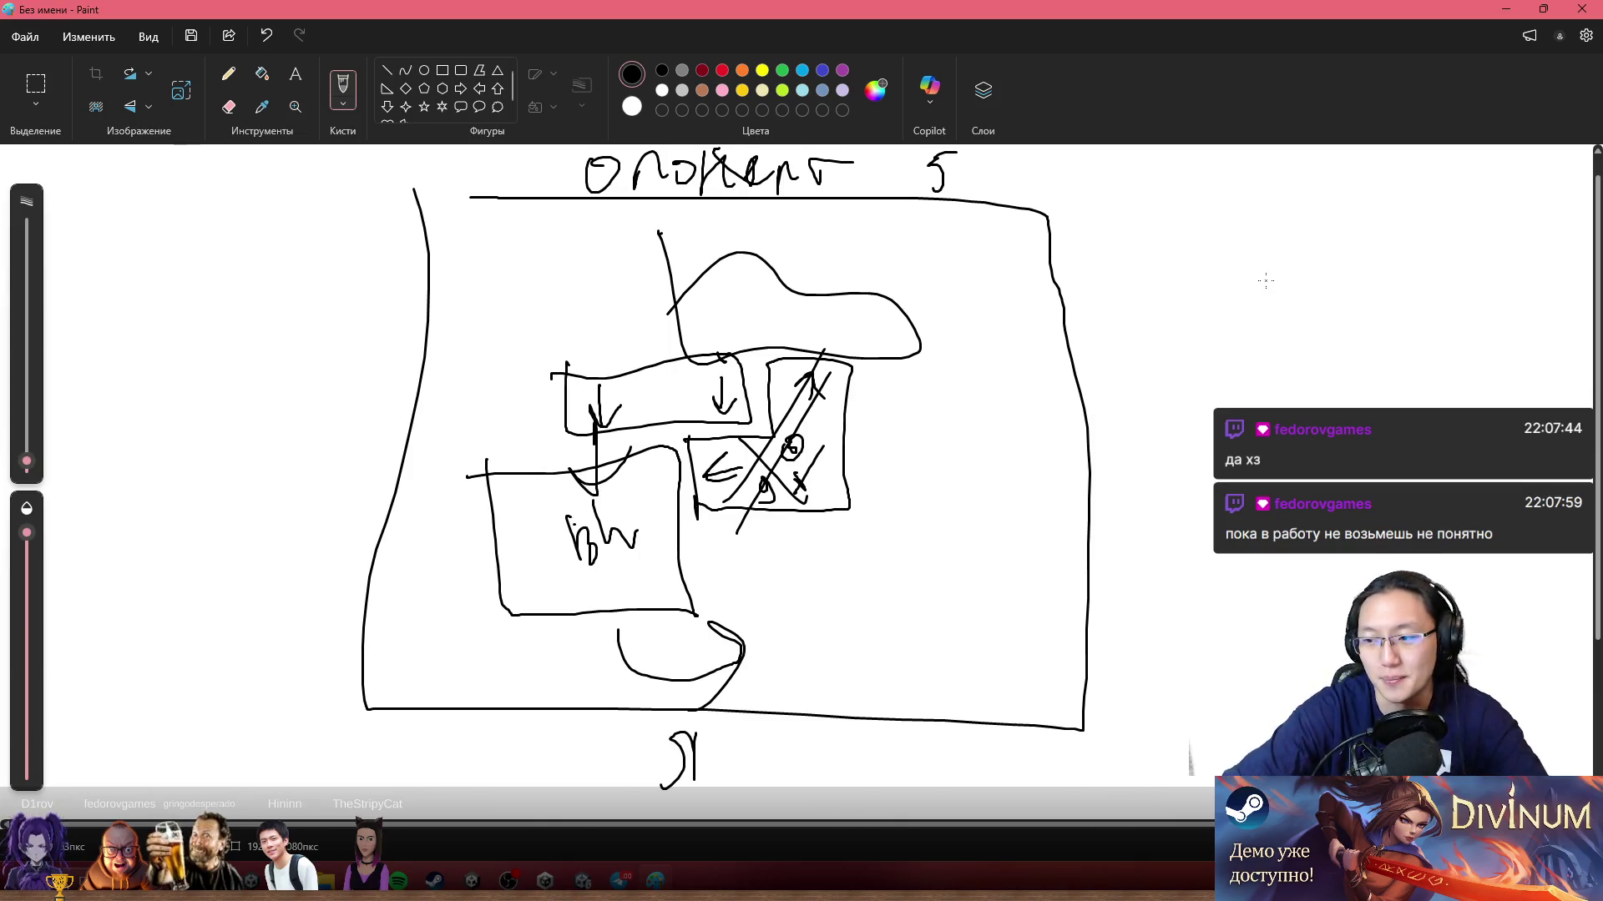
key(ctrl+z)
key(ctrl+z)
key(ctrl+z)
Step: Draw three vertical and three horizontal lines into a 4-by-4 grid, then outline an L-shaped piece
key(ctrl+z)
drag(532, 209, 483, 705)
key(ctrl+z)
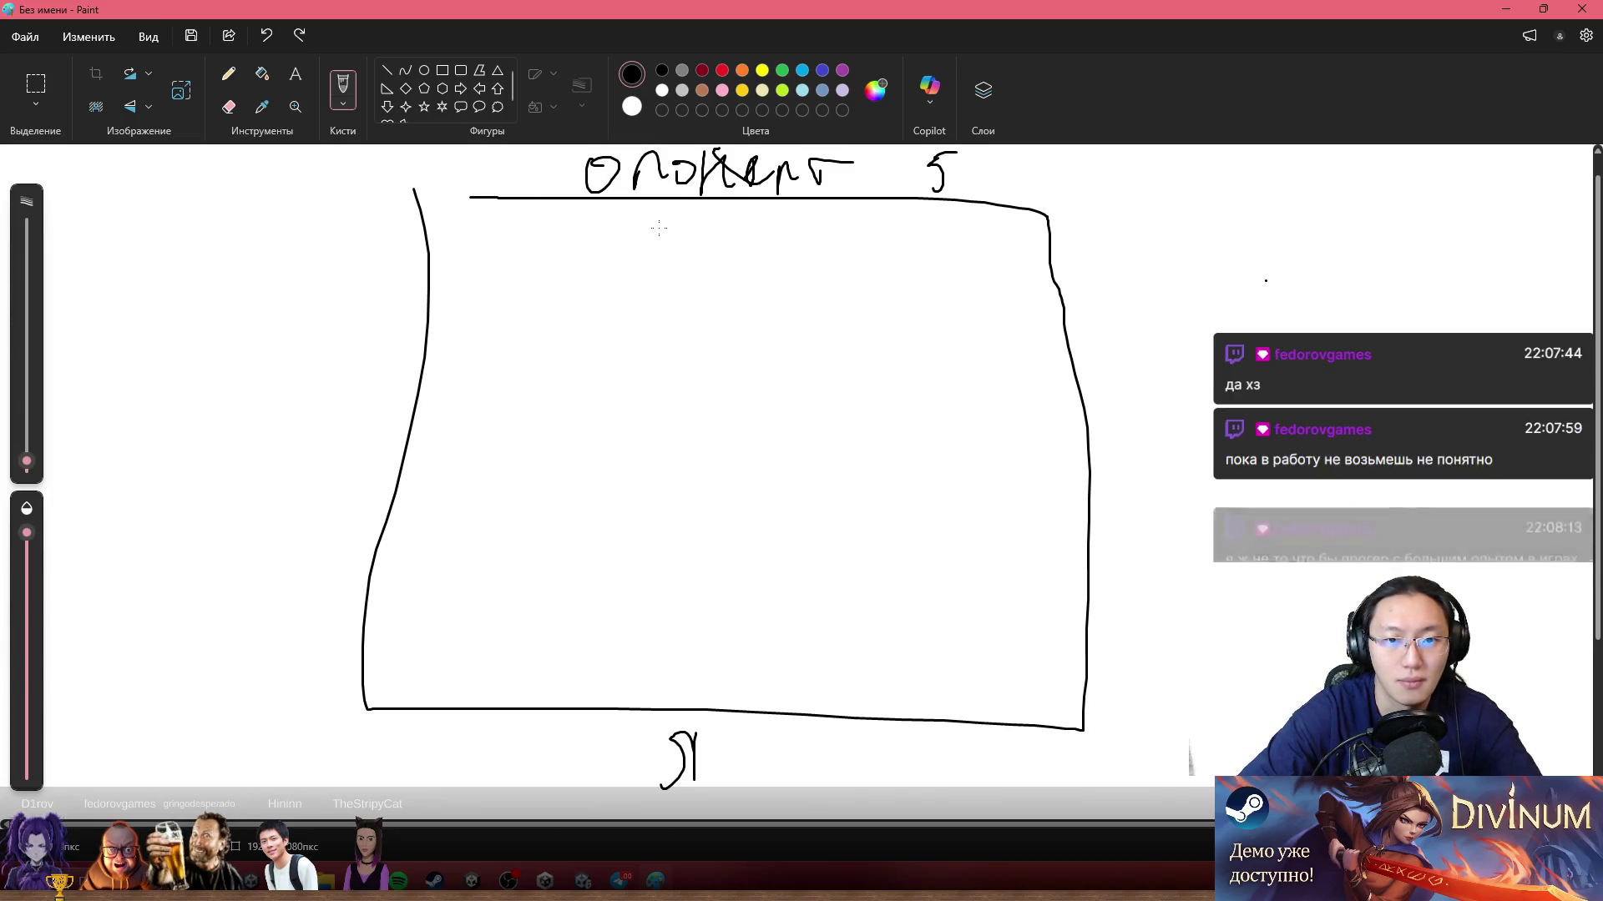
drag(706, 201, 660, 686)
drag(572, 207, 552, 716)
drag(860, 188, 835, 728)
drag(409, 432, 1074, 445)
mouse_move(432, 308)
mouse_down()
mouse_move(774, 342)
mouse_move(1090, 342)
mouse_up()
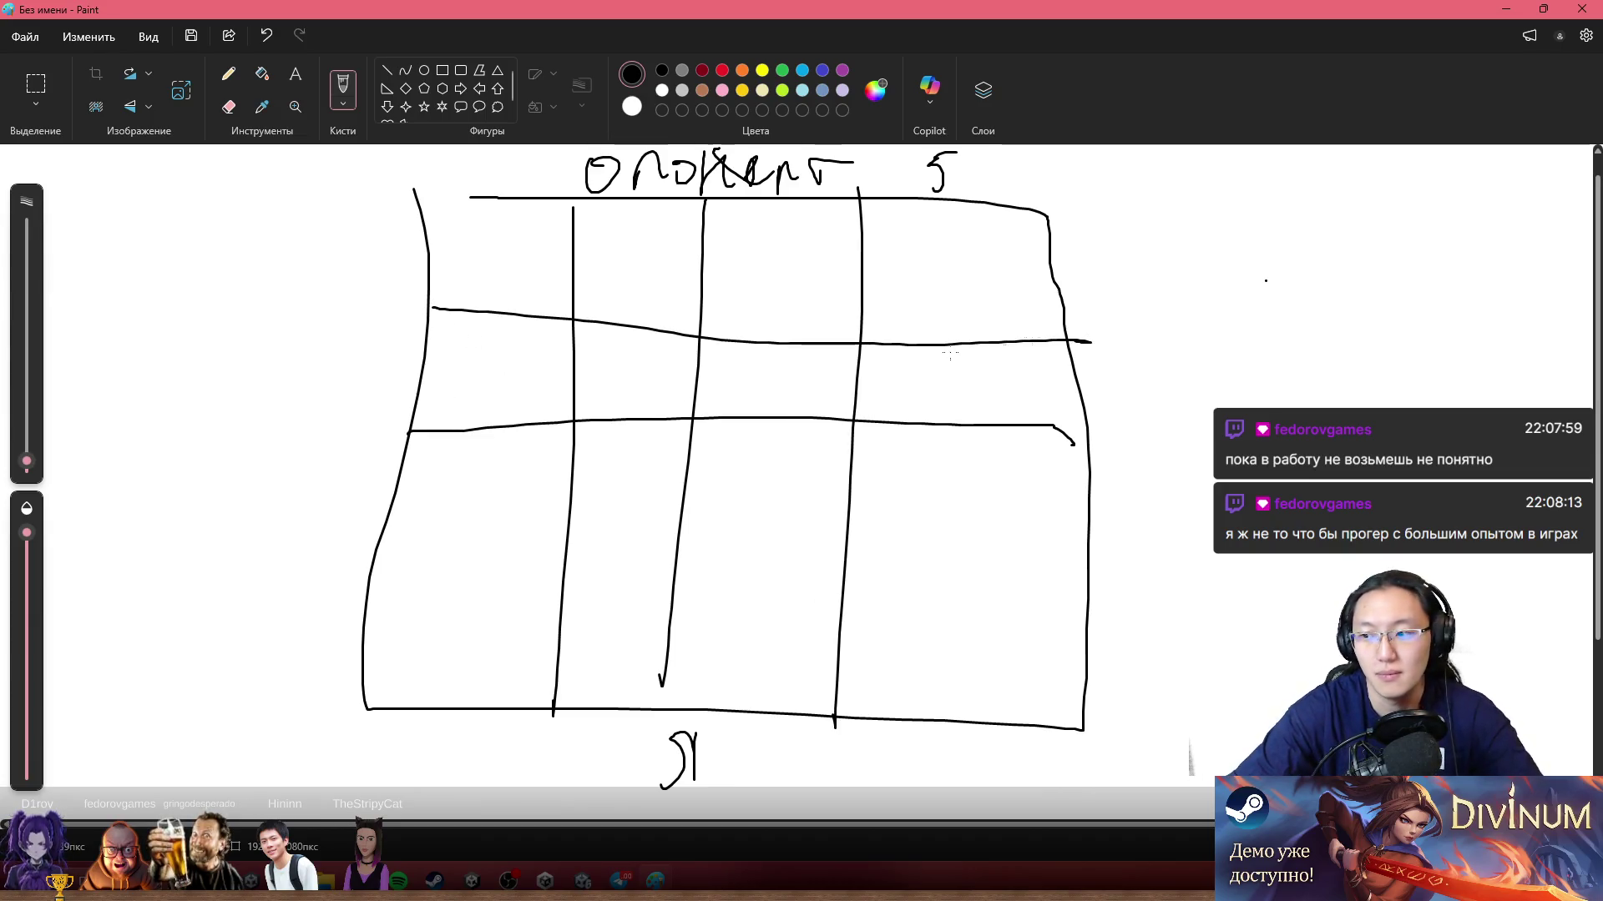
drag(384, 576, 1136, 600)
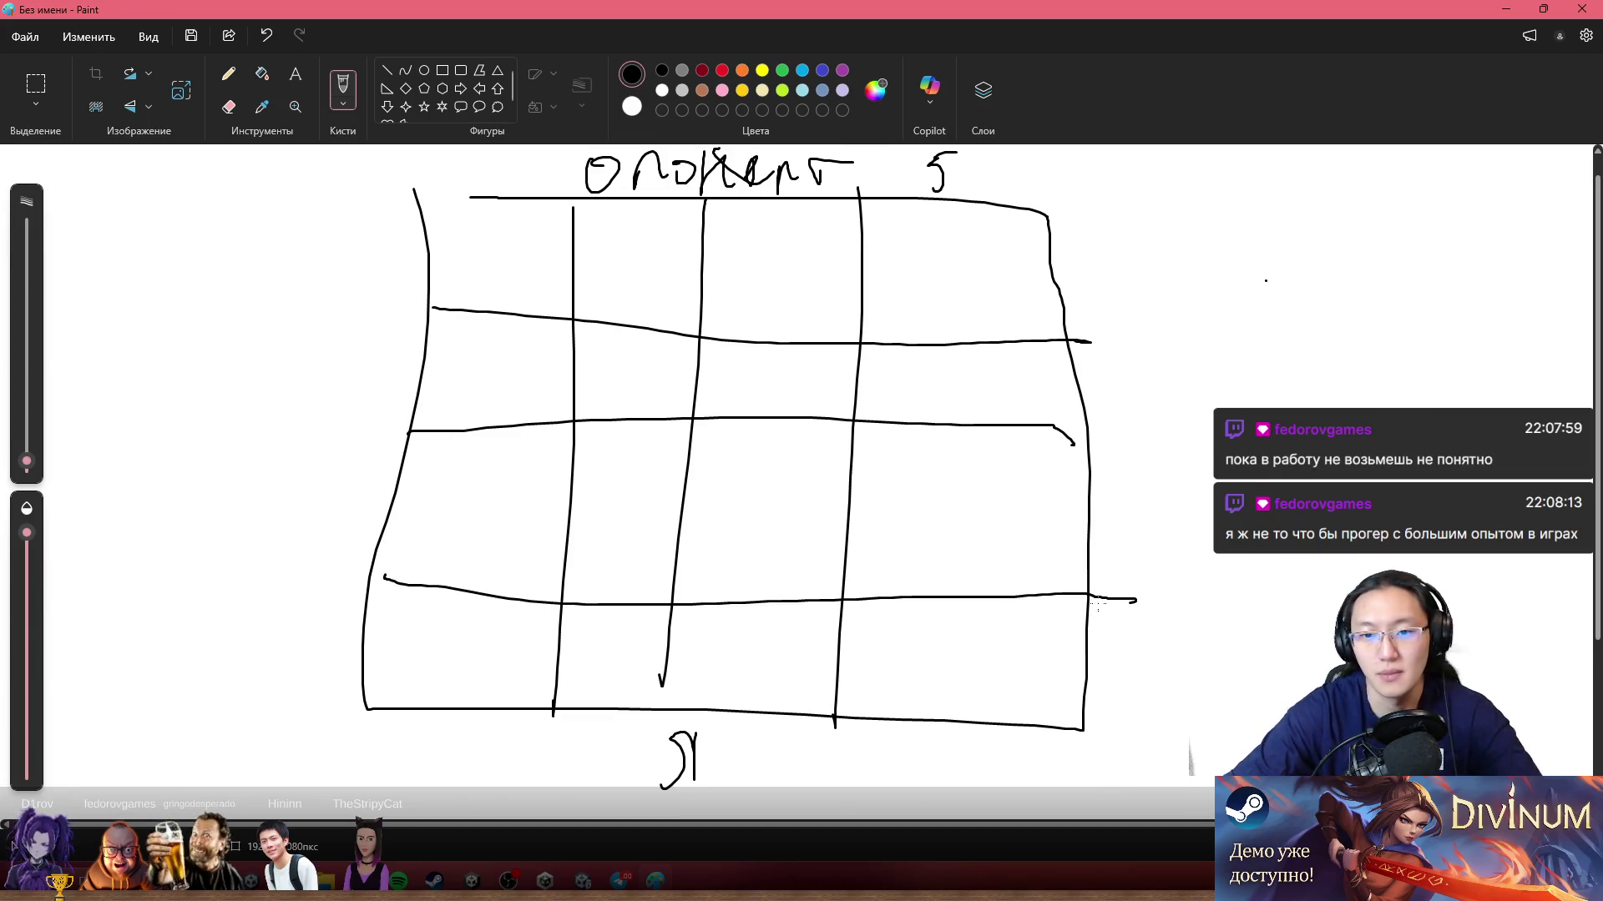
mouse_move(886, 366)
mouse_down()
mouse_move(876, 487)
mouse_move(737, 550)
mouse_move(985, 542)
mouse_move(981, 360)
mouse_move(888, 372)
mouse_up()
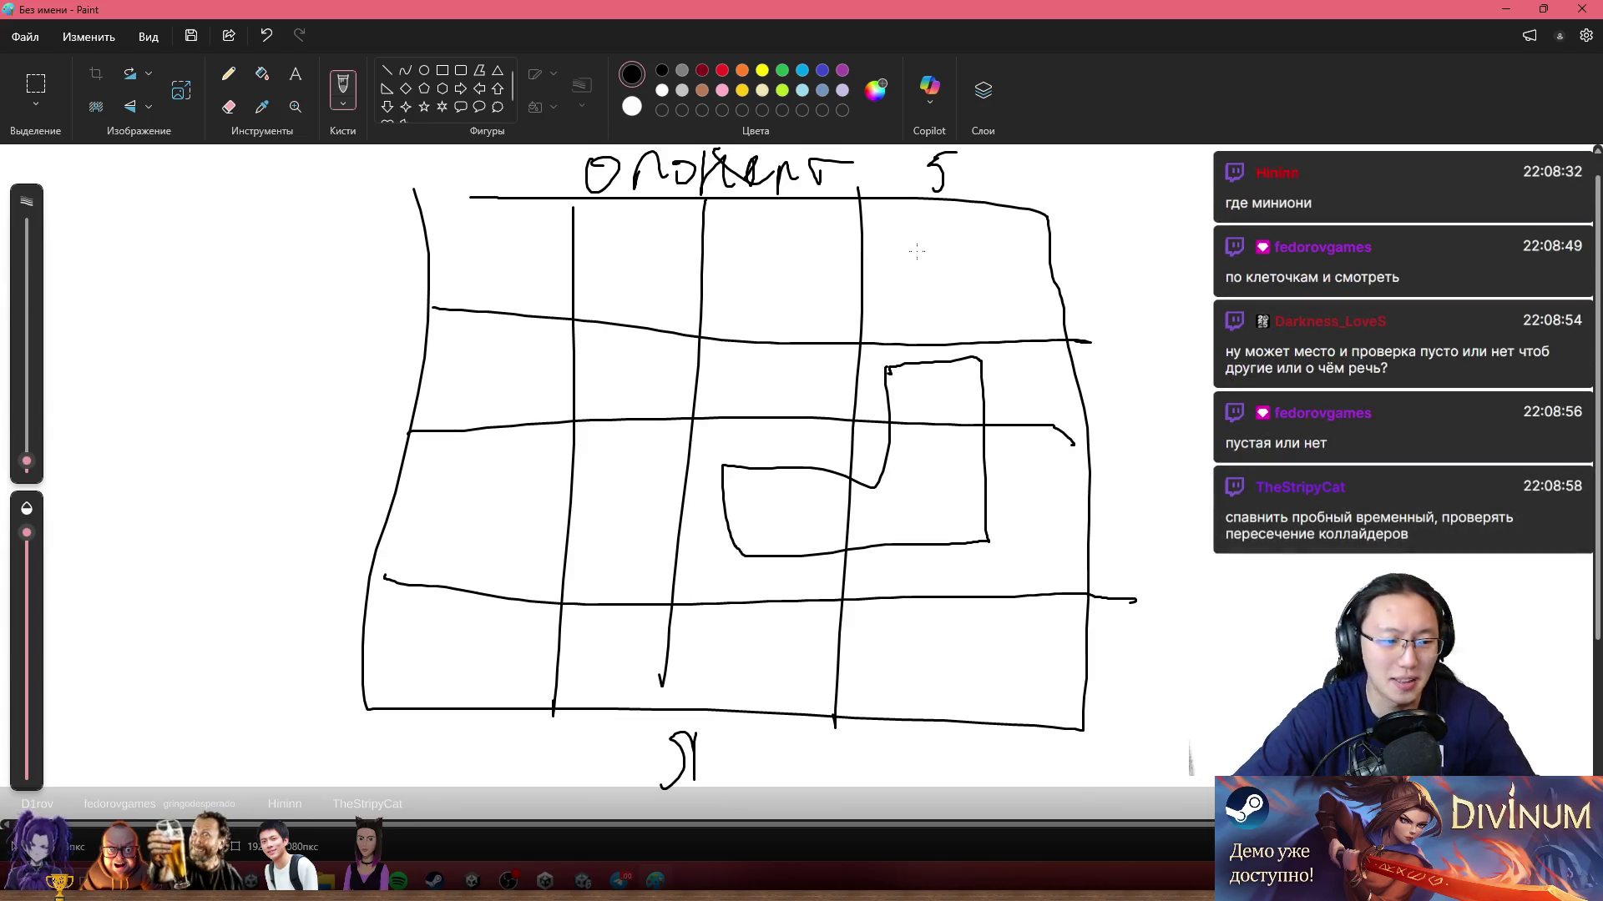
Step: Mark two small dots inside cells of the L-shaped piece
click(929, 381)
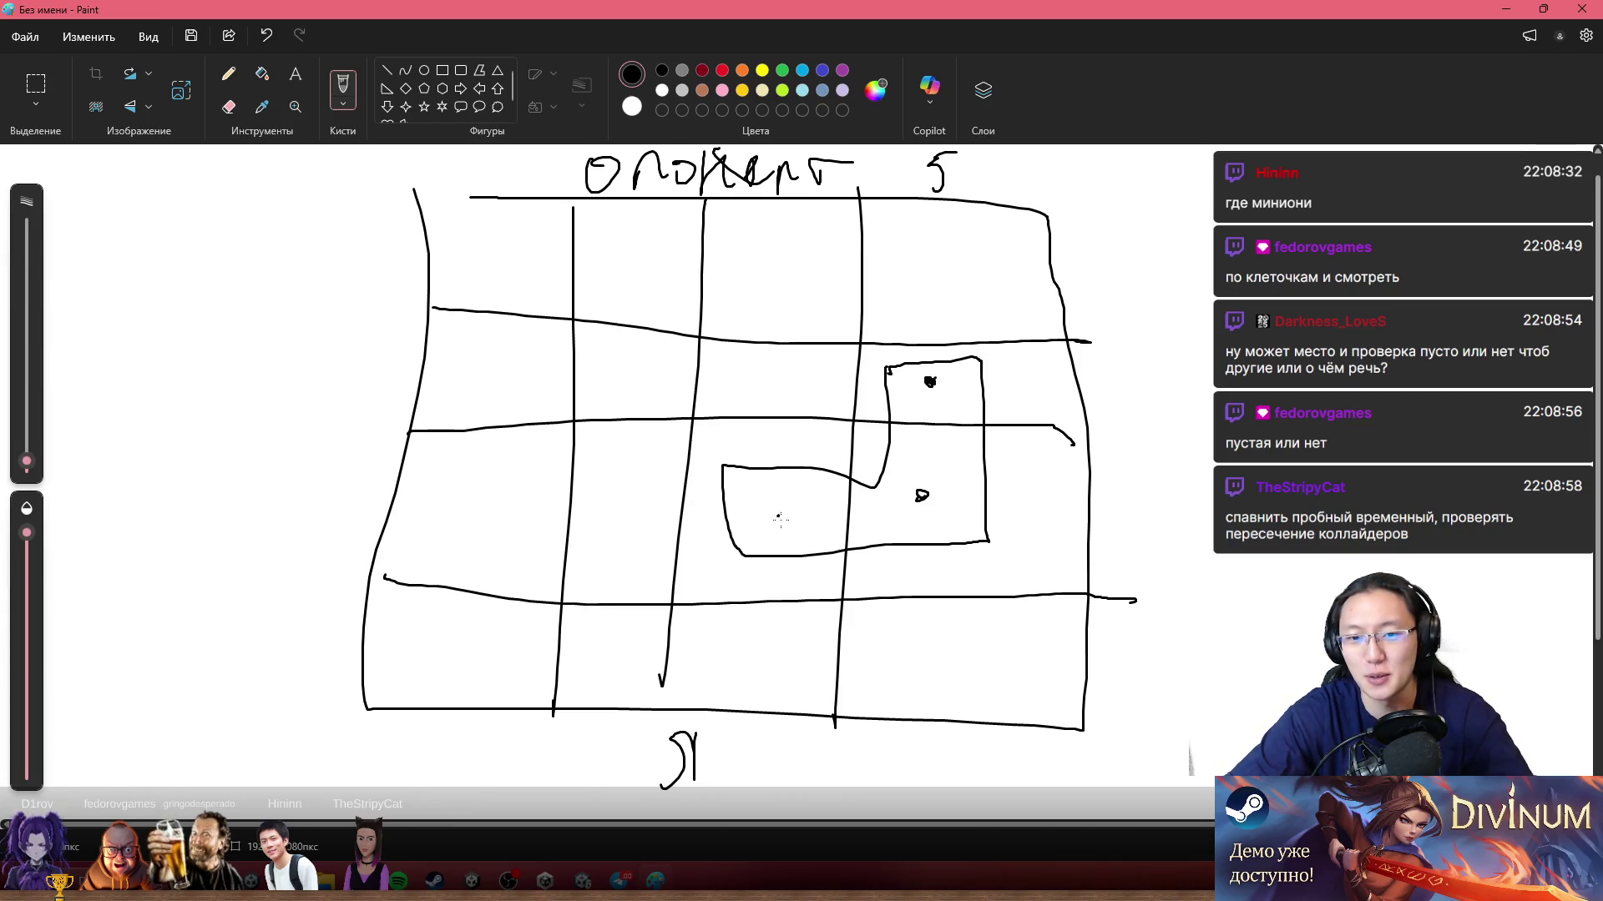
drag(772, 516, 795, 524)
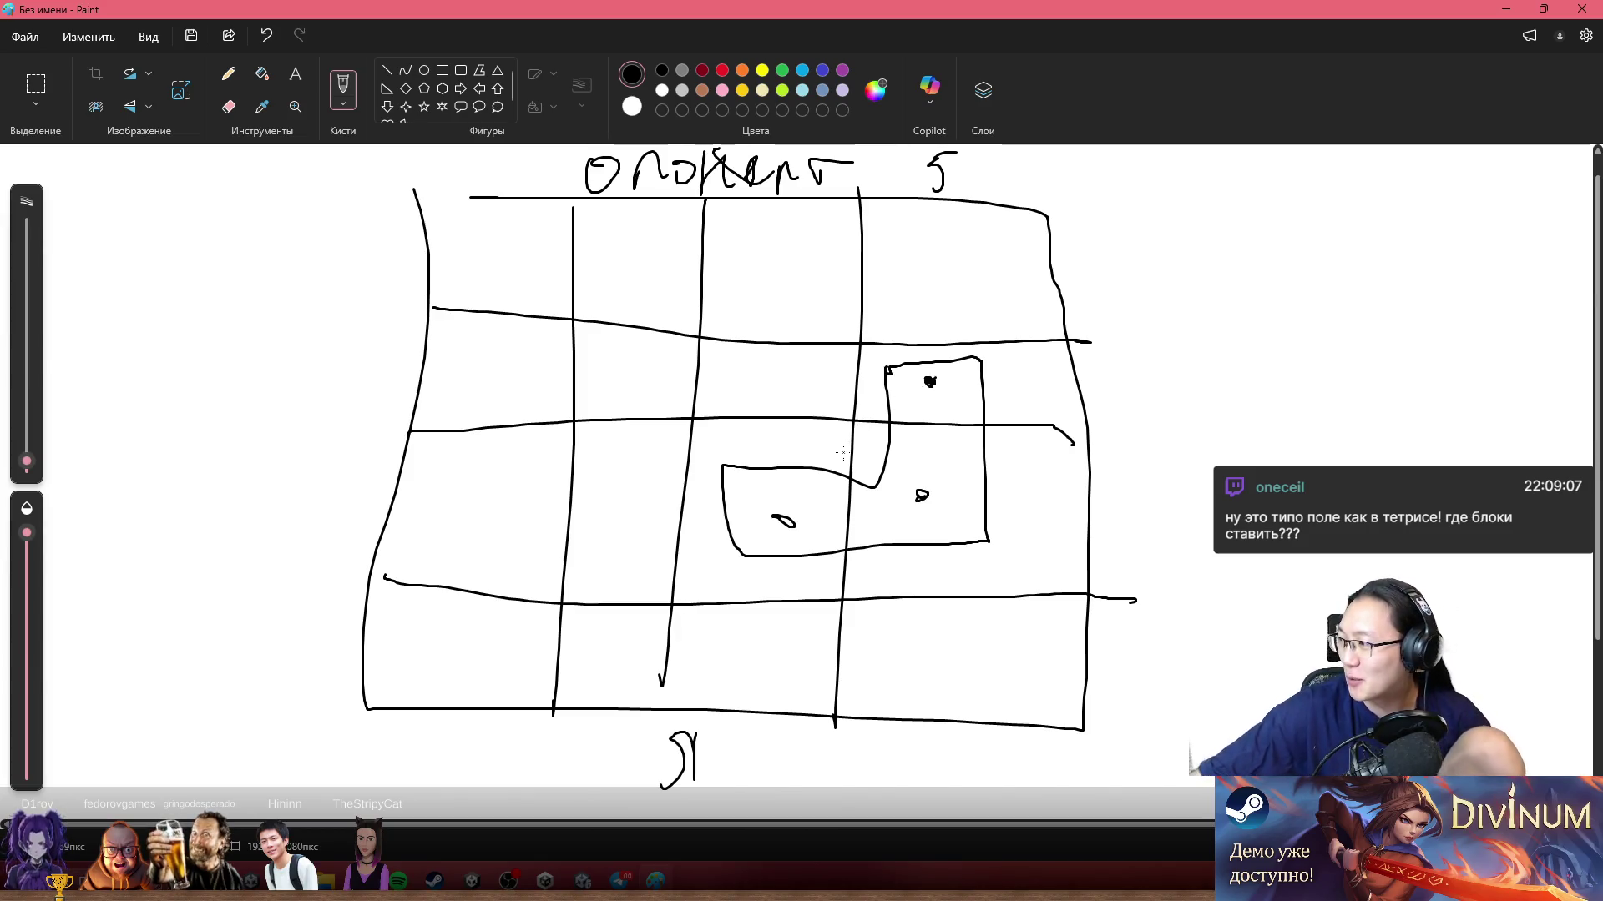
Step: Try an oval around the L-shape, undo it, then remove the dots inside the piece
mouse_move(868, 311)
mouse_down()
mouse_move(734, 352)
mouse_move(1044, 344)
mouse_up()
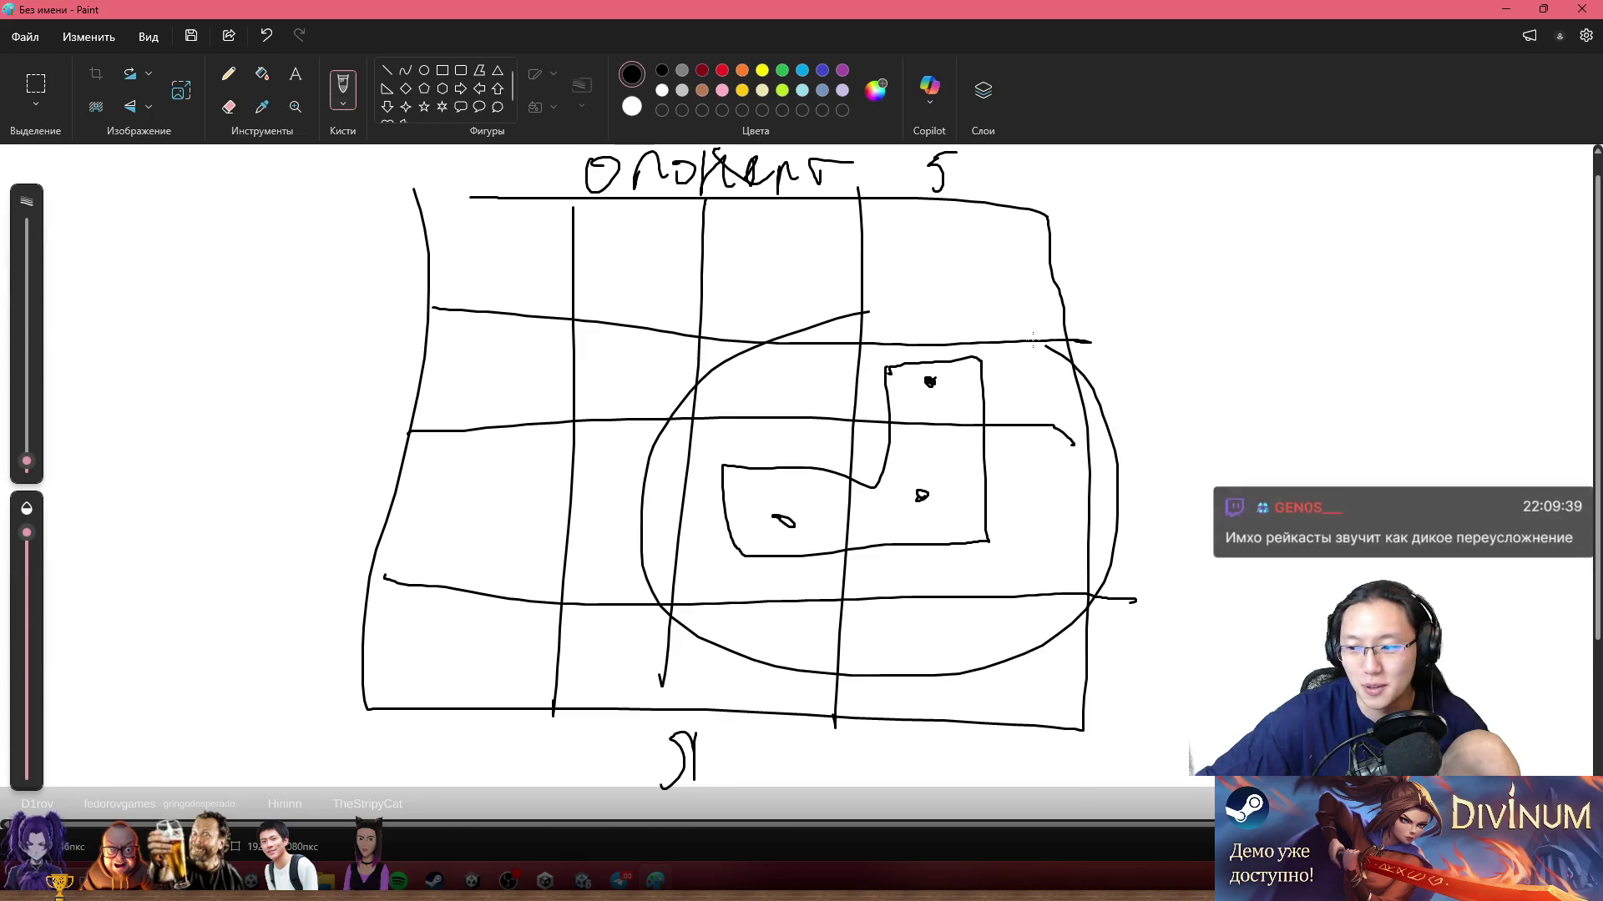
key(ctrl+z)
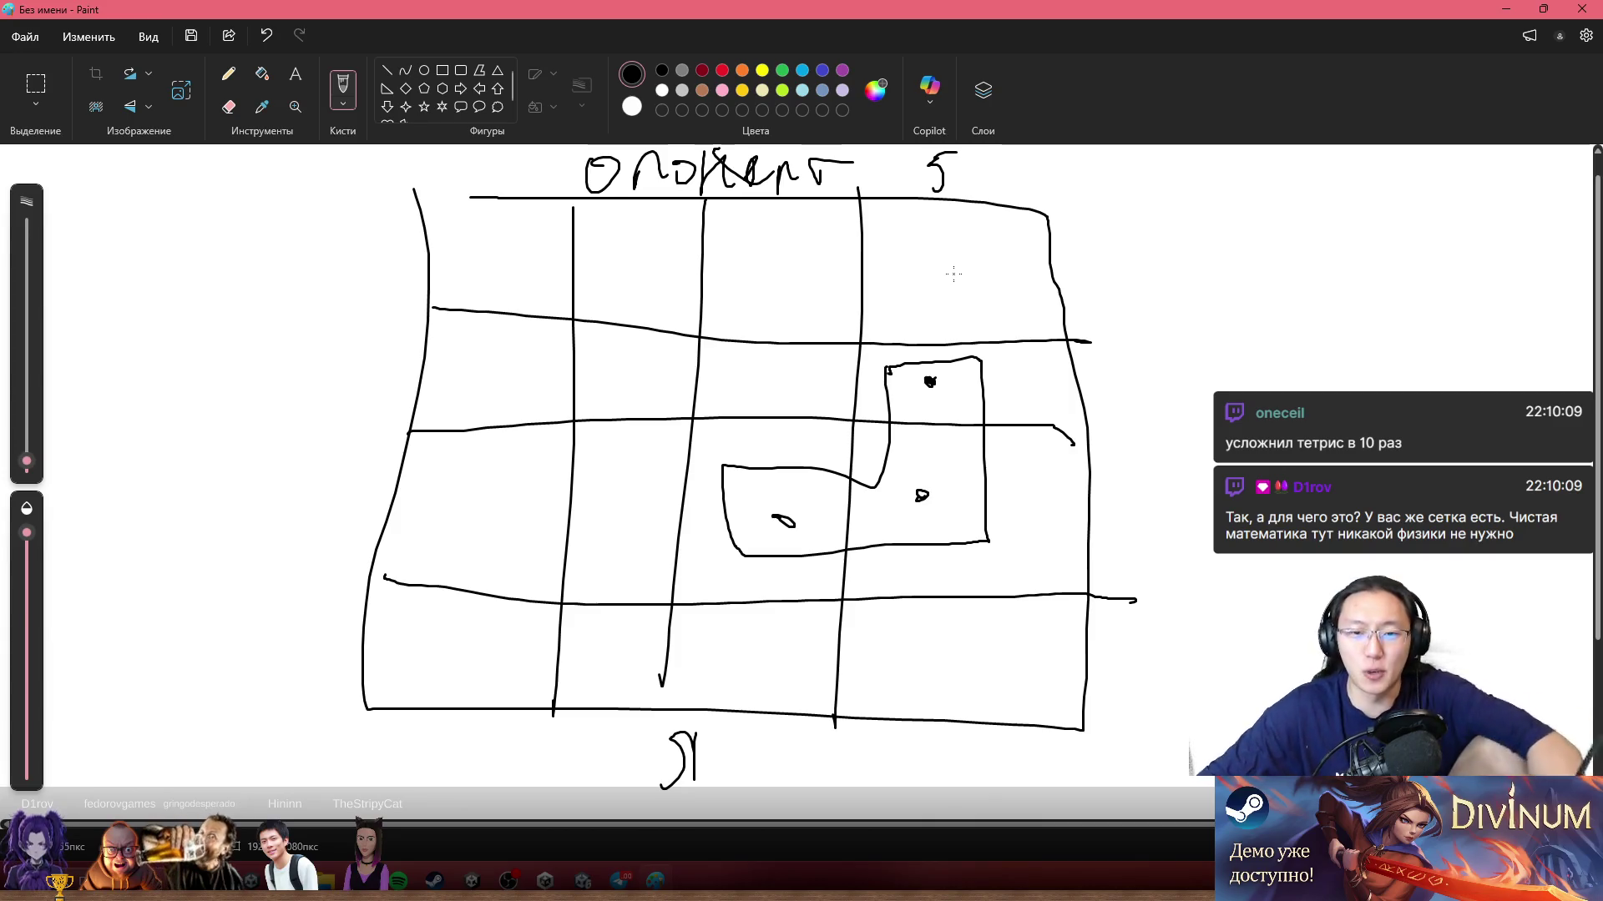
key(ctrl+z)
key(ctrl+z)
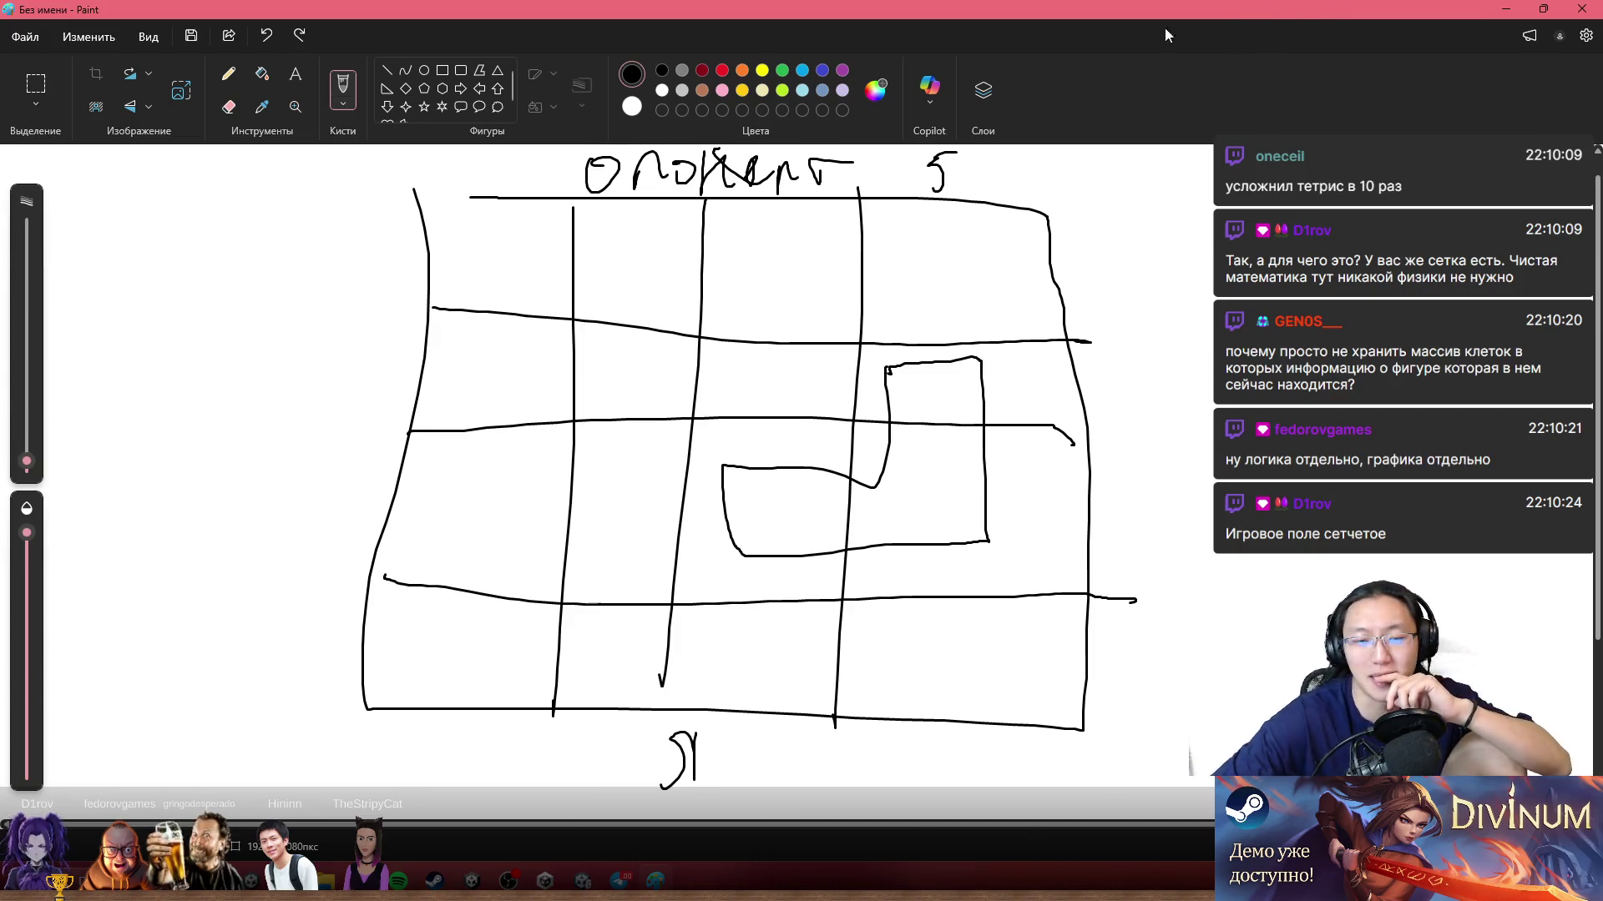
Step: Label the grid axes X and Y
mouse_move(302, 220)
mouse_down()
mouse_move(353, 248)
mouse_move(309, 255)
mouse_up()
drag(449, 152, 472, 175)
drag(492, 153, 464, 187)
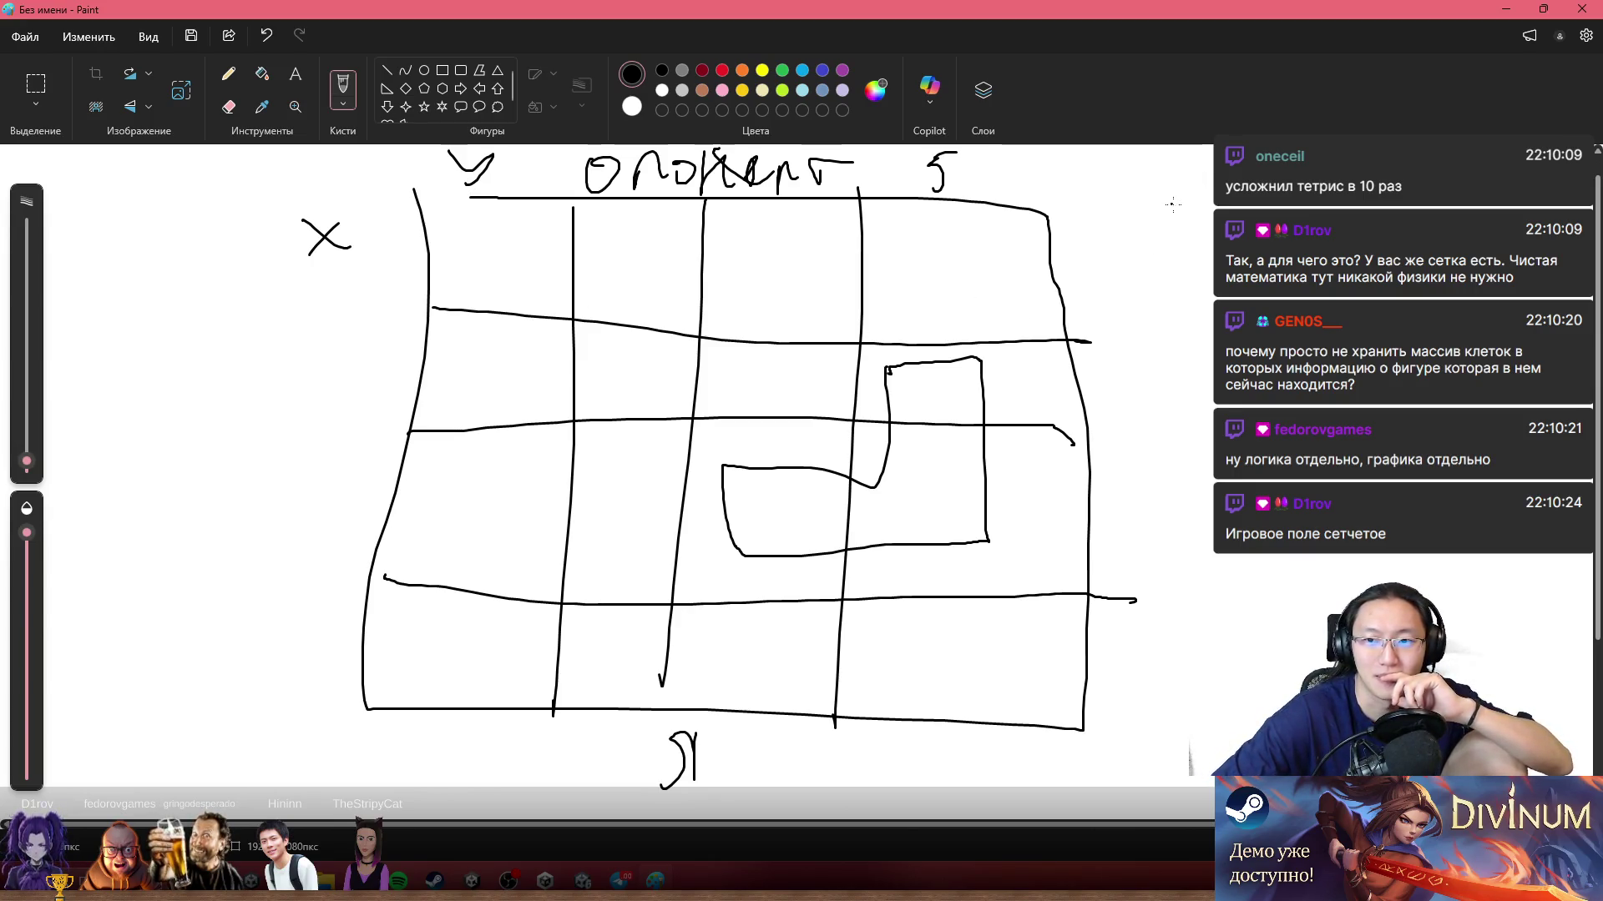
Step: Write the array name, its opening bracket and a first row of zeros to the right of the grid
mouse_move(1161, 229)
mouse_down()
mouse_move(1259, 202)
mouse_move(1260, 224)
mouse_up()
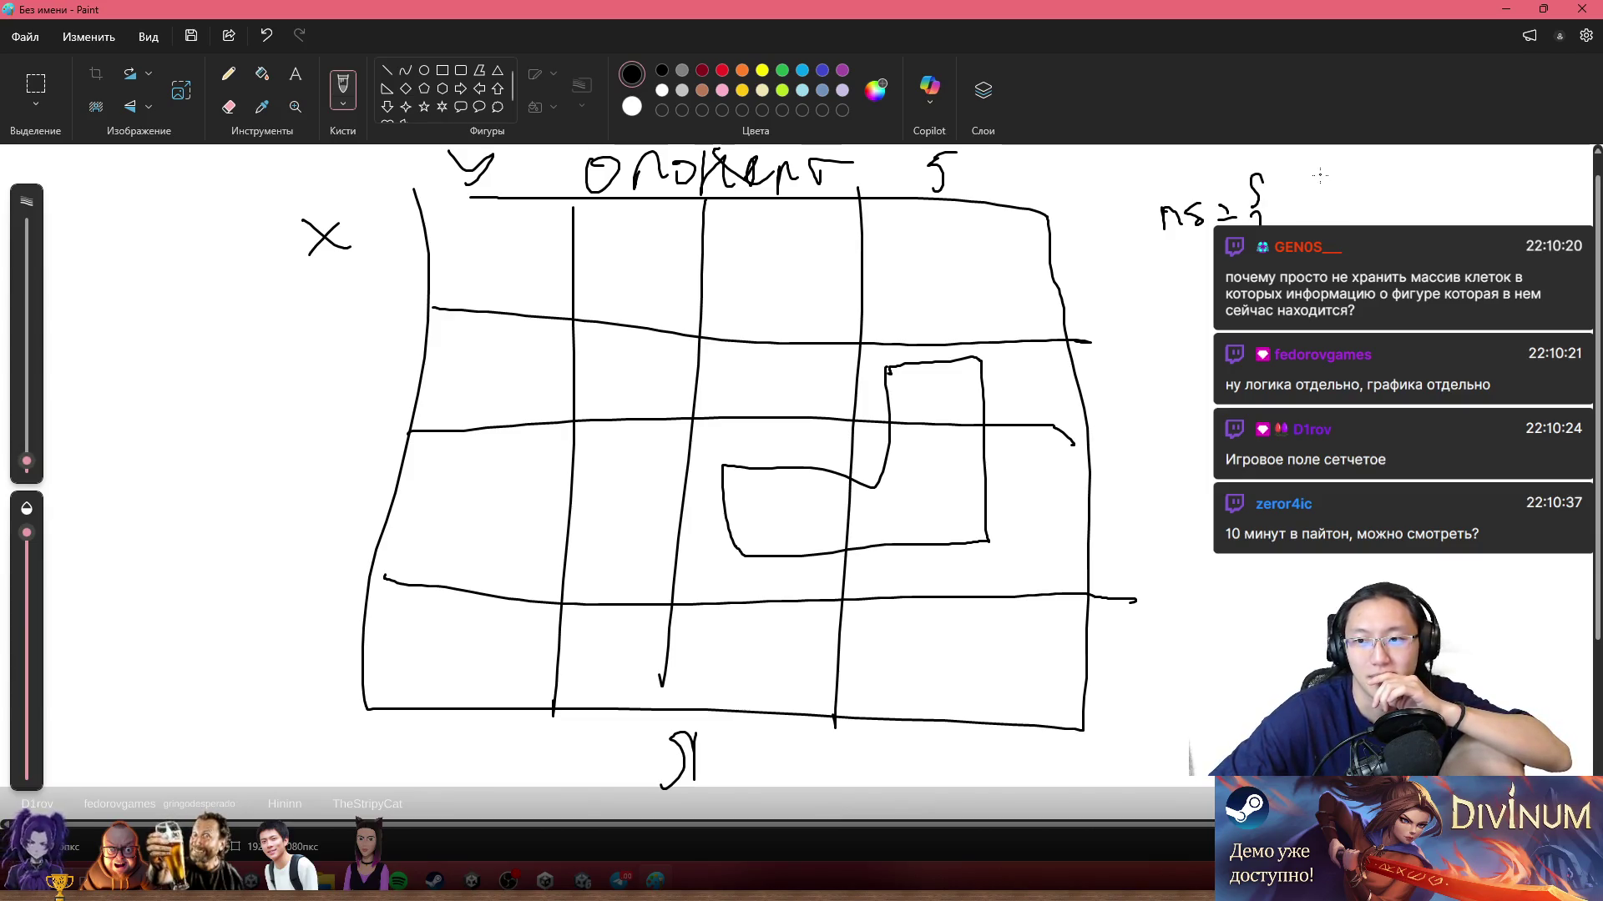
mouse_move(1283, 171)
mouse_down()
mouse_move(1297, 192)
mouse_move(1323, 188)
mouse_move(1317, 166)
mouse_move(1407, 181)
mouse_move(1442, 168)
mouse_up()
key(ctrl+z)
key(ctrl+z)
drag(1289, 209, 1291, 227)
drag(1321, 205, 1332, 226)
mouse_move(1349, 206)
mouse_down()
mouse_move(1359, 223)
mouse_move(1382, 198)
mouse_move(1407, 221)
mouse_move(1428, 197)
mouse_move(1450, 214)
mouse_up()
Step: Write the third and fourth zero rows, then start a star inside the L-shaped piece
mouse_move(1313, 247)
mouse_down()
mouse_move(1317, 286)
mouse_move(1331, 259)
mouse_move(1345, 277)
mouse_move(1358, 252)
mouse_move(1386, 269)
mouse_up()
mouse_move(1407, 247)
mouse_down()
mouse_move(1399, 265)
mouse_move(1407, 249)
mouse_up()
mouse_move(1434, 260)
mouse_down()
mouse_move(1450, 239)
mouse_move(1449, 267)
mouse_up()
mouse_move(1321, 313)
mouse_down()
mouse_move(1332, 341)
mouse_move(1318, 307)
mouse_move(1334, 329)
mouse_move(1341, 310)
mouse_up()
mouse_move(1365, 304)
mouse_down()
mouse_move(1371, 321)
mouse_move(1384, 295)
mouse_move(1396, 320)
mouse_up()
mouse_move(1421, 284)
mouse_down()
mouse_move(1417, 307)
mouse_move(1491, 293)
mouse_up()
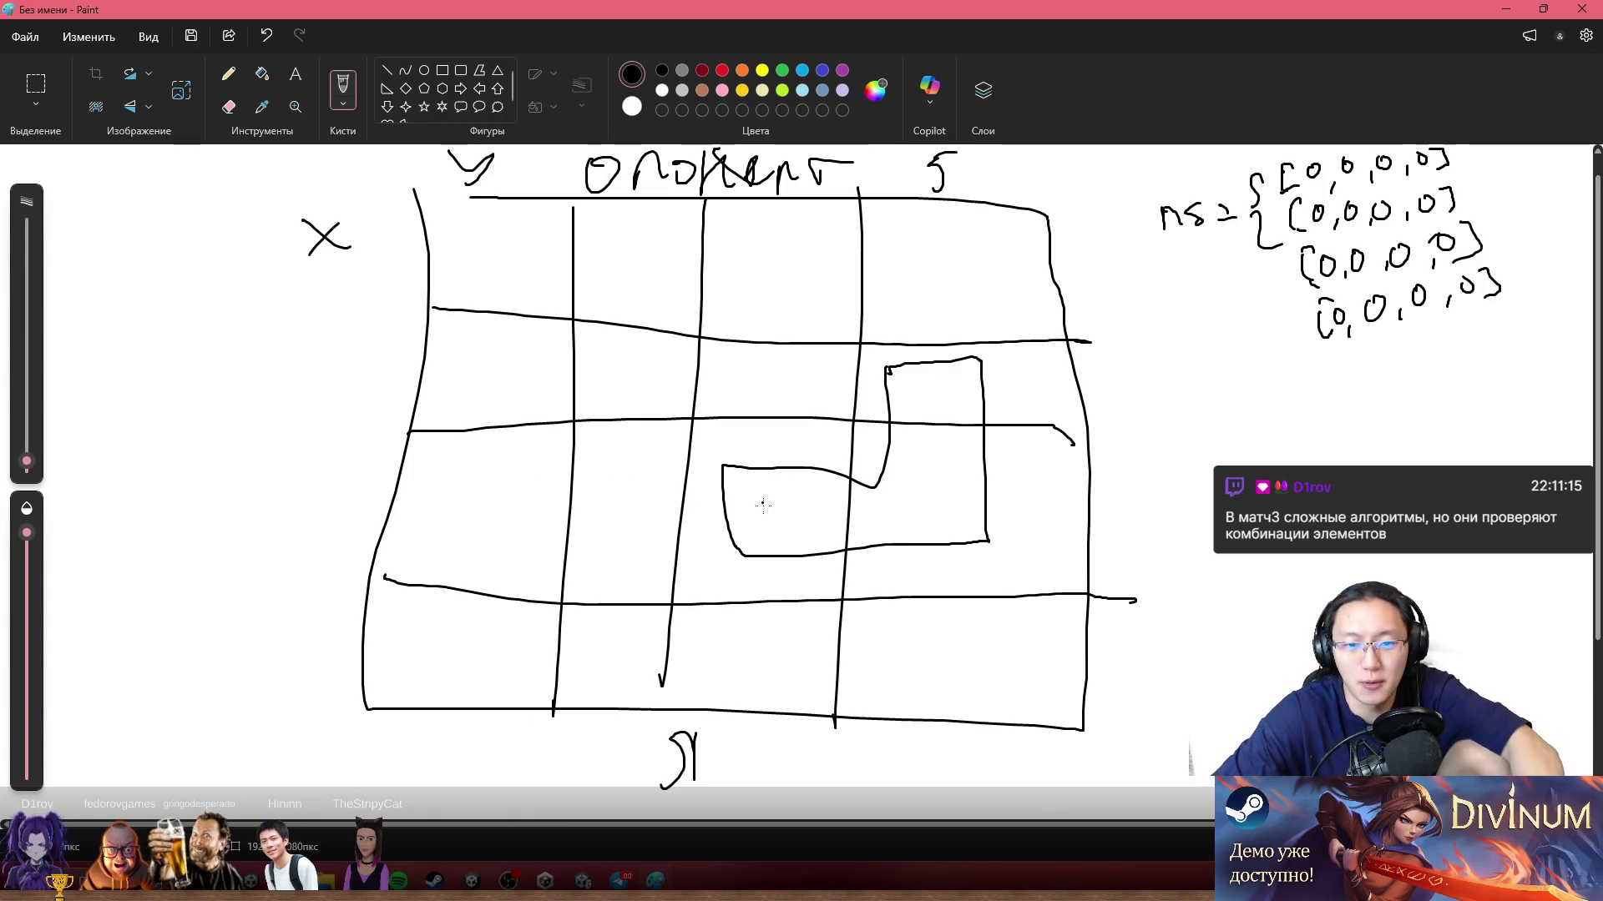
mouse_move(752, 510)
mouse_down()
mouse_move(789, 544)
mouse_move(778, 505)
mouse_move(743, 549)
mouse_up()
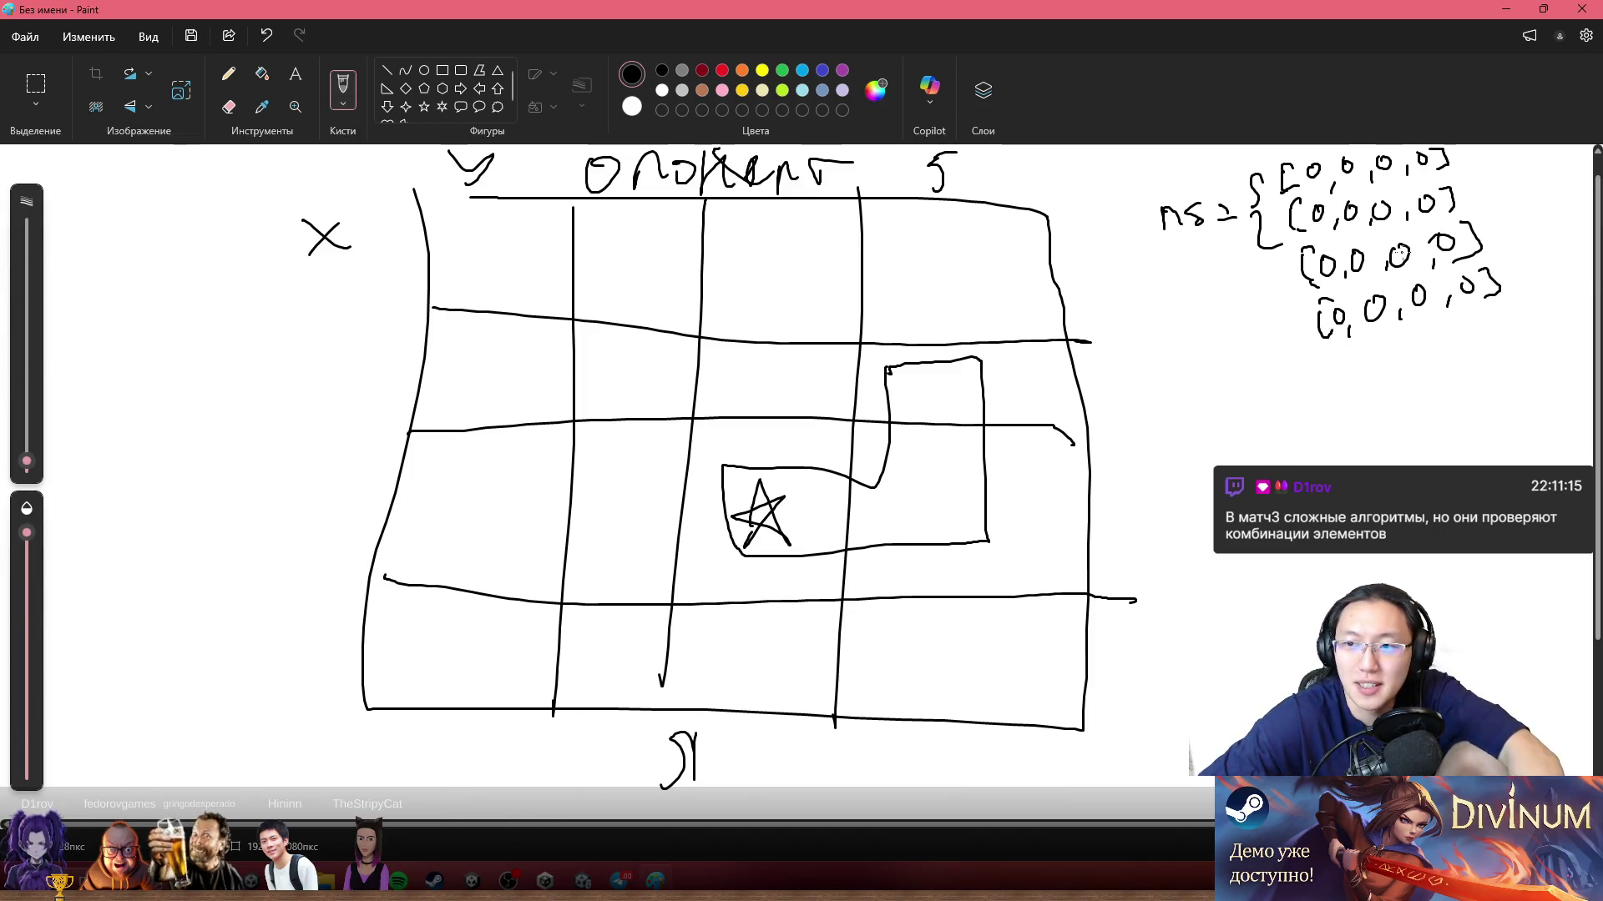
Step: Erase a zero in the array's third row and write a 1 in its place
drag(1392, 236, 1399, 266)
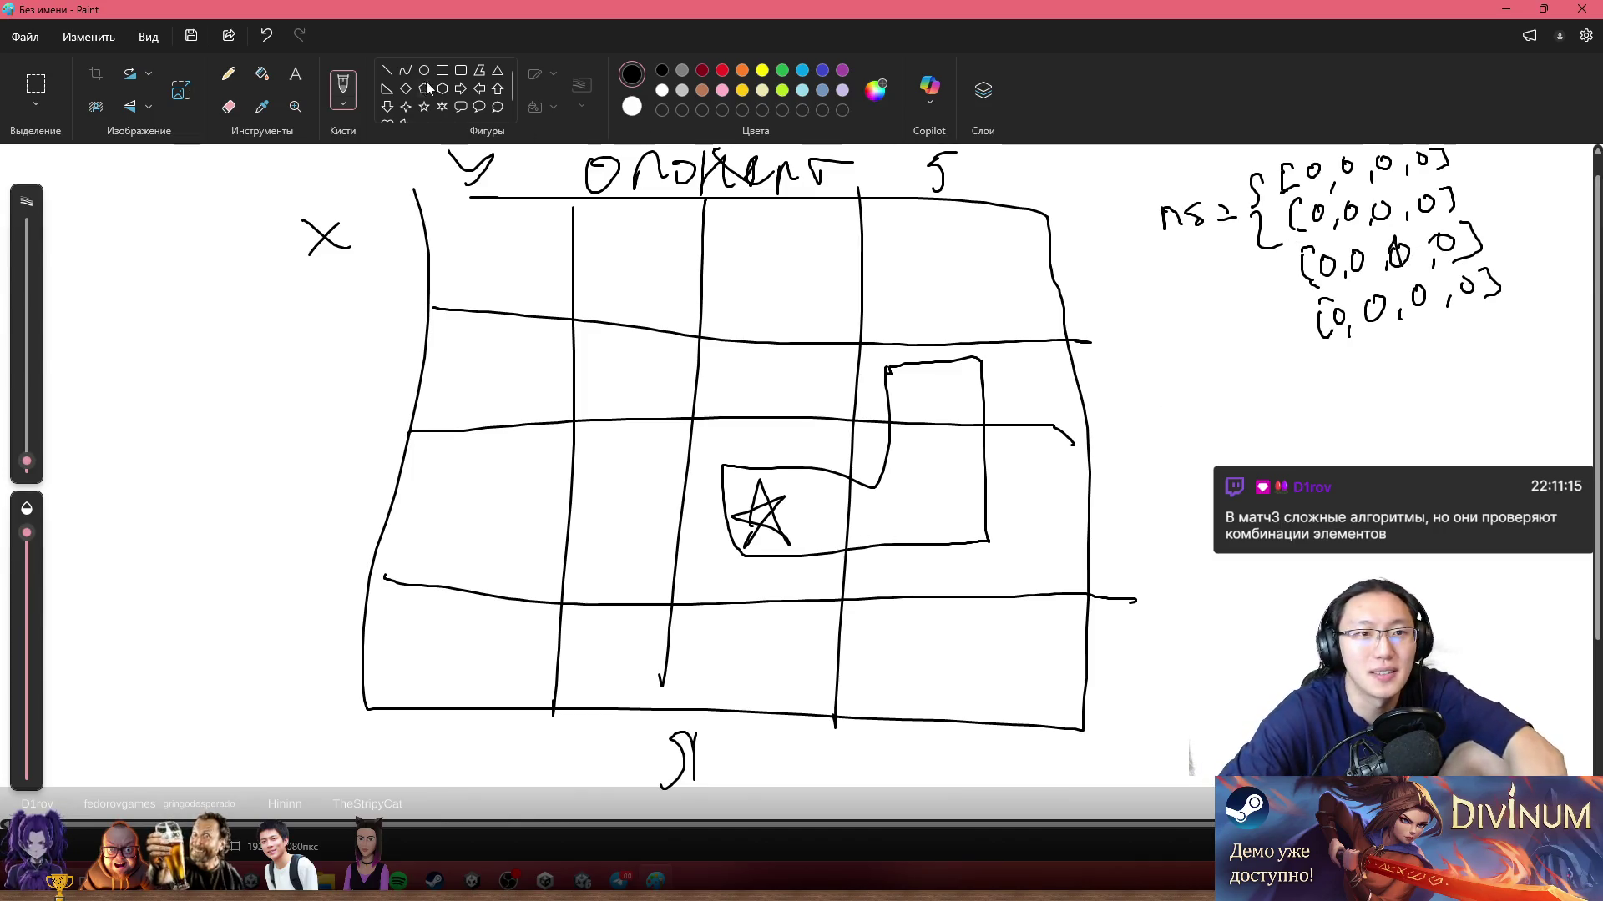
click(229, 106)
mouse_move(1409, 255)
mouse_down()
mouse_move(1392, 260)
mouse_move(1406, 243)
mouse_up()
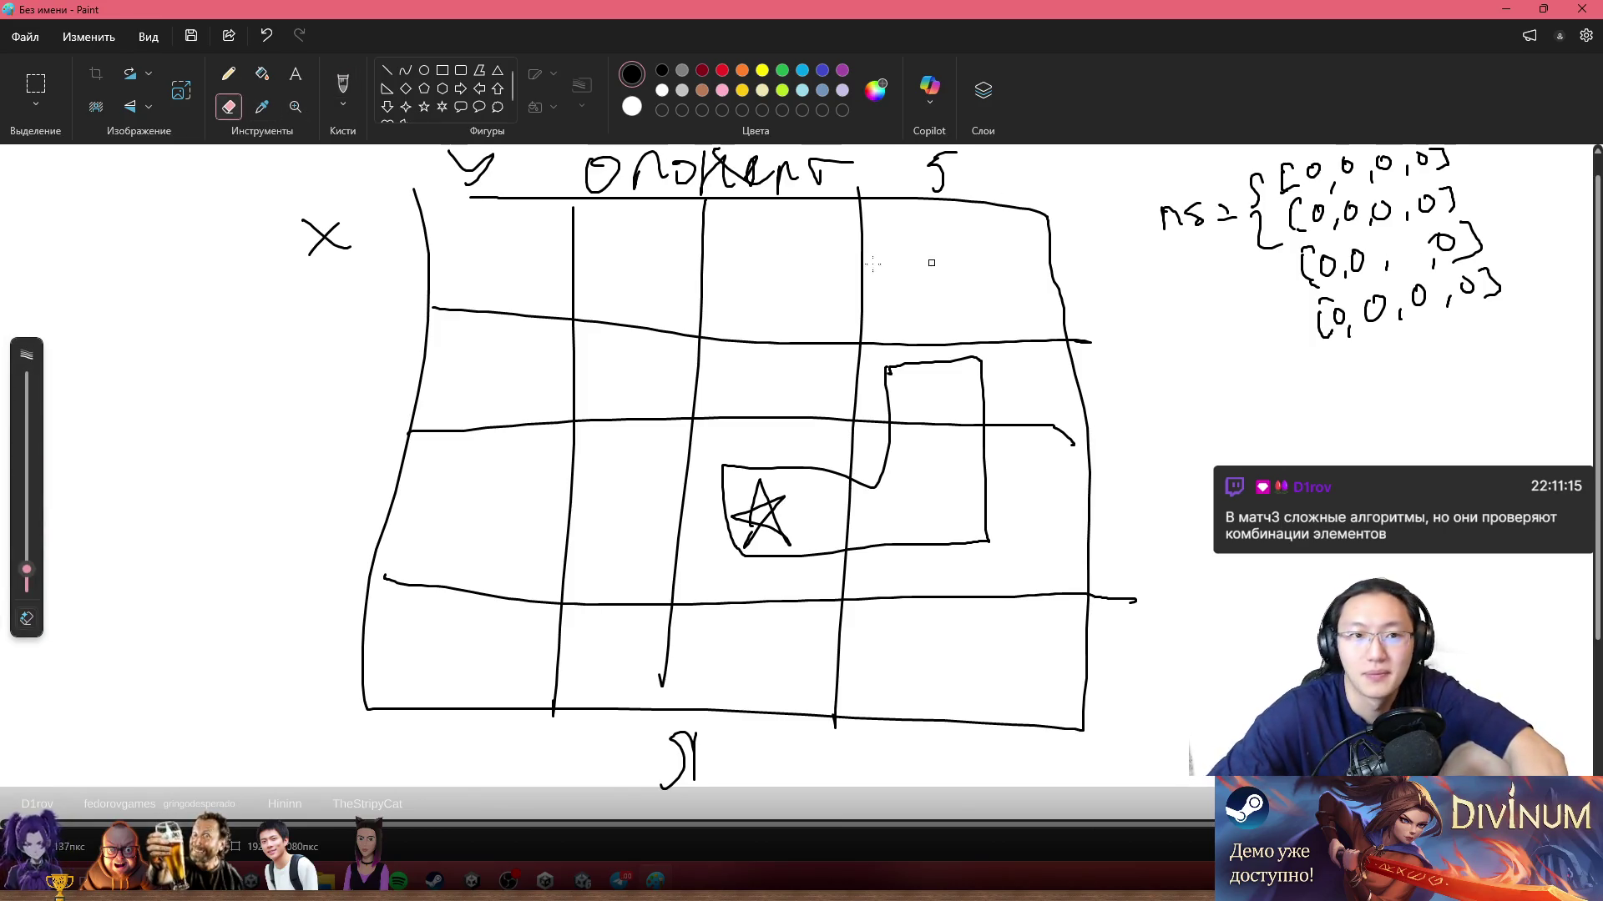
click(343, 86)
click(905, 169)
key(ctrl+z)
mouse_move(1405, 250)
mouse_down()
mouse_move(1415, 242)
mouse_move(1411, 272)
mouse_up()
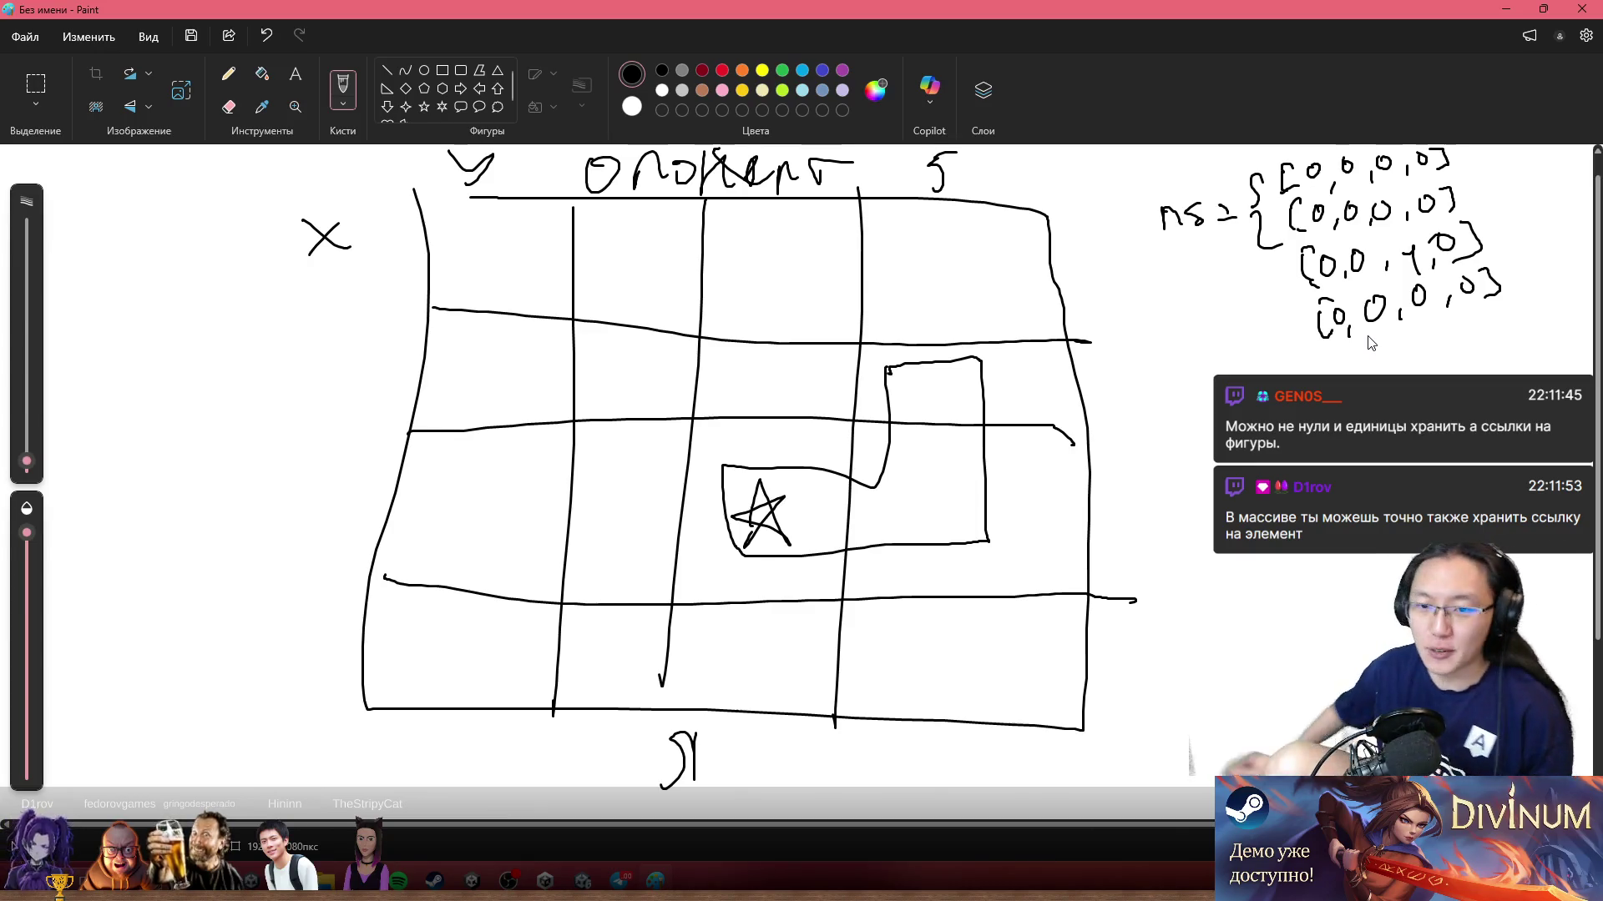
Step: Sketch an arrow inside the L-shaped piece and another arrow beside the grid
mouse_move(935, 499)
mouse_down()
mouse_move(941, 534)
mouse_move(981, 526)
mouse_move(1018, 544)
mouse_move(998, 555)
mouse_move(1010, 577)
mouse_move(966, 570)
mouse_up()
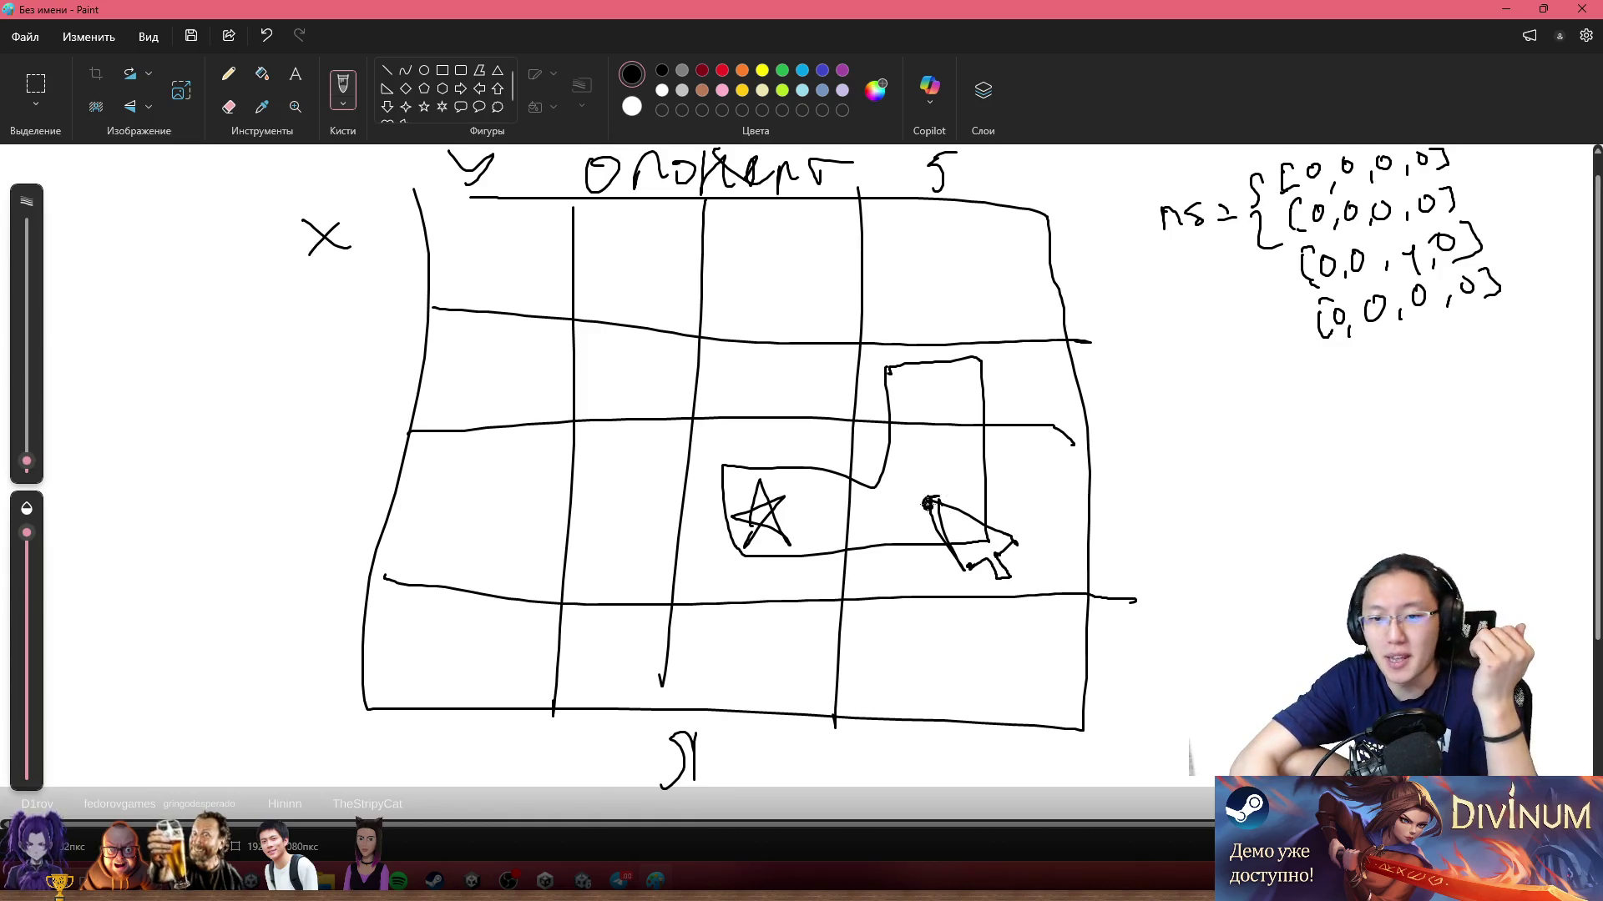
mouse_move(924, 480)
mouse_down()
mouse_move(933, 434)
mouse_move(945, 457)
mouse_up()
key(ctrl+z)
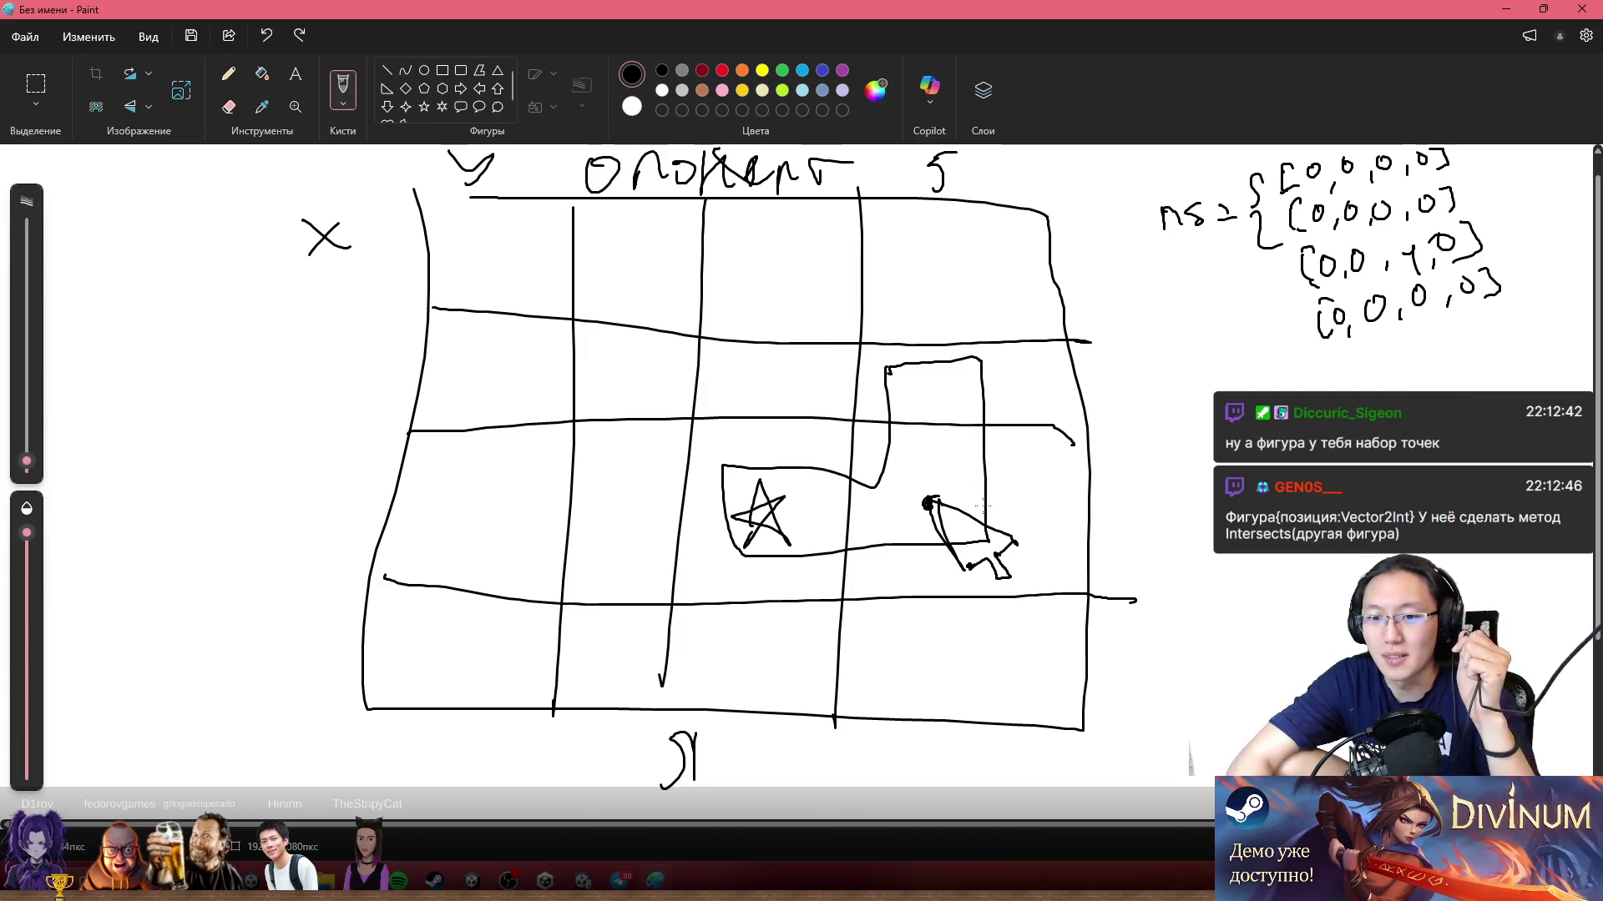
key(ctrl+y)
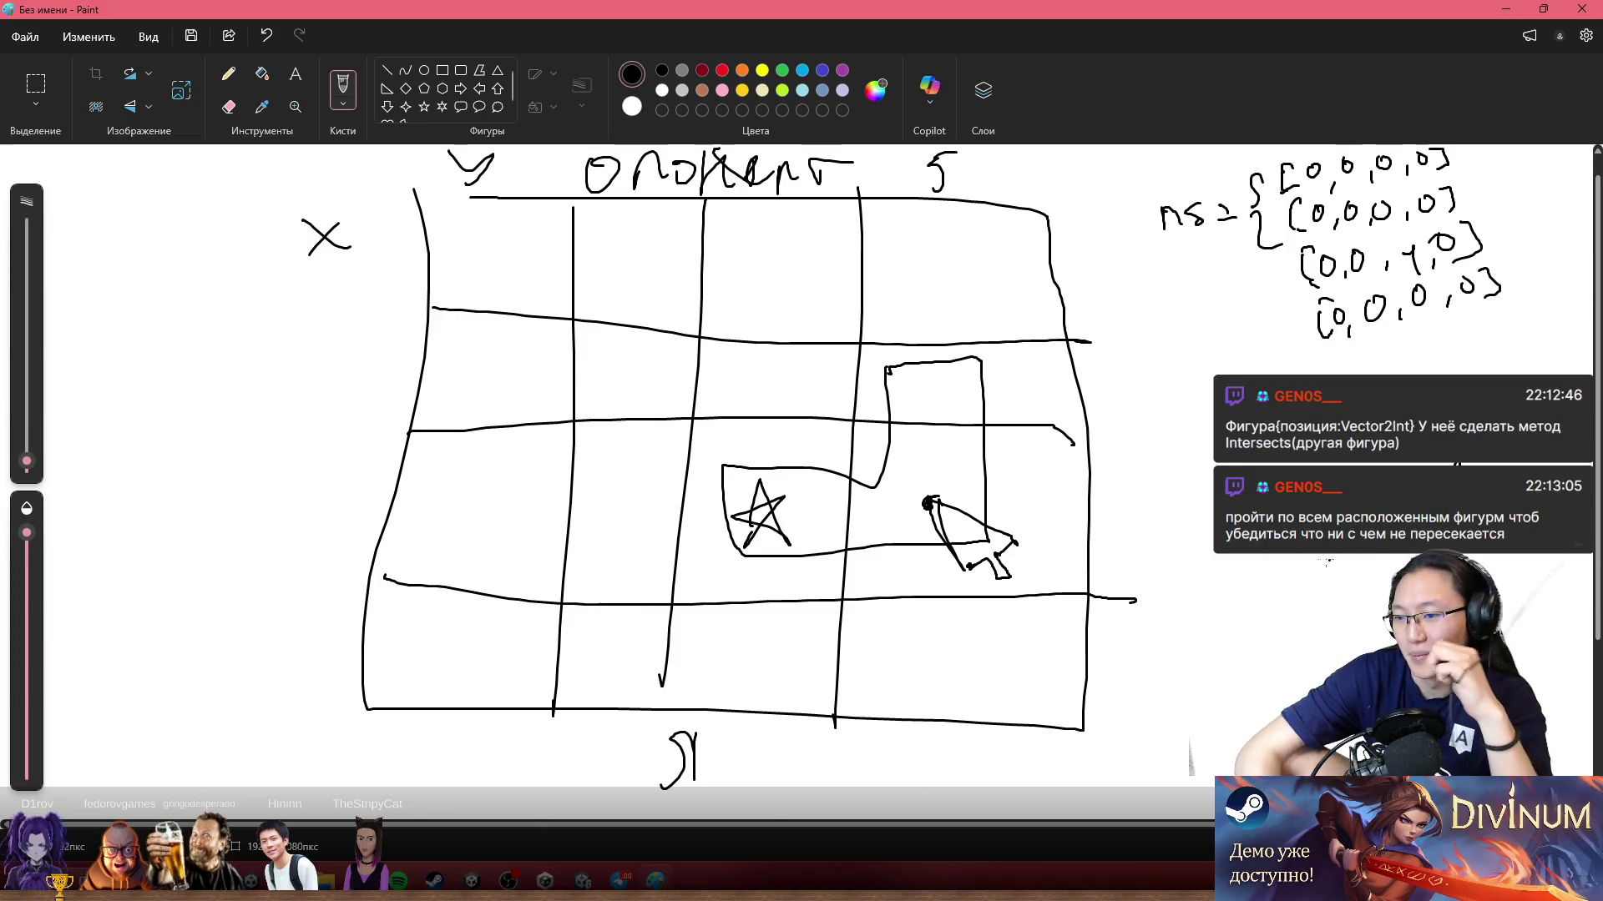
mouse_move(1156, 515)
mouse_down()
mouse_move(1181, 561)
mouse_move(1210, 568)
mouse_move(1181, 557)
mouse_up()
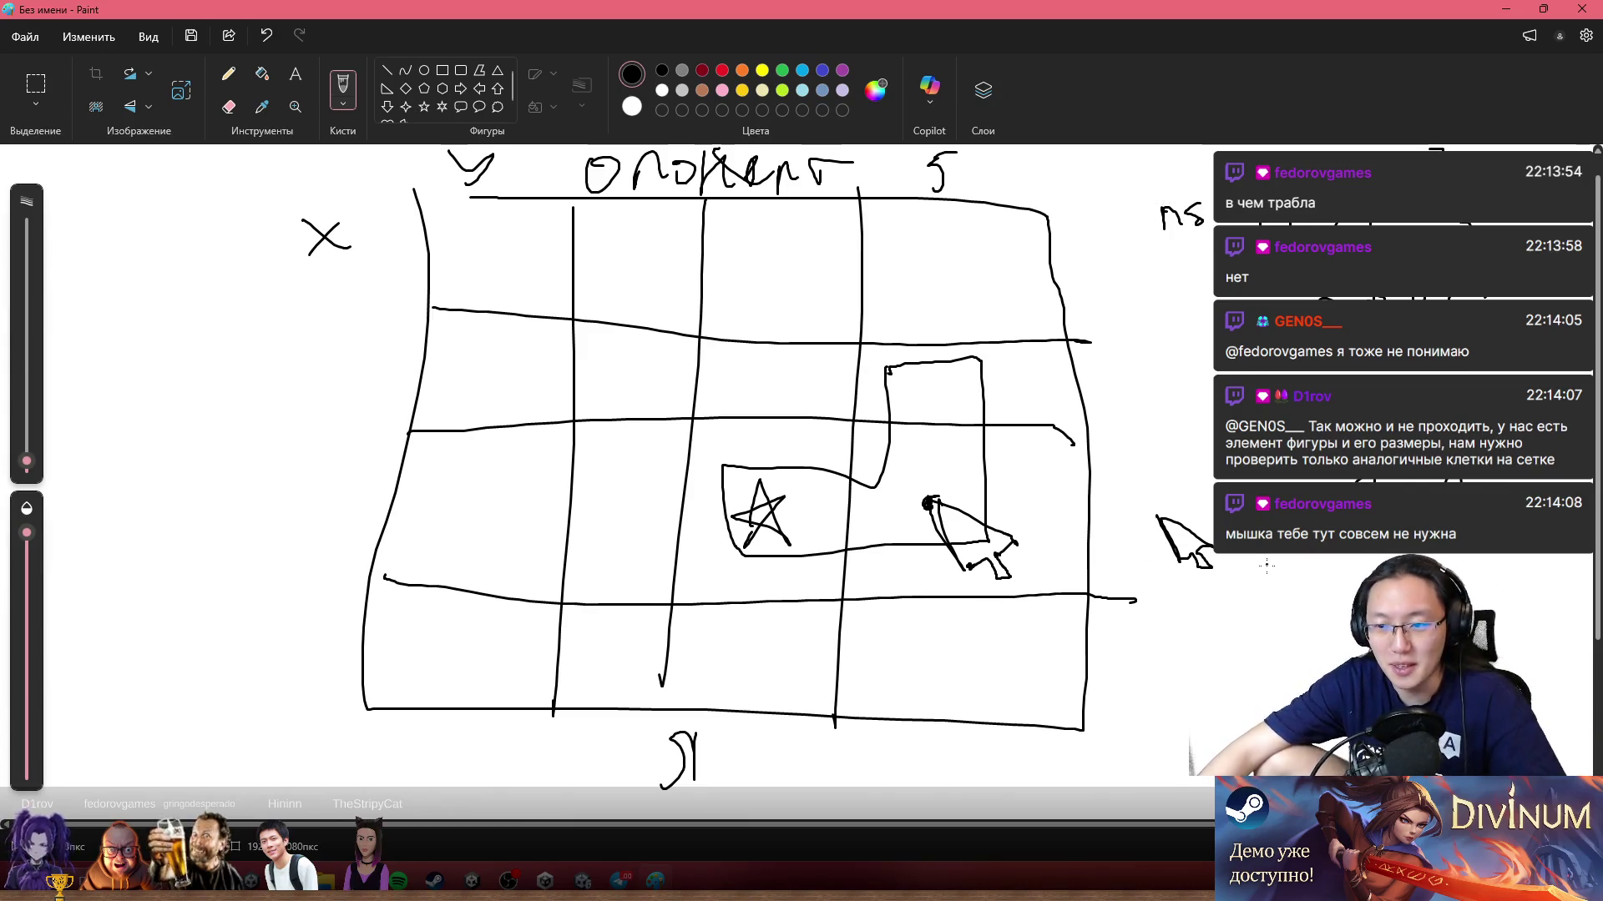
drag(1202, 522, 1160, 539)
Step: Scribble dark strokes right of the grid and streak white over them
drag(1215, 472, 1058, 474)
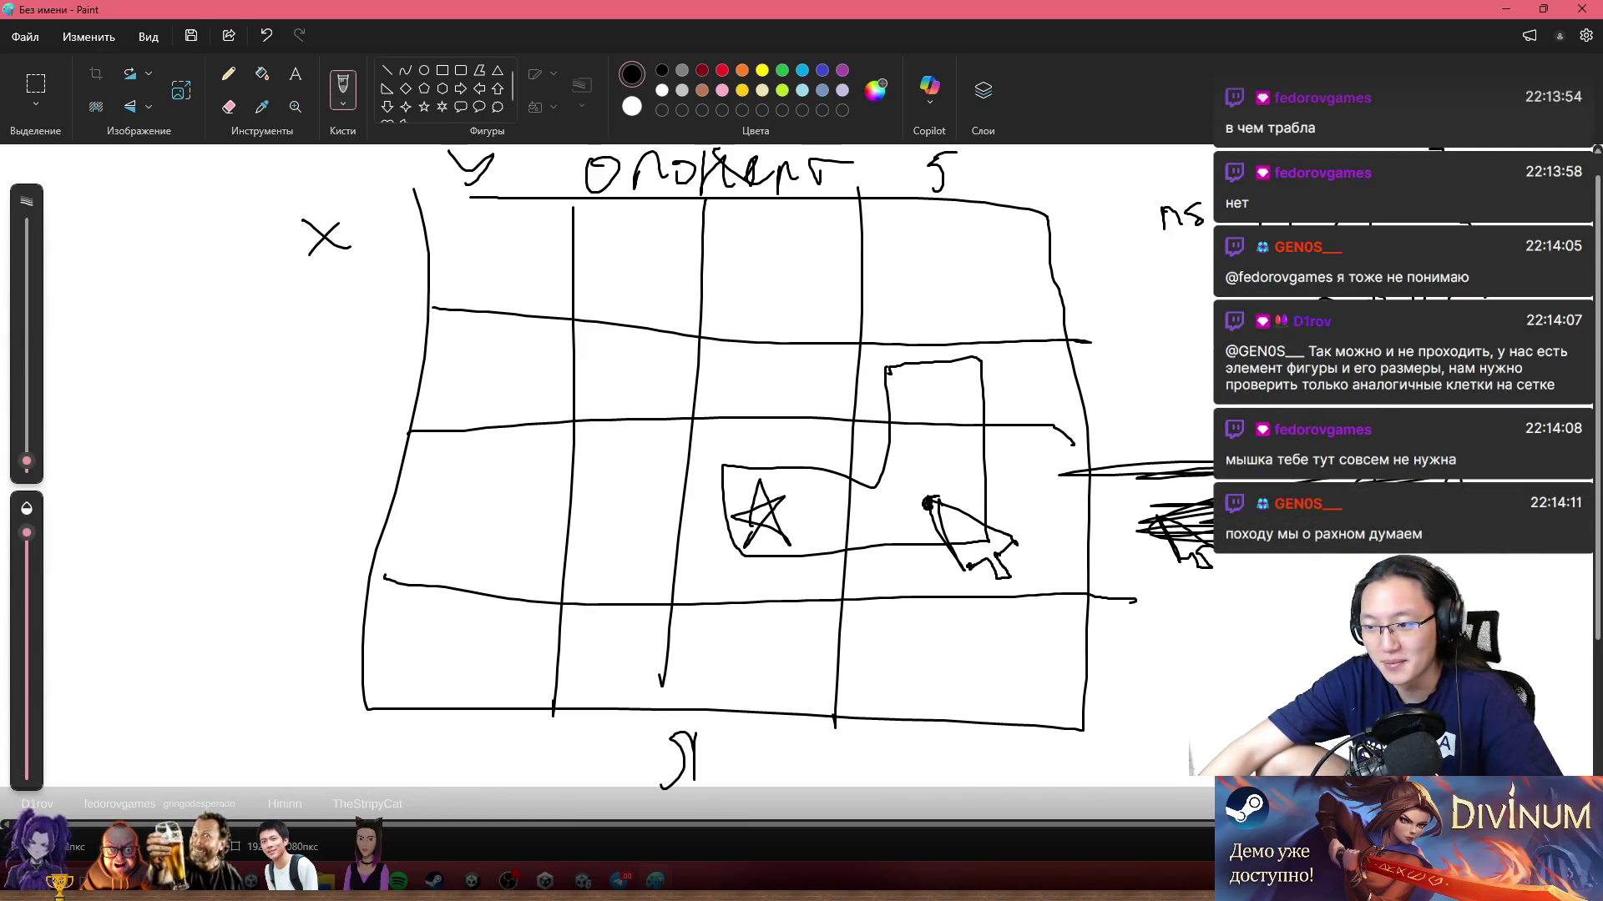
drag(1172, 514, 1140, 501)
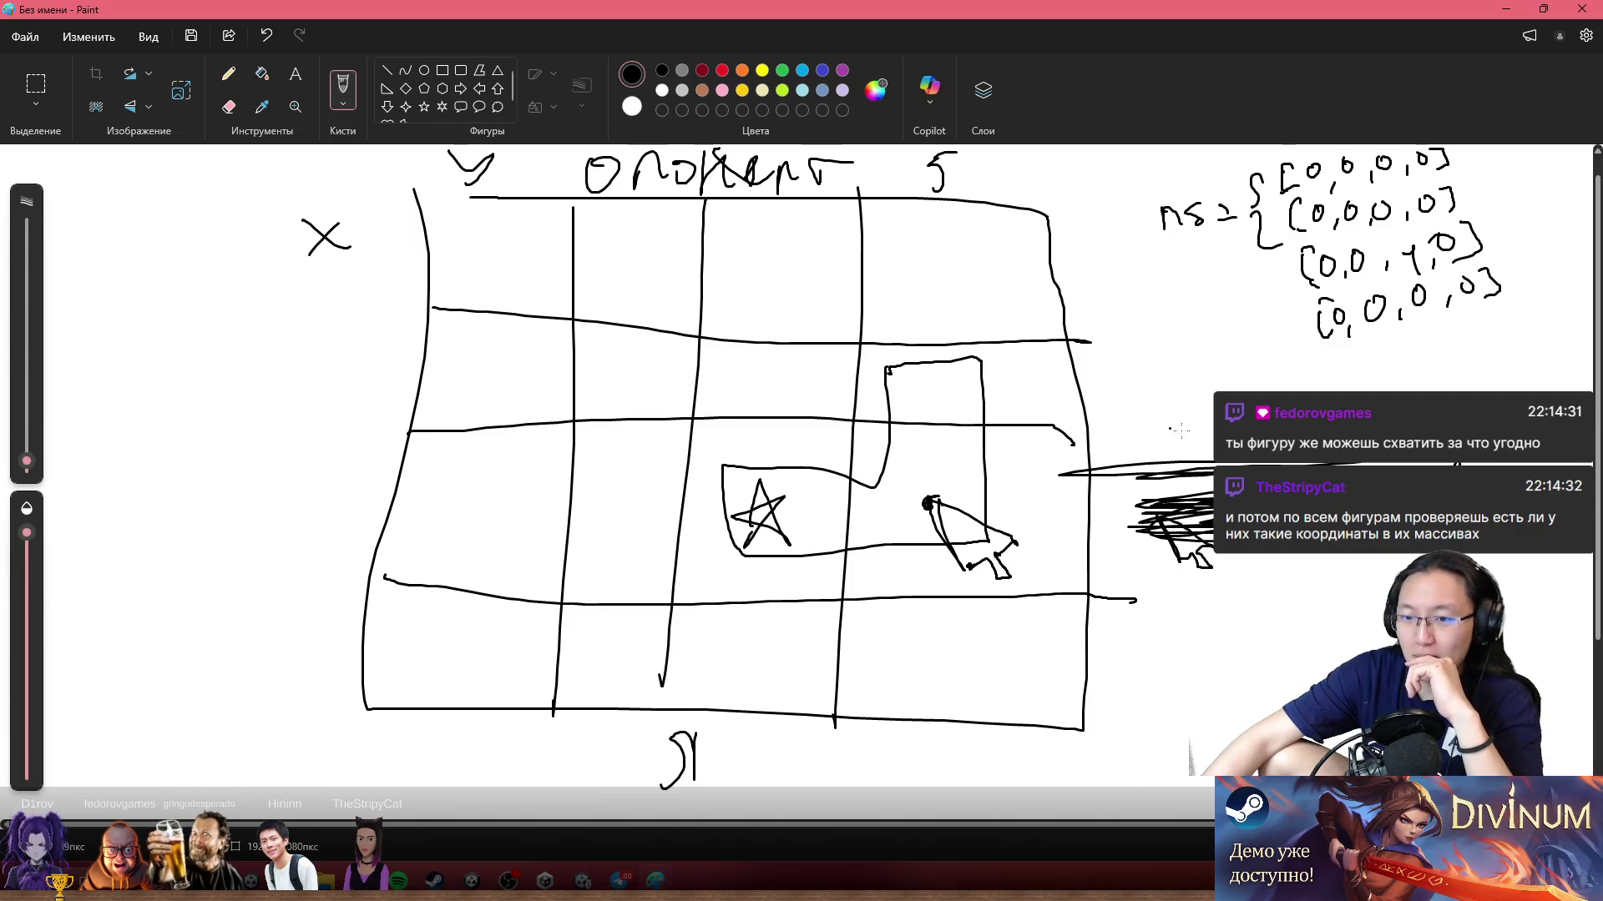
drag(1193, 482, 1195, 541)
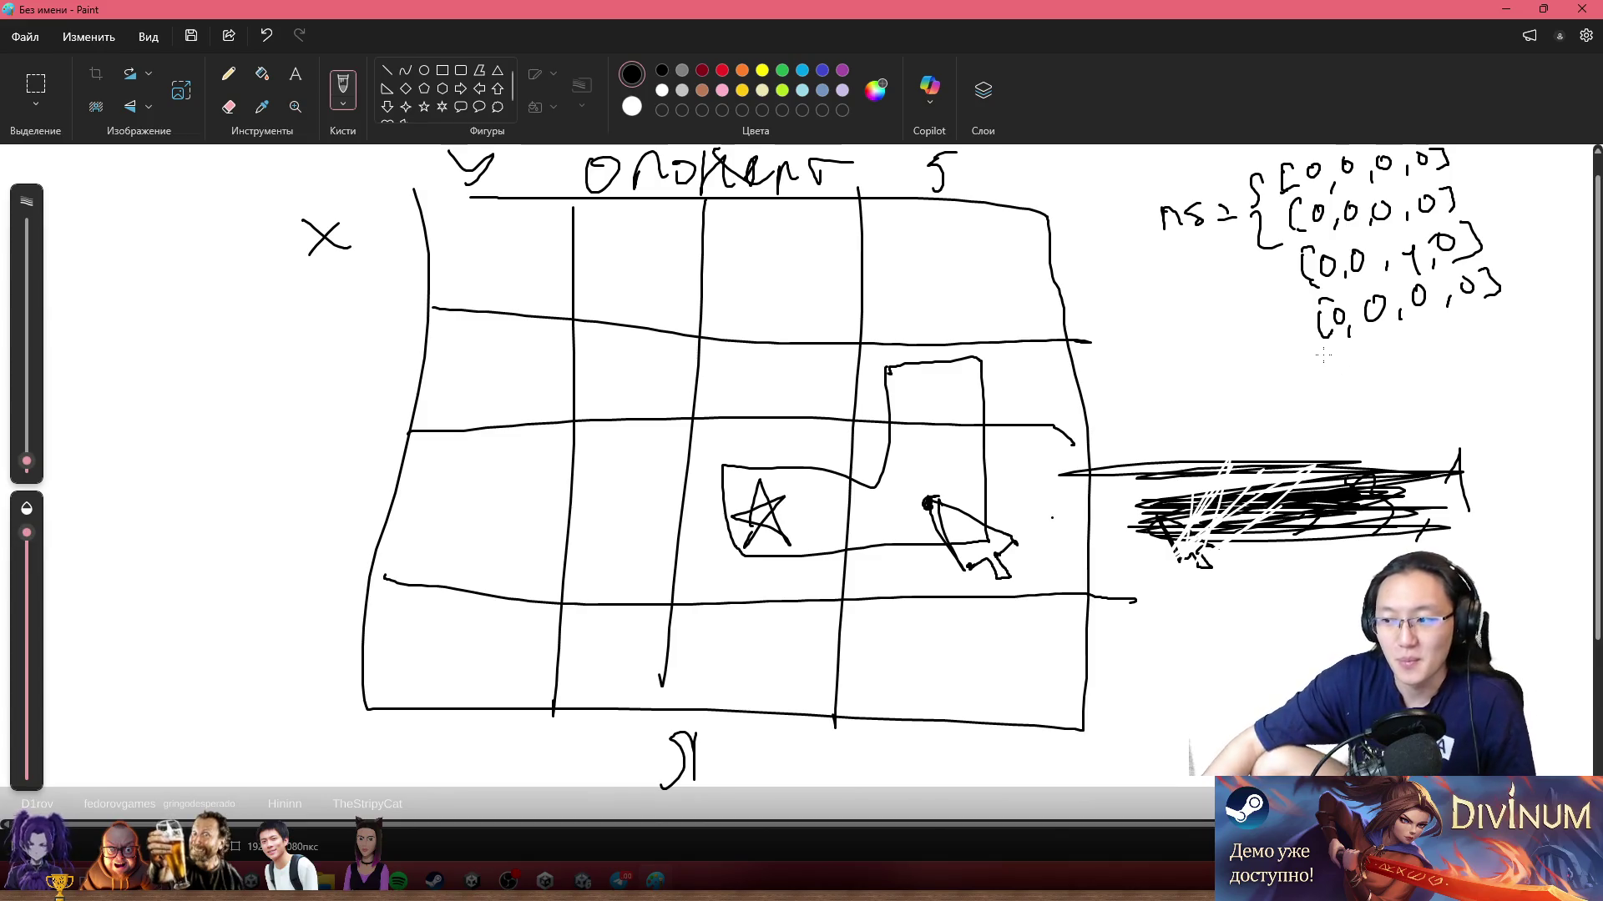
Step: Box-select and delete the scribble right of the grid, then the leftover line piece
click(36, 83)
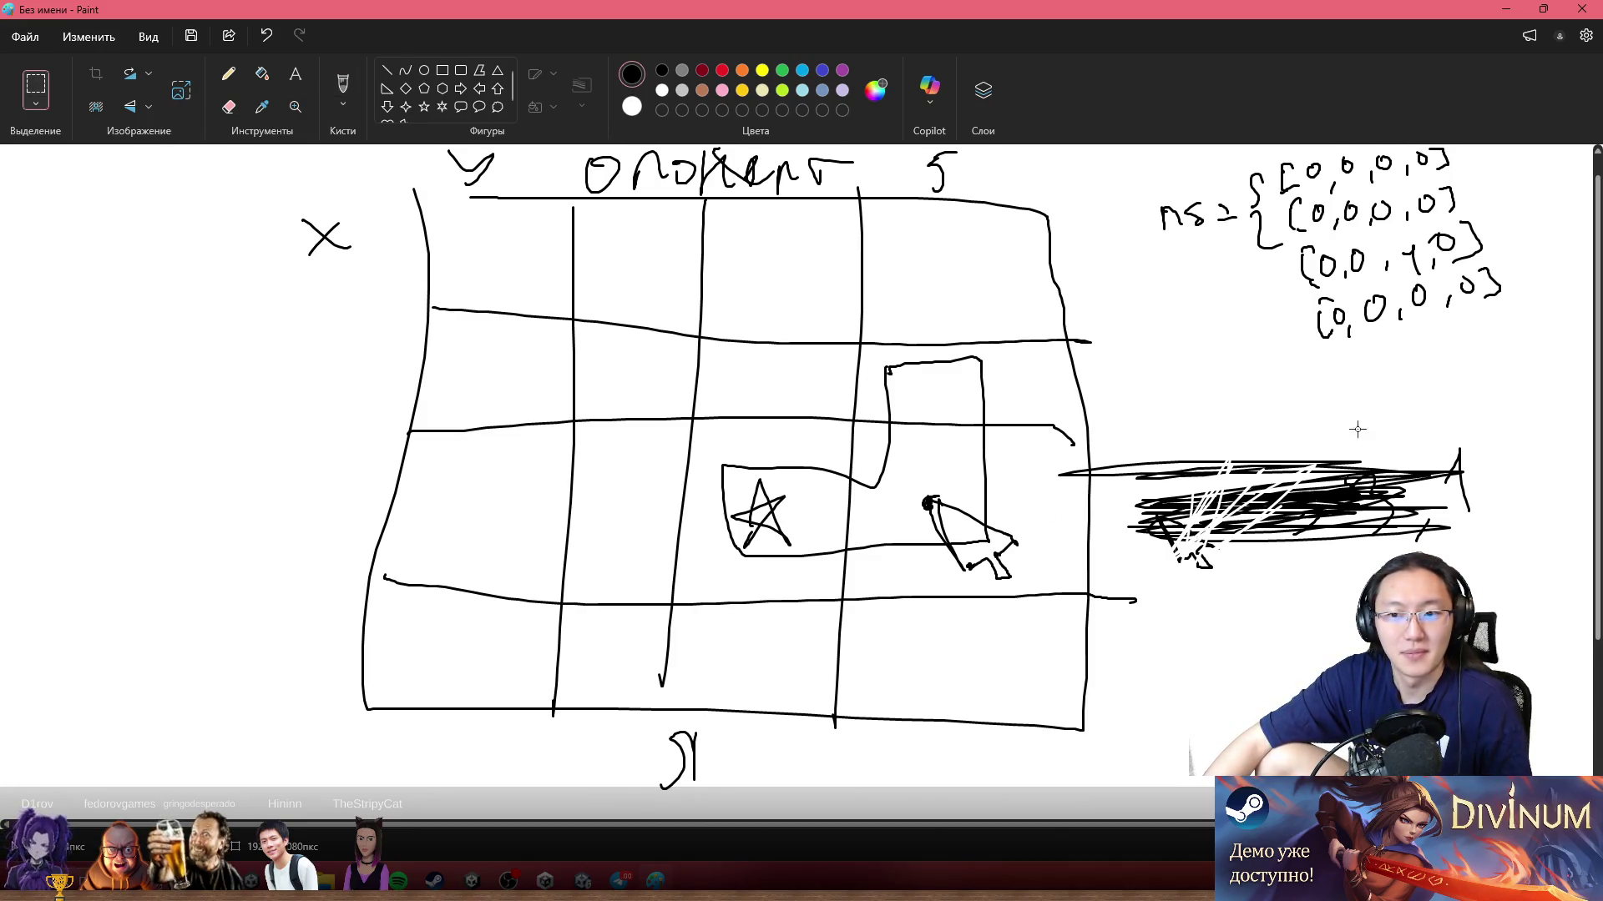
drag(1484, 438, 1105, 571)
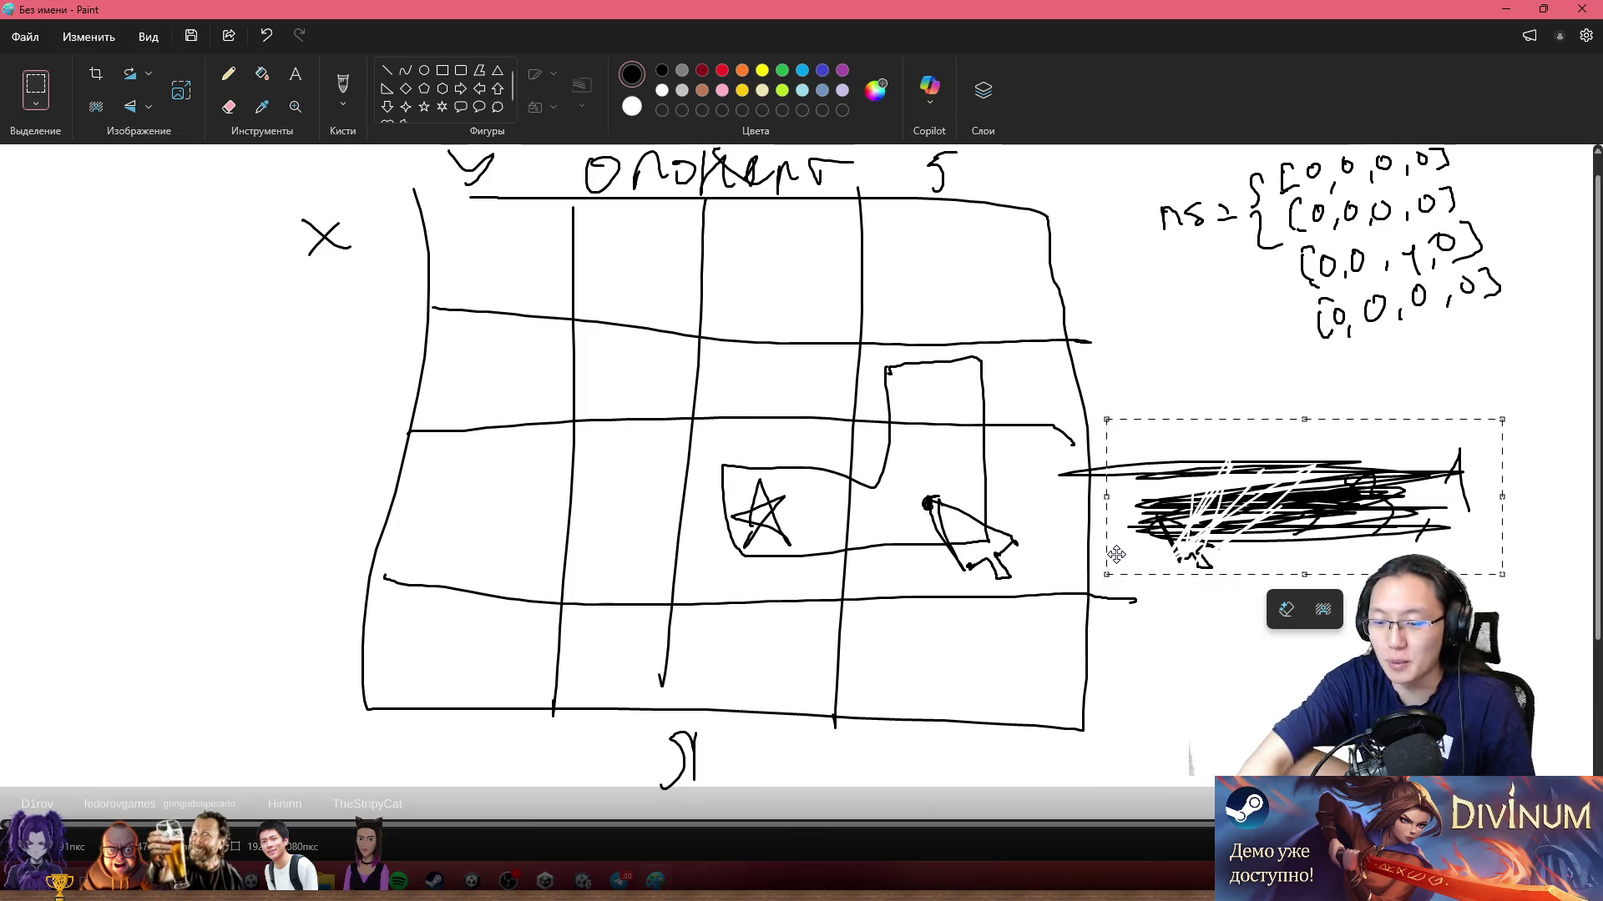
key(Delete)
drag(1150, 515, 1094, 452)
key(Delete)
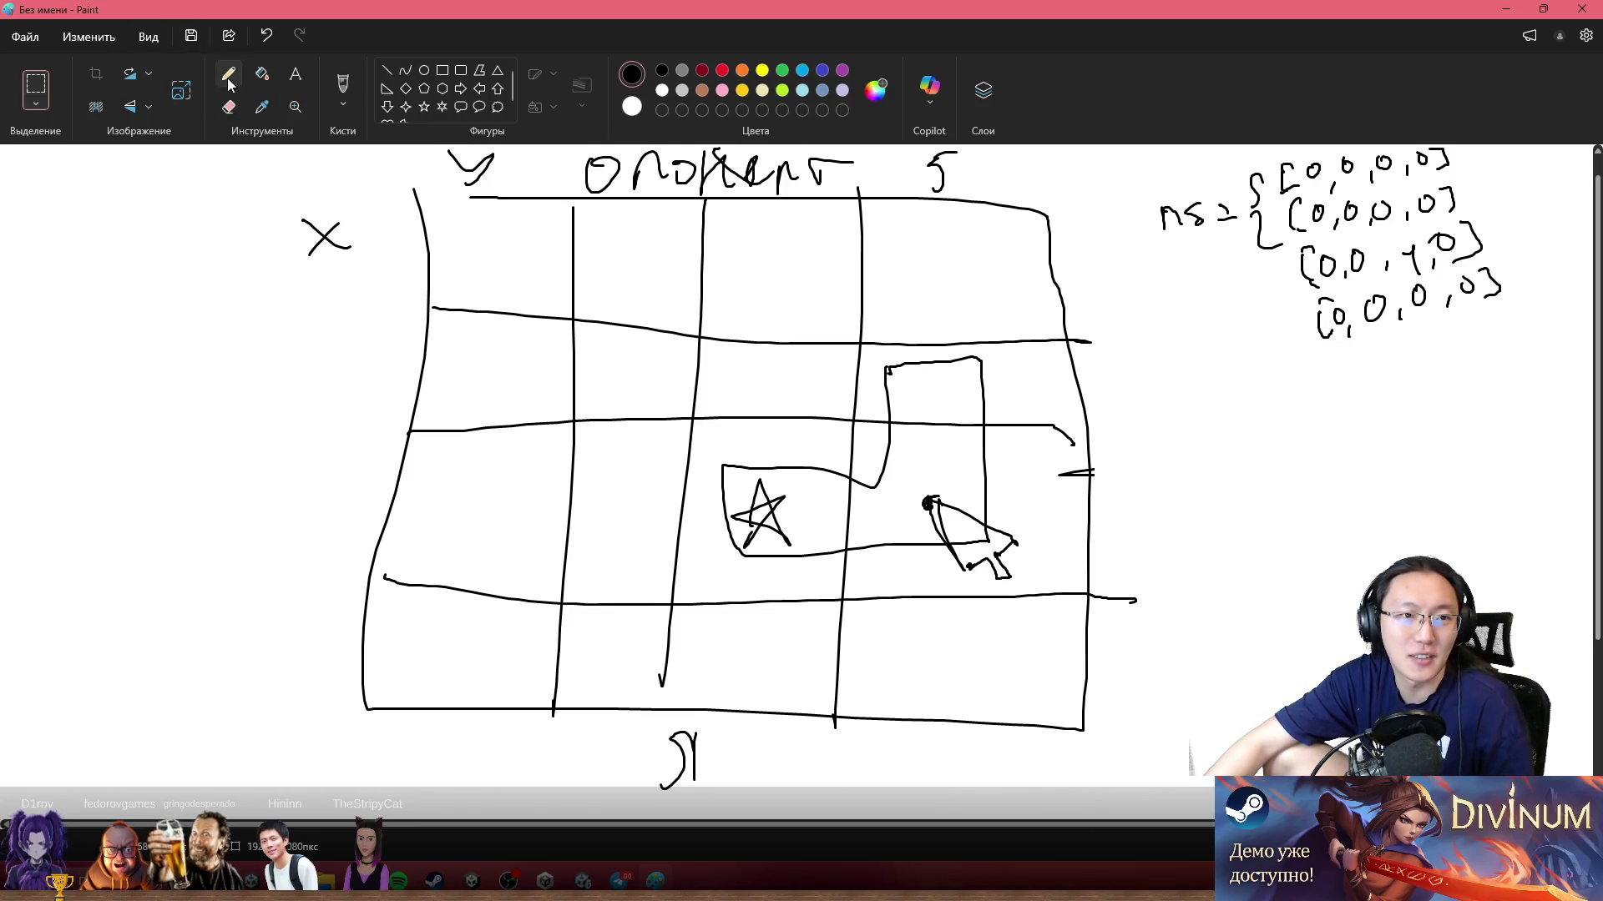
Step: With the brush again, try a loop around the sketches, undo it, then circle the array entries around the 1
click(339, 79)
mouse_move(881, 293)
mouse_down()
mouse_move(776, 626)
mouse_move(914, 275)
mouse_move(880, 297)
mouse_up()
key(ctrl+z)
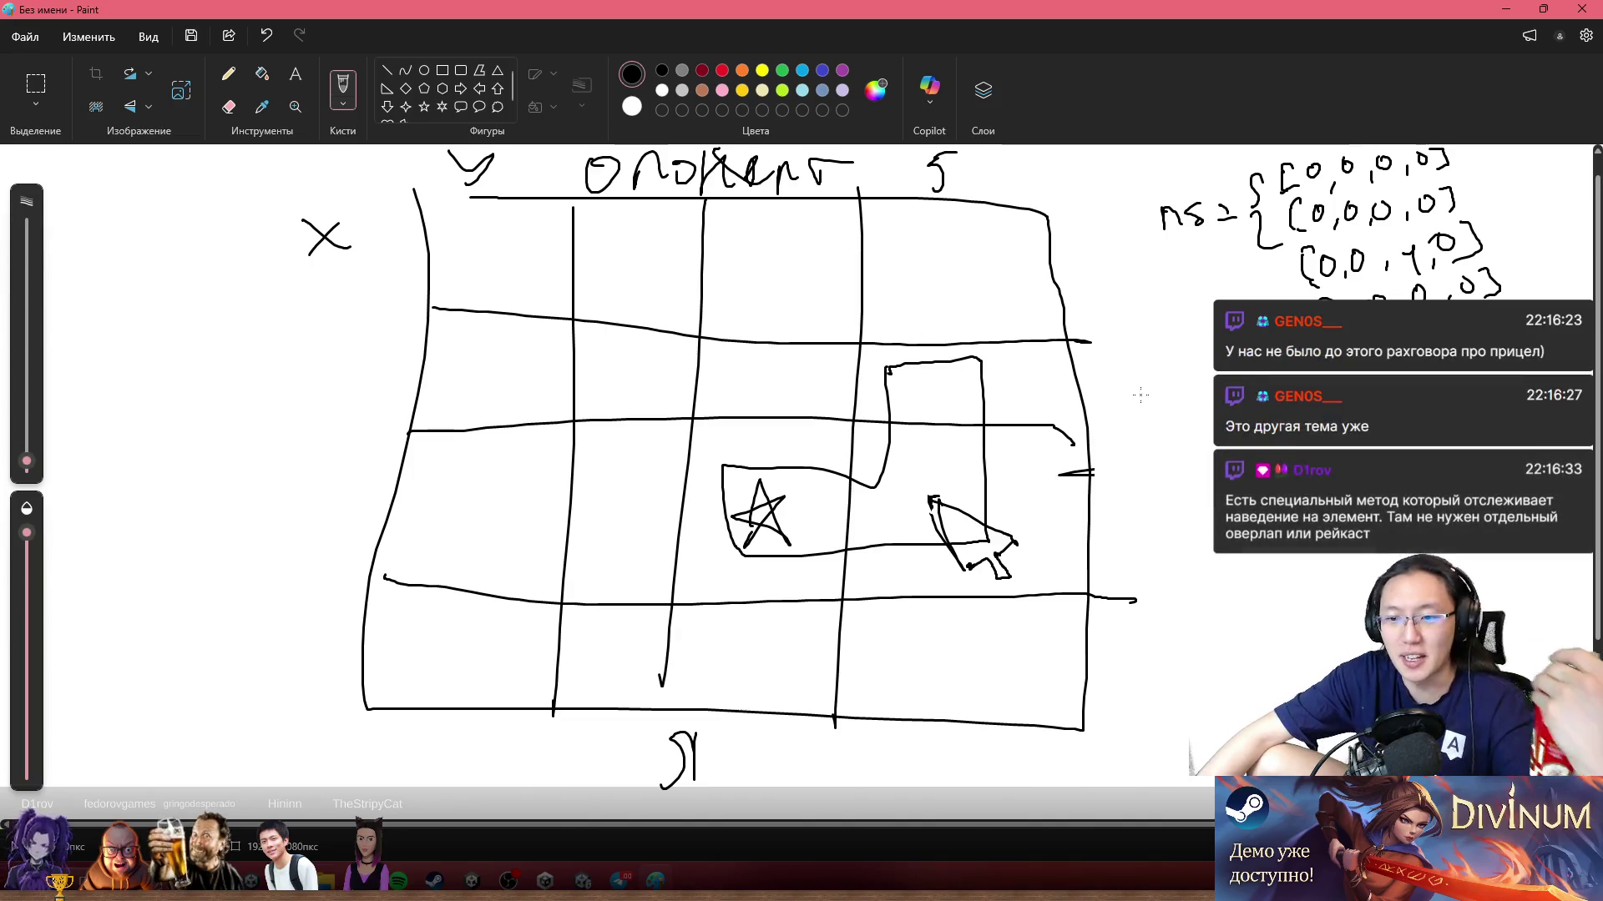
mouse_move(1419, 184)
mouse_down()
mouse_move(1377, 244)
mouse_move(1489, 254)
mouse_move(1443, 163)
mouse_move(1402, 198)
mouse_up()
Step: Replace the black loop with red loops around the array's 1, the star-and-arrow, and the array rows
key(ctrl+z)
click(723, 70)
mouse_move(1470, 174)
mouse_down()
mouse_move(1420, 179)
mouse_move(1399, 241)
mouse_move(1411, 278)
mouse_move(1488, 265)
mouse_move(1467, 155)
mouse_up()
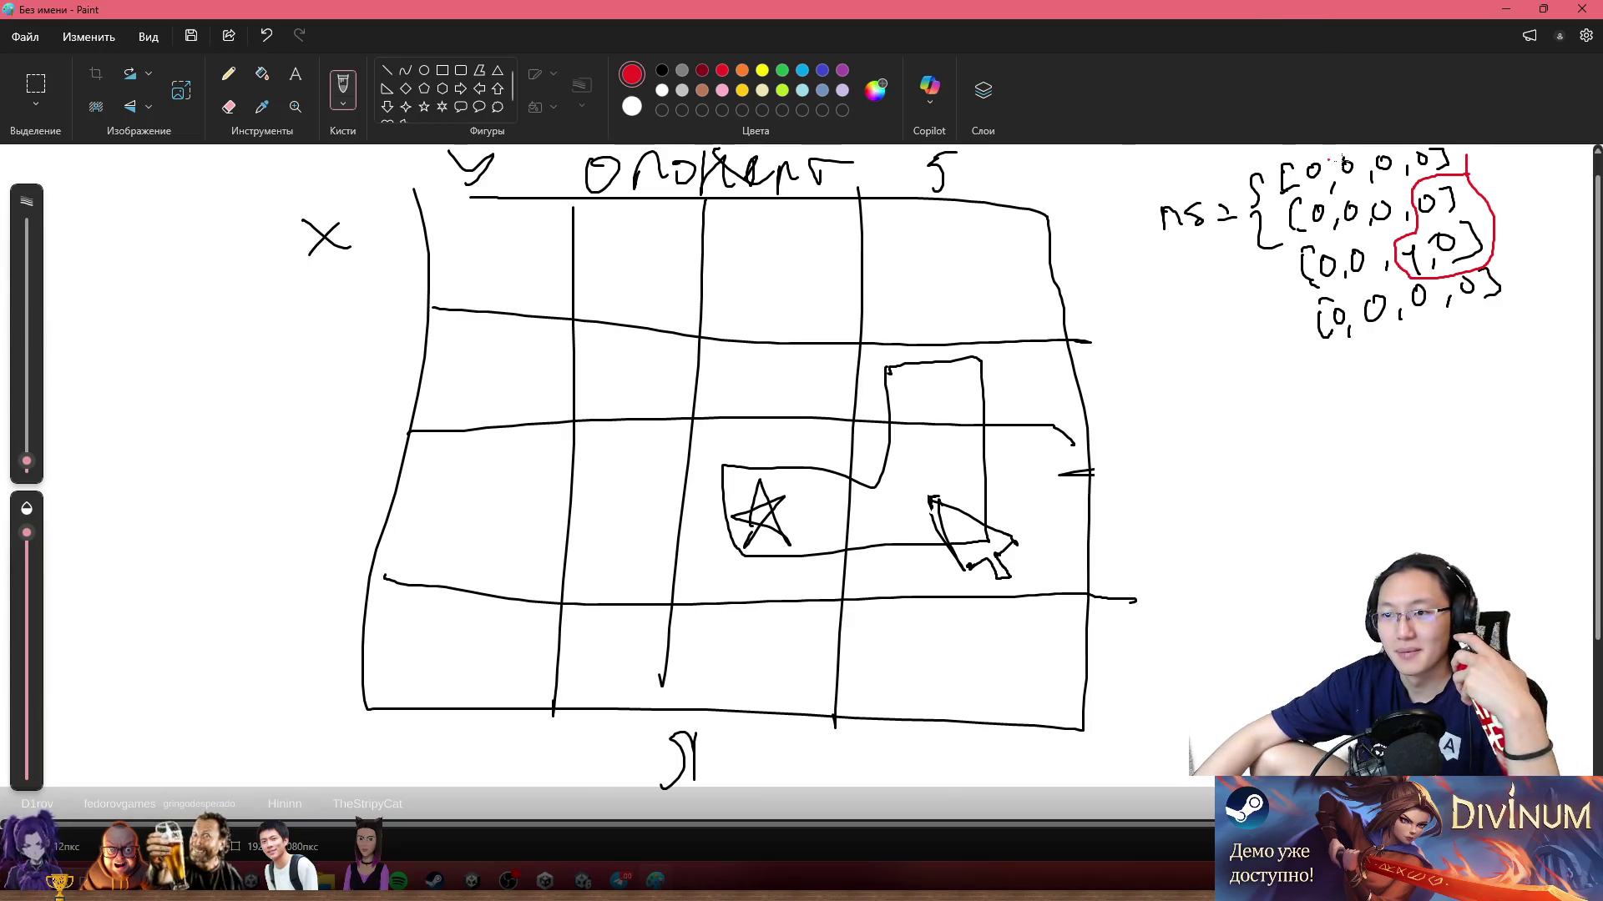
mouse_move(904, 287)
mouse_down()
mouse_move(608, 573)
mouse_move(914, 317)
mouse_up()
mouse_move(1465, 171)
mouse_down()
mouse_move(1398, 180)
mouse_move(1369, 263)
mouse_move(1528, 267)
mouse_move(1433, 164)
mouse_up()
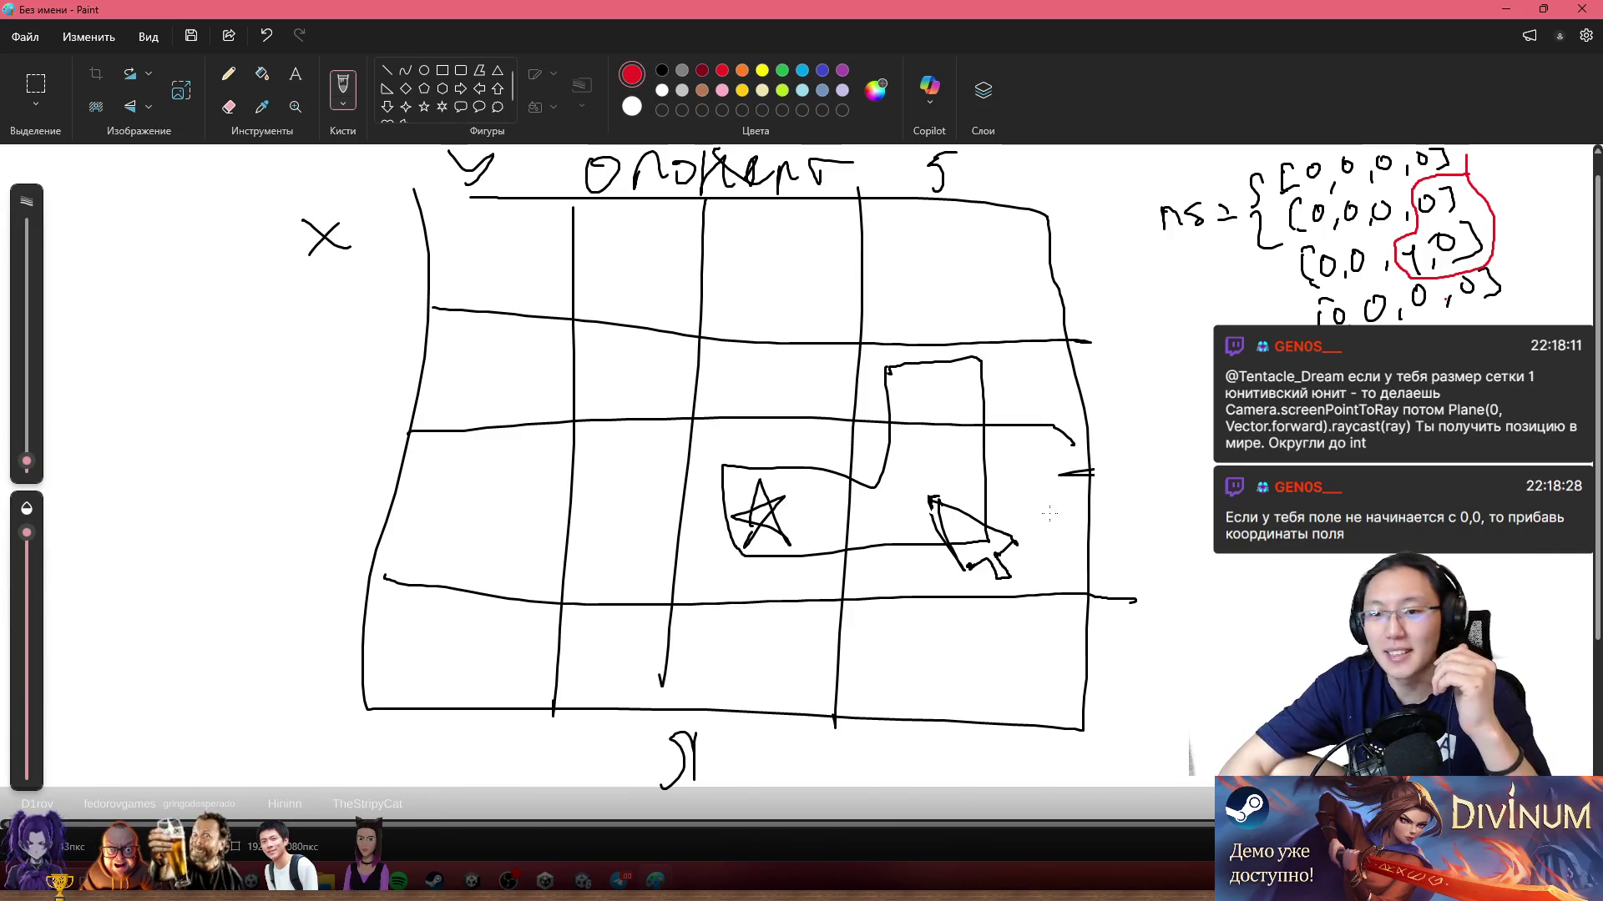
mouse_move(942, 464)
mouse_down()
mouse_move(914, 584)
mouse_move(968, 569)
mouse_up()
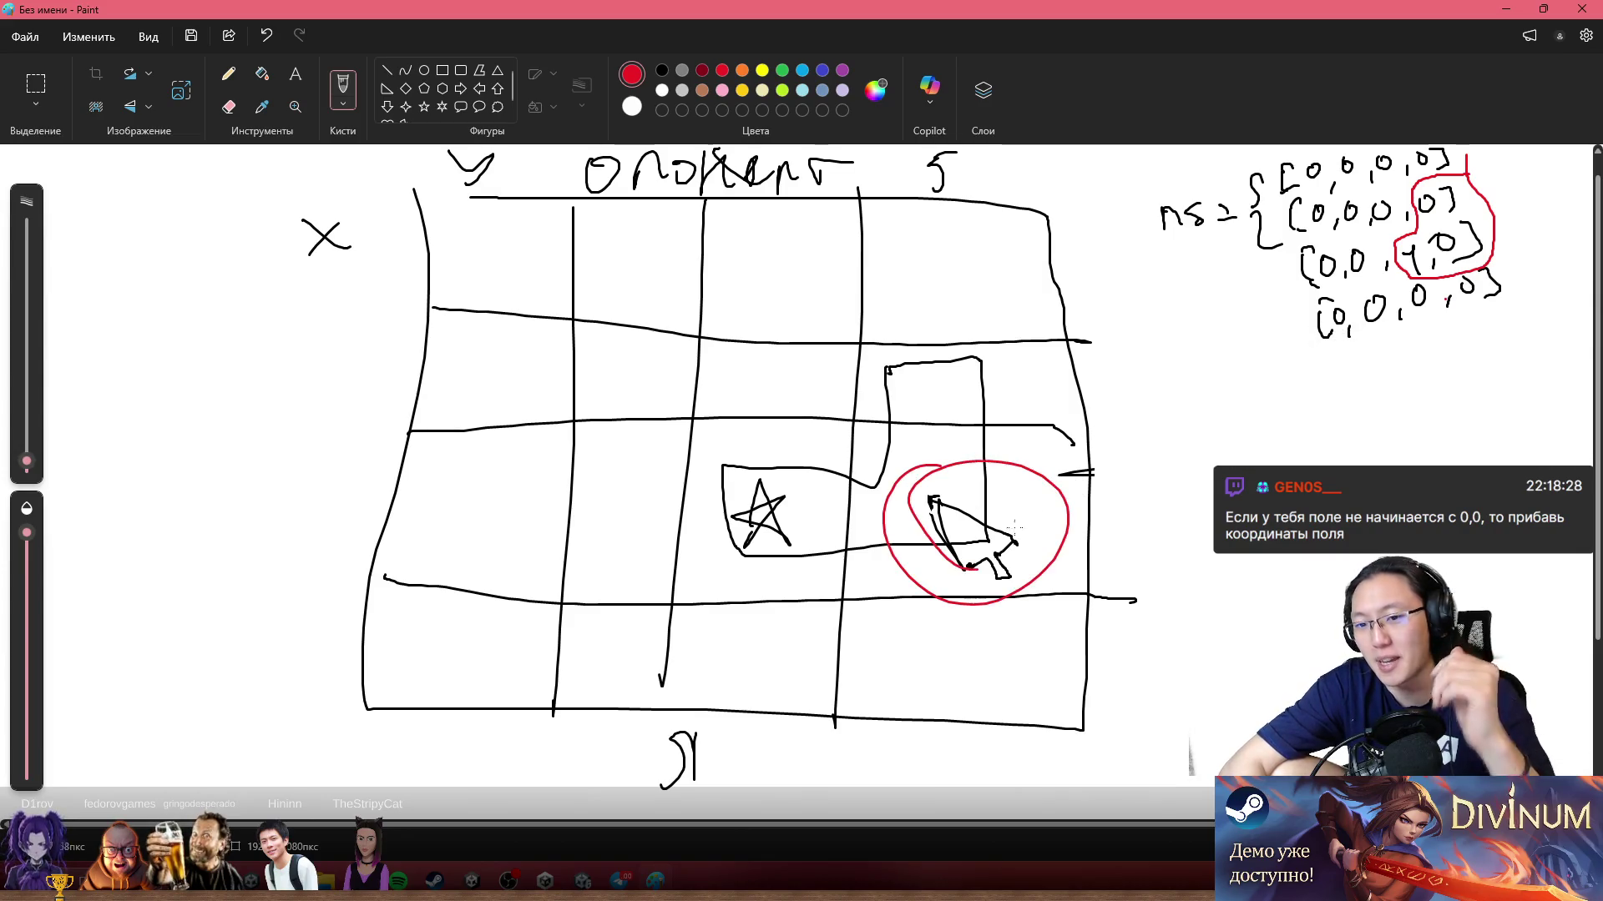
key(ctrl+z)
mouse_move(1050, 489)
mouse_down()
mouse_move(1053, 532)
mouse_move(1053, 488)
mouse_up()
key(ctrl+z)
key(ctrl+z)
mouse_move(882, 429)
mouse_down()
mouse_move(856, 548)
mouse_move(1002, 595)
mouse_move(1070, 501)
mouse_move(1053, 600)
mouse_up()
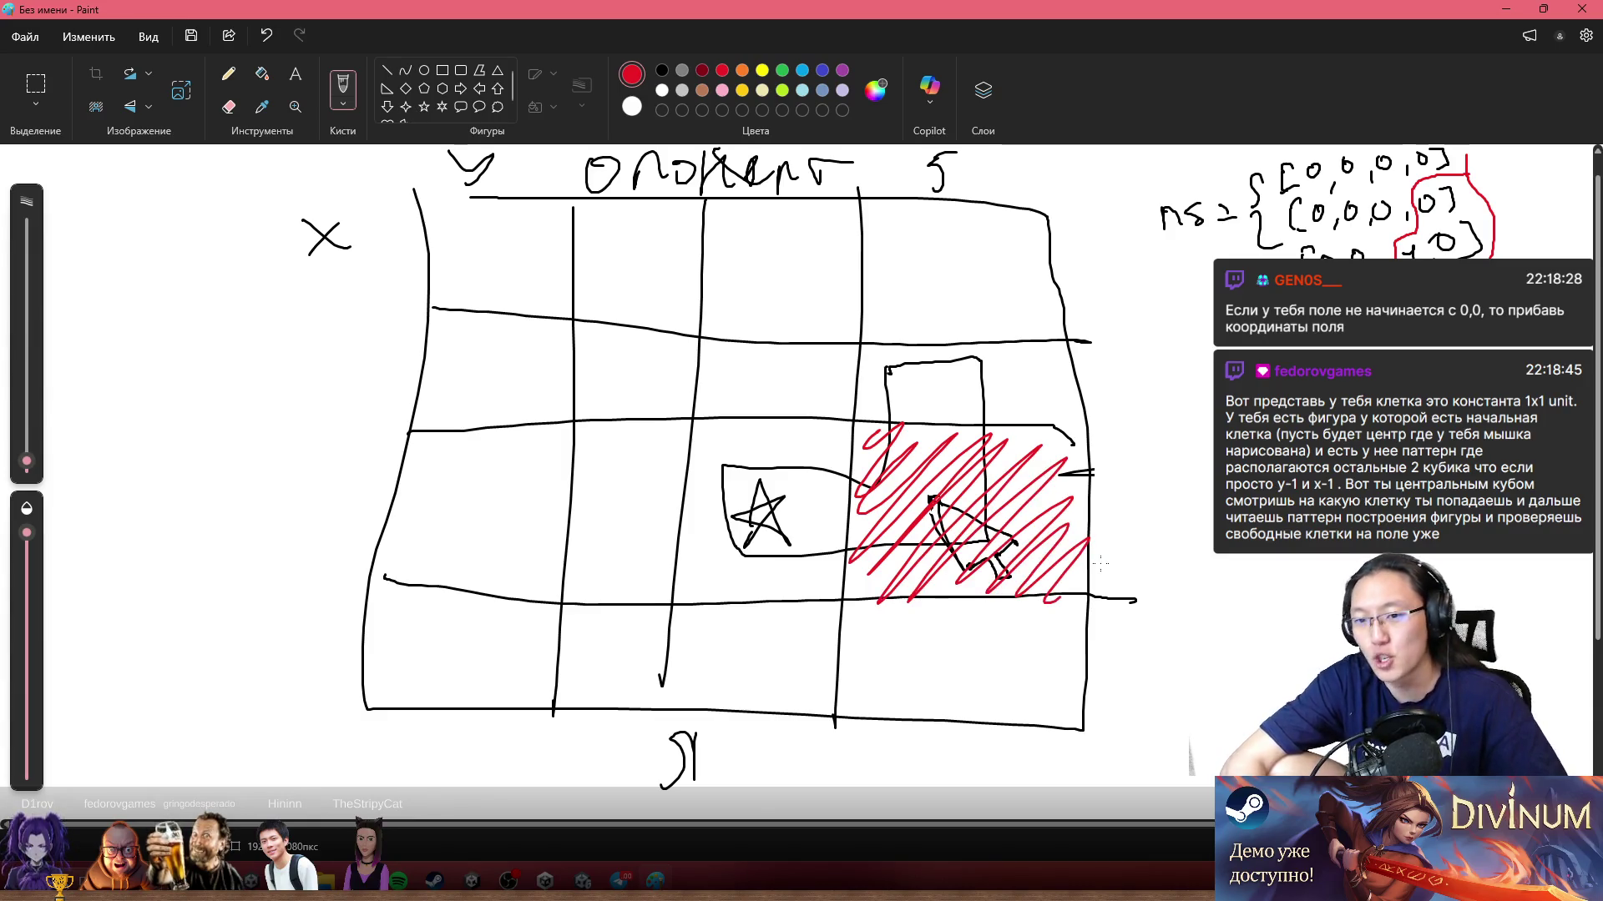
key(ctrl+z)
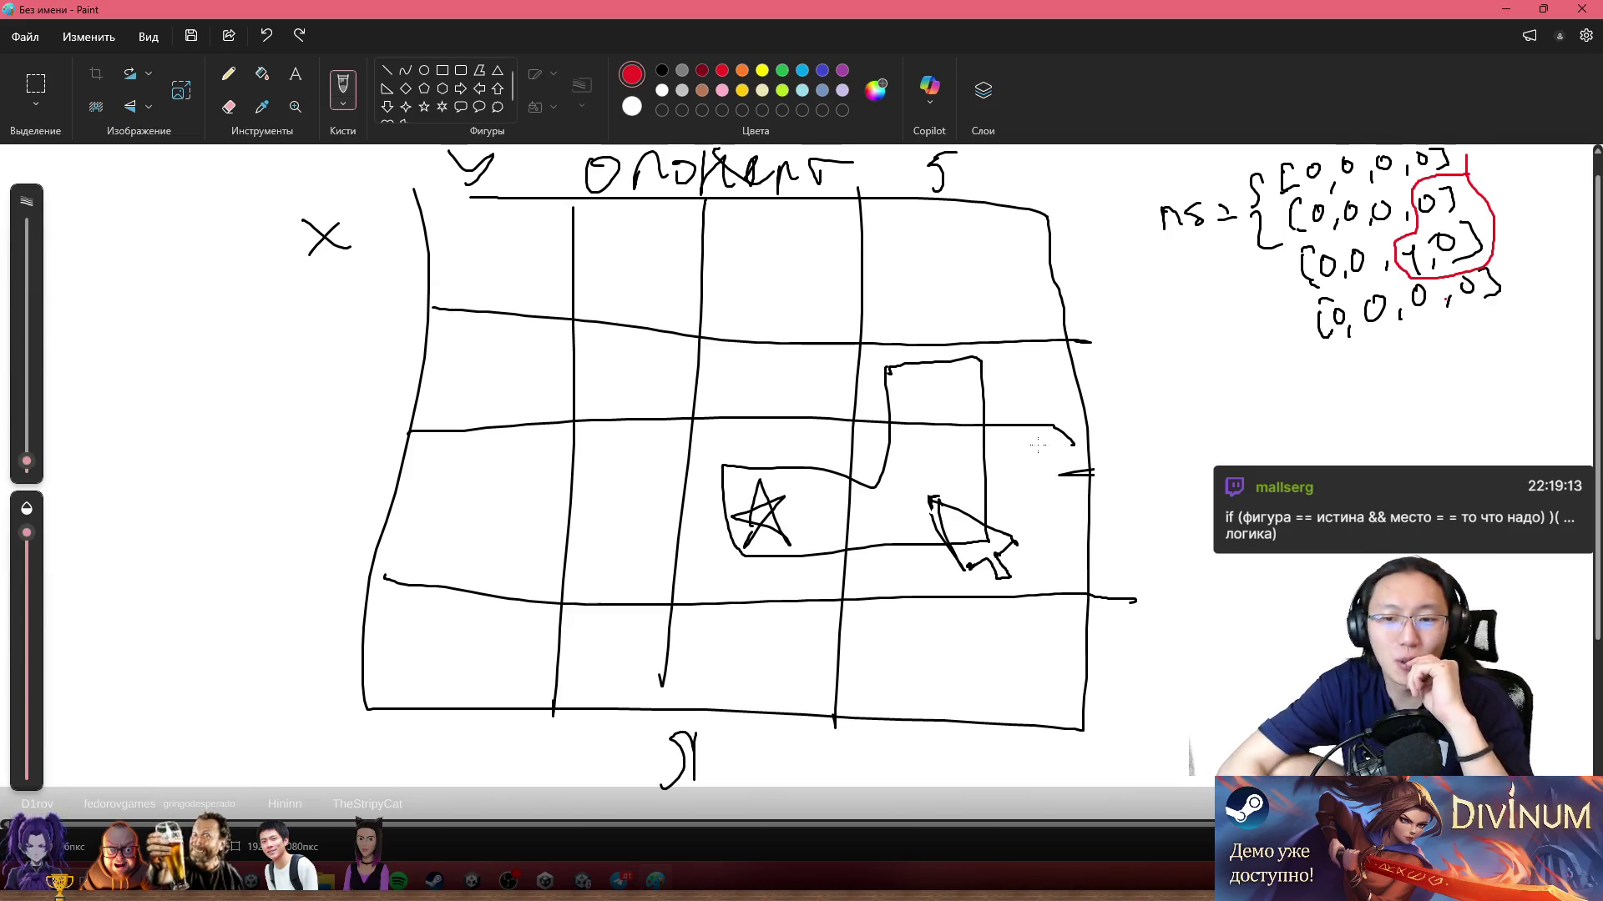
mouse_move(1013, 401)
mouse_down()
mouse_move(1072, 455)
mouse_move(1078, 507)
mouse_move(1120, 457)
mouse_up()
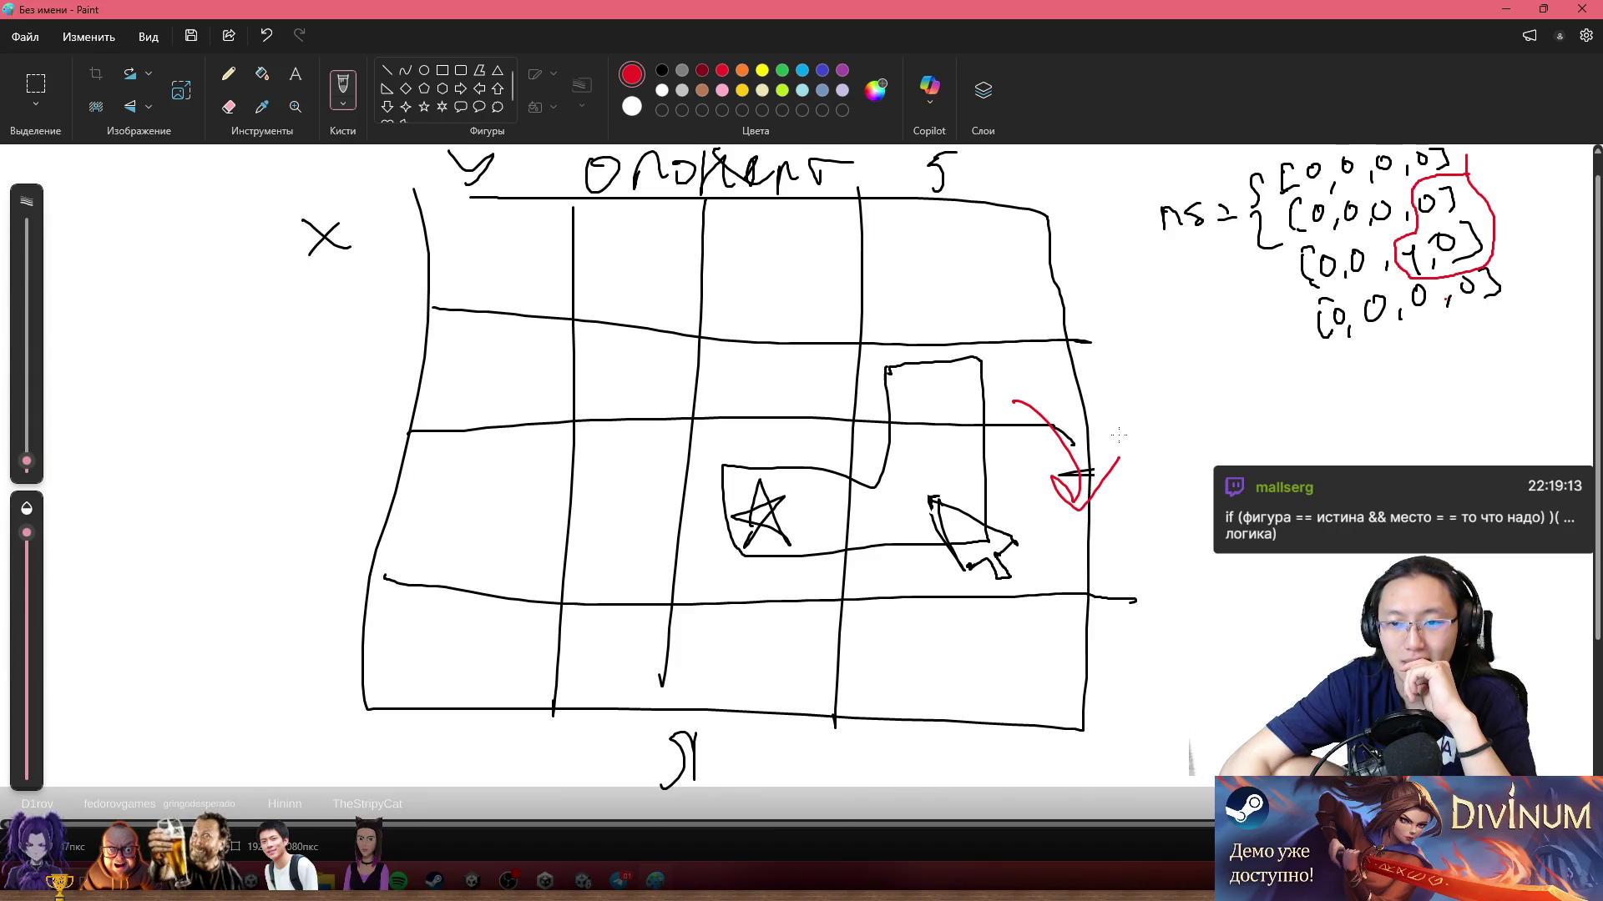
Step: Write red labels 0,1 in the upper cell and 1,0 right of the grid, undoing stray strokes
key(ctrl+z)
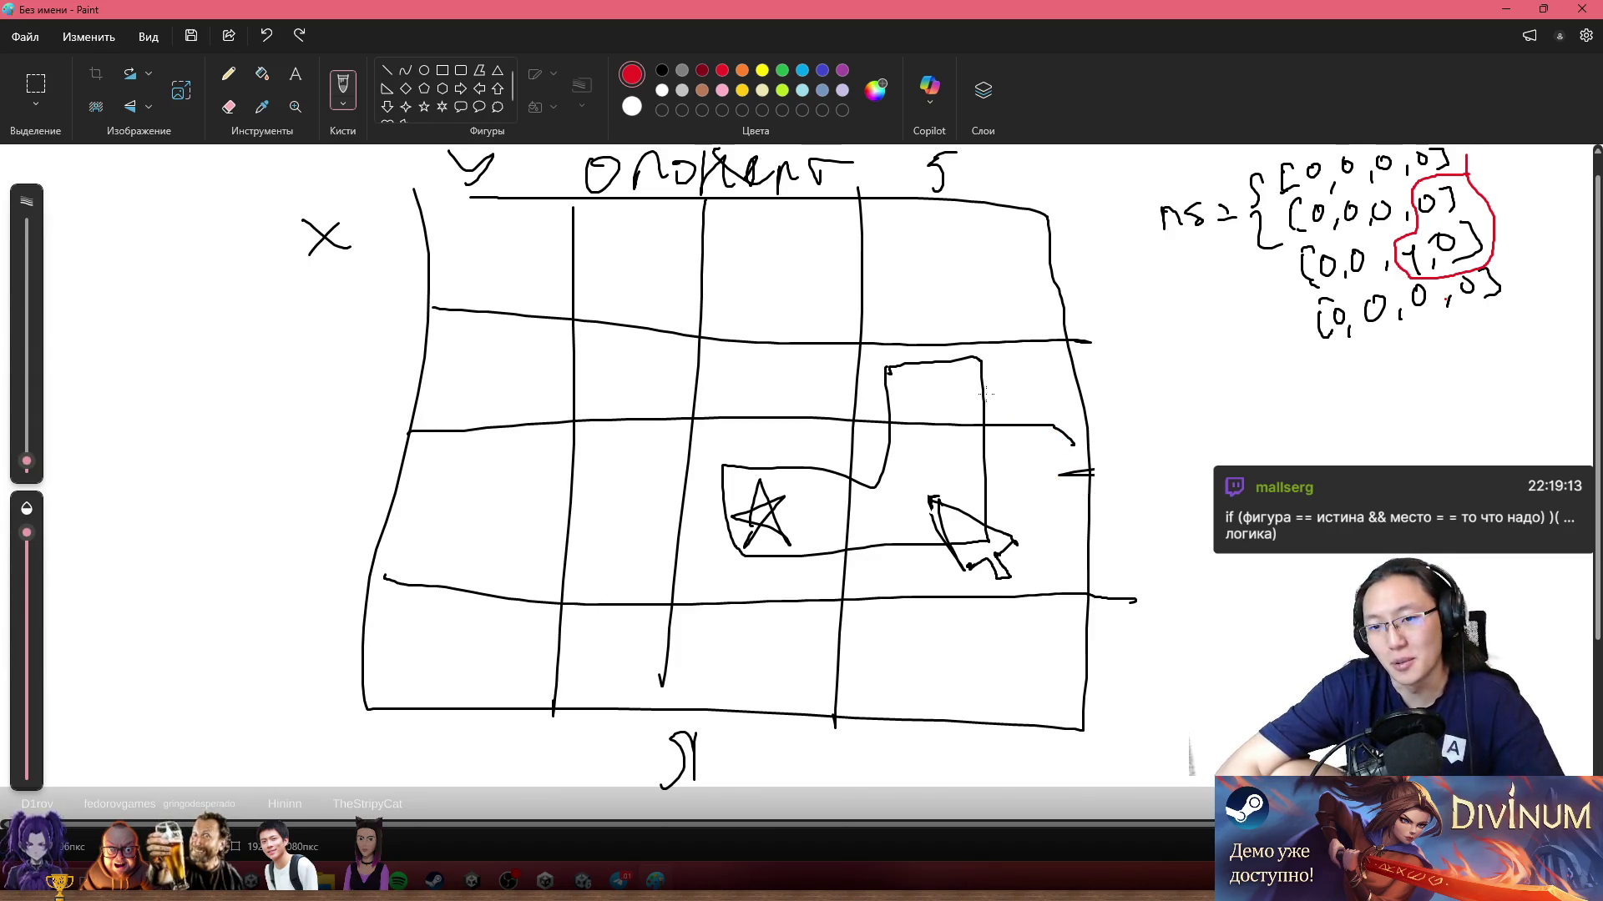
drag(912, 383, 946, 396)
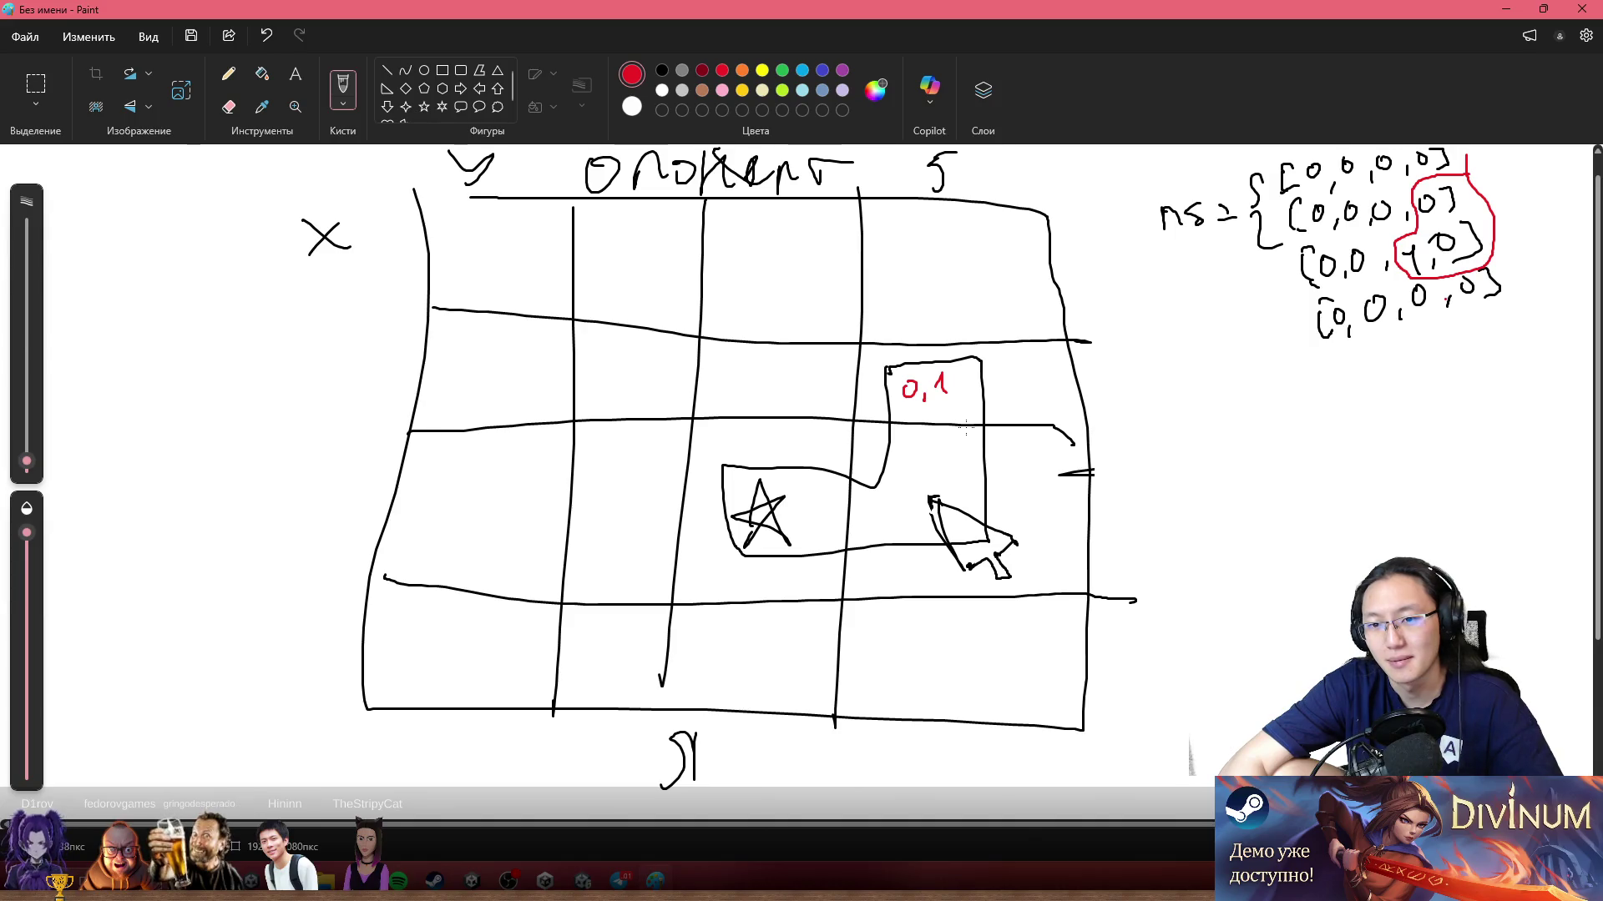
mouse_move(1046, 409)
mouse_down()
mouse_move(1085, 493)
mouse_move(1127, 488)
mouse_move(1117, 509)
mouse_move(1138, 511)
mouse_move(1166, 476)
mouse_up()
key(ctrl+z)
key(ctrl+z)
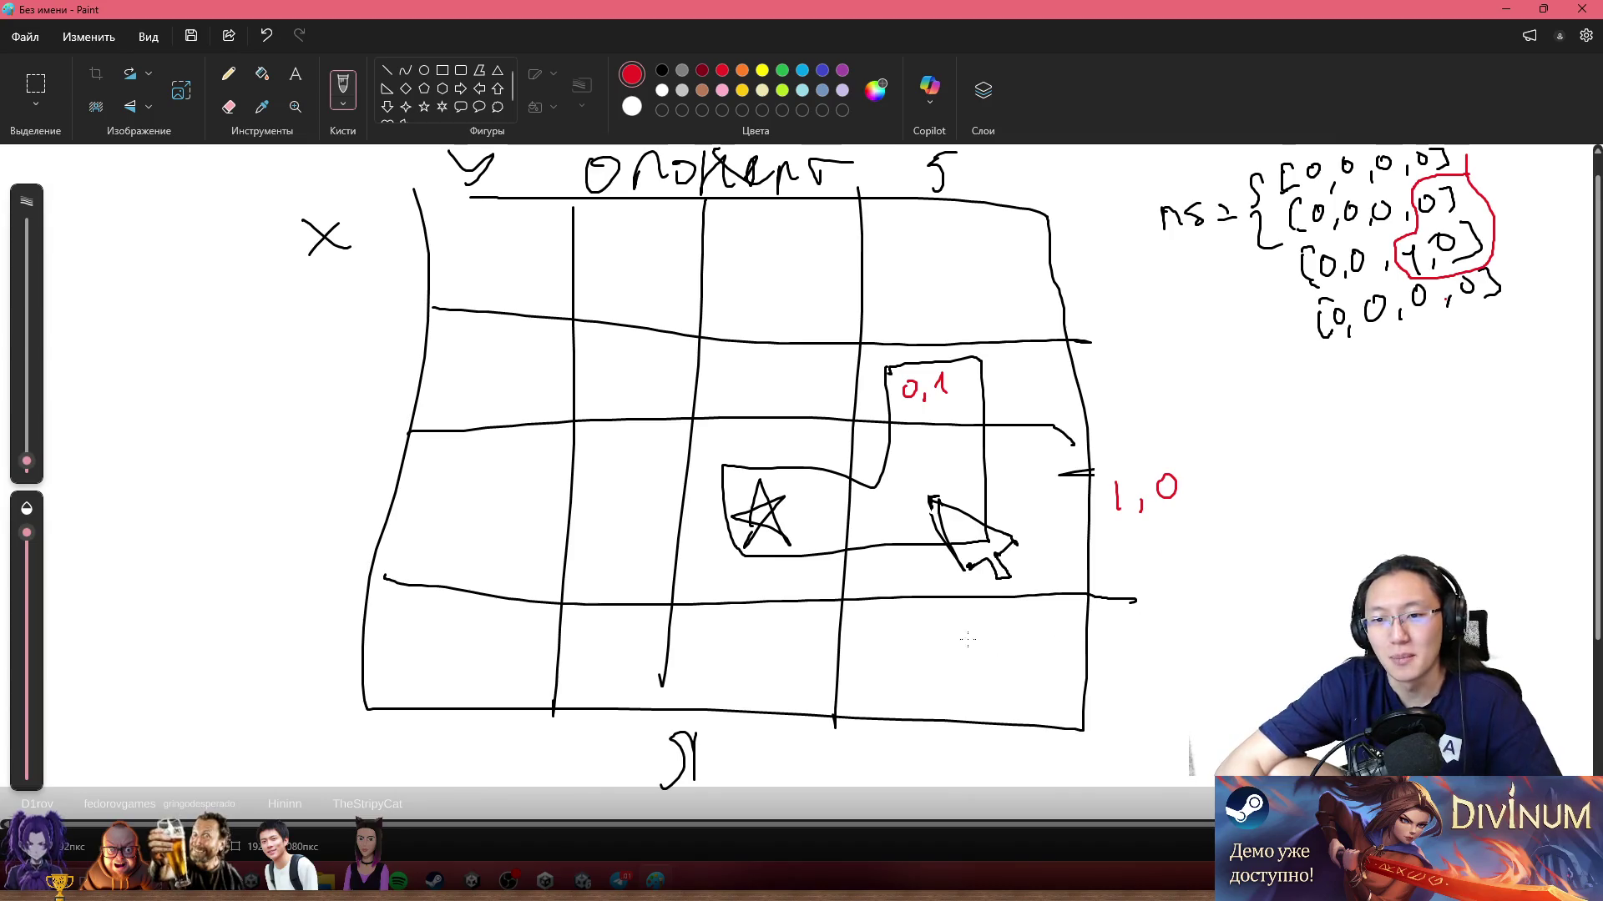
drag(919, 642, 1000, 651)
key(ctrl+z)
key(ctrl+z)
key(ctrl+z)
key(ctrl+z)
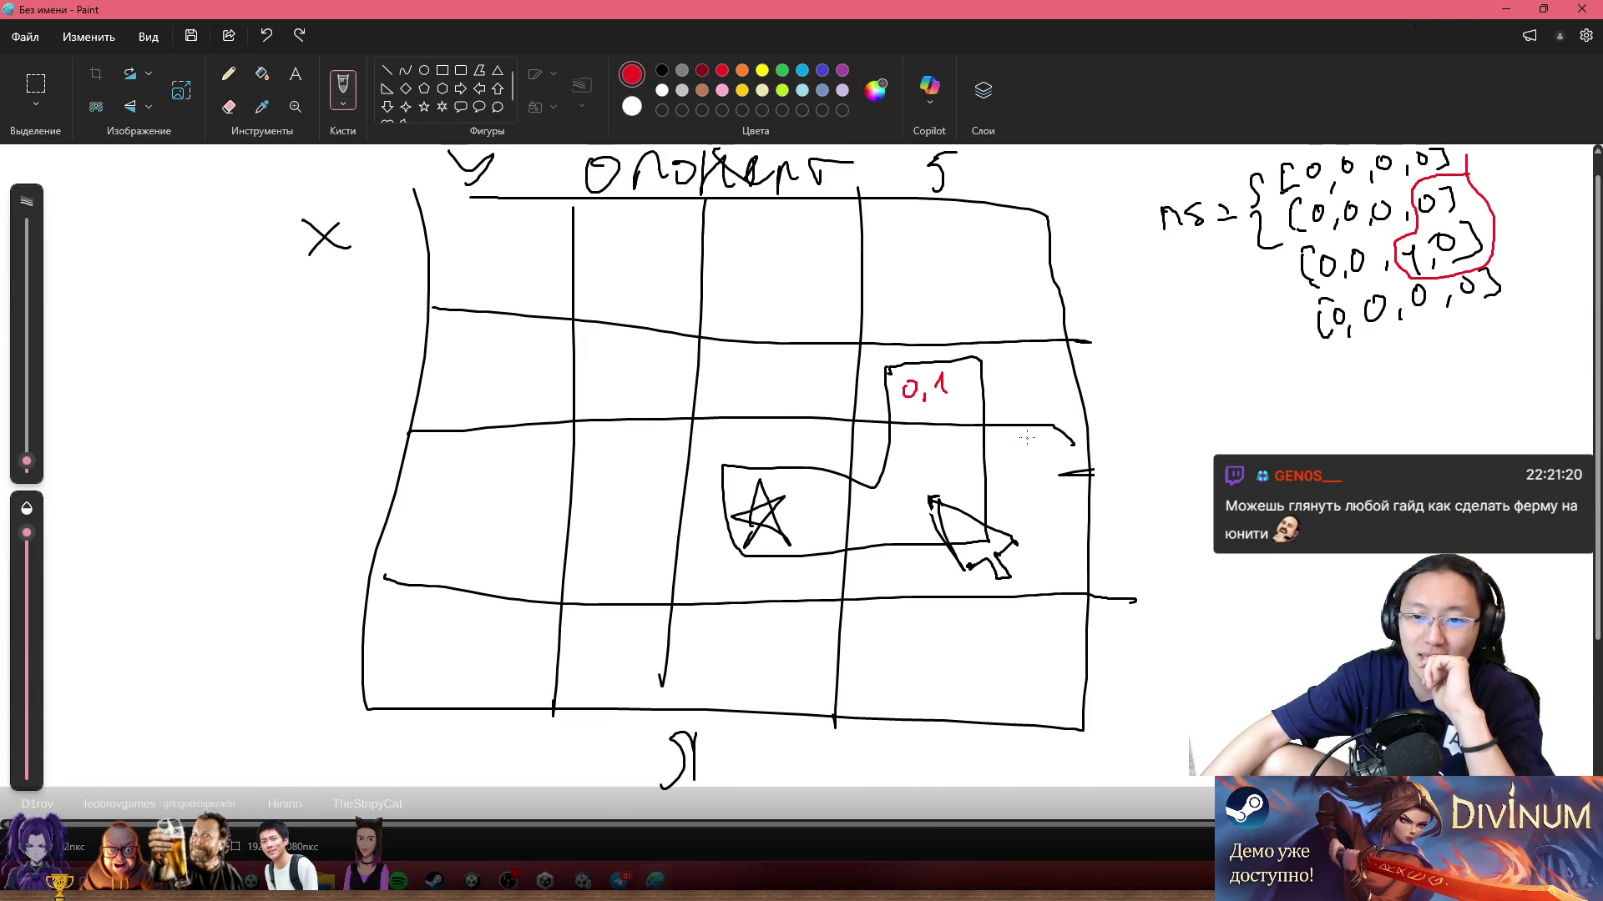
Step: Try several red strokes from the 0,1 box and the 1, undoing each one
drag(1017, 409, 1050, 497)
key(ctrl+z)
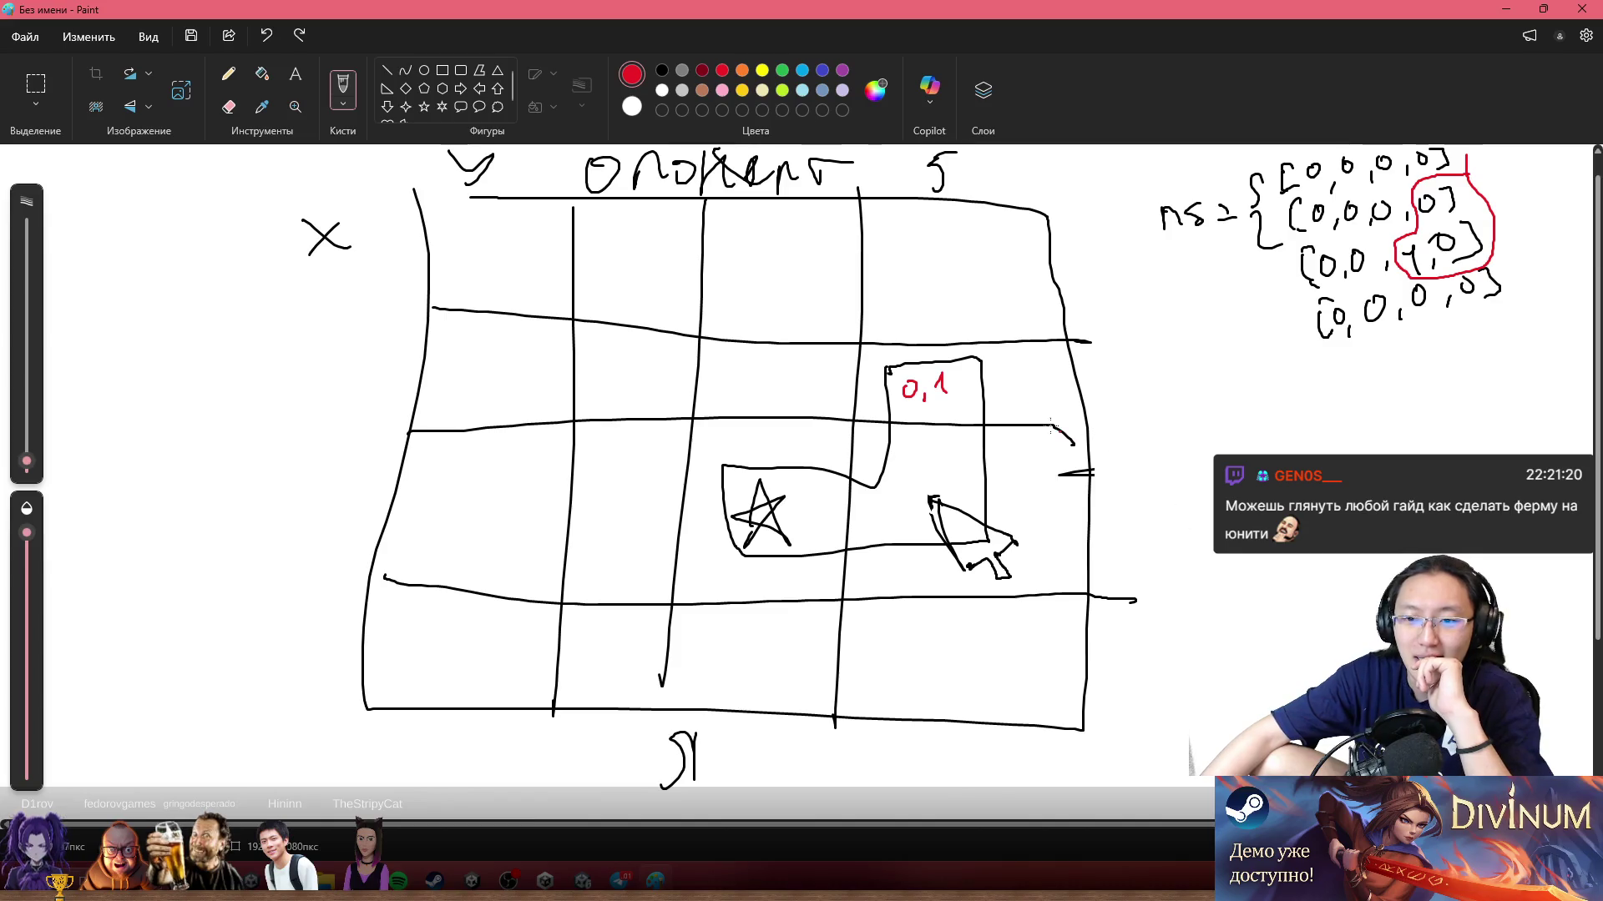
drag(1012, 406, 1185, 528)
key(ctrl+z)
drag(1017, 393, 1016, 518)
key(ctrl+z)
mouse_move(946, 390)
mouse_down()
mouse_move(960, 501)
mouse_move(1109, 530)
mouse_up()
key(ctrl+z)
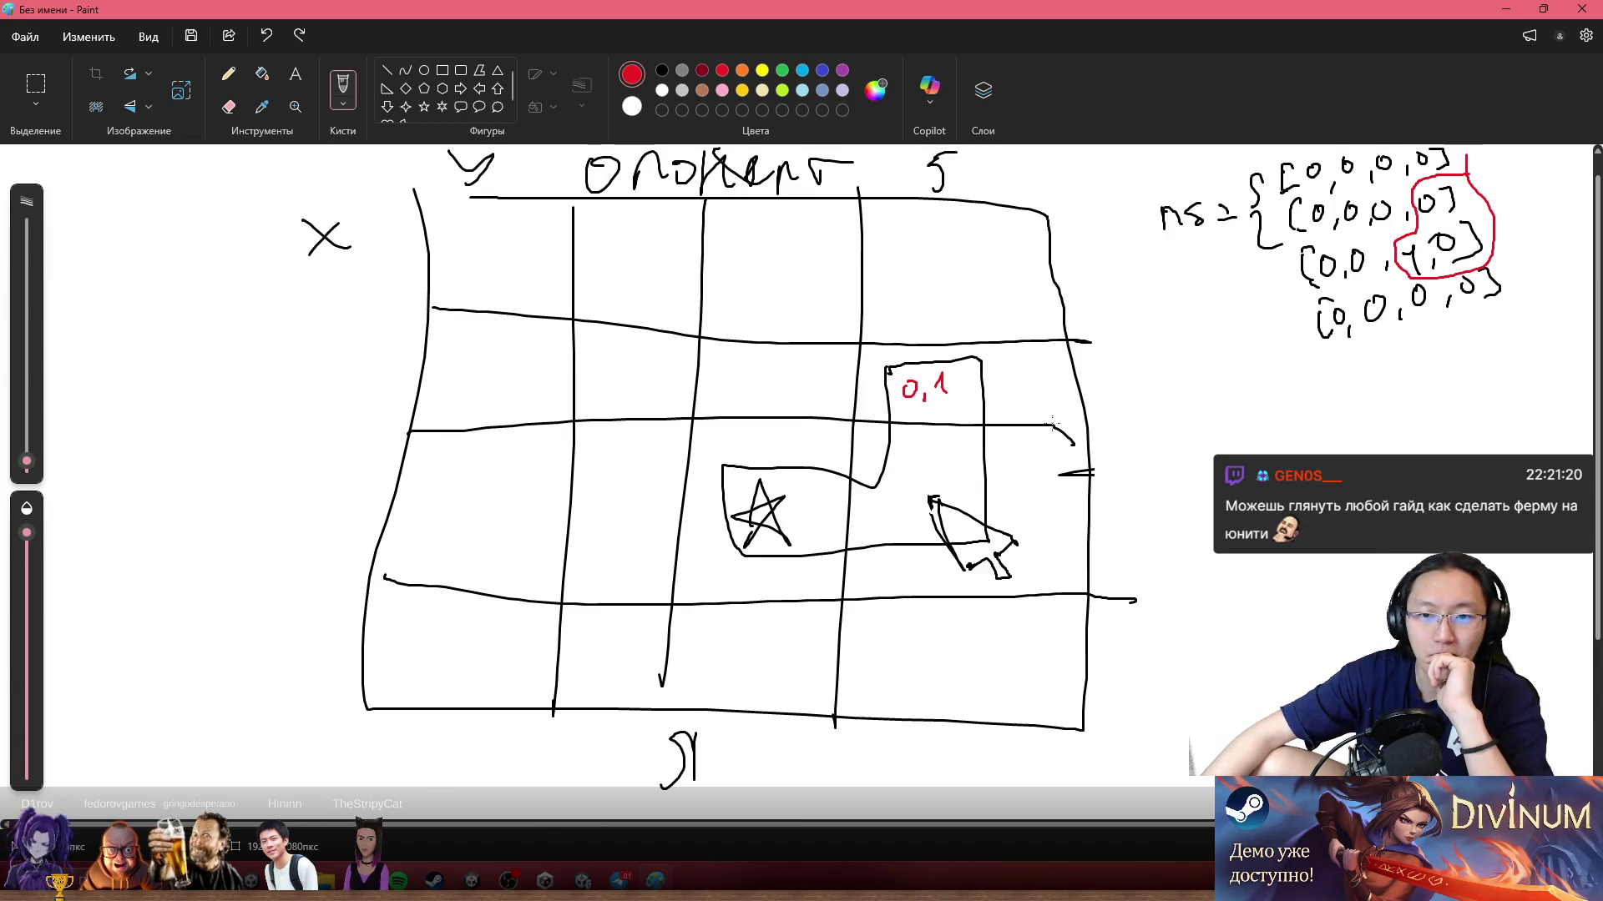
mouse_move(939, 400)
mouse_down()
mouse_move(972, 519)
mouse_move(1084, 529)
mouse_up()
key(ctrl+z)
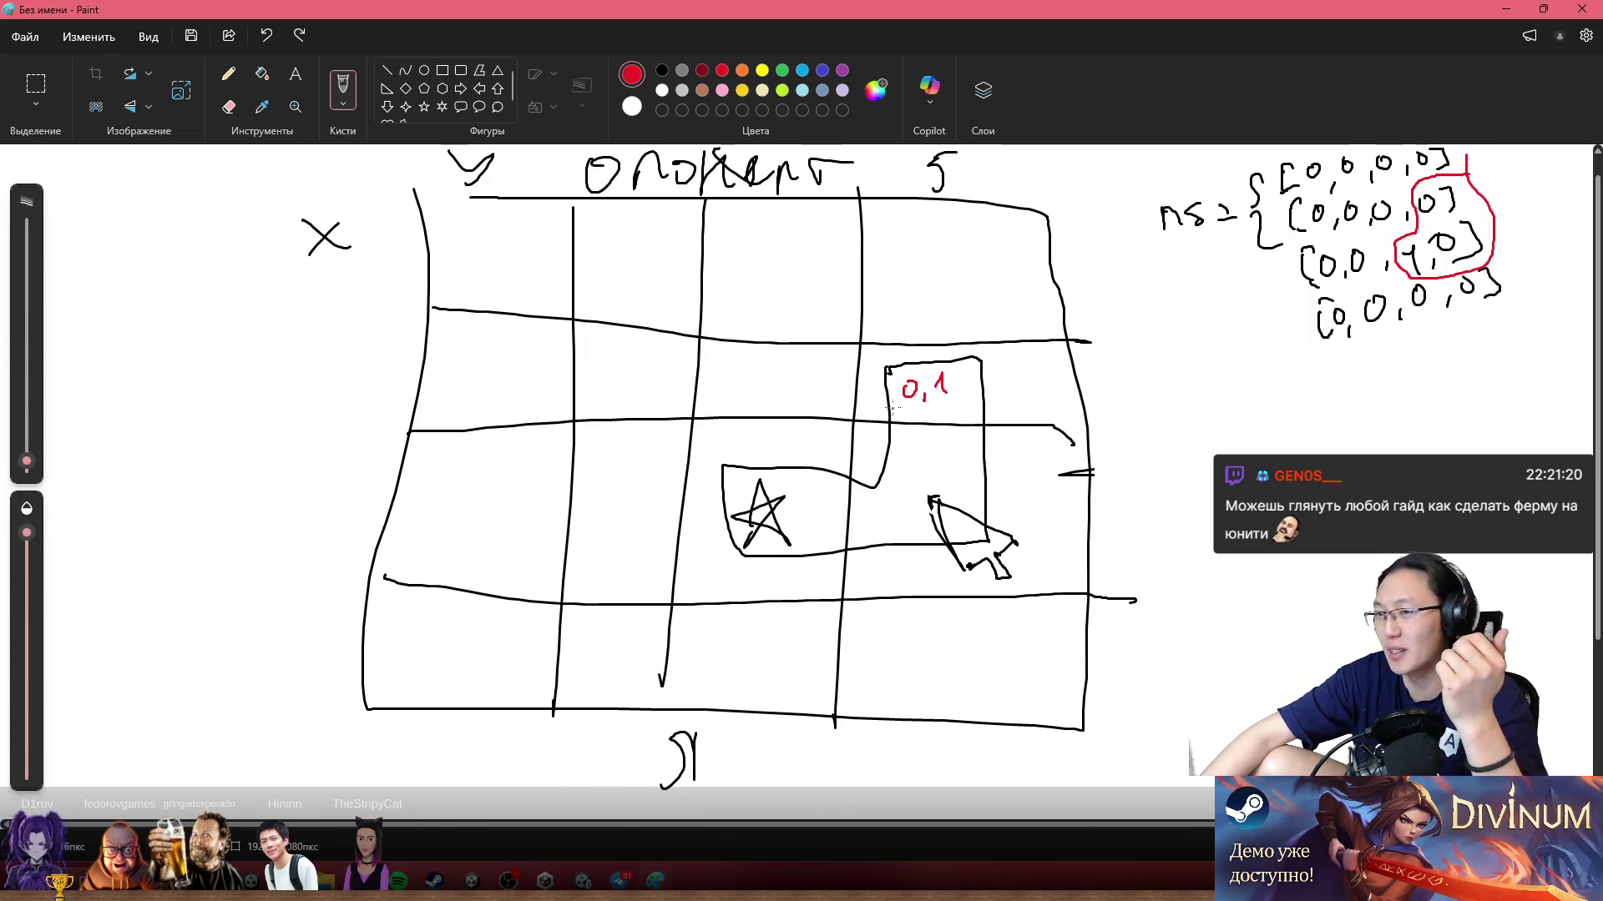
drag(955, 389, 1090, 539)
key(ctrl+z)
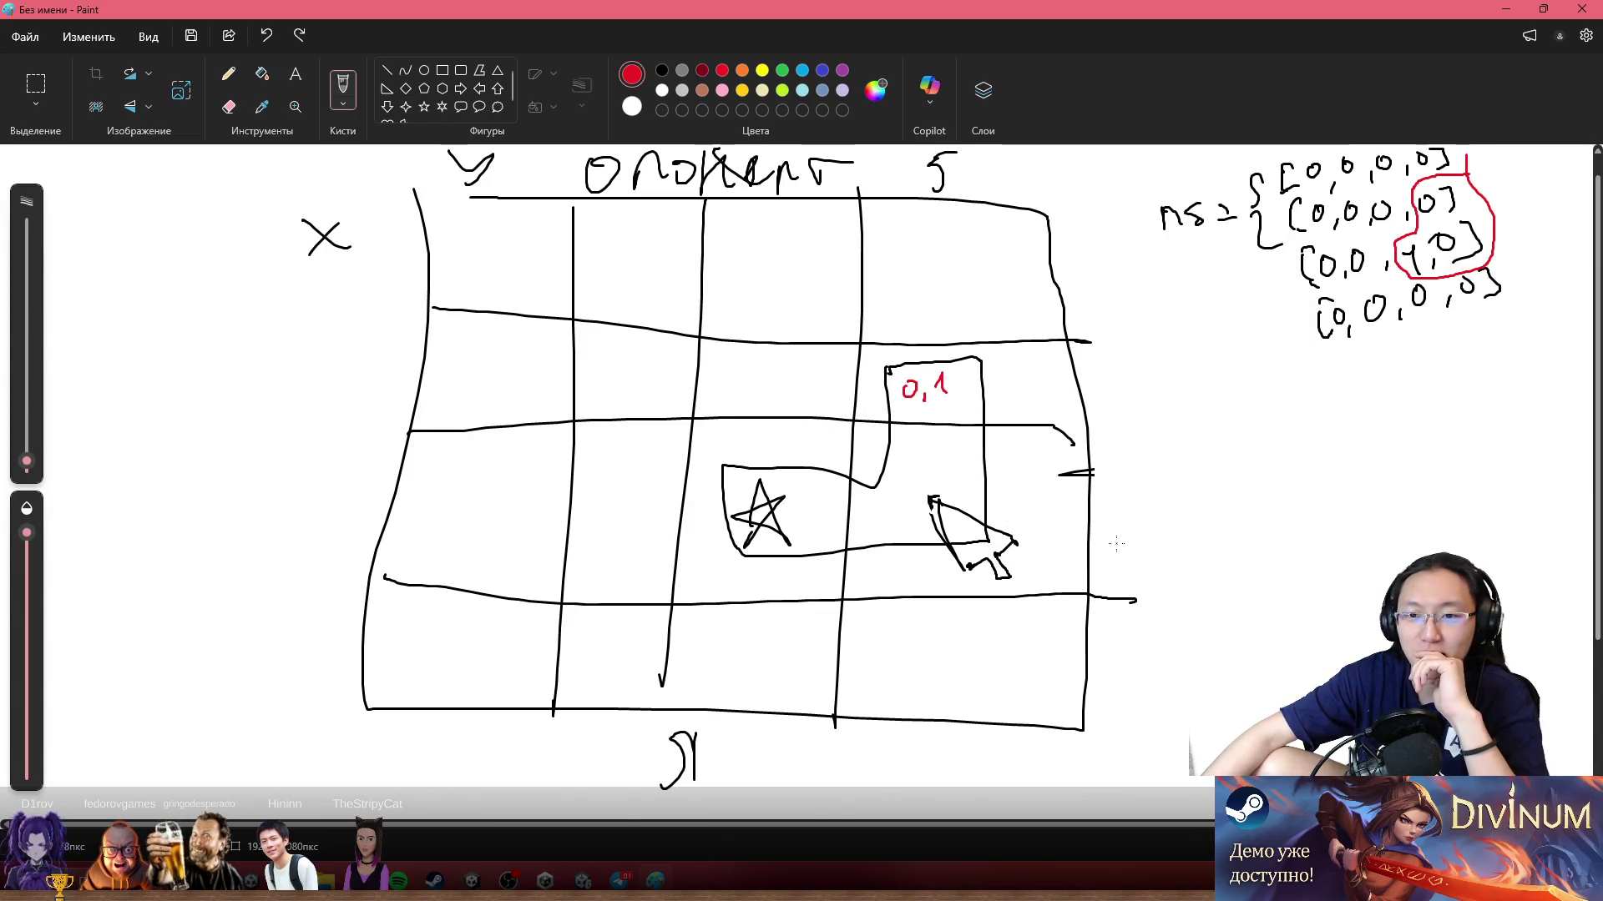
mouse_move(955, 380)
mouse_down()
mouse_move(956, 438)
mouse_move(1155, 557)
mouse_move(1071, 532)
mouse_up()
key(ctrl+z)
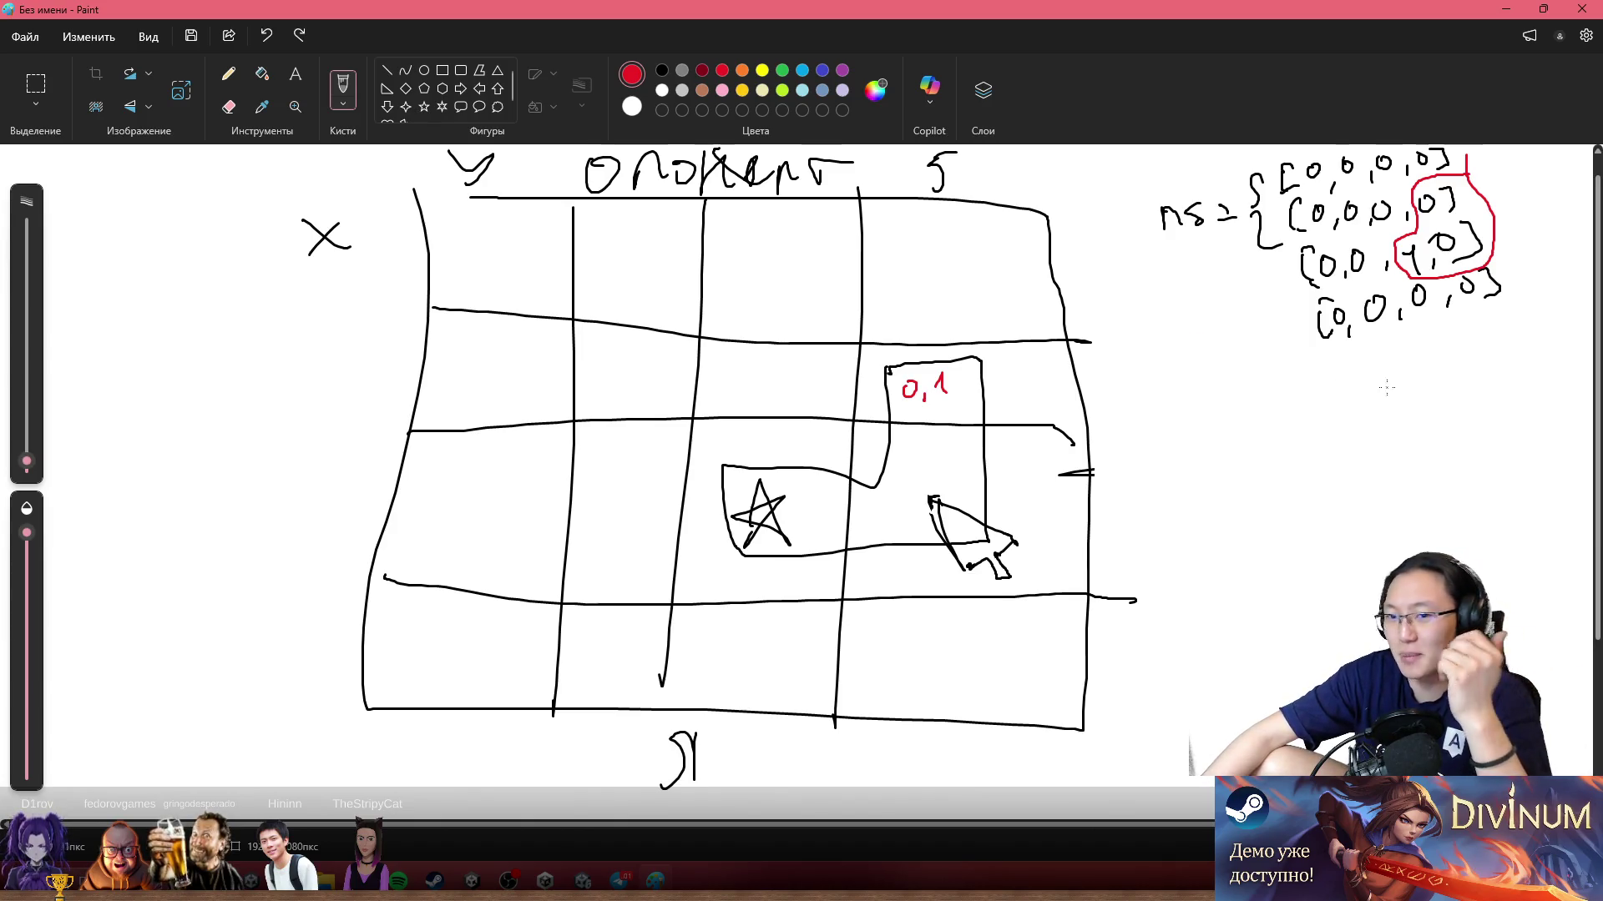
Step: Leave red dots beside the 0,1 box and the star, then begin a red П-shaped outline
click(968, 381)
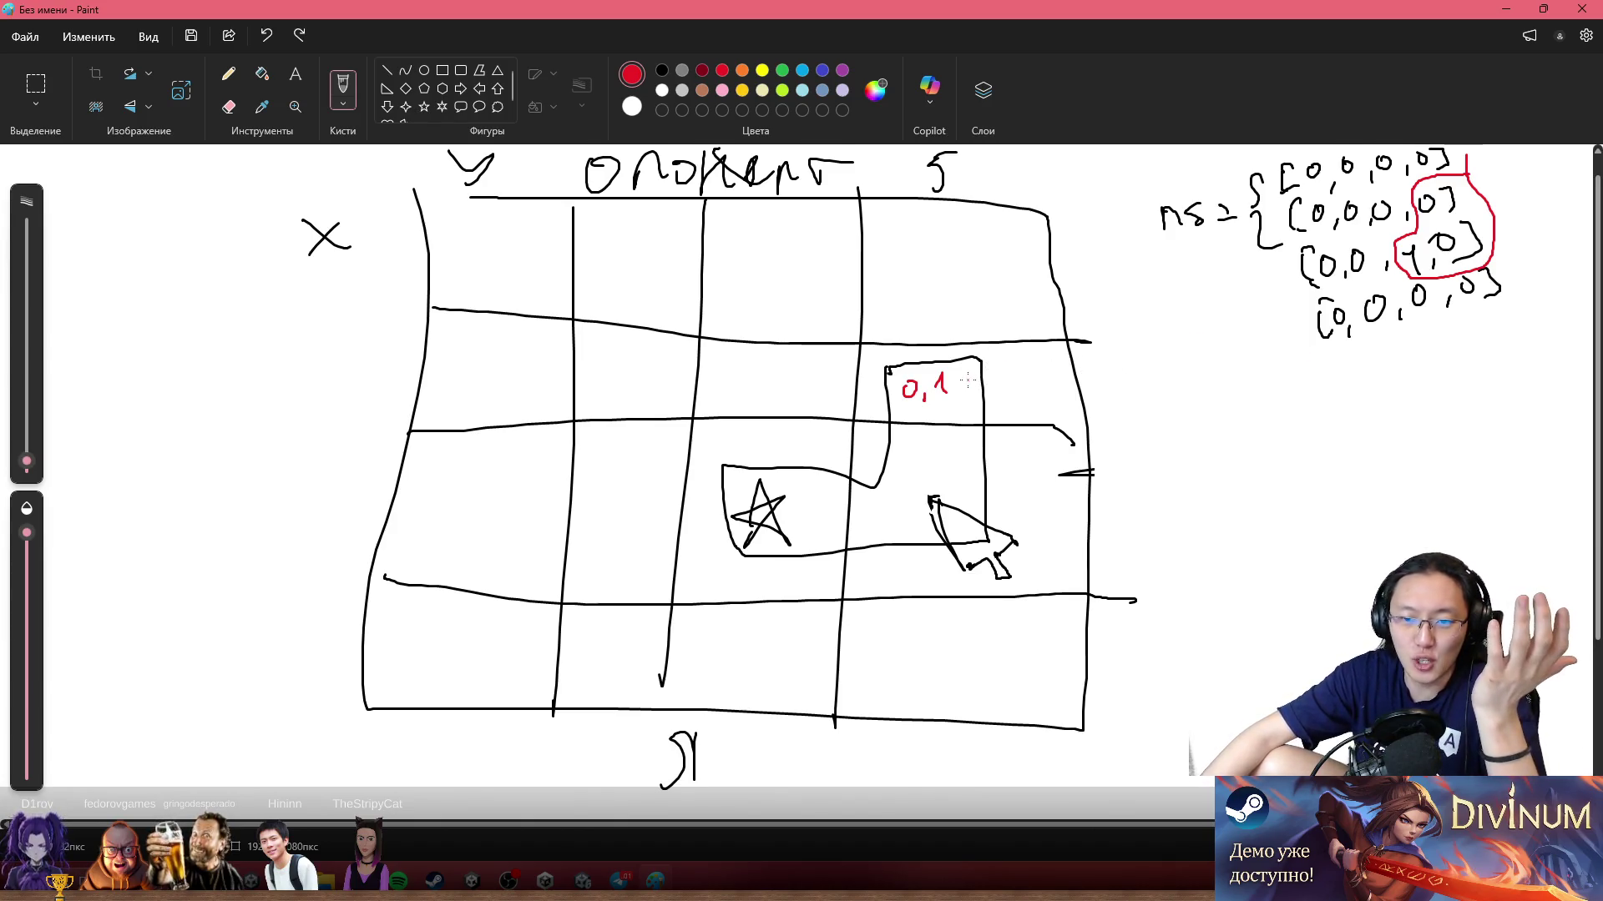
click(795, 509)
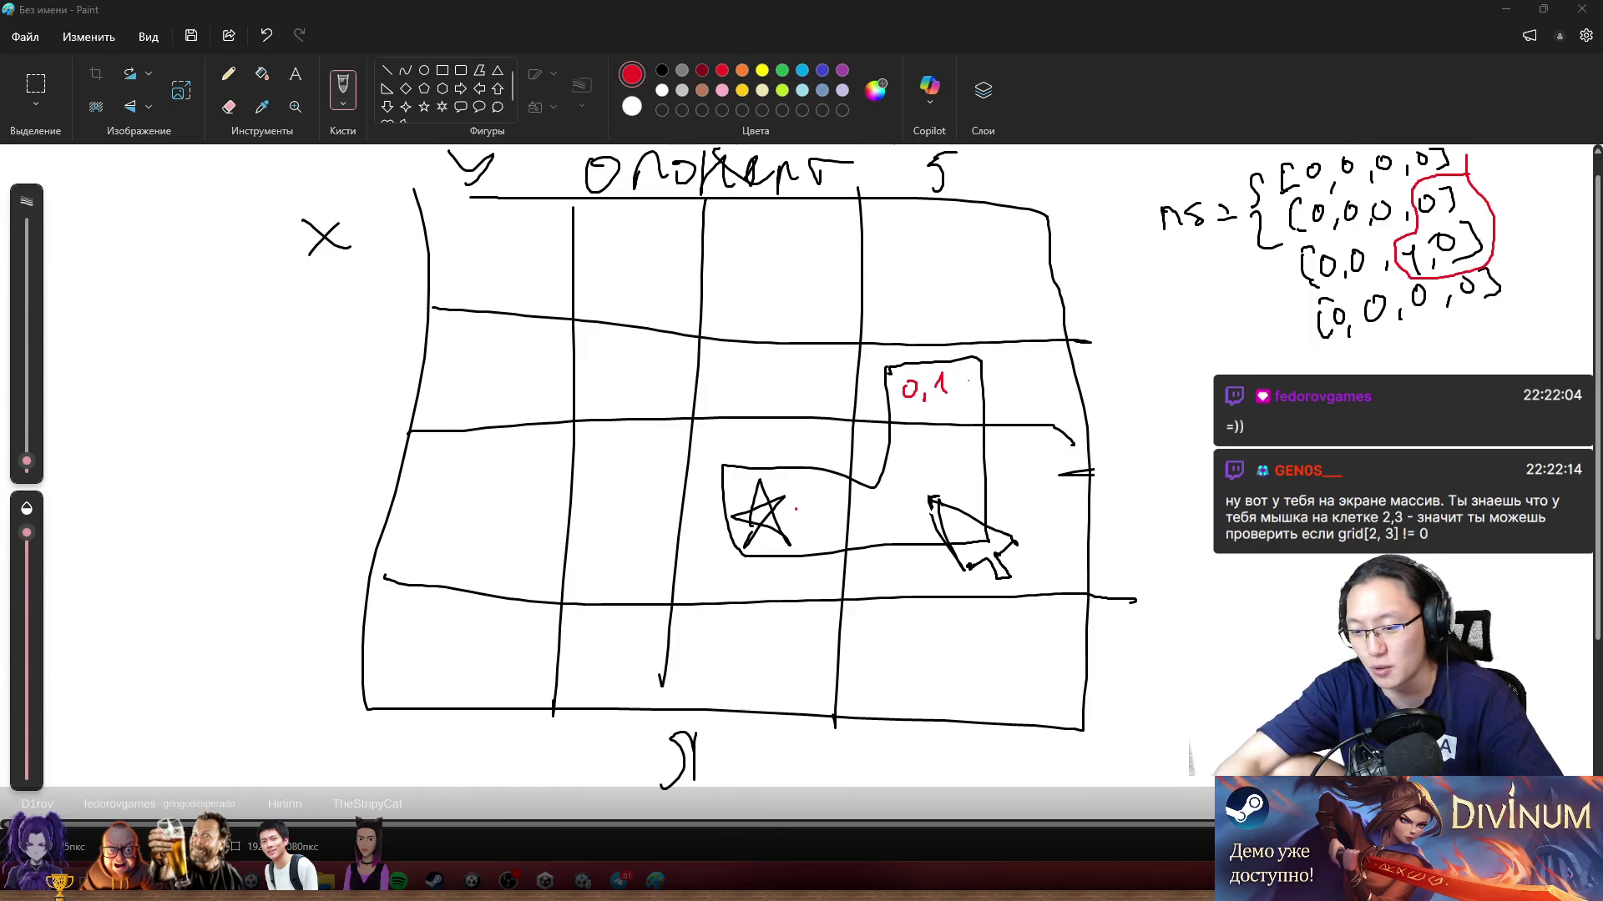
mouse_move(1169, 742)
mouse_down()
mouse_move(1166, 668)
mouse_move(1225, 716)
mouse_up()
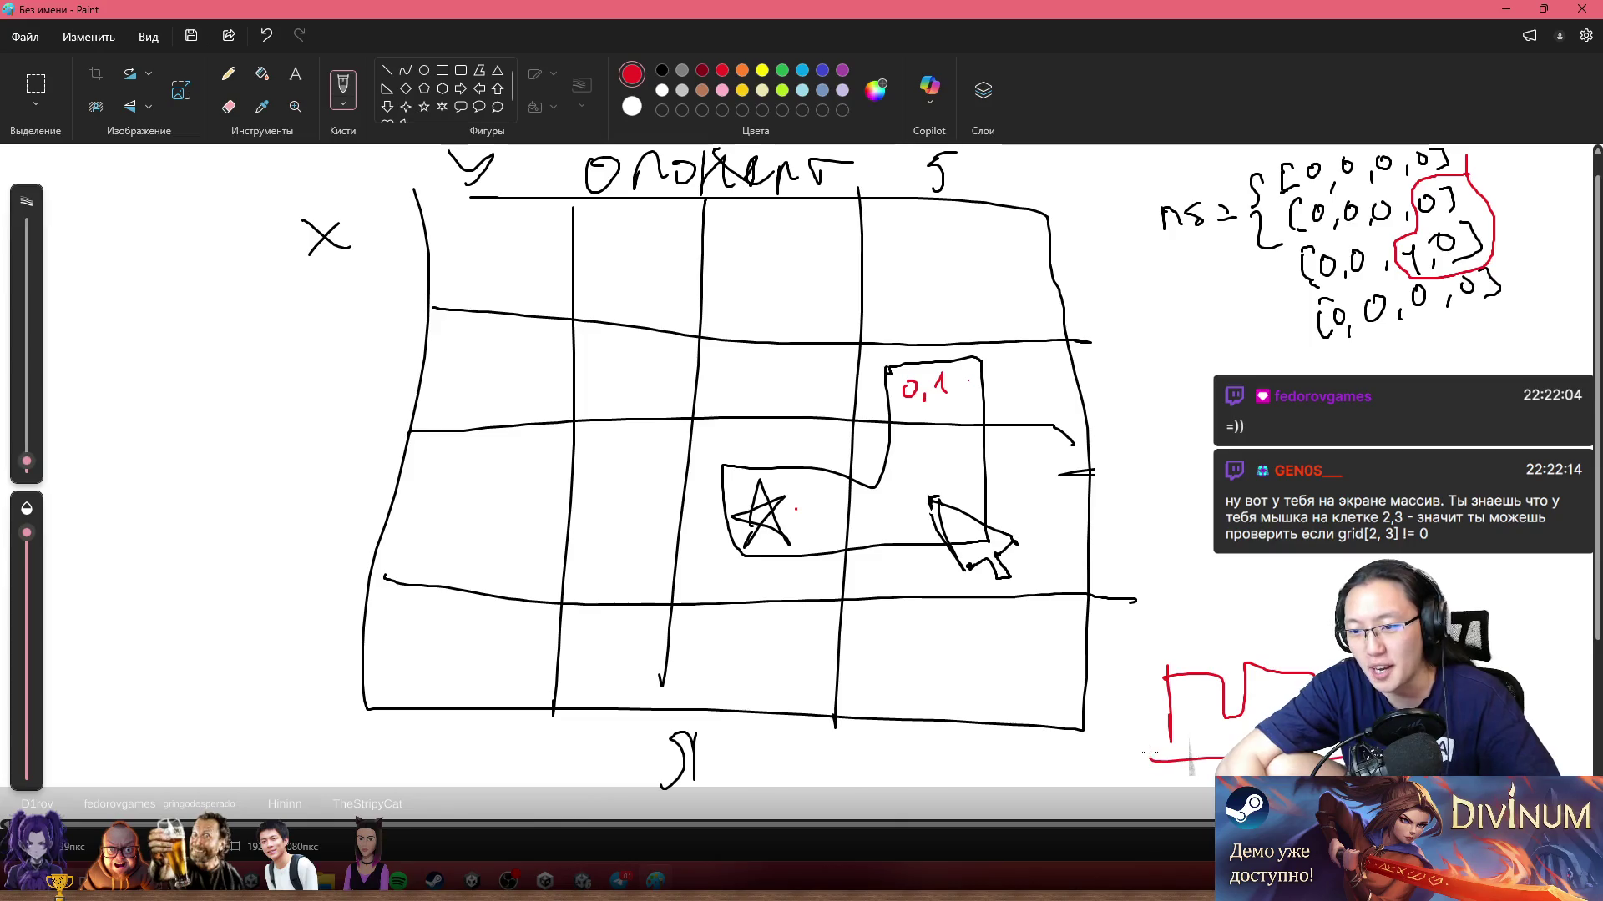
drag(1152, 748, 1219, 760)
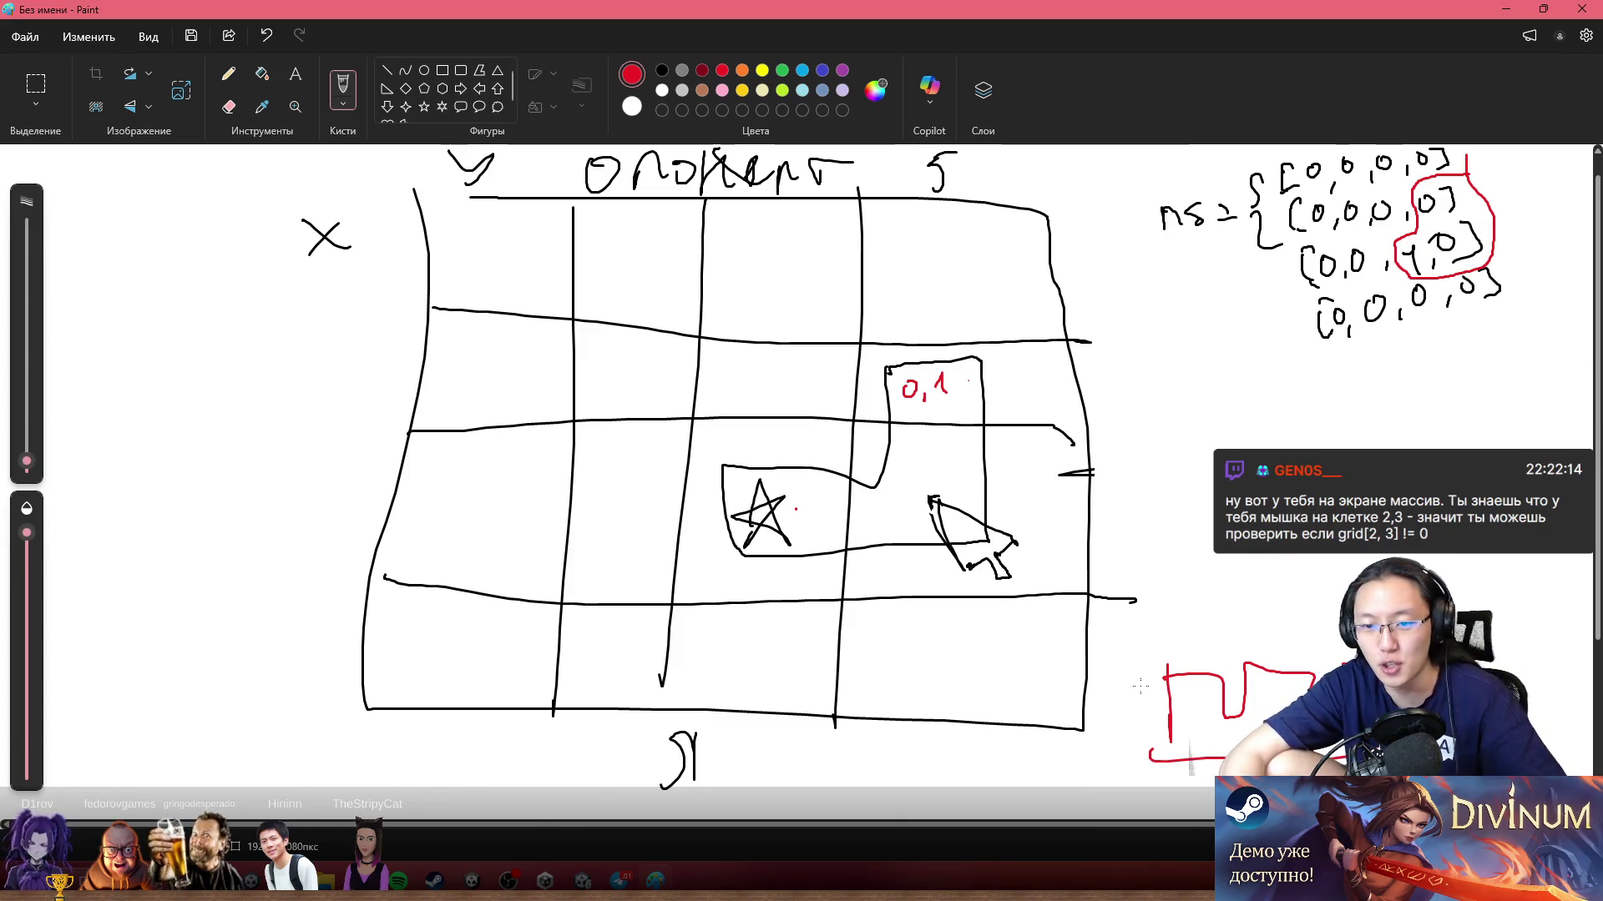
scroll(950, 464, down, 1)
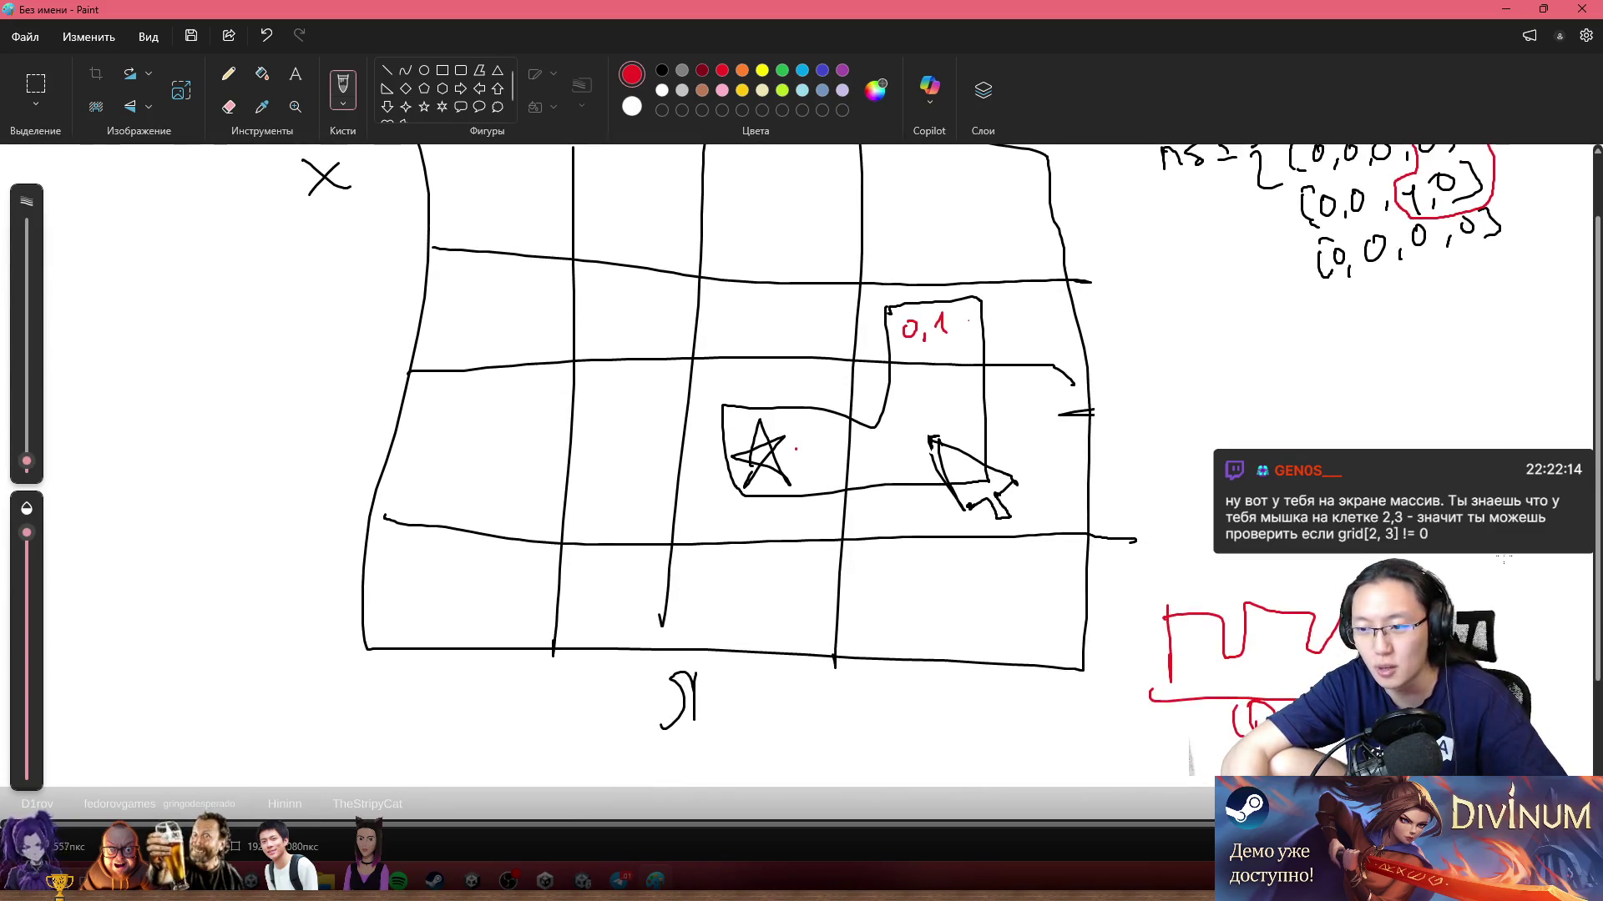
scroll(1273, 661, up, 2)
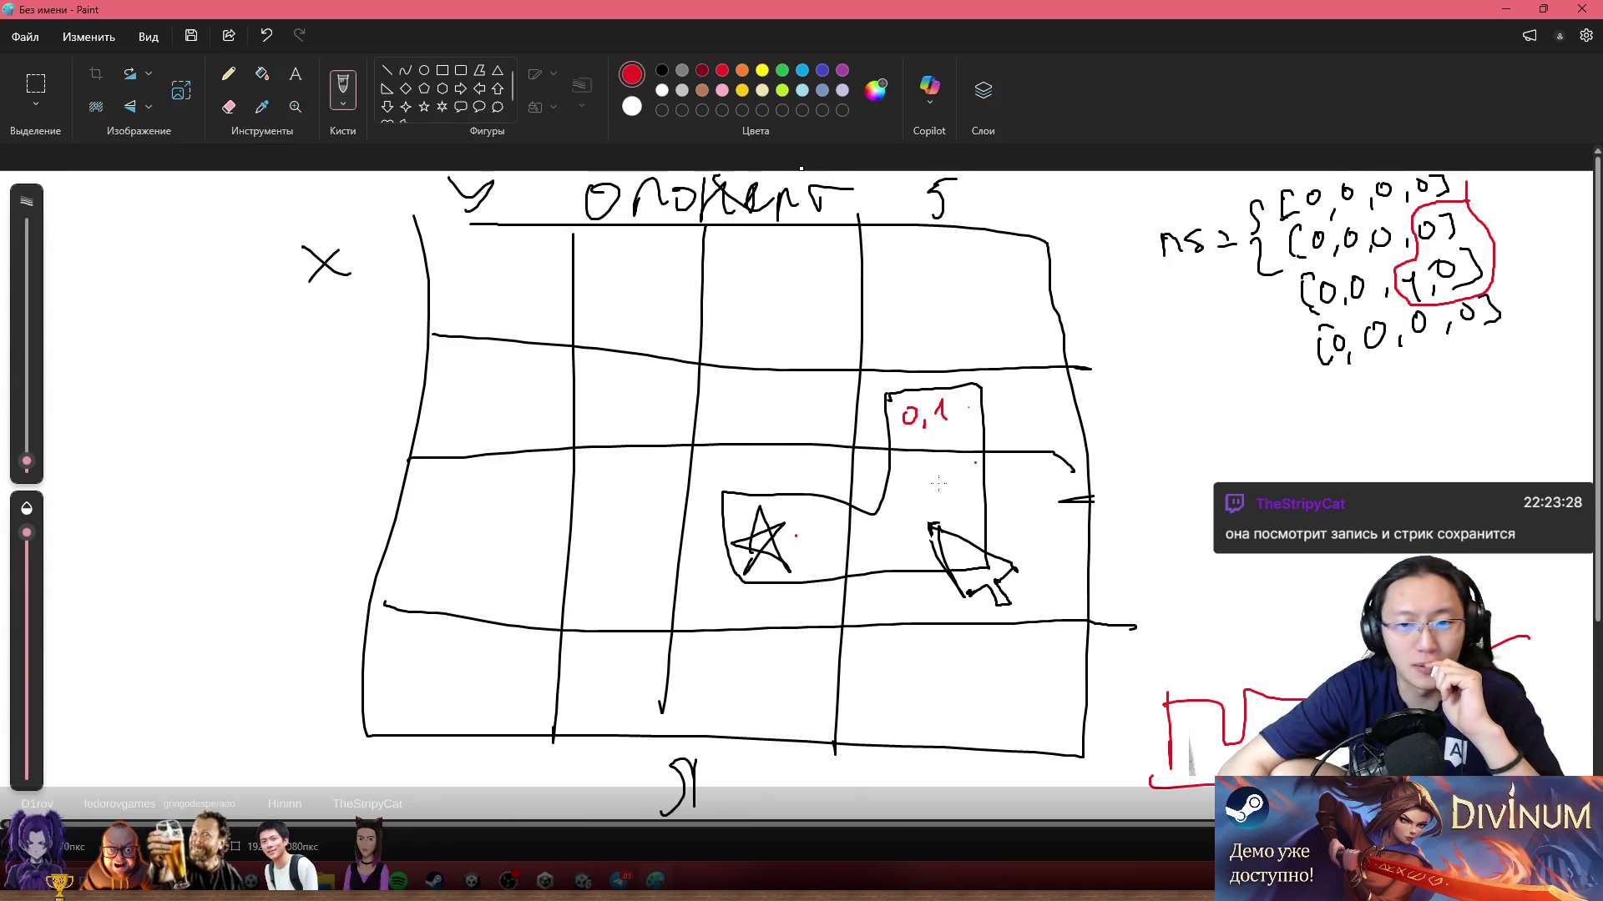
Step: Write a red [1,2,3] list under 0,1, mark 0,1, the star and arrow, and add a right-edge curve
mouse_move(900, 506)
mouse_down()
mouse_move(902, 469)
mouse_move(974, 476)
mouse_move(922, 507)
mouse_up()
drag(928, 482, 942, 493)
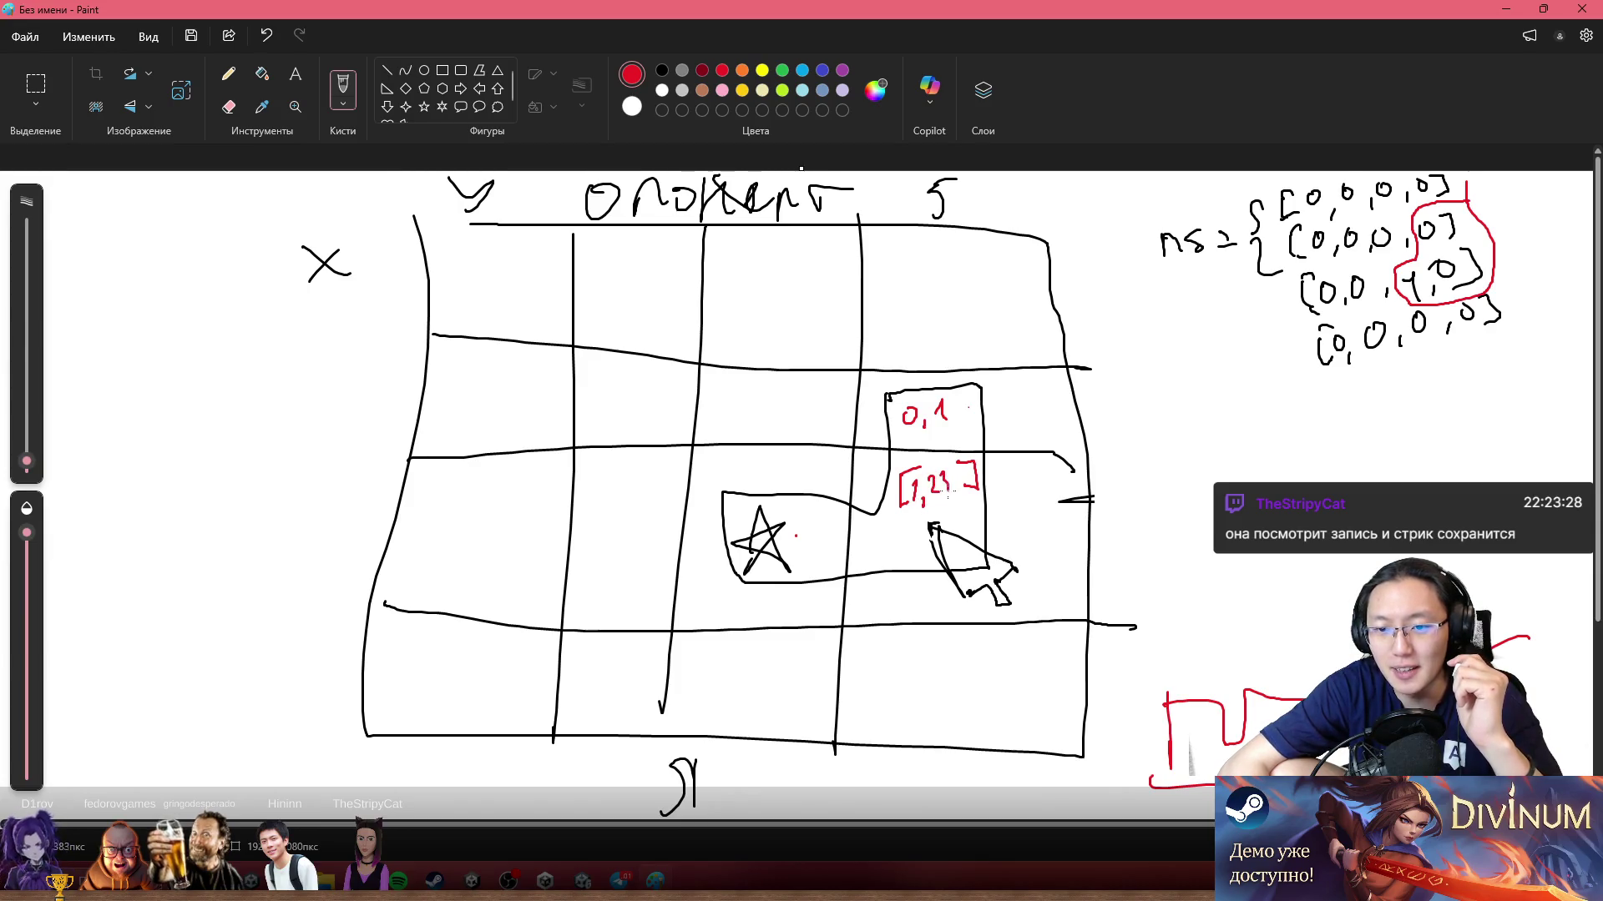
drag(943, 406, 941, 409)
drag(789, 539, 793, 534)
drag(893, 533, 895, 538)
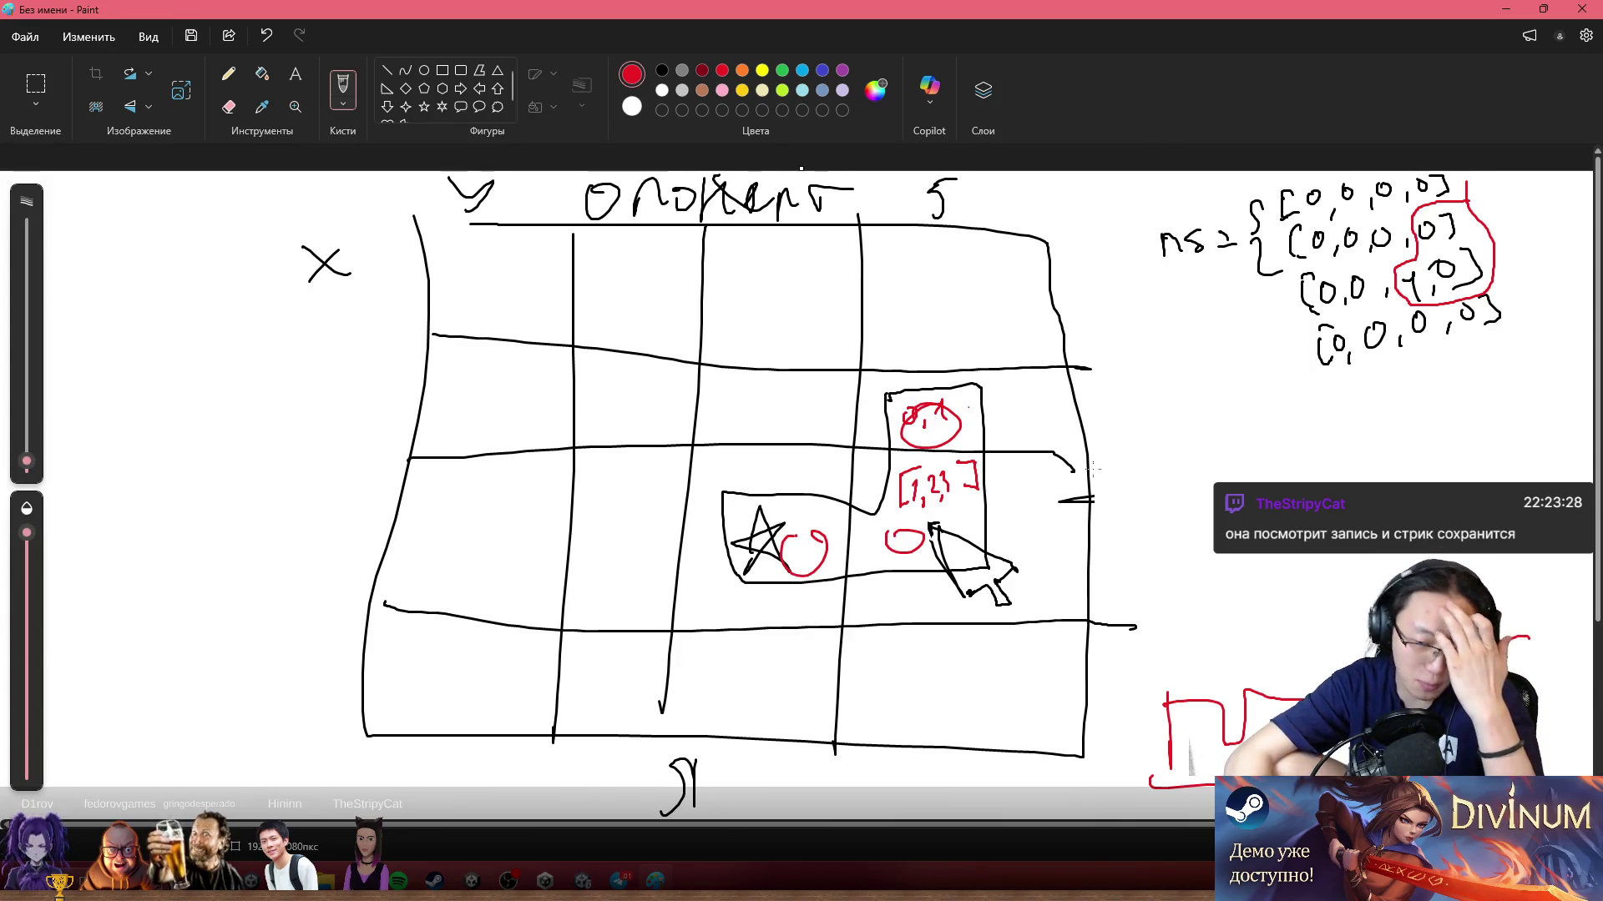
drag(1040, 428, 1138, 469)
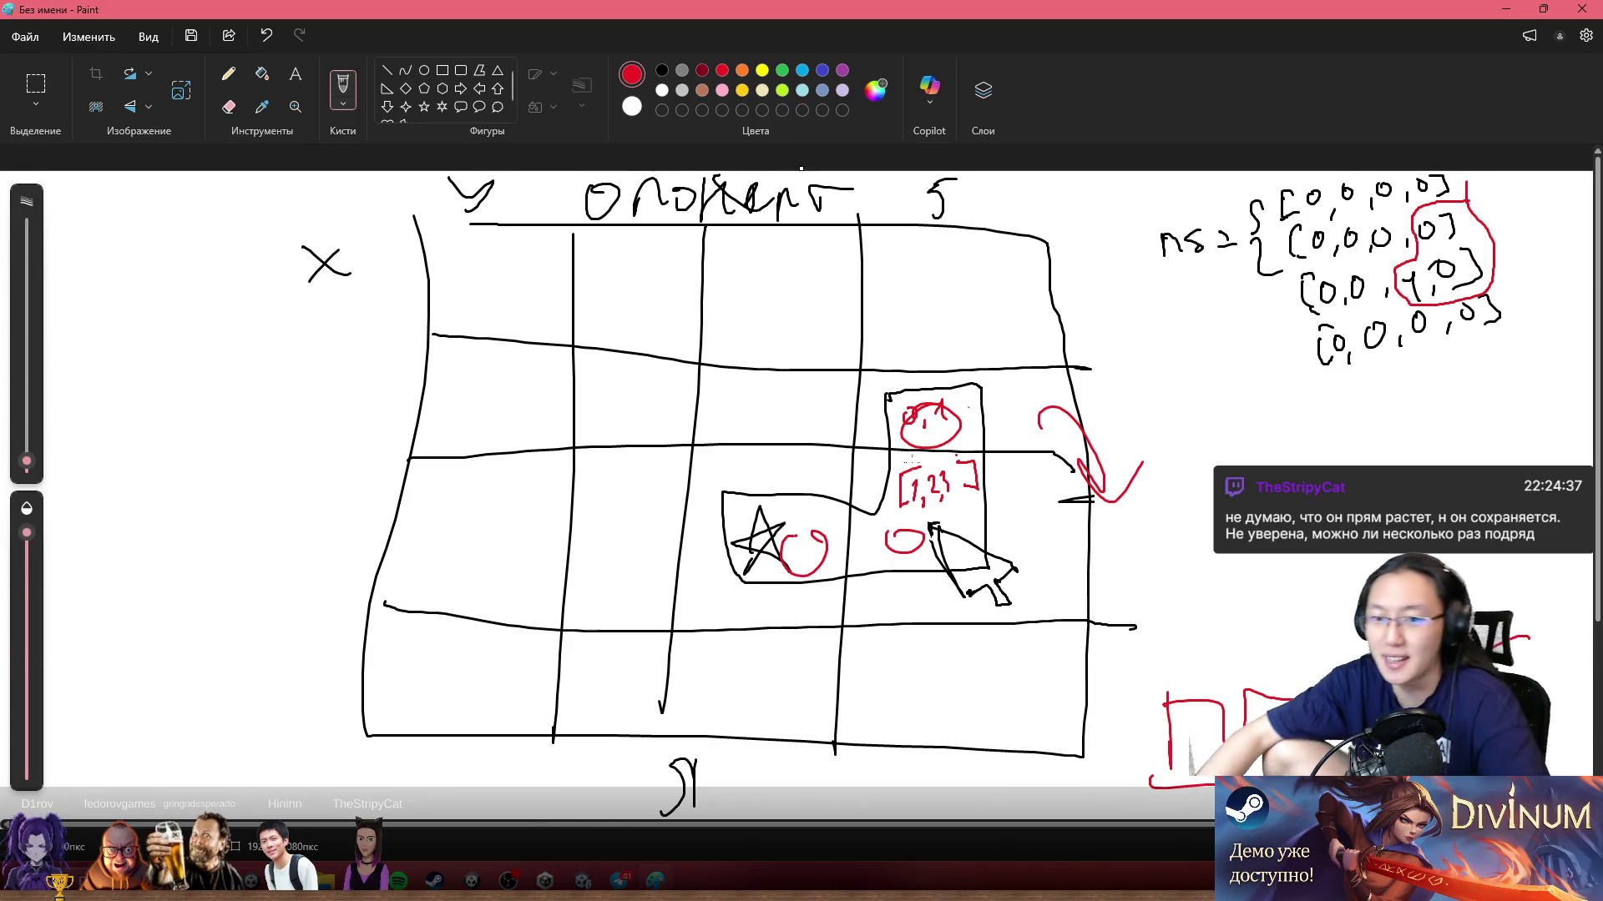
Step: Try red outlines around grid cells and the star's cell, undoing both
mouse_move(858, 351)
mouse_down()
mouse_move(627, 499)
mouse_move(1094, 517)
mouse_move(889, 305)
mouse_move(890, 441)
mouse_move(676, 514)
mouse_move(1168, 589)
mouse_up()
key(ctrl+z)
key(ctrl+z)
drag(850, 303, 822, 622)
key(ctrl+z)
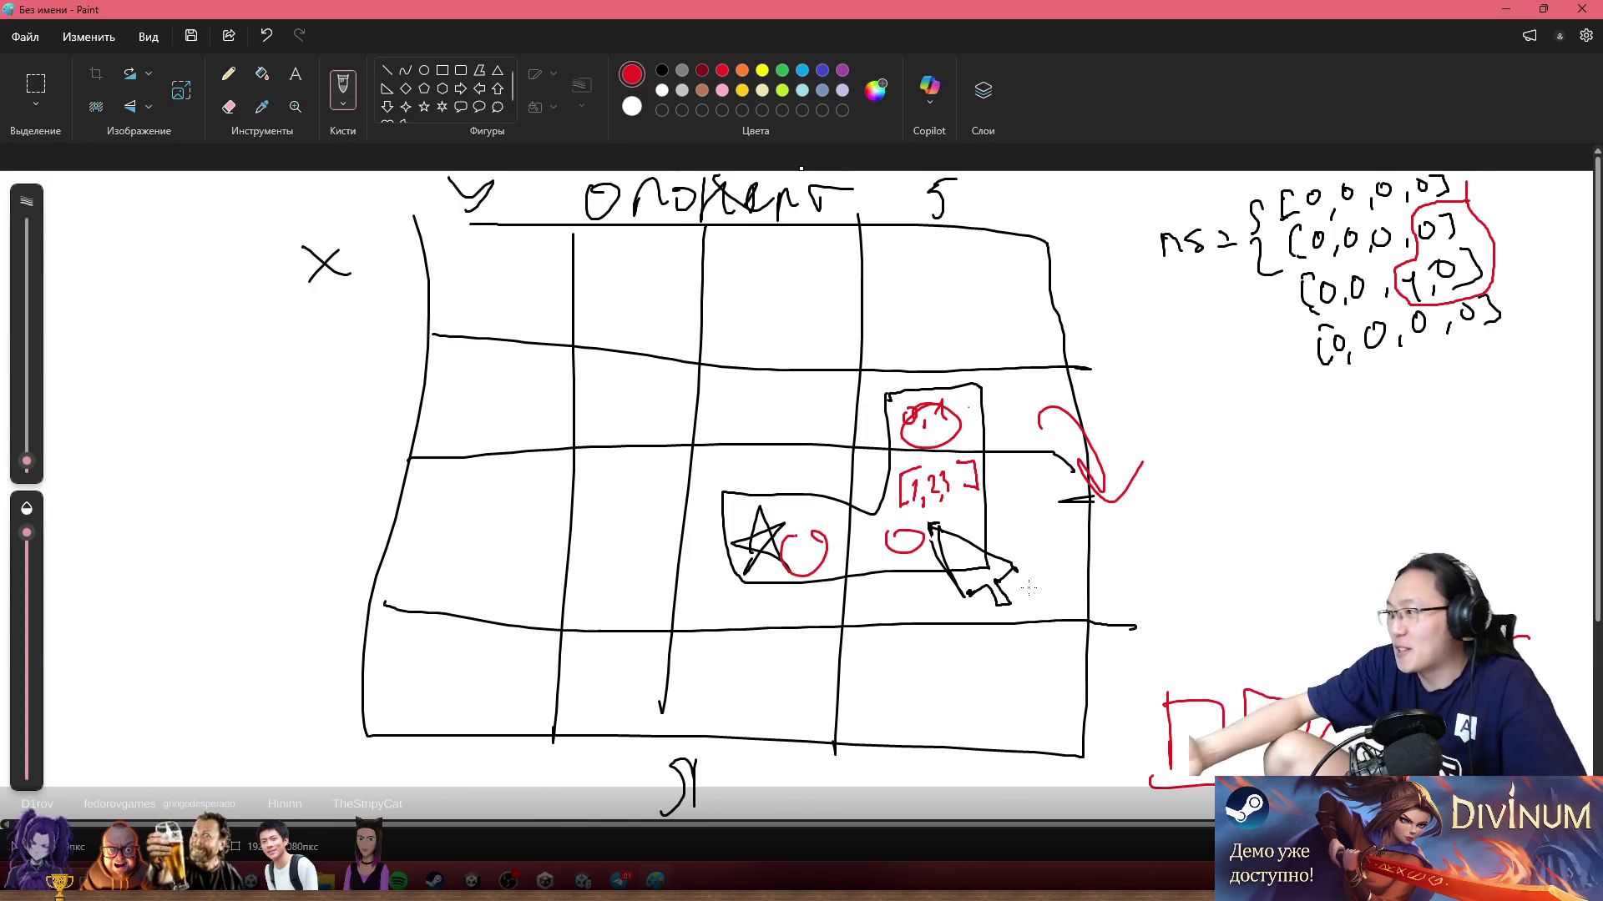
Step: Loop the upper-left grid cells in red and restore Paint to a smaller window over Unity
mouse_move(445, 548)
mouse_down()
mouse_move(448, 503)
mouse_move(668, 243)
mouse_move(825, 389)
mouse_move(634, 409)
mouse_up()
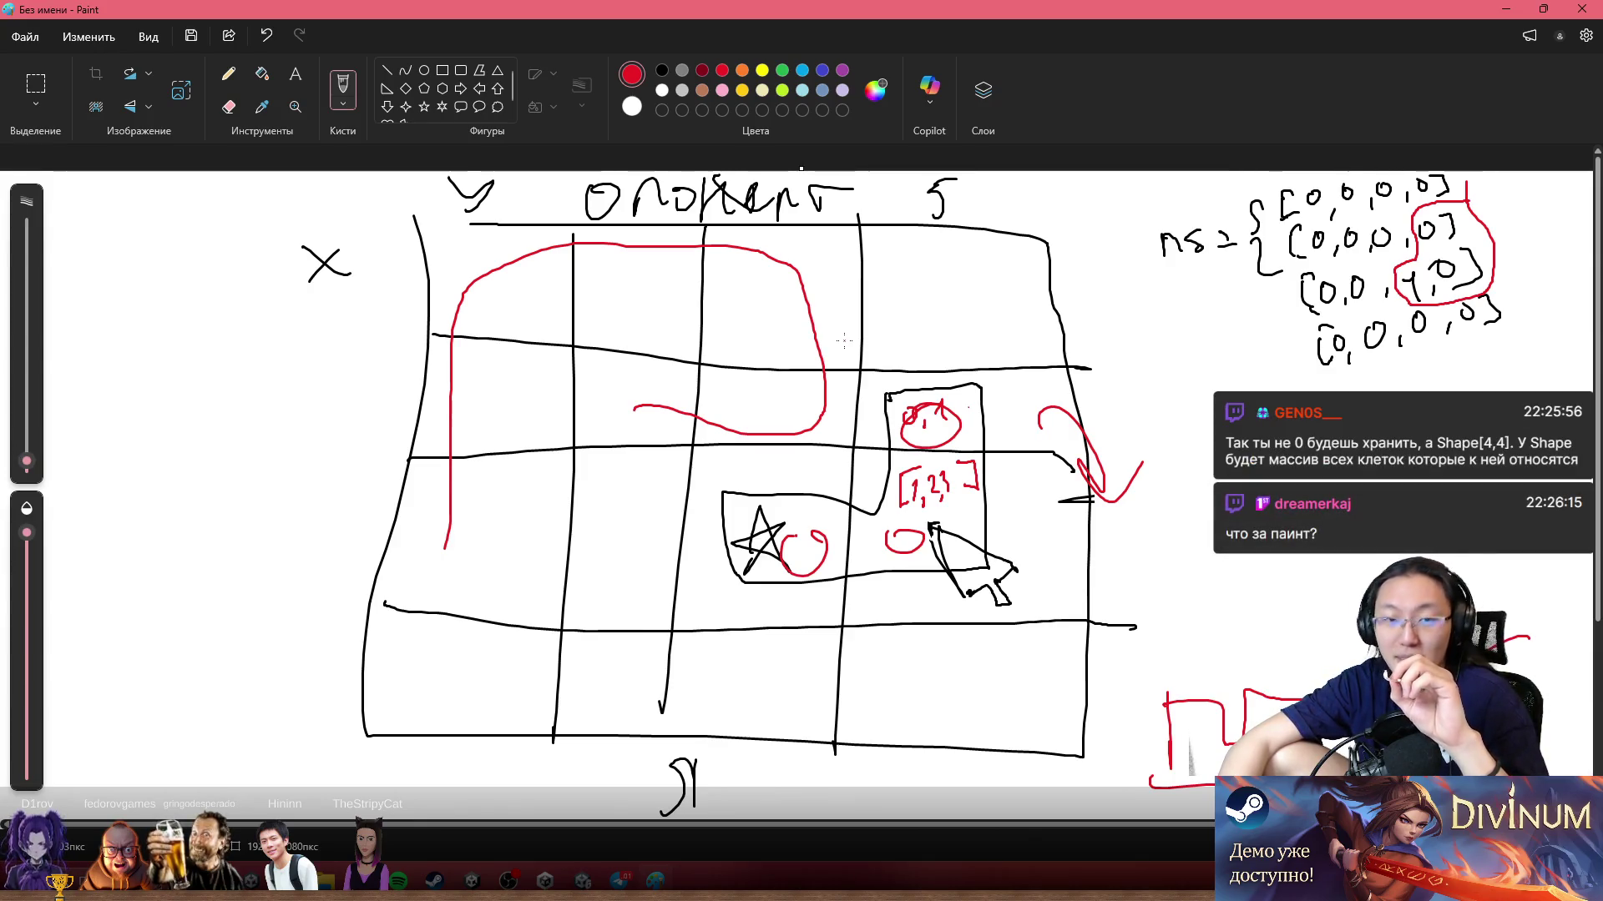
drag(326, 7, 567, 232)
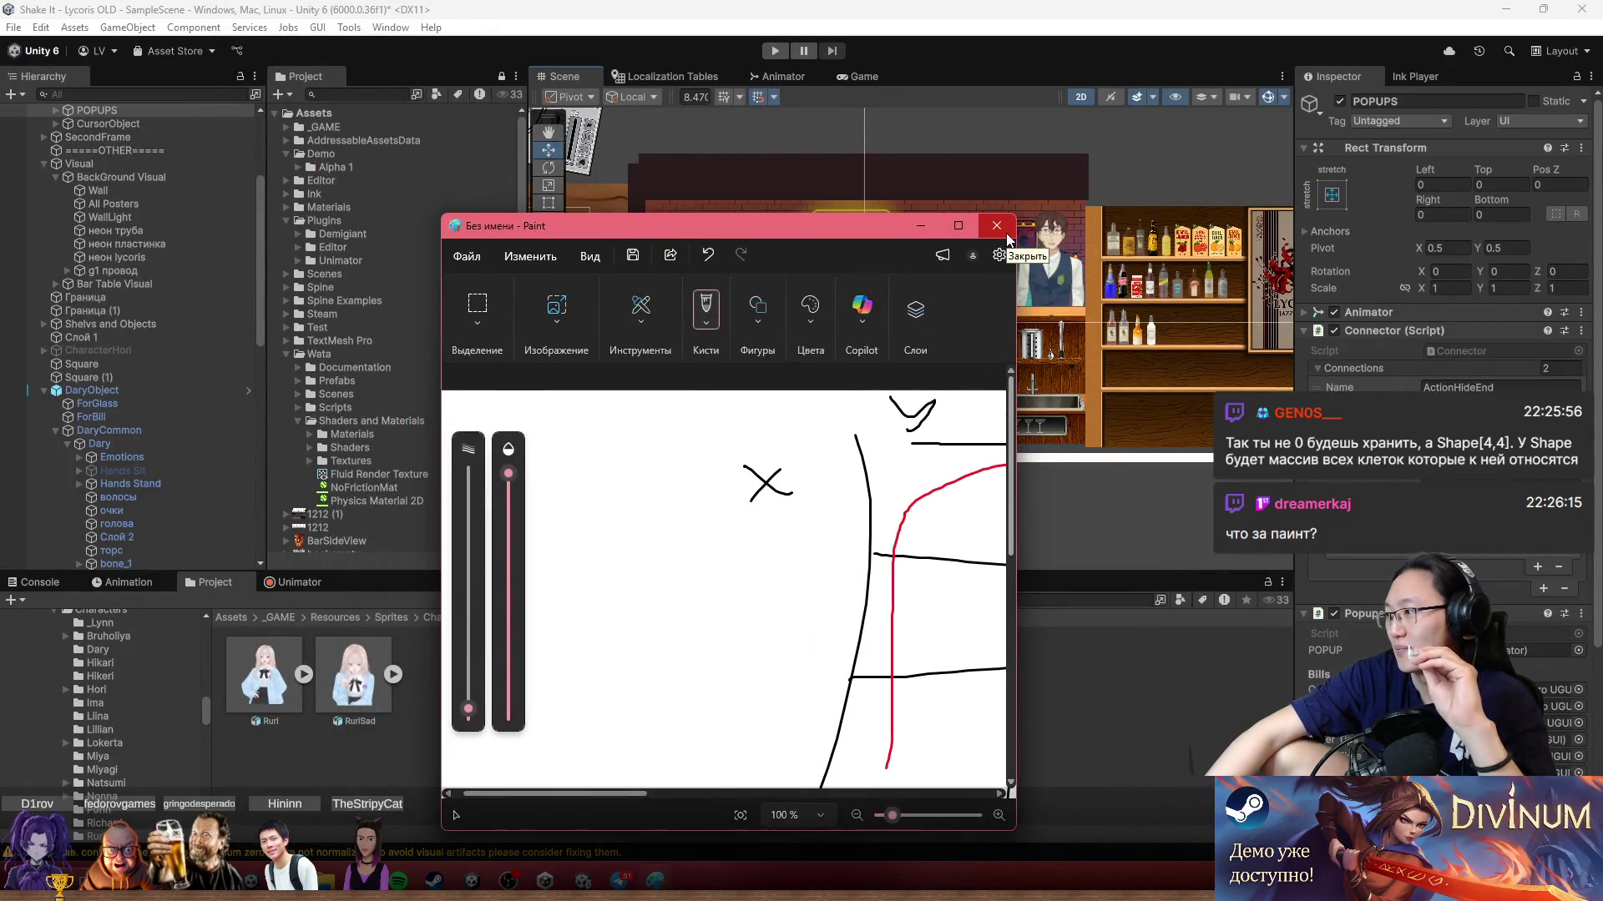
Step: Close Paint, discarding the grid sketch with Don't save
click(1005, 233)
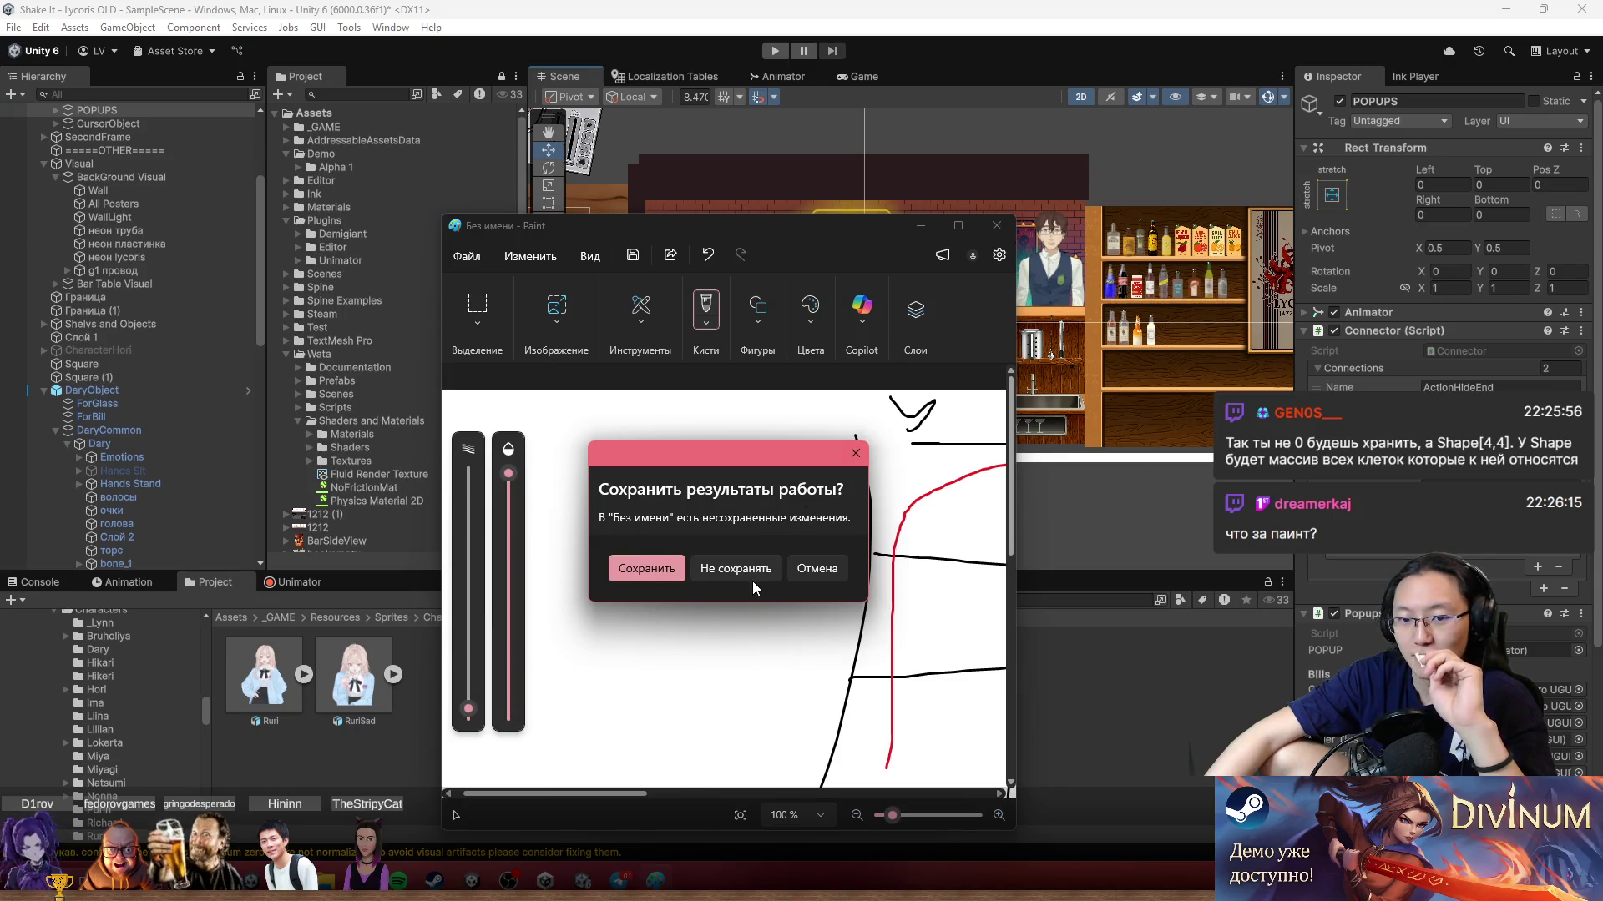
click(758, 570)
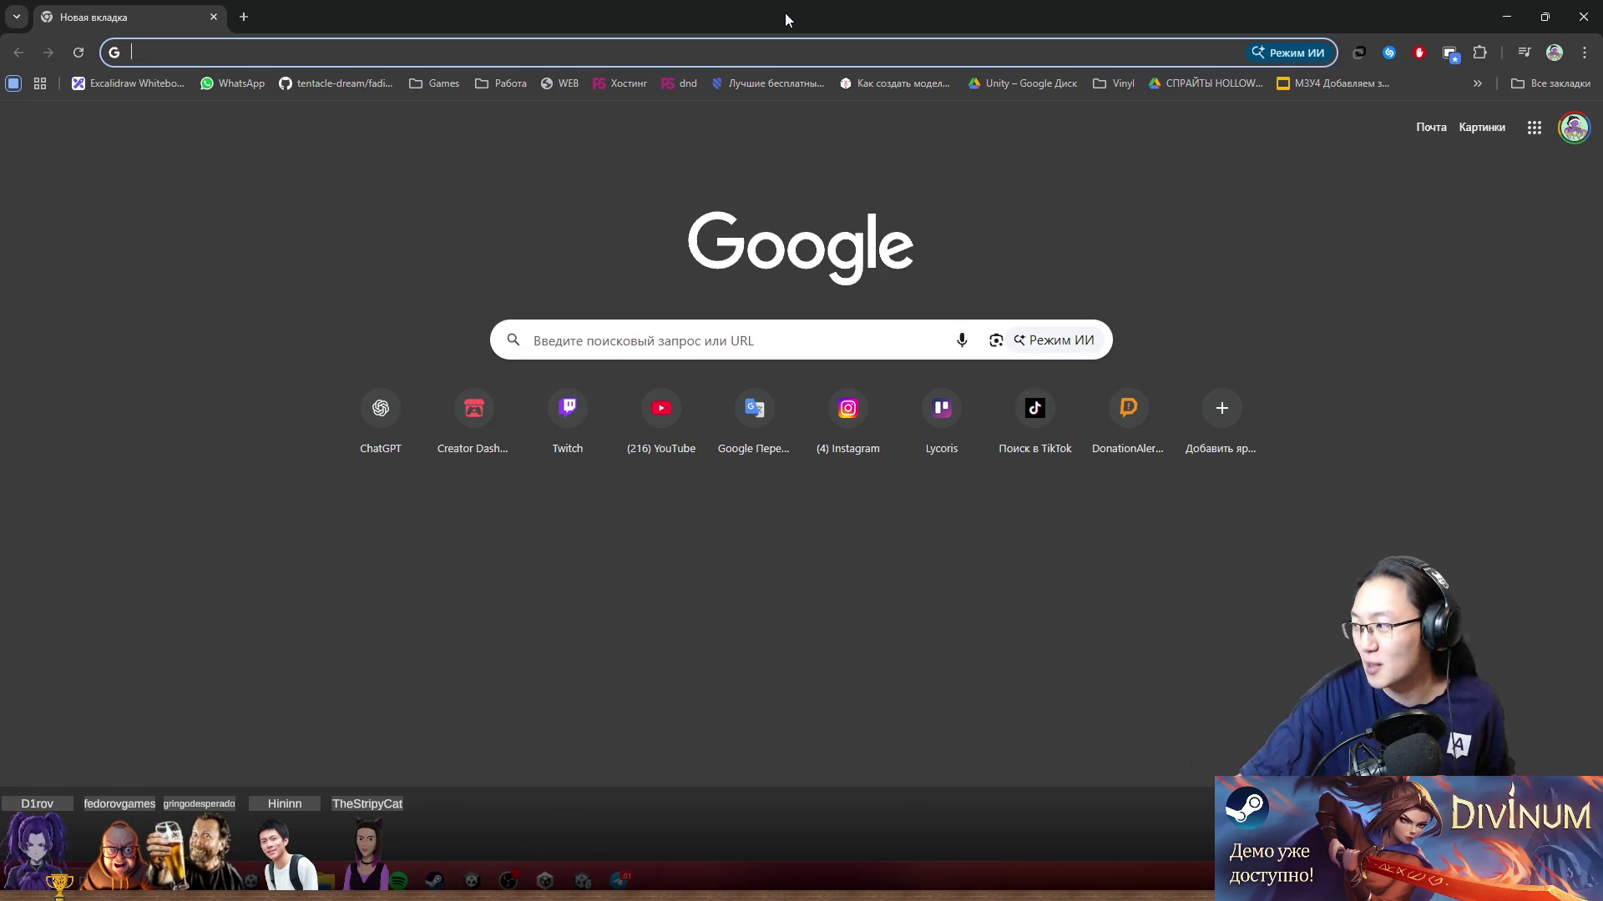
Step: Search Google for 'ludum Dare' from the Chrome address bar
click(822, 44)
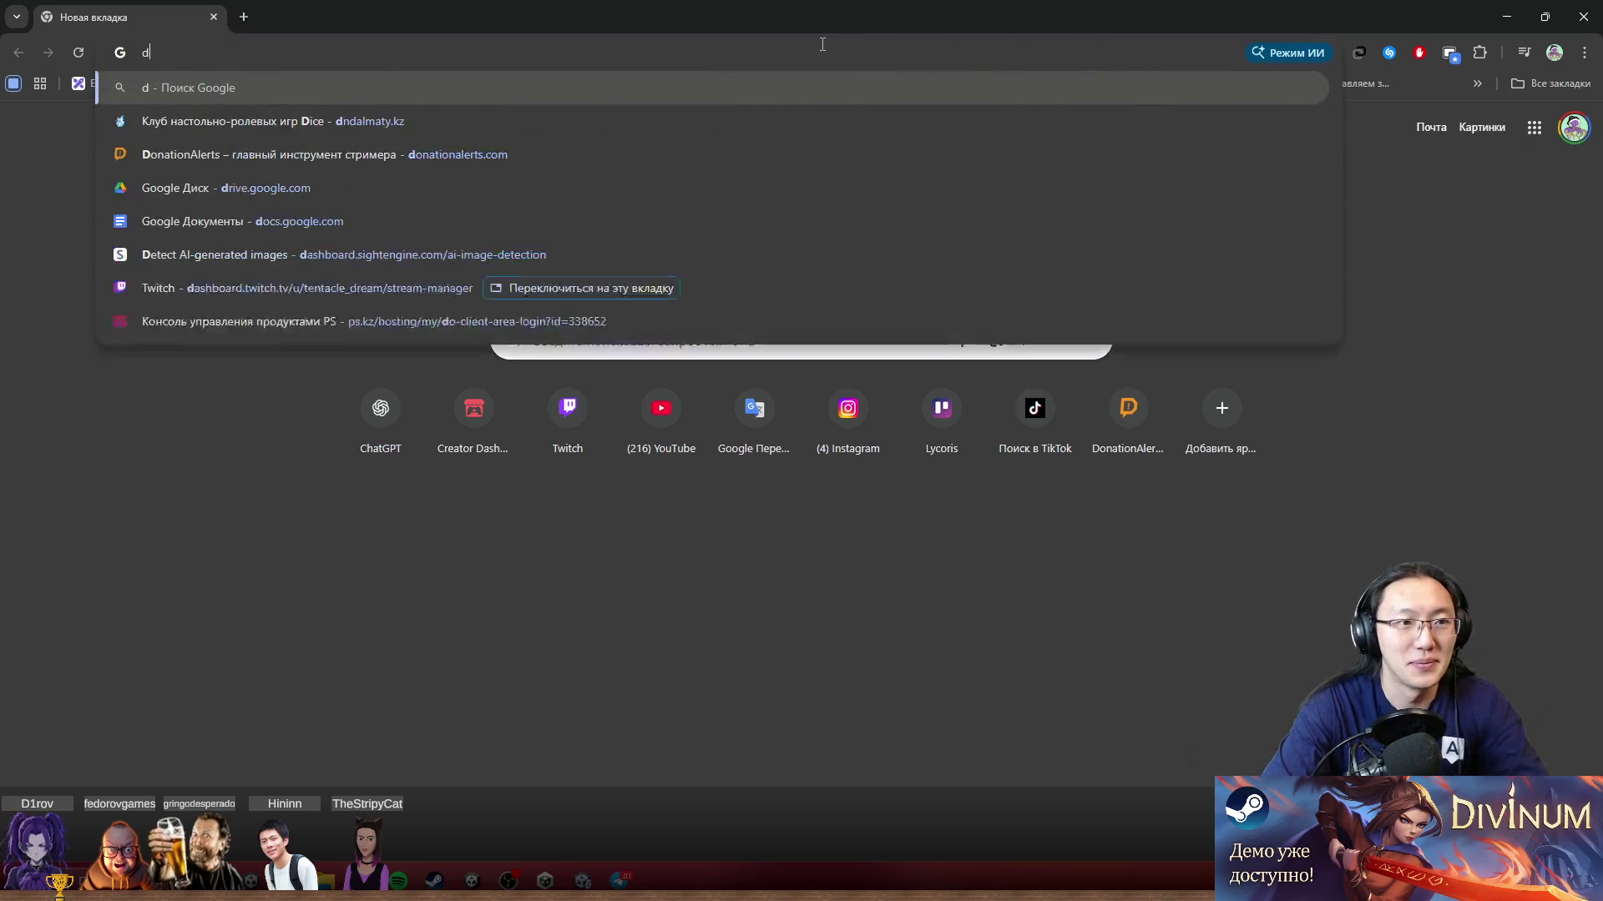
text(d)
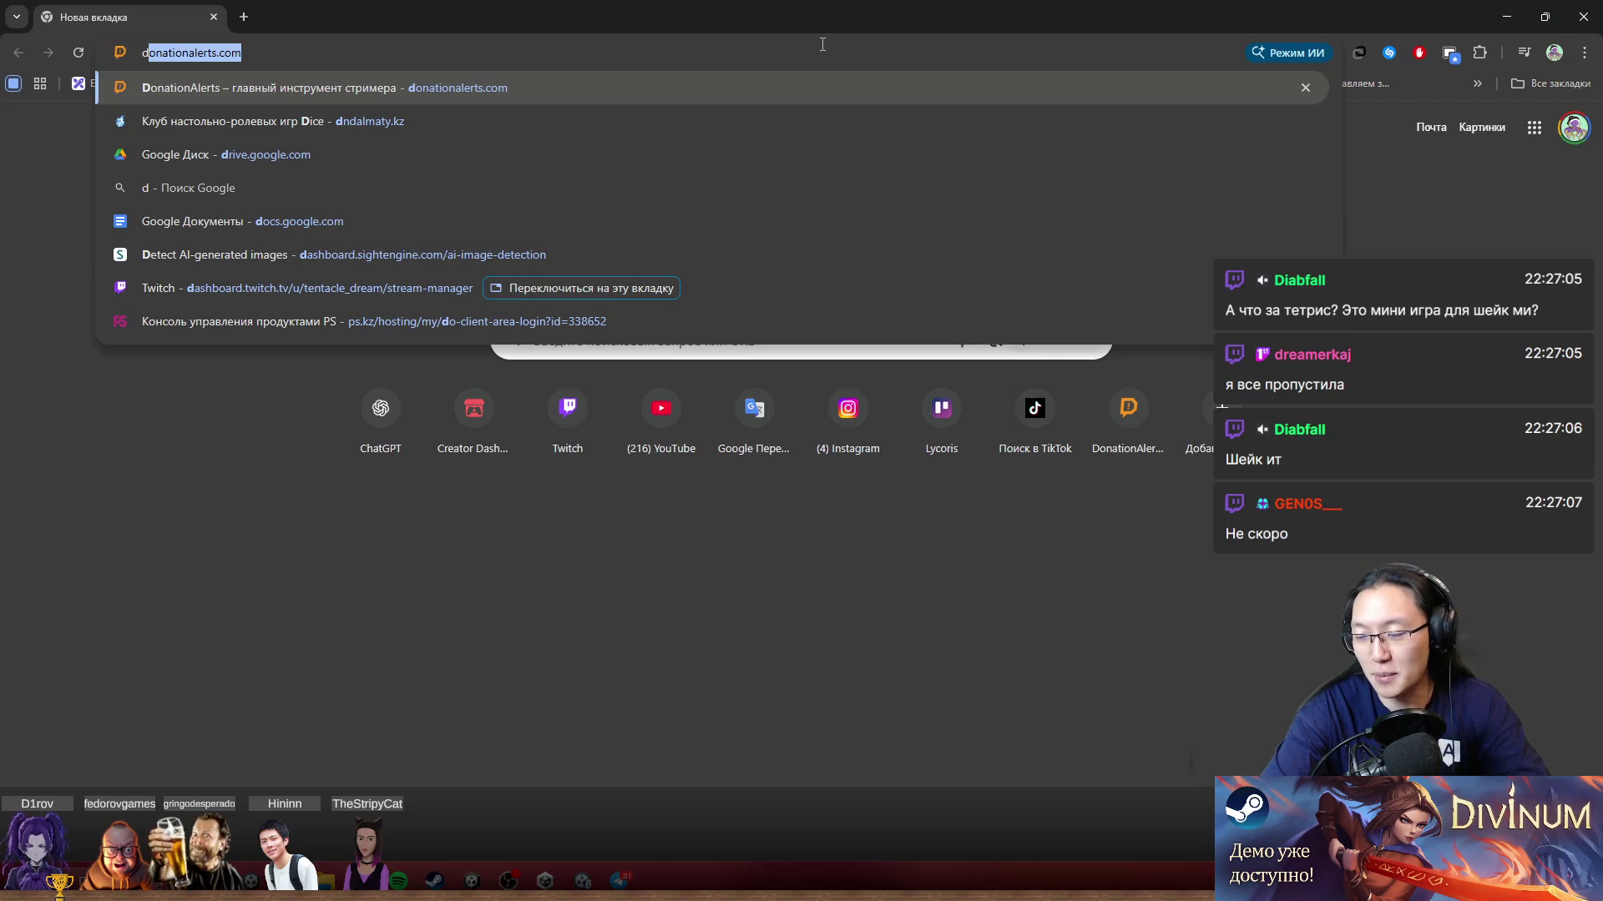
key(BackSpace)
key(BackSpace)
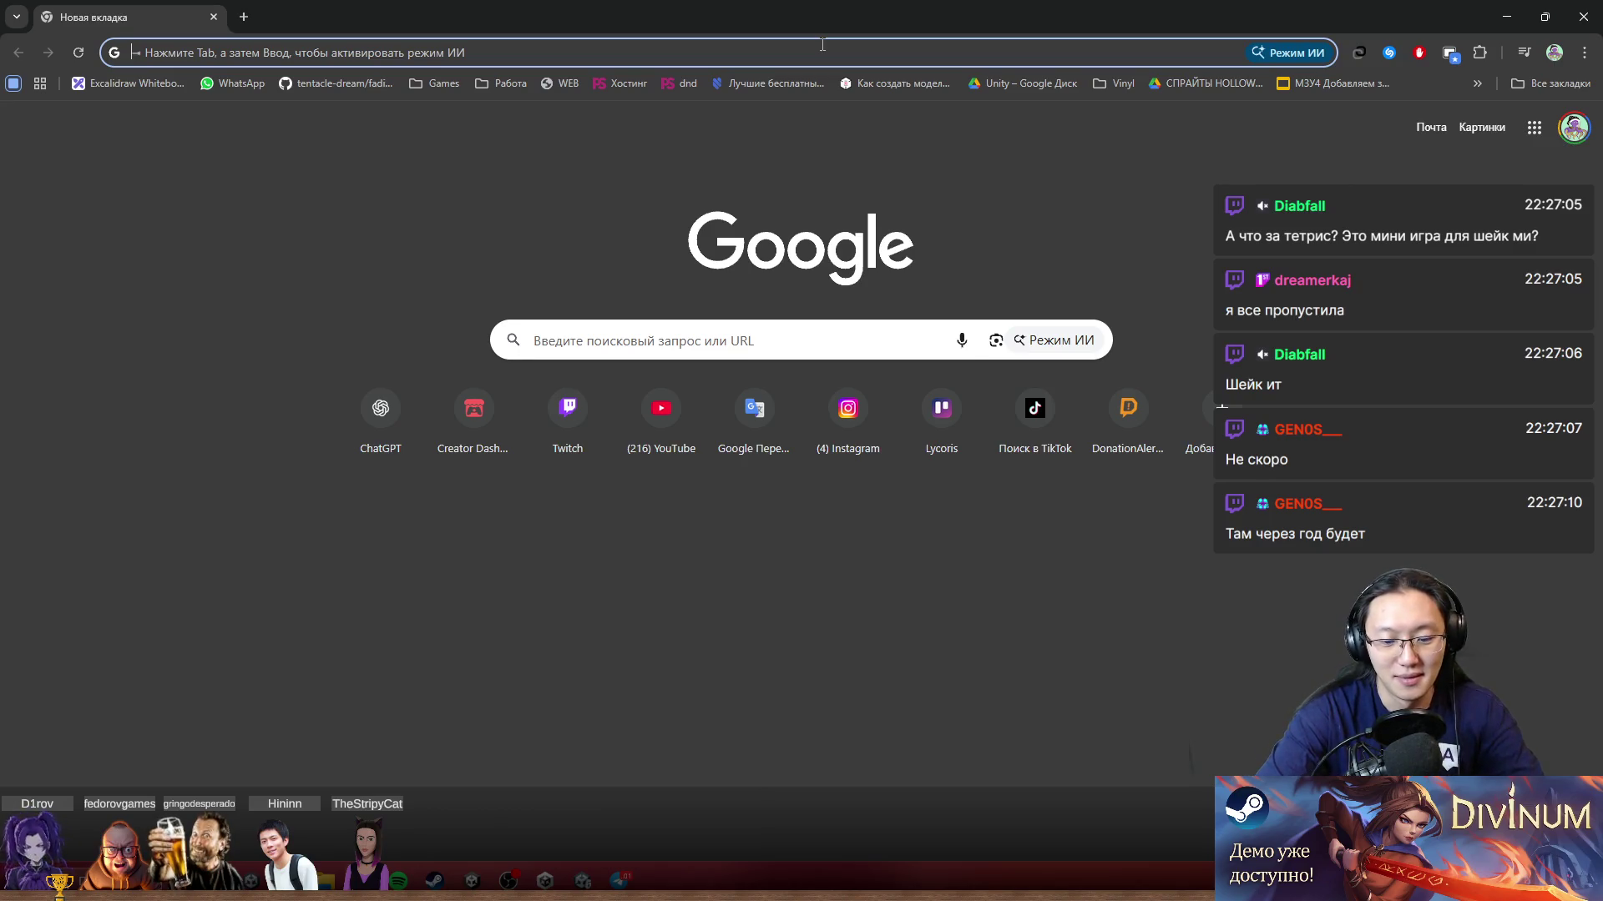
text(ludu)
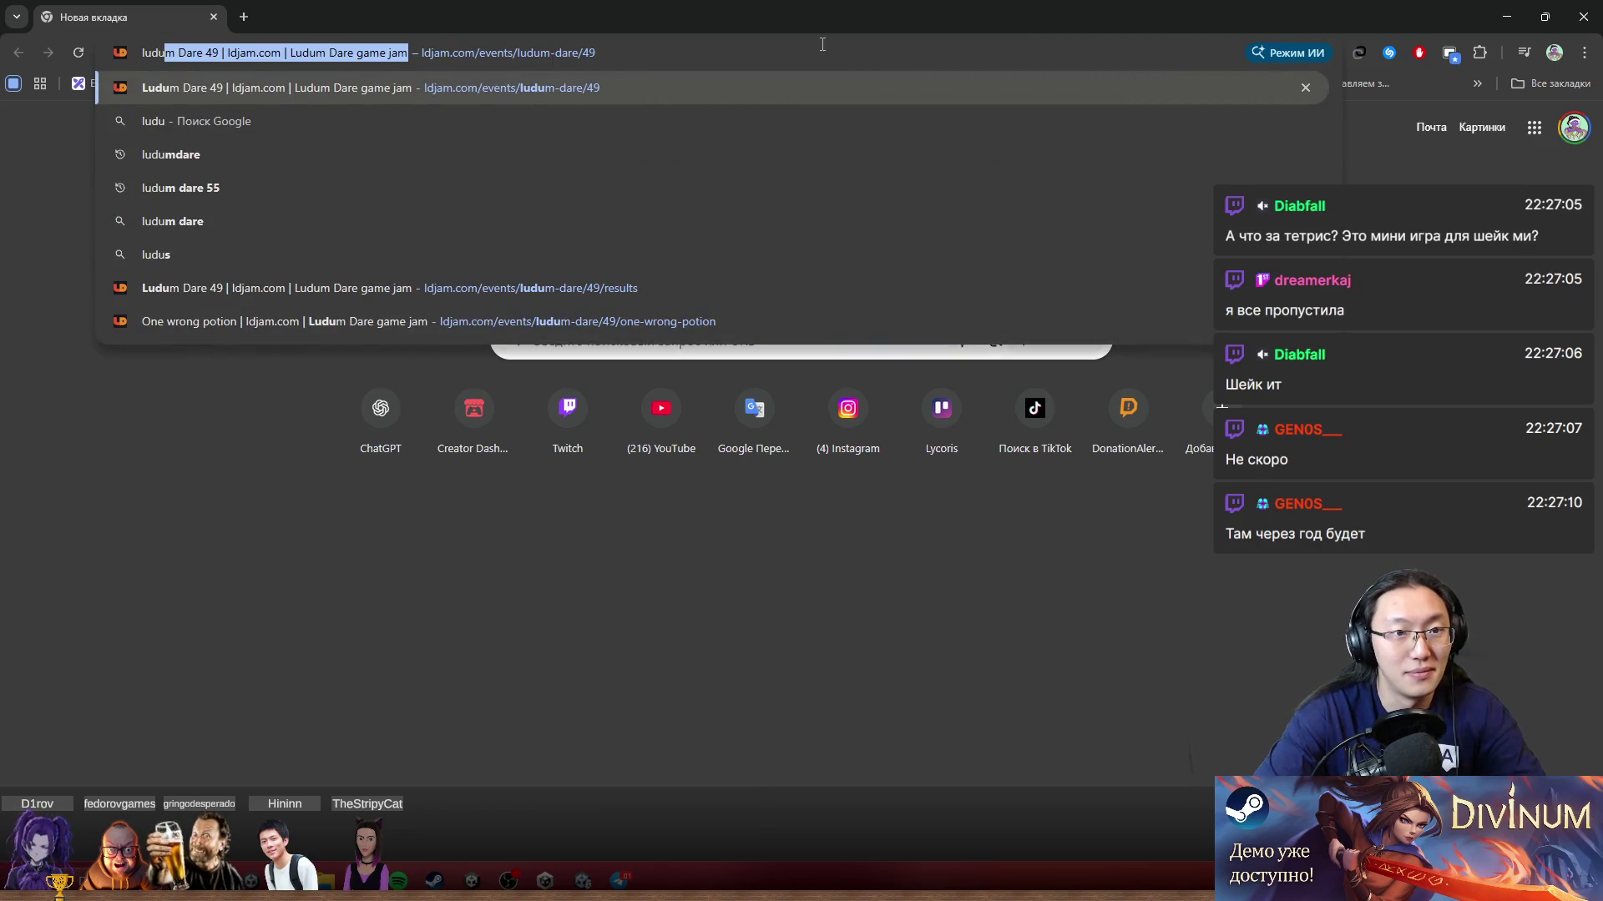
key(End)
key(BackSpace)
key(BackSpace)
key(BackSpace)
key(Return)
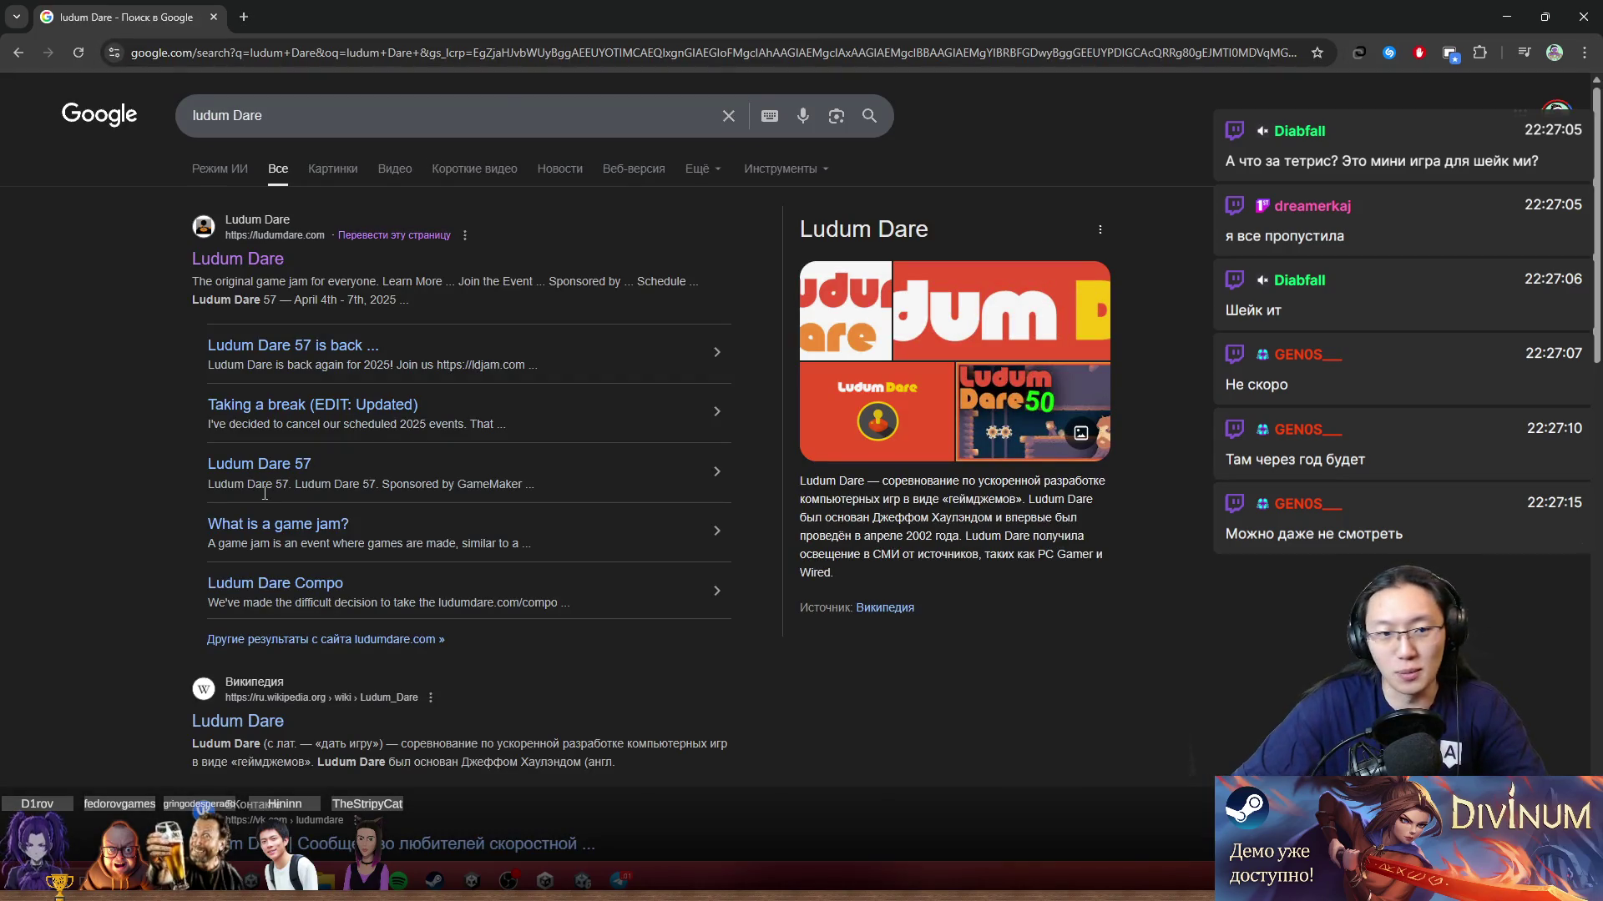
Step: Open the official Ludum Dare site and view its Schedule listing Ludum Dare 57, April 4–7, 2025
click(255, 261)
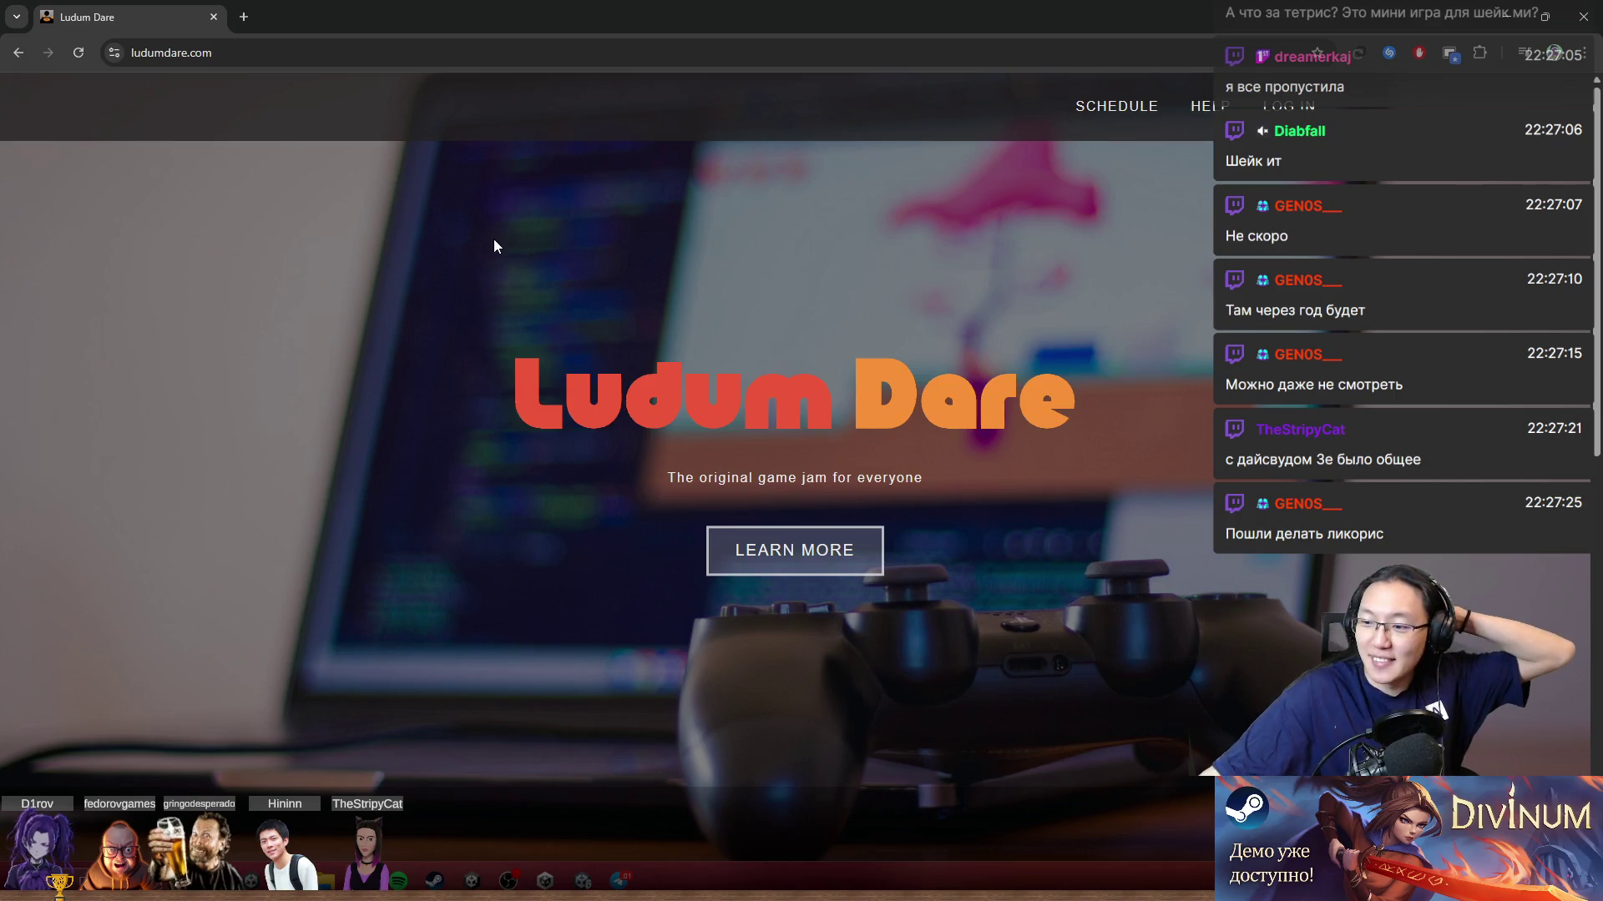
click(1118, 123)
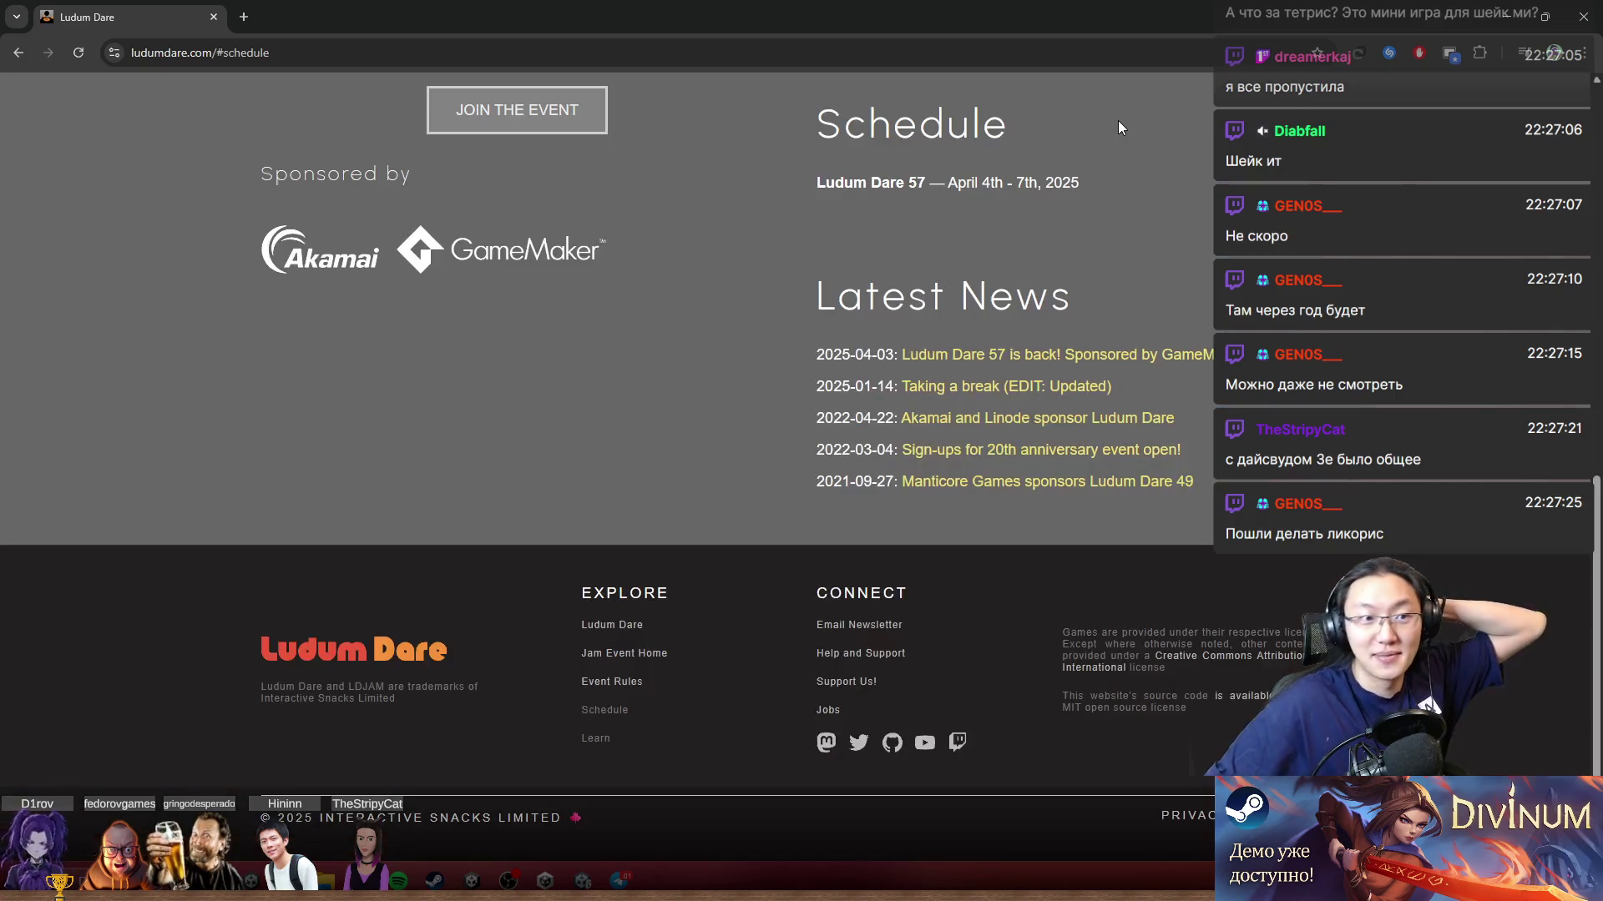
scroll(596, 367, up, 8)
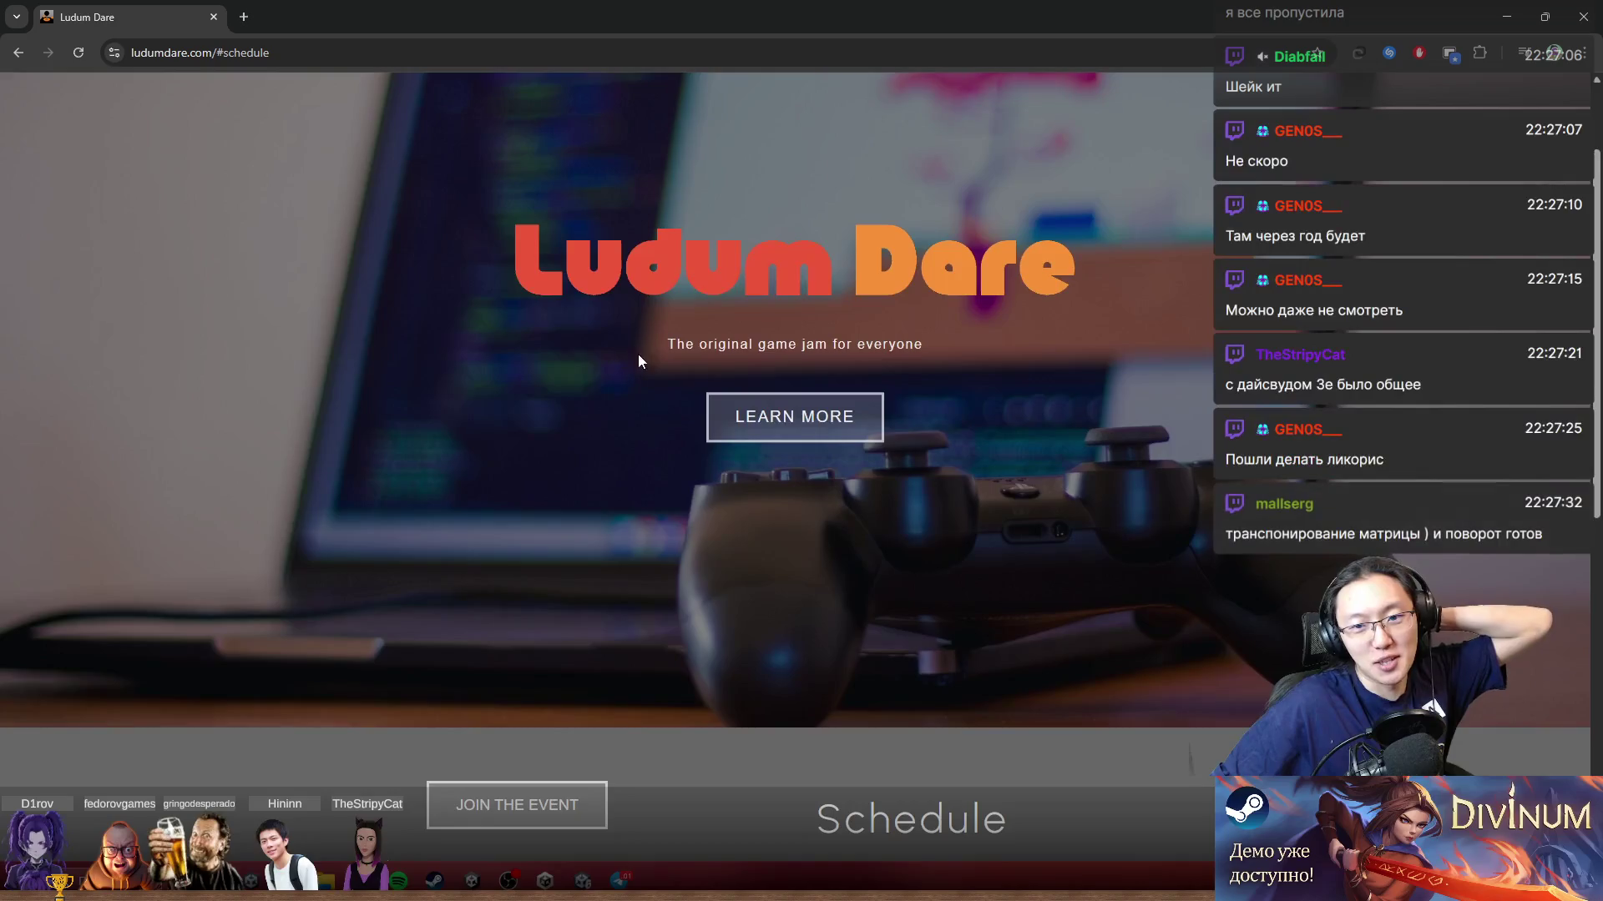
scroll(632, 361, up, 2)
scroll(908, 392, down, 15)
scroll(1043, 367, up, 15)
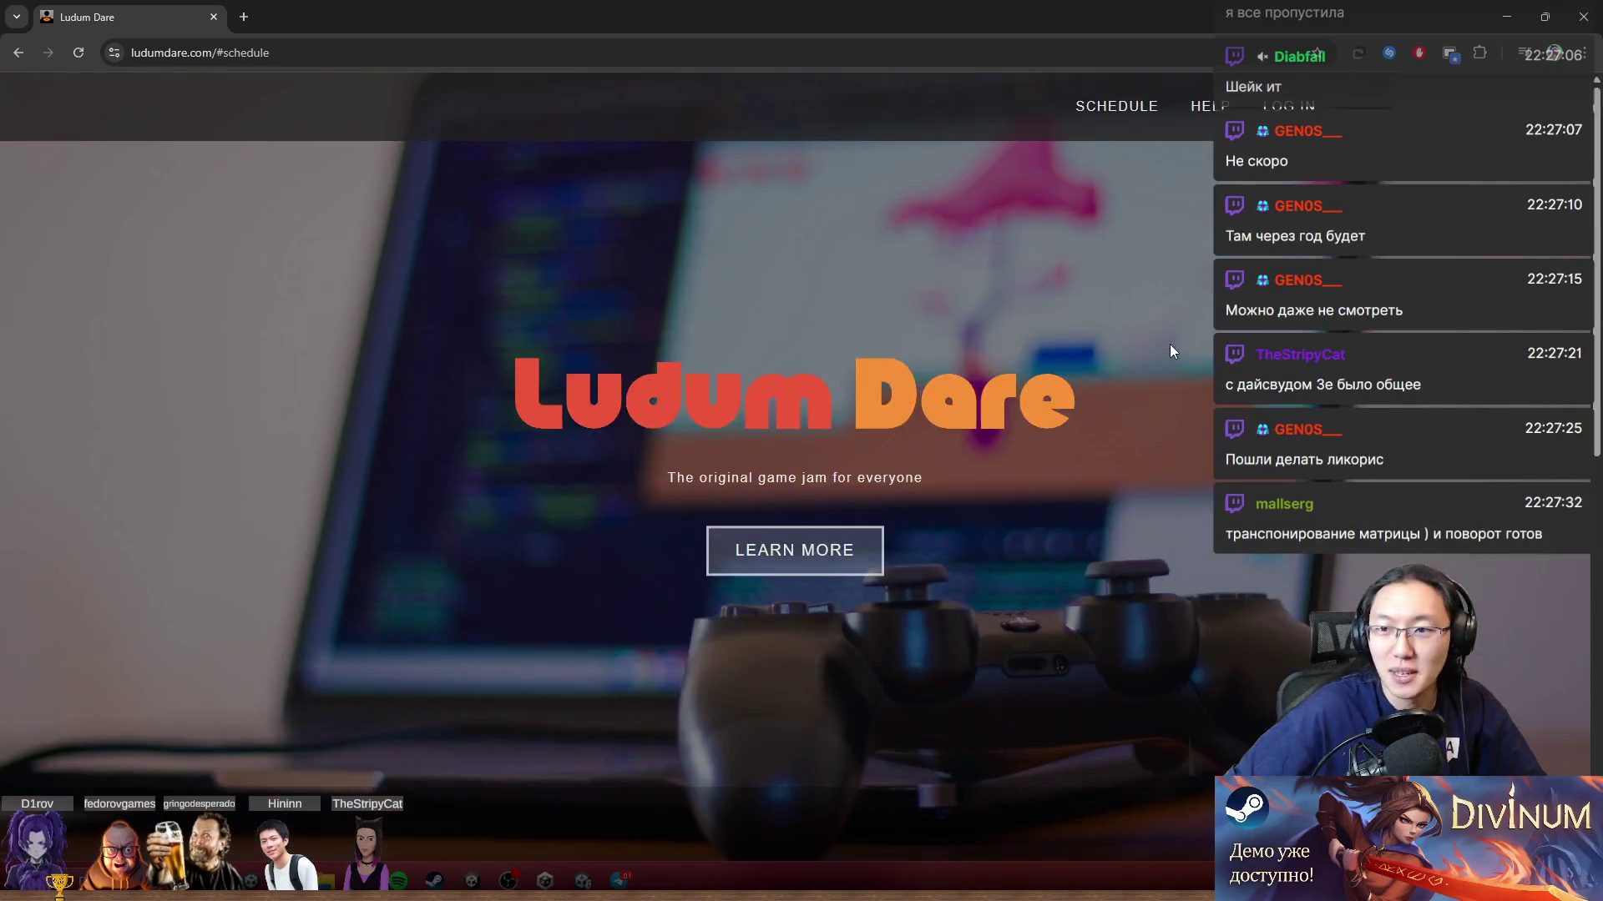
scroll(1082, 540, down, 8)
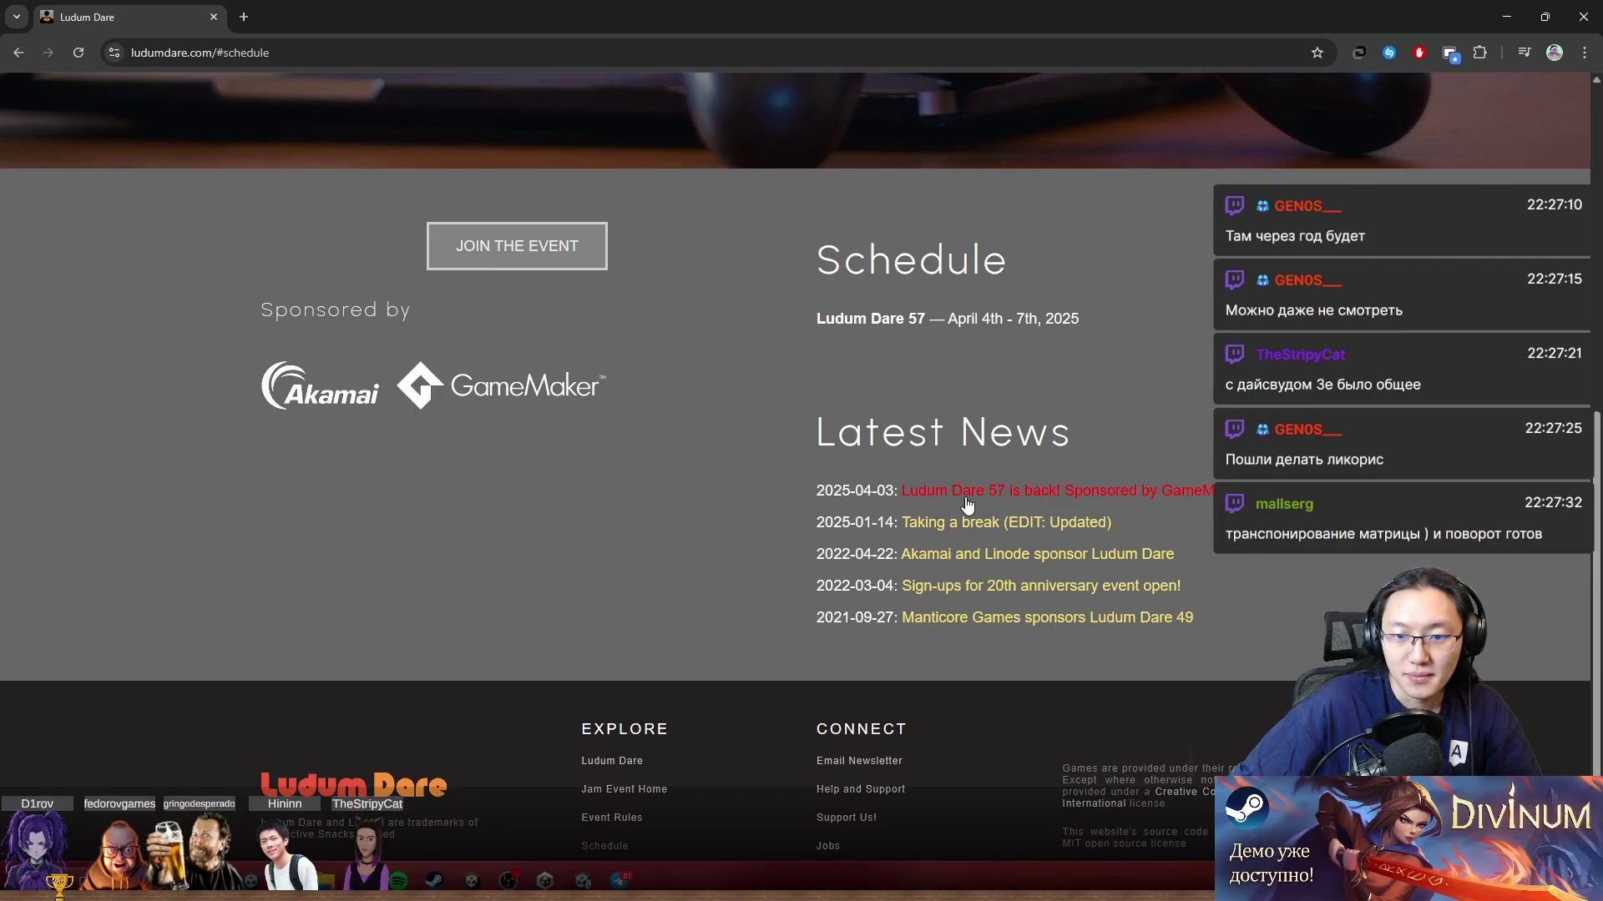
drag(853, 491, 881, 493)
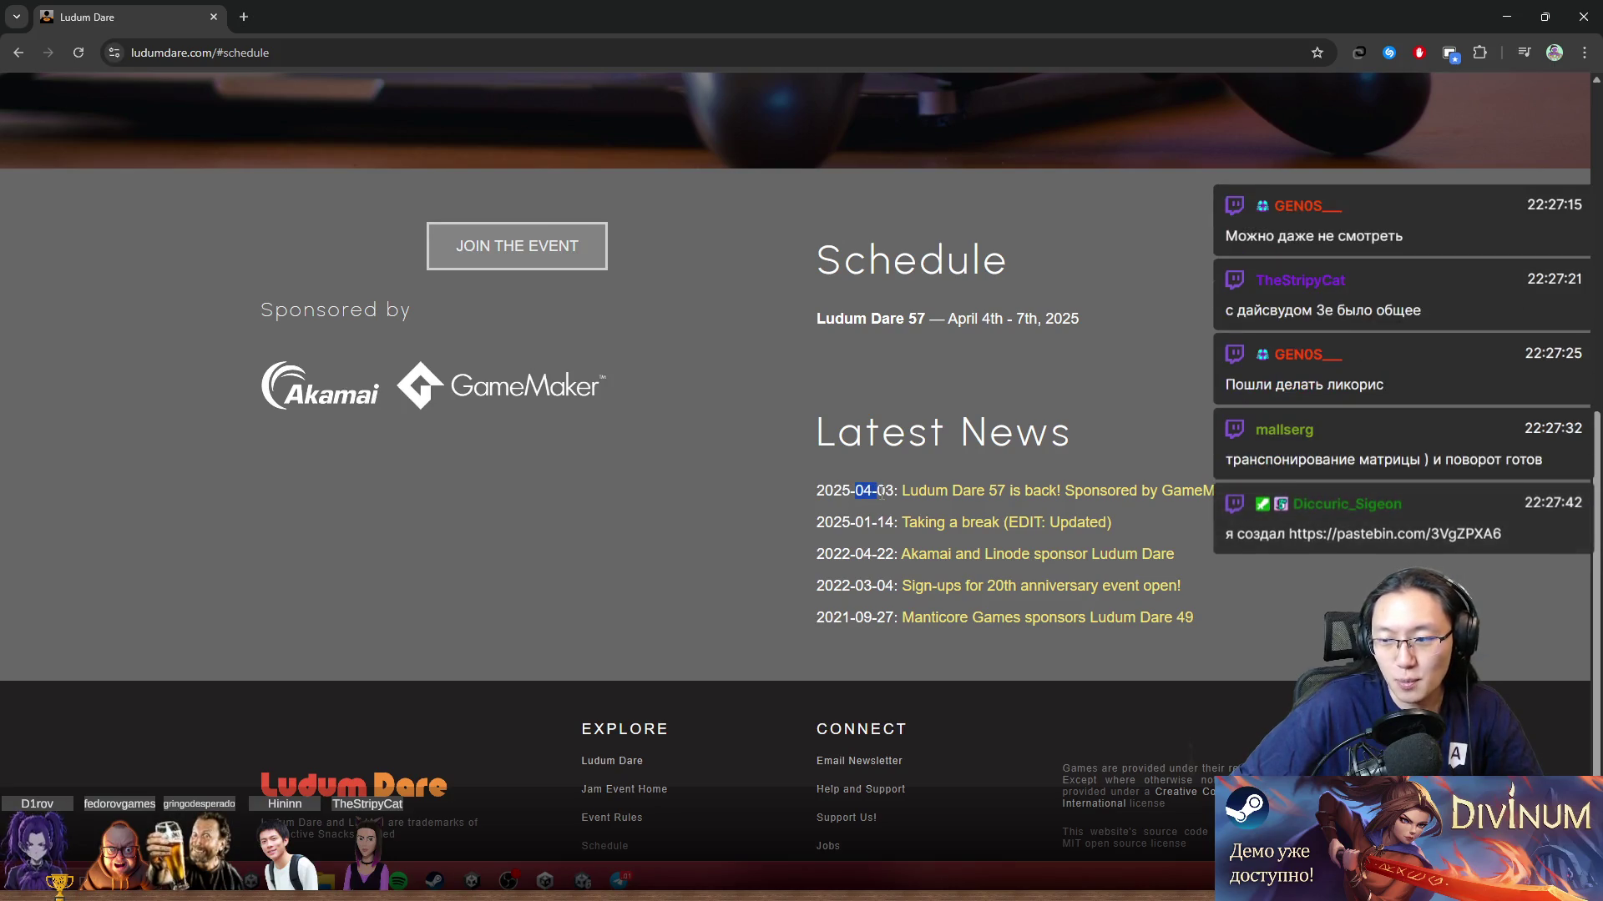
click(635, 3)
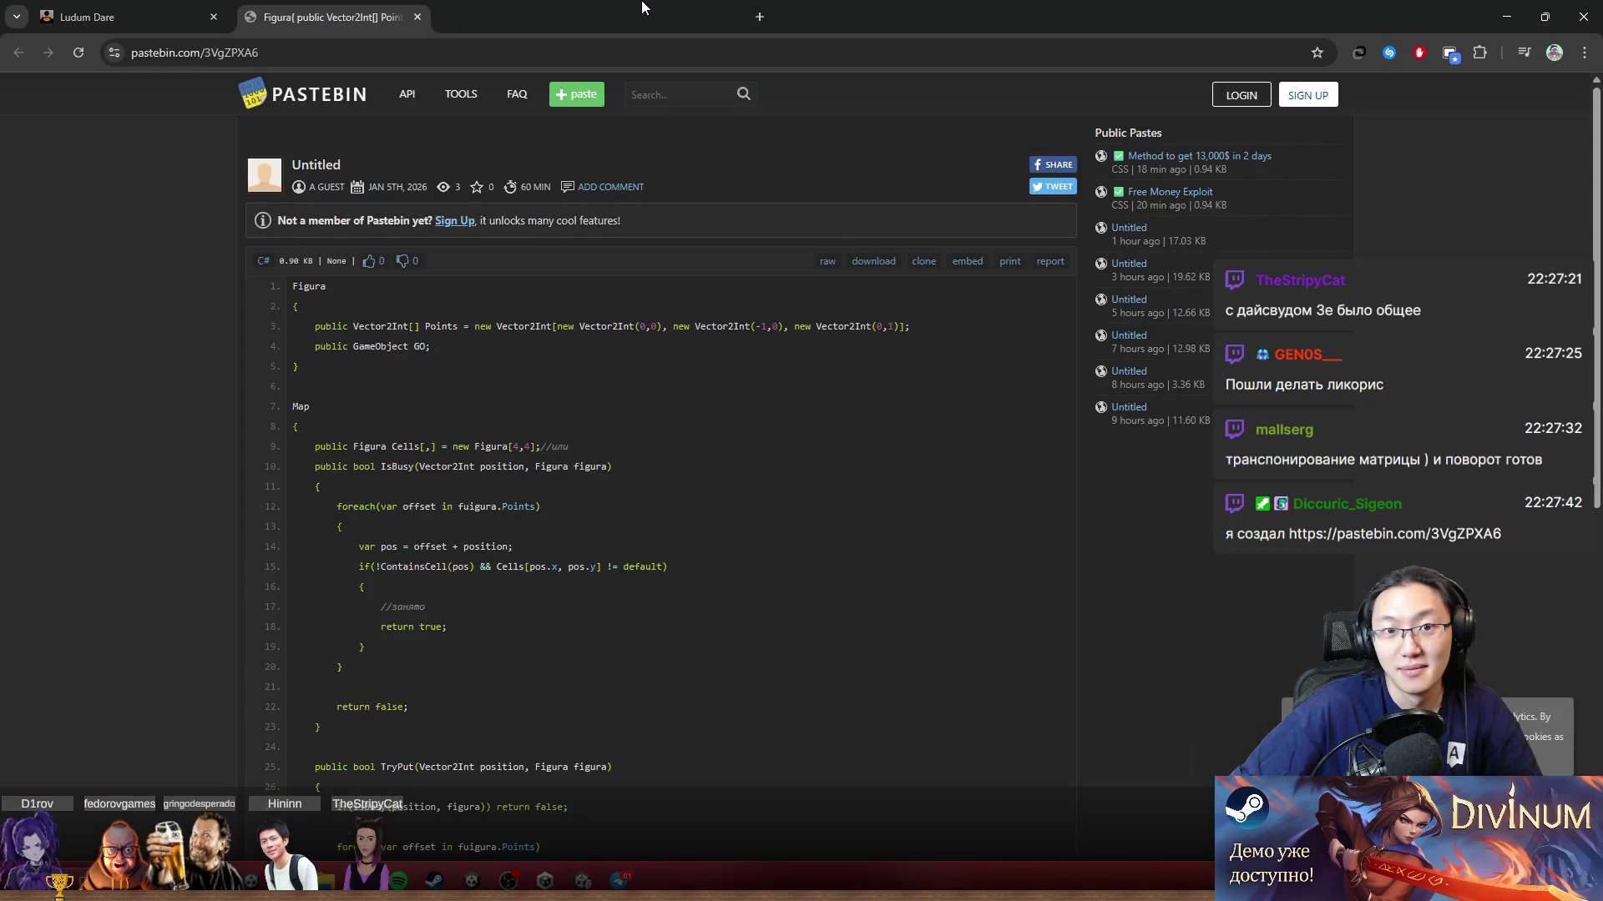
Step: Scroll through the Figura/Map paste, briefly highlighting code lines 3 to 17
scroll(439, 380, down, 2)
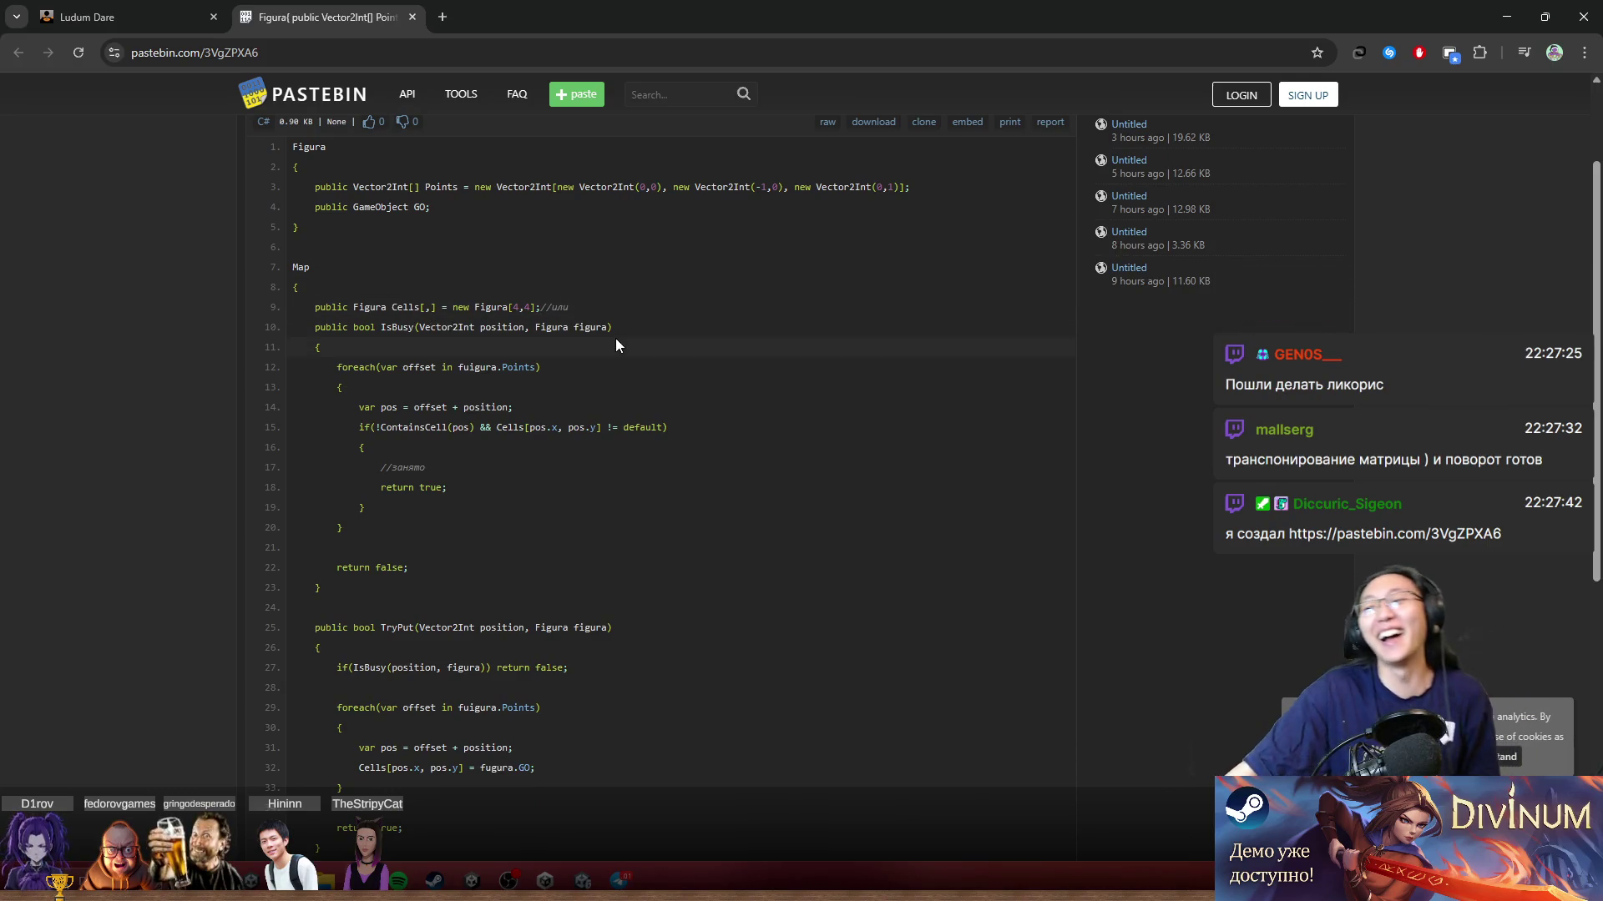
mouse_move(574, 187)
mouse_down()
mouse_move(619, 434)
mouse_move(425, 471)
mouse_up()
click(709, 489)
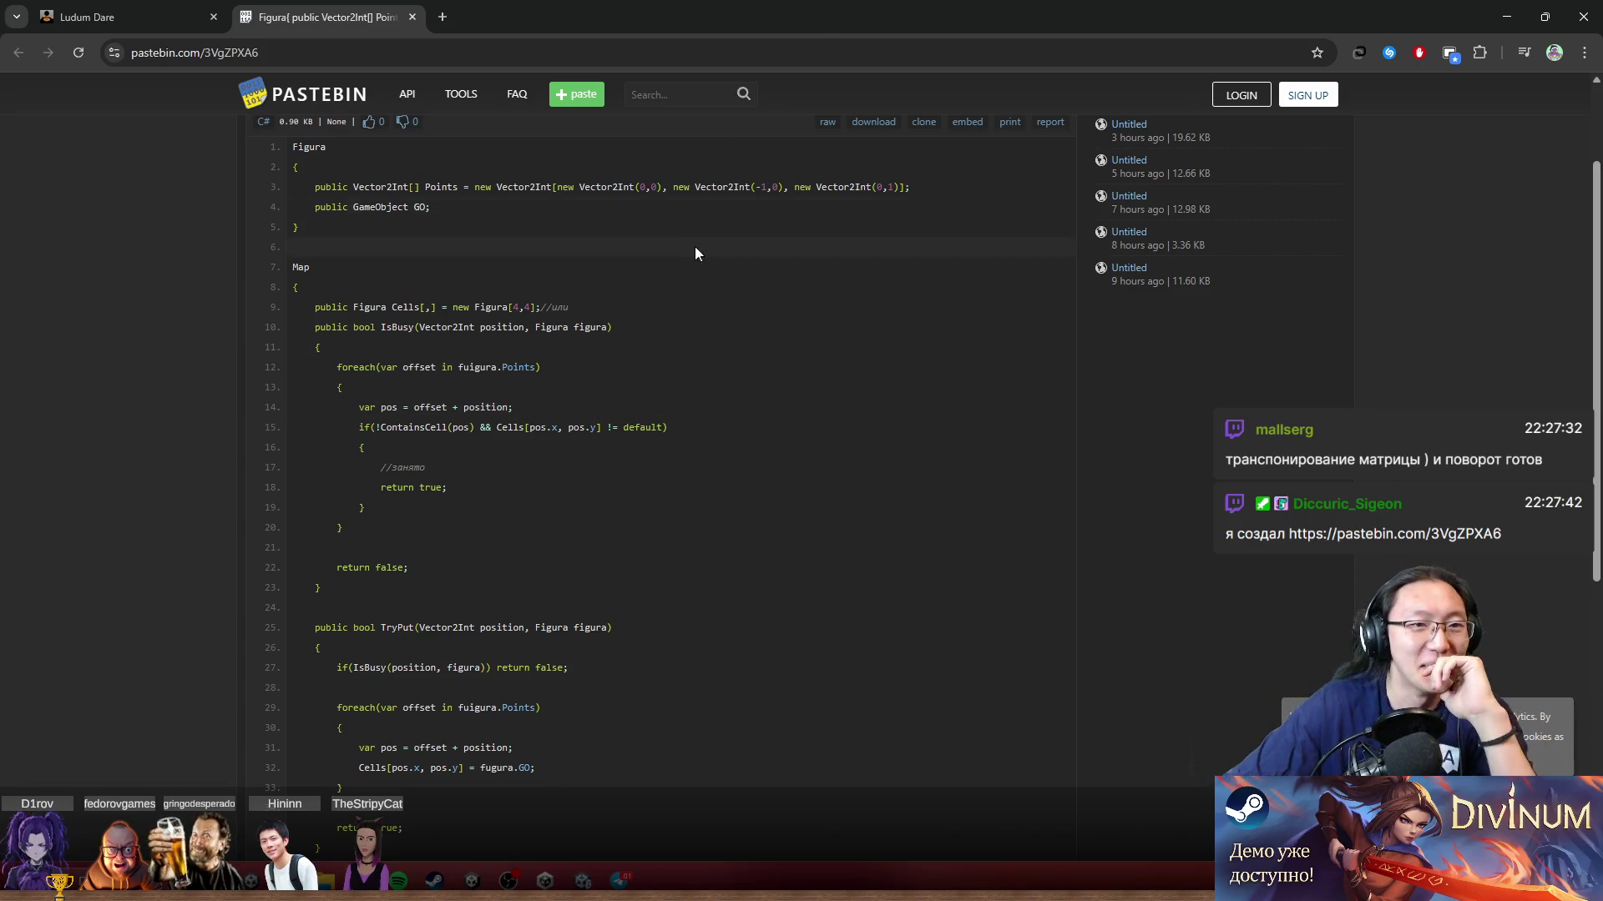
scroll(696, 240, up, 2)
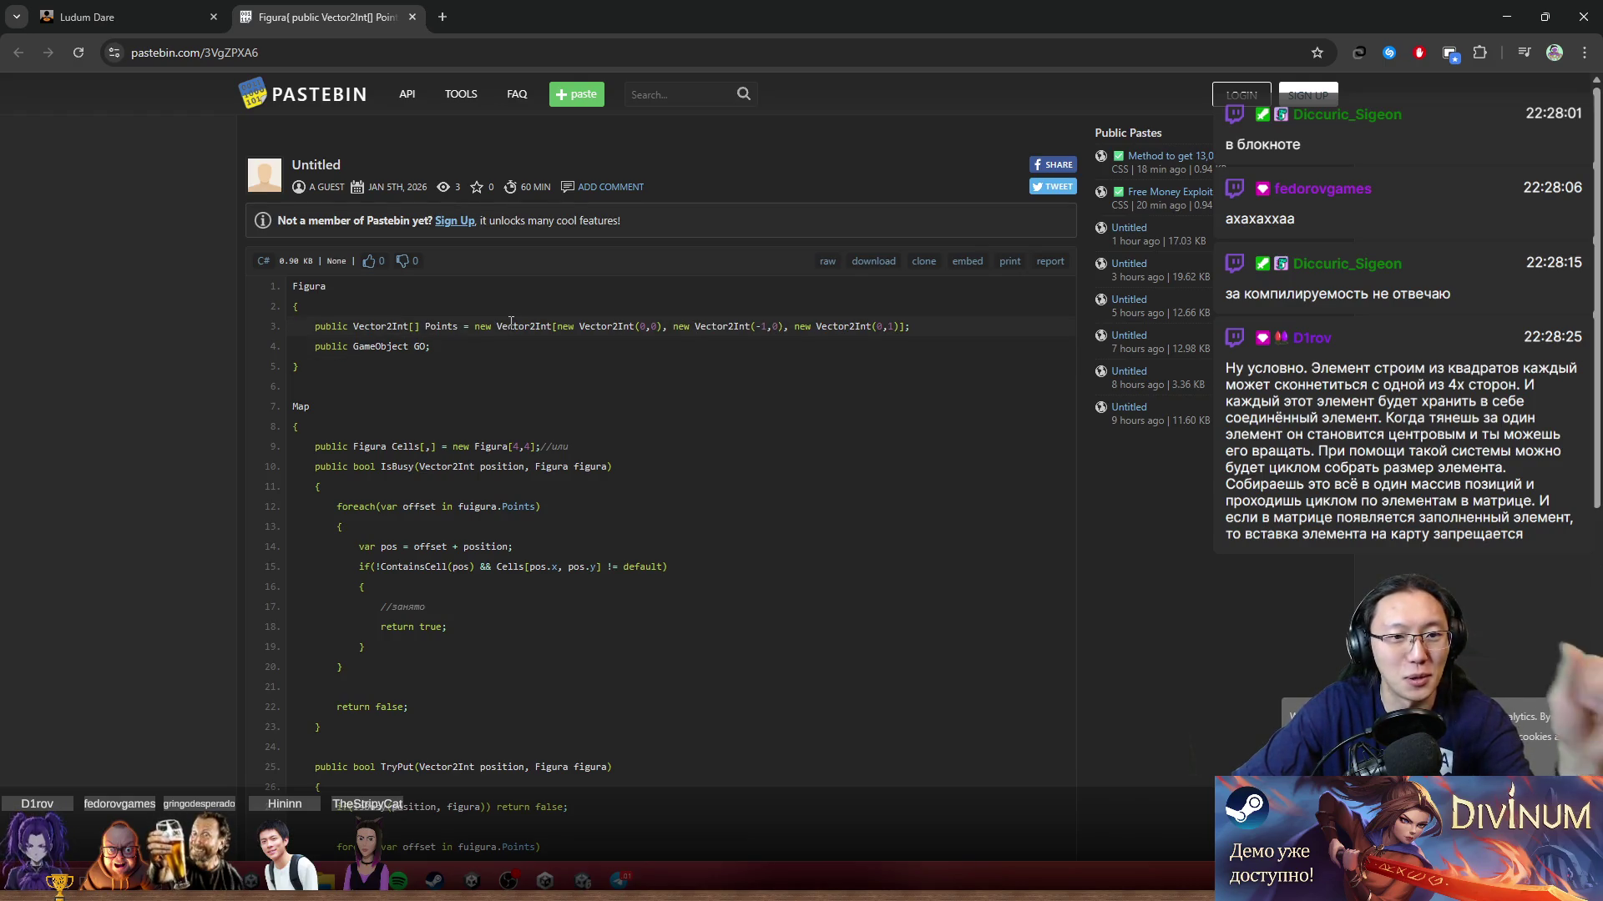
Step: Highlight the Points array on line 3 and scroll down to more of the Map methods
drag(294, 326, 868, 327)
click(778, 344)
click(899, 333)
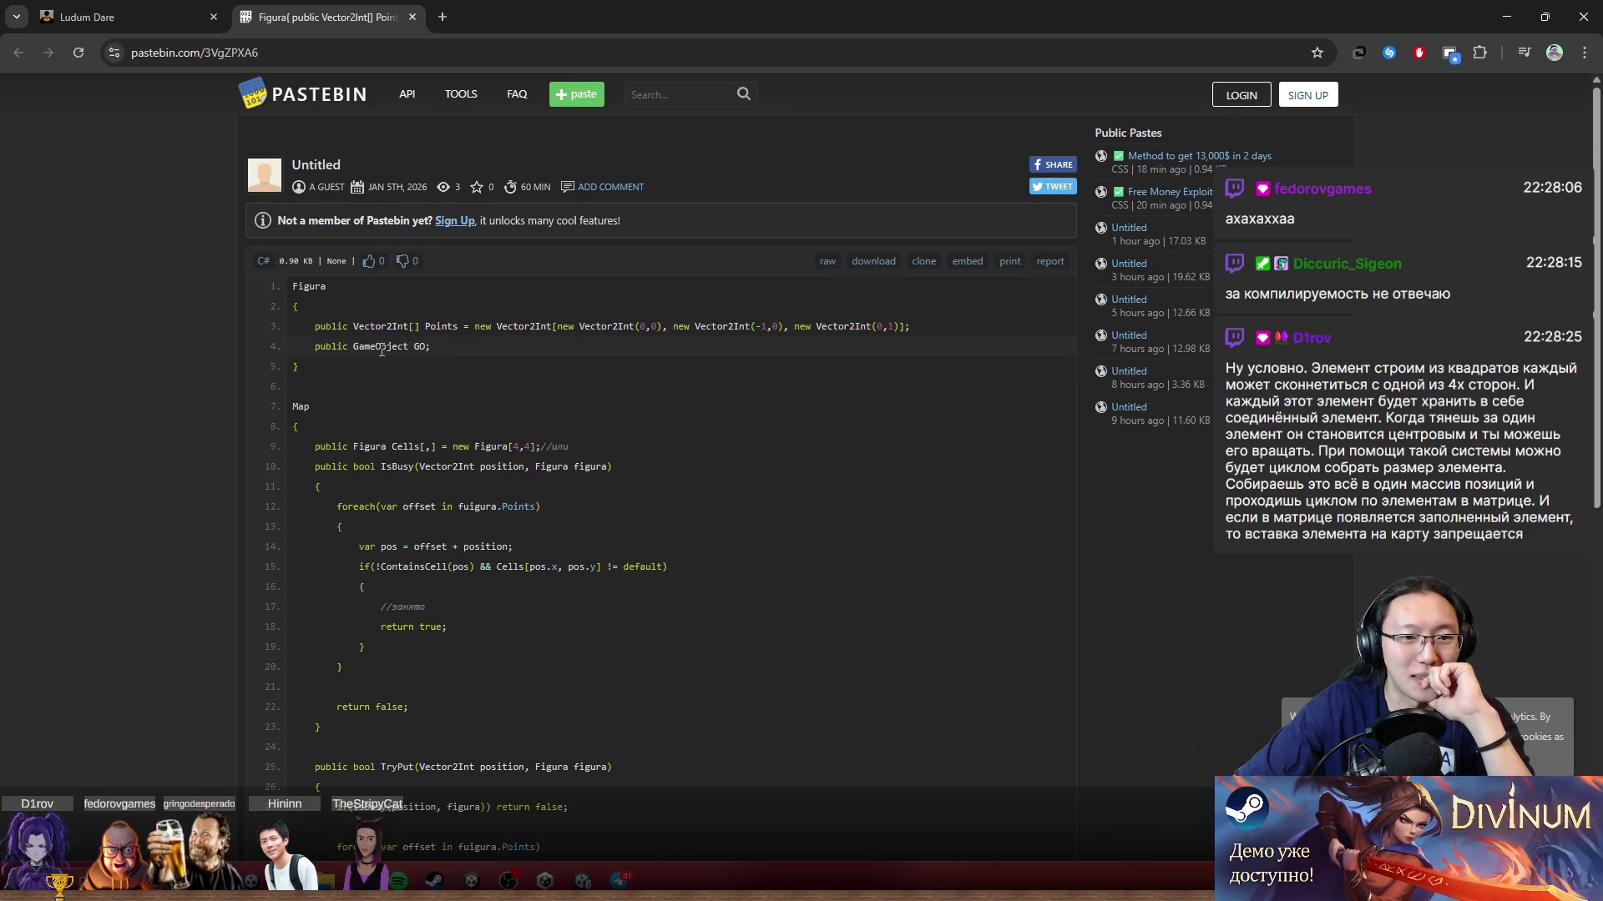
scroll(478, 357, down, 3)
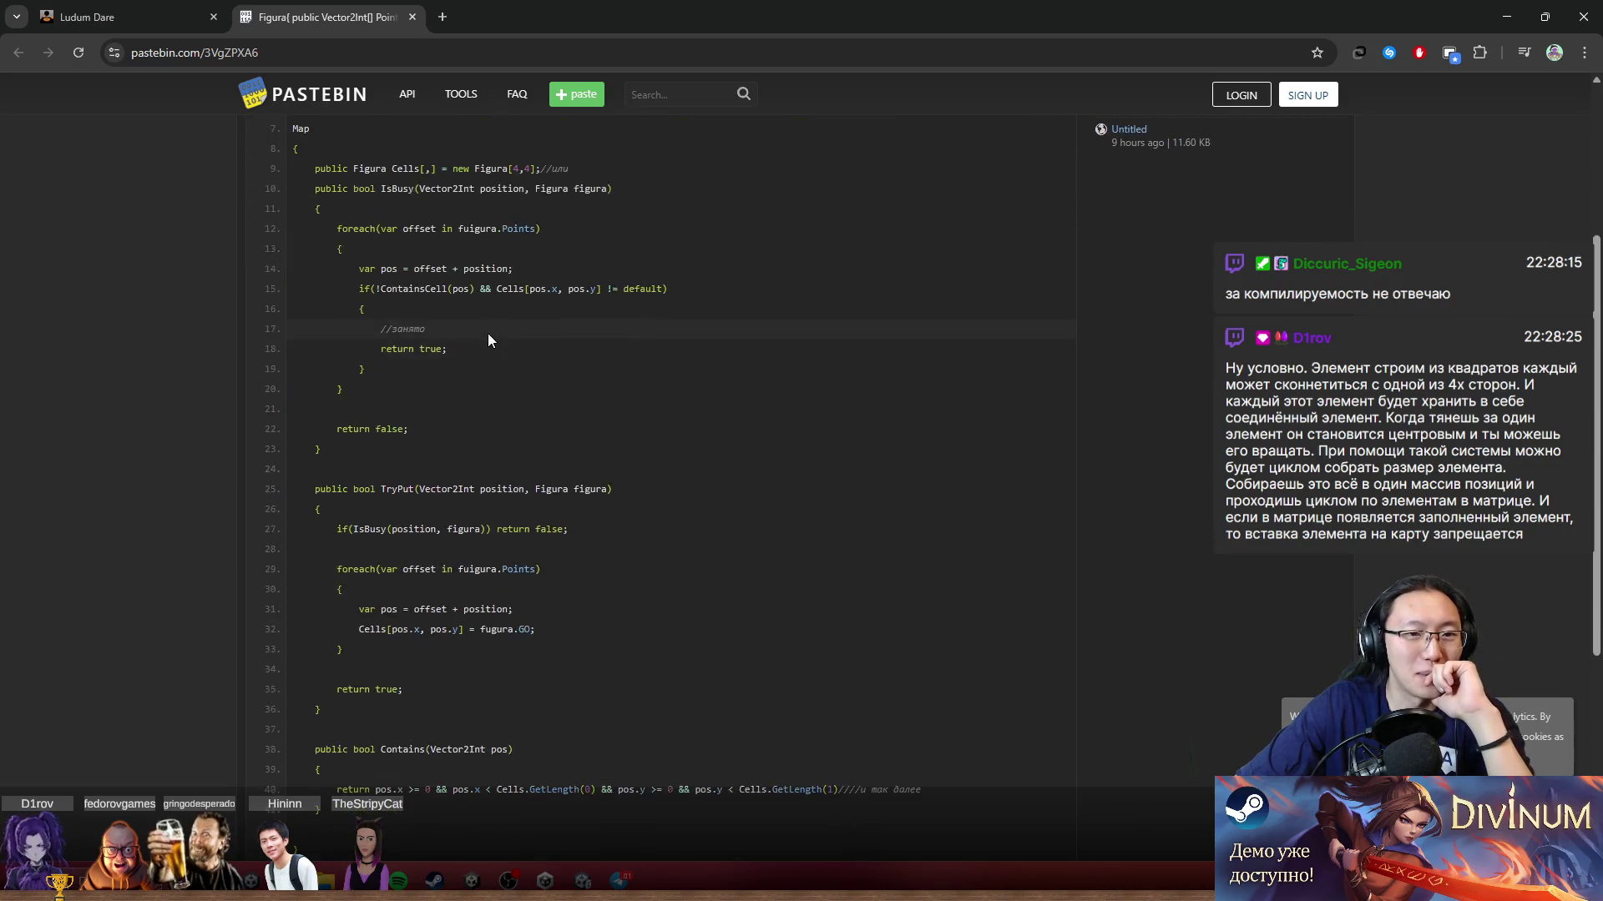
scroll(488, 333, up, 1)
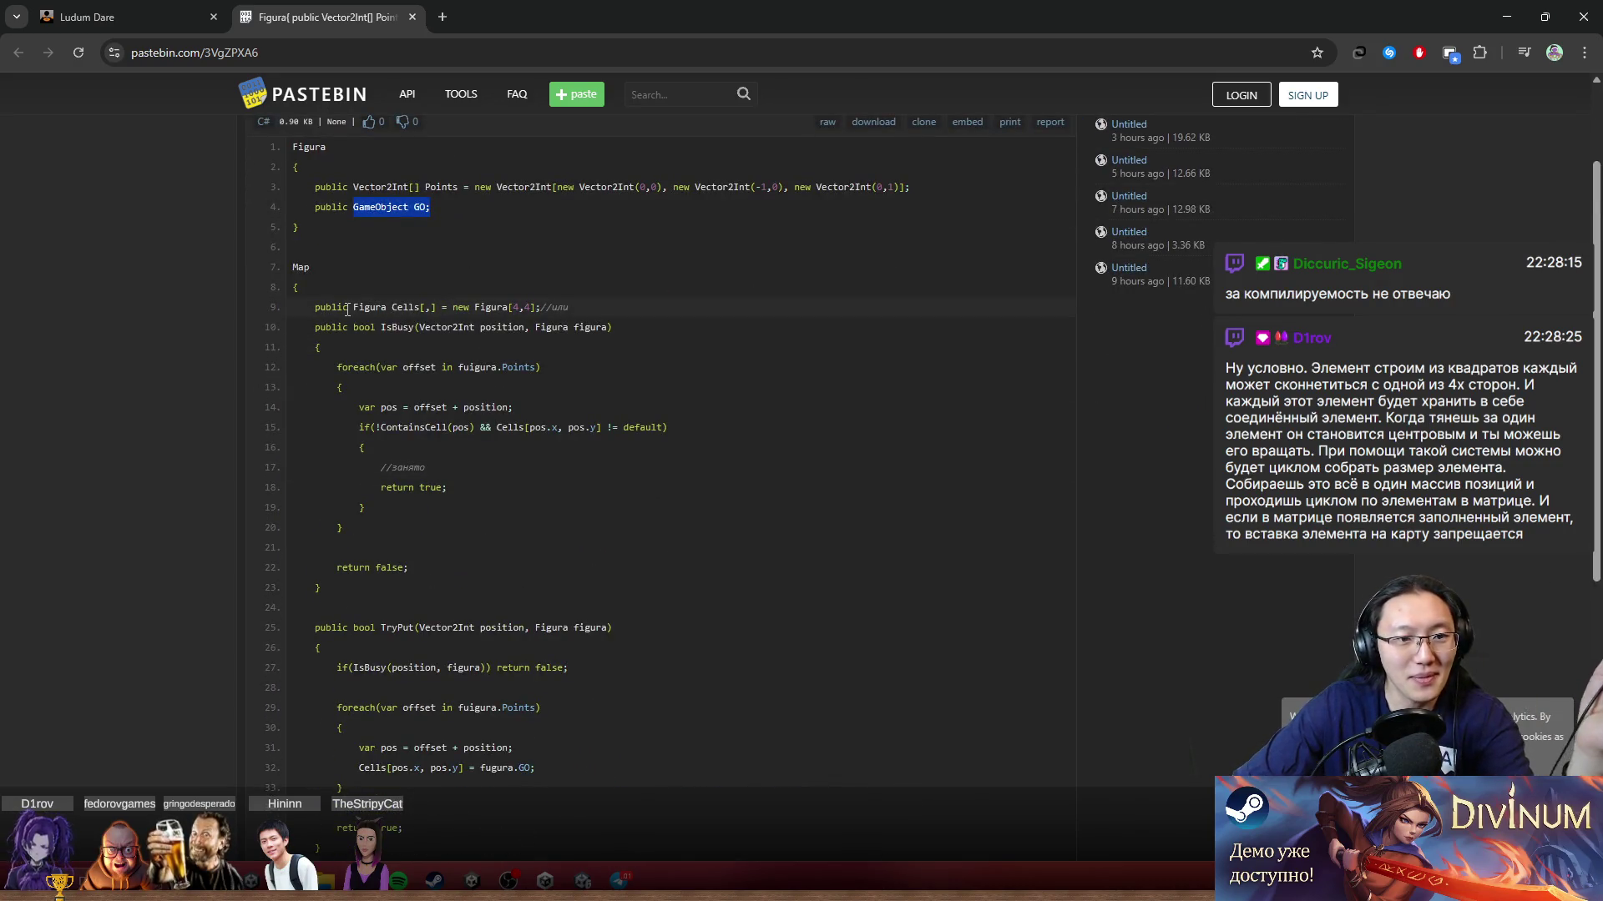
drag(347, 310, 601, 306)
middle_click(628, 305)
click(545, 239)
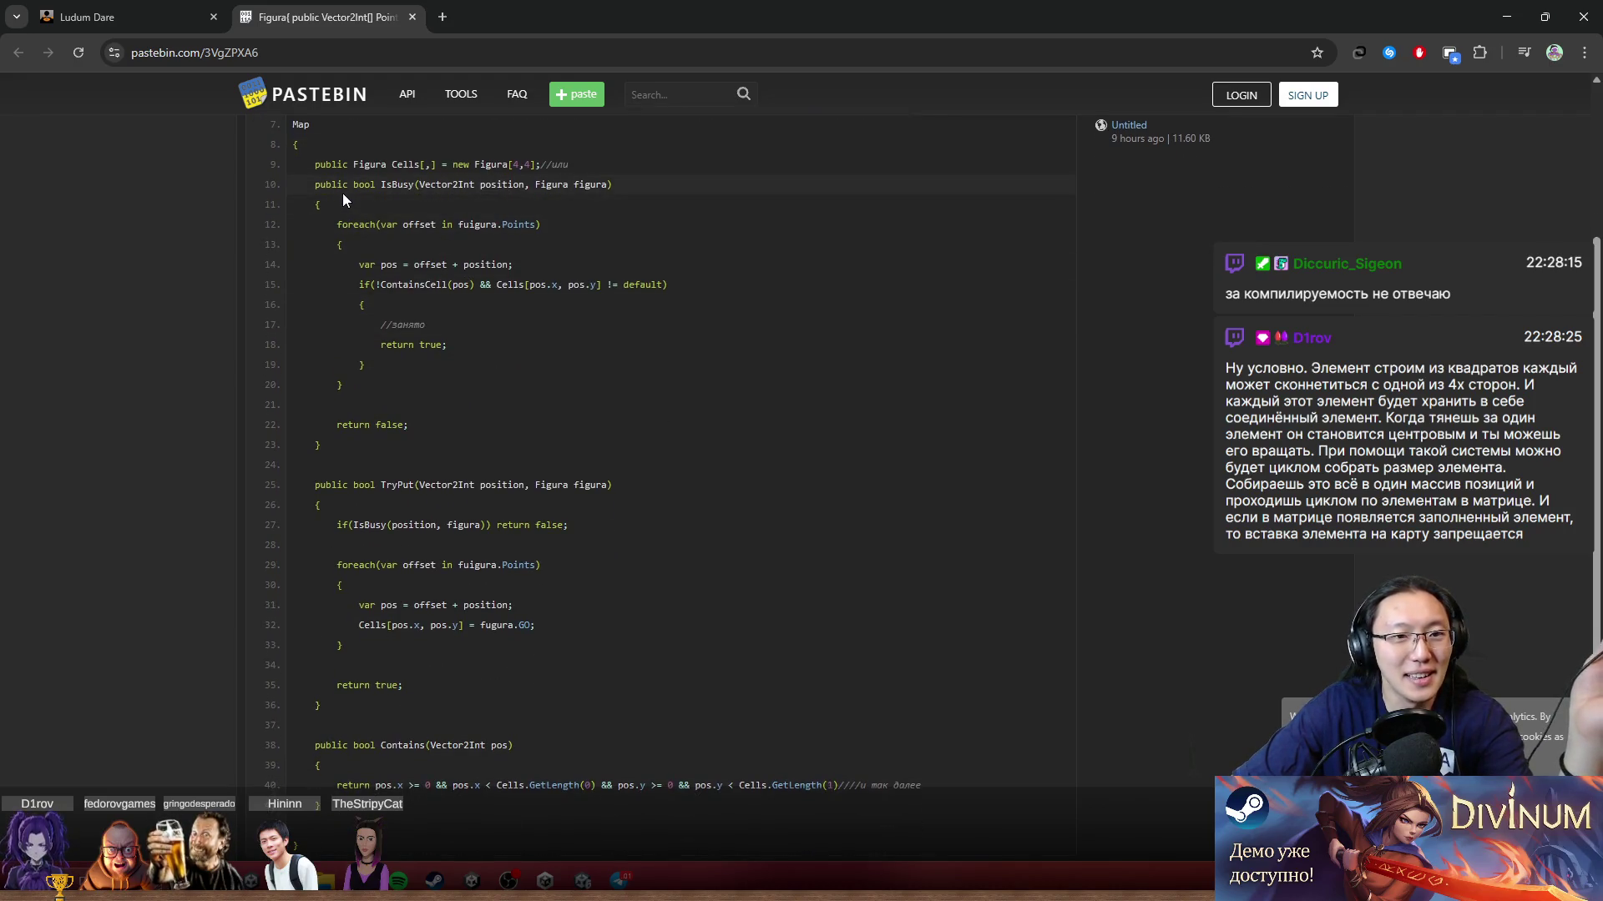
Step: Highlight the IsBusy method, its parameters, the TryPut check and the foreach loop filling Cells
drag(335, 190, 427, 191)
right_click(535, 187)
click(385, 193)
scroll(508, 191, up, 3)
drag(552, 330, 586, 327)
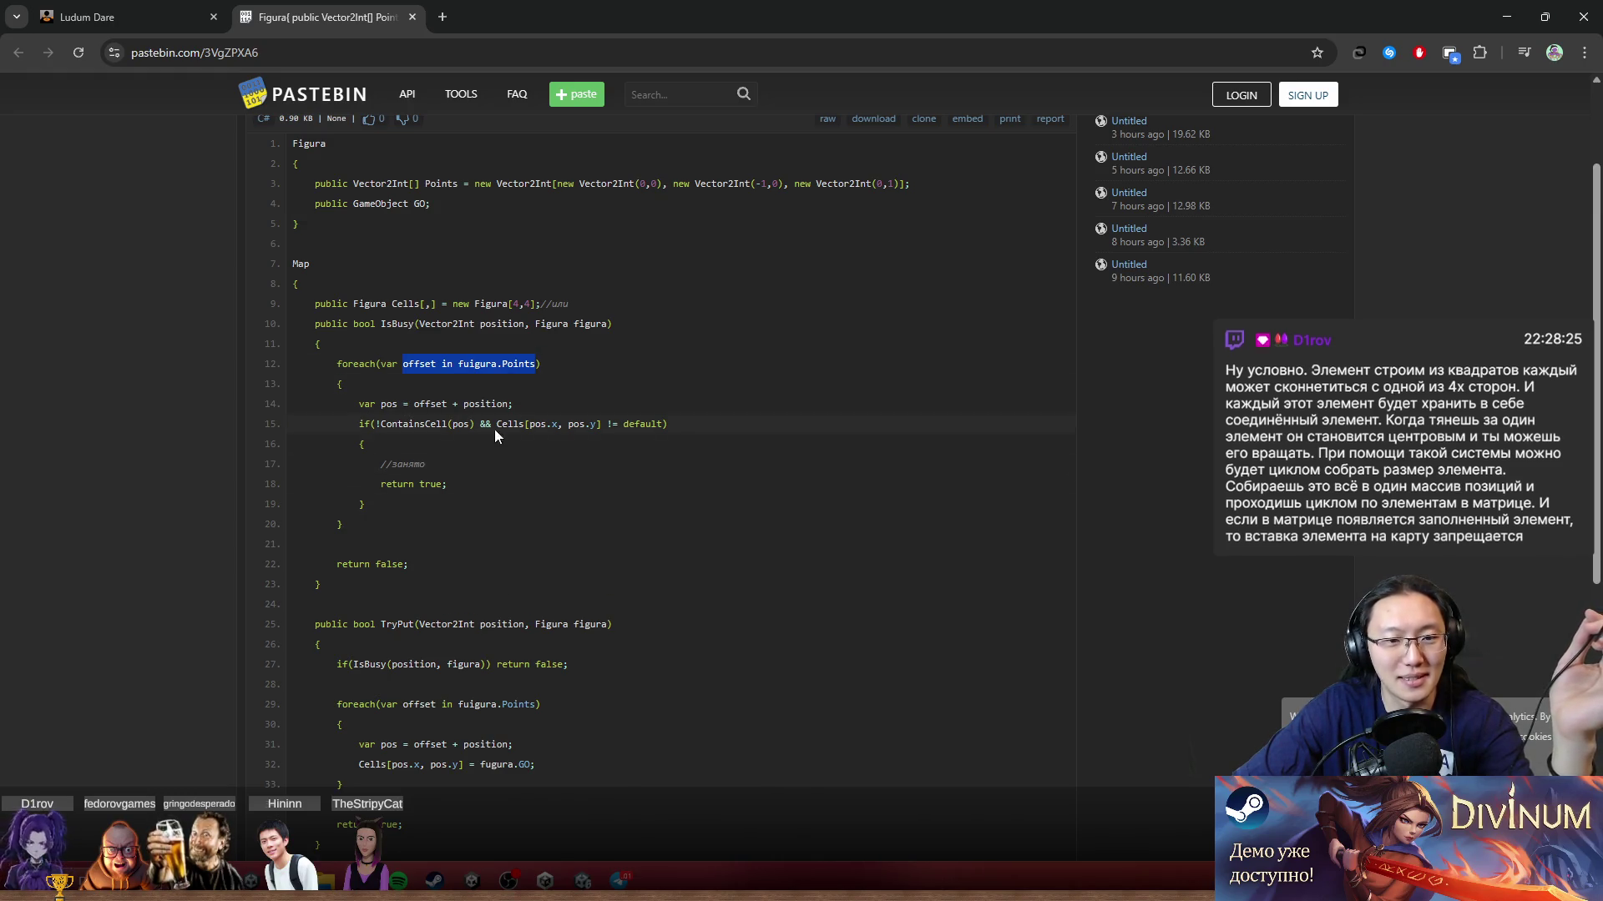
scroll(559, 509, down, 3)
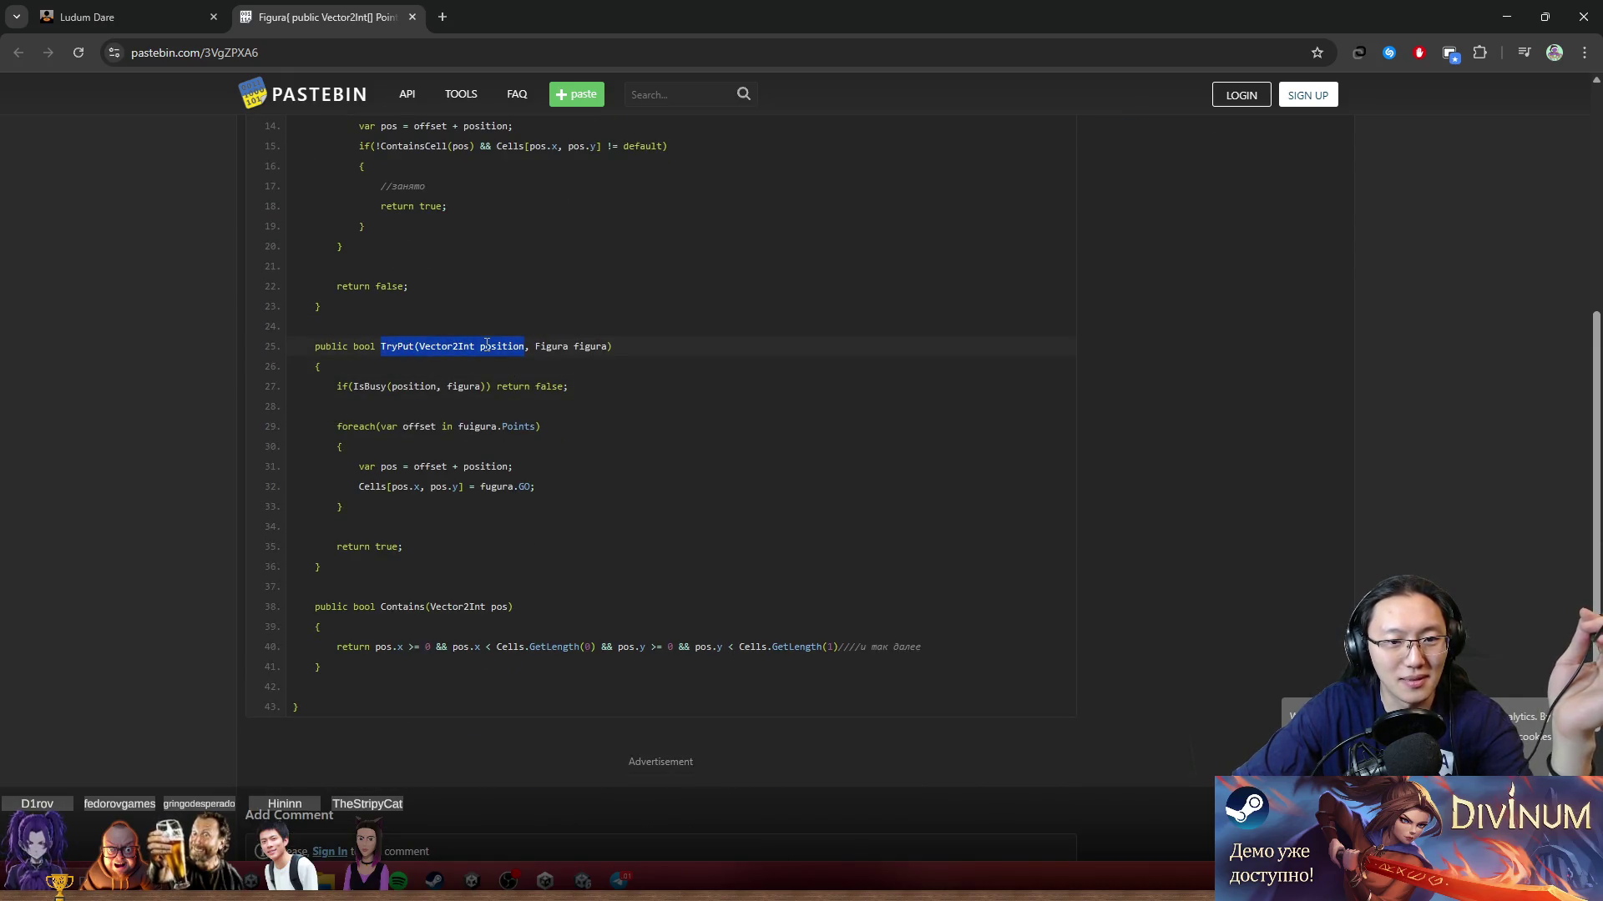
drag(403, 385, 568, 386)
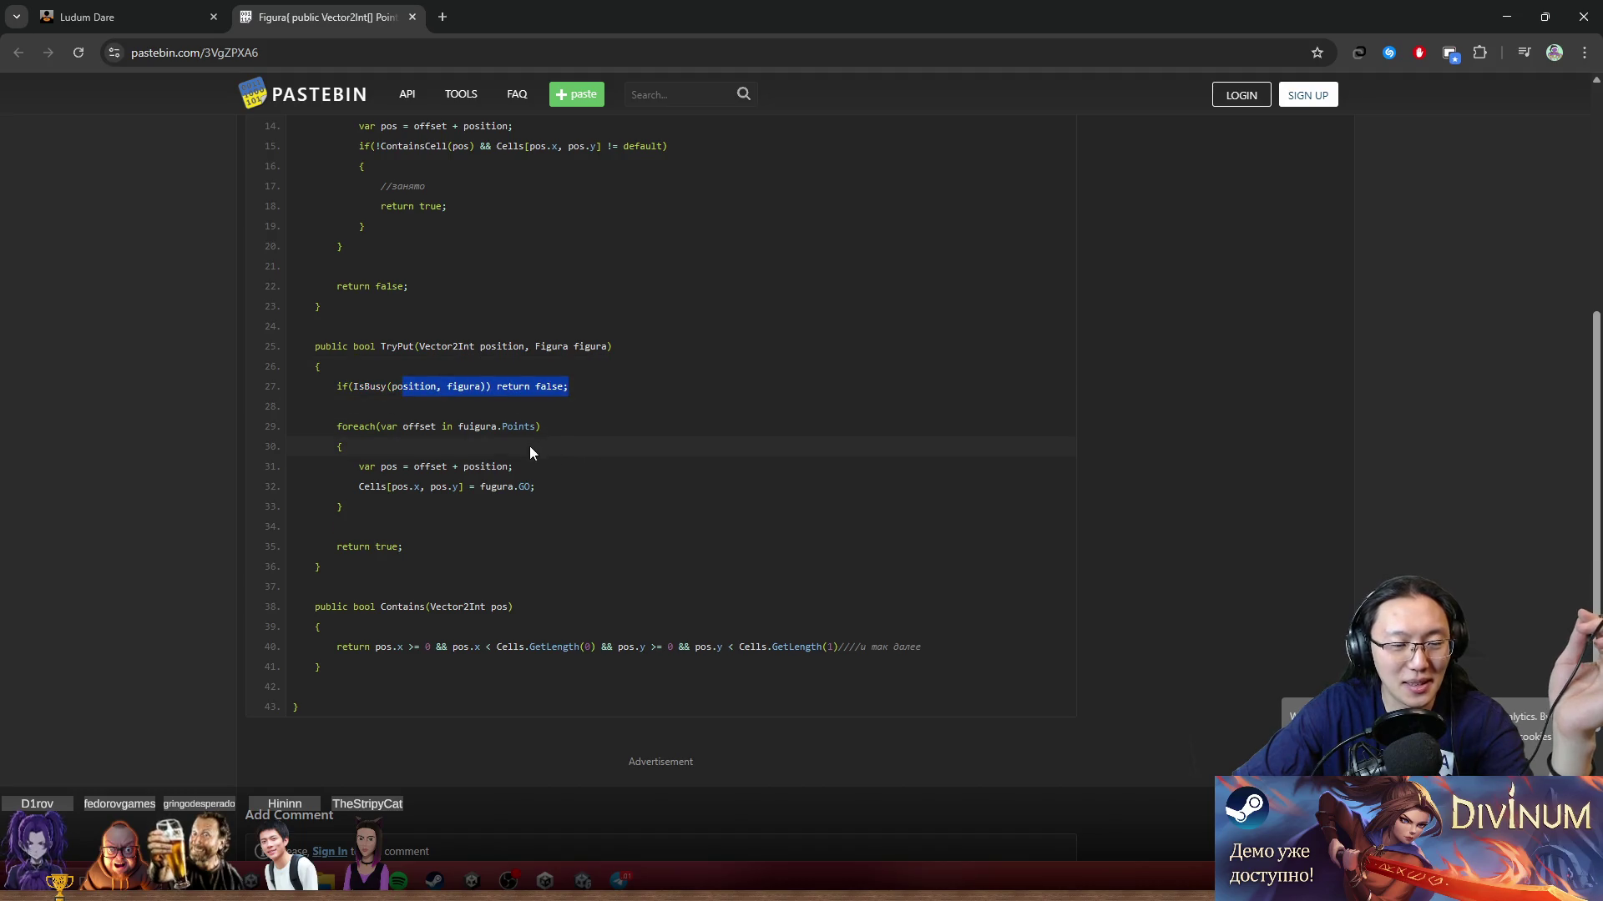
drag(342, 426, 461, 488)
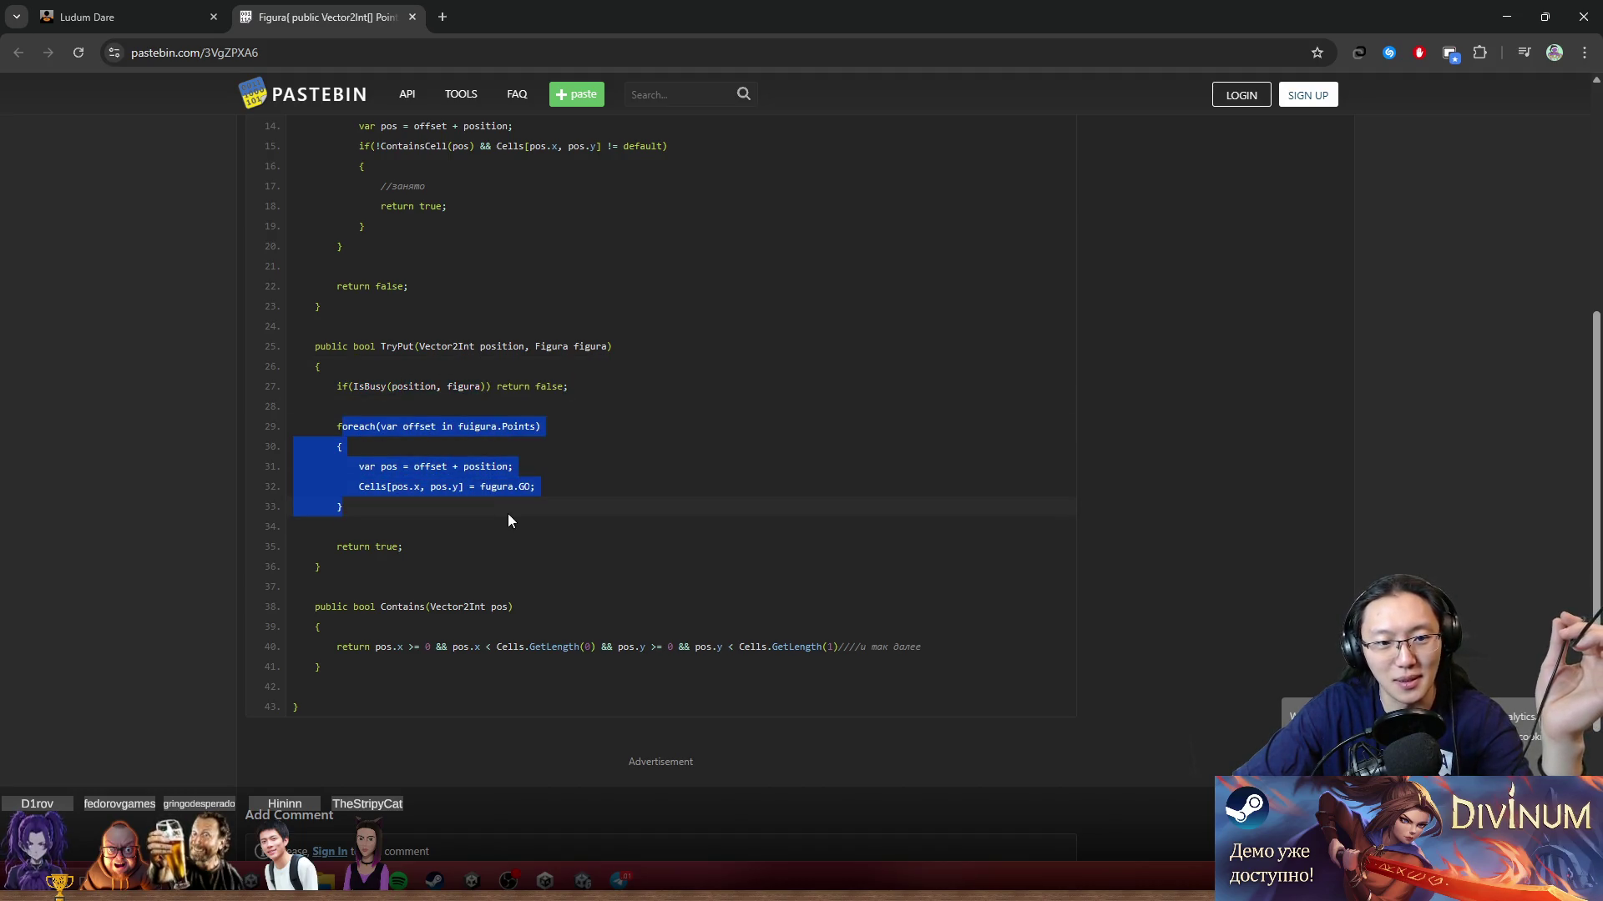
click(369, 440)
drag(374, 512, 479, 564)
click(492, 565)
scroll(492, 565, down, 2)
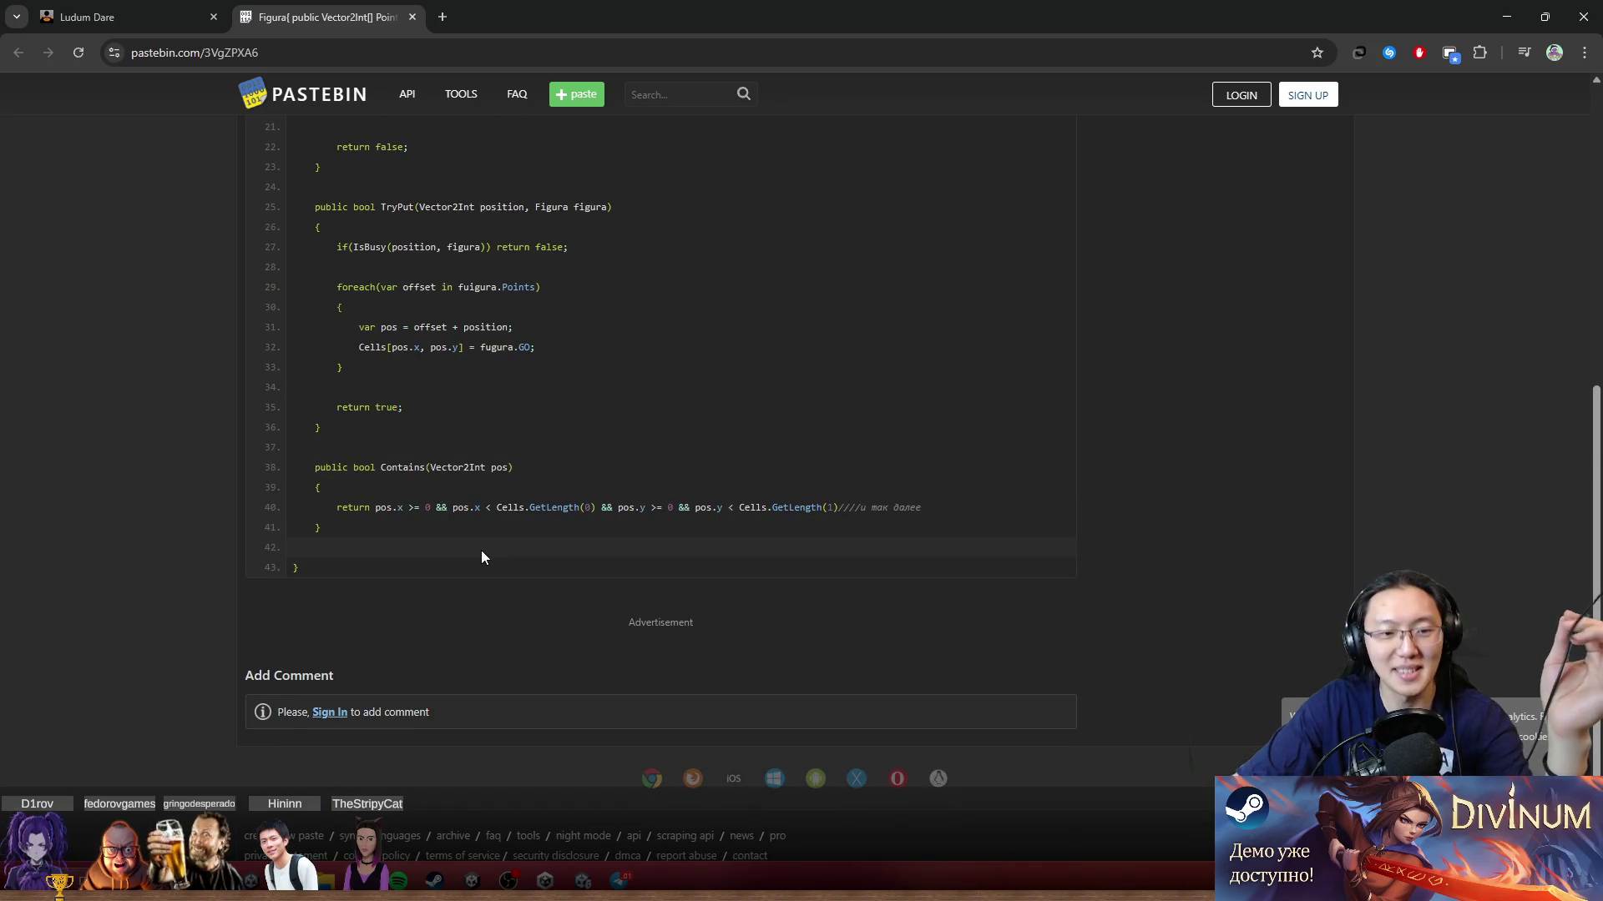
Step: Select the whole Figura/Map code and copy it via the right-click Копировать option
mouse_move(491, 562)
mouse_down()
mouse_move(489, 418)
mouse_move(433, 239)
mouse_move(392, 342)
mouse_move(290, 285)
mouse_up()
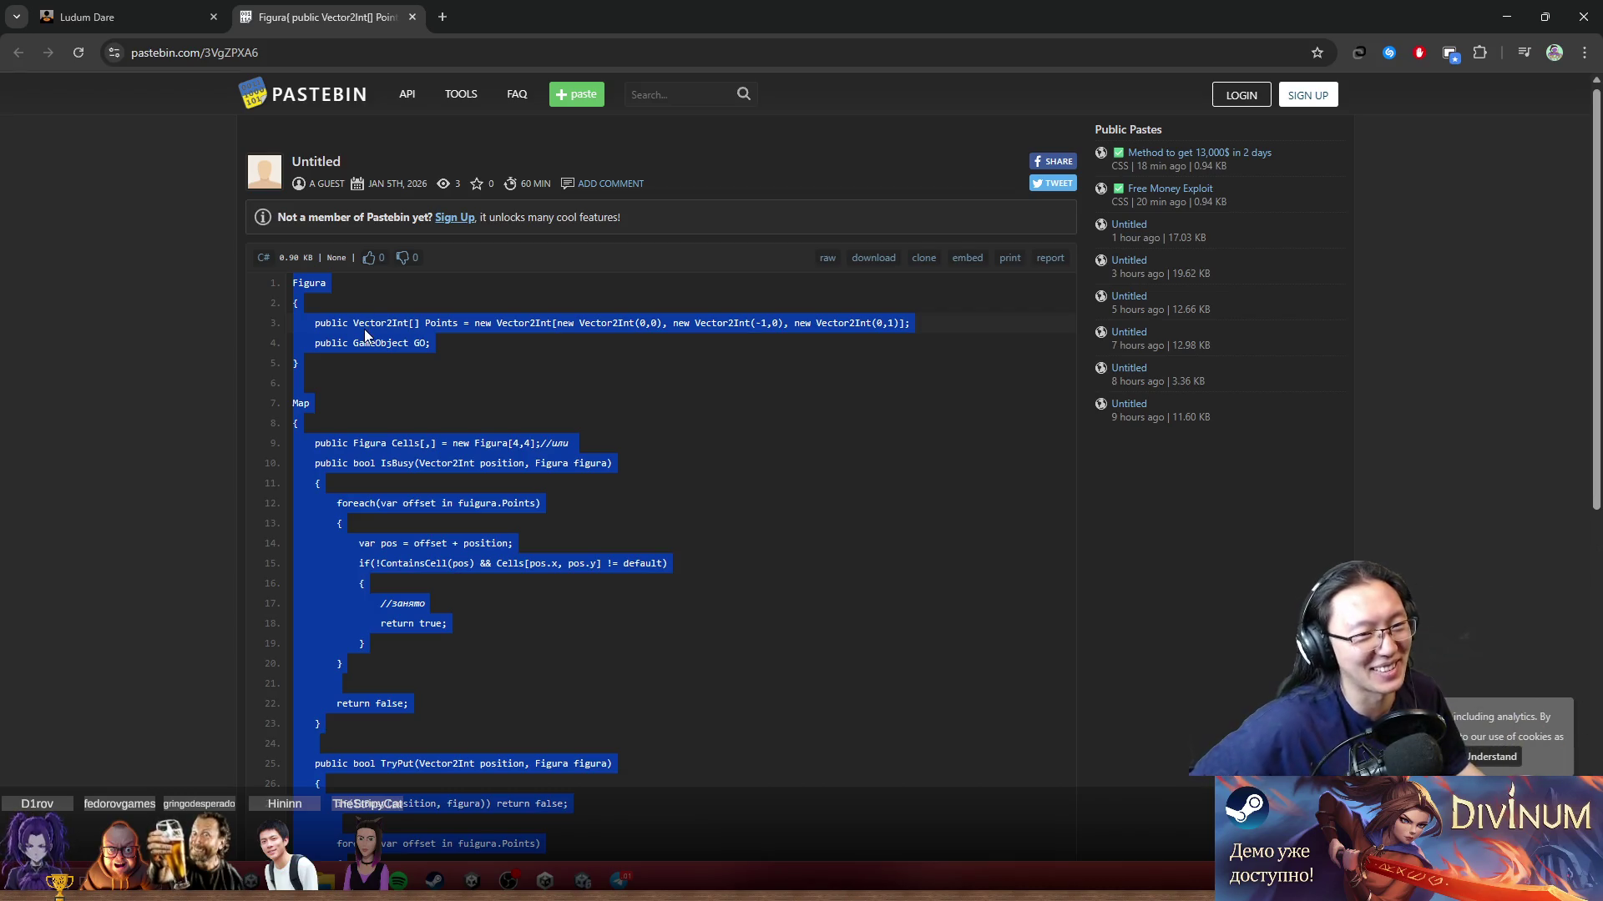
right_click(366, 332)
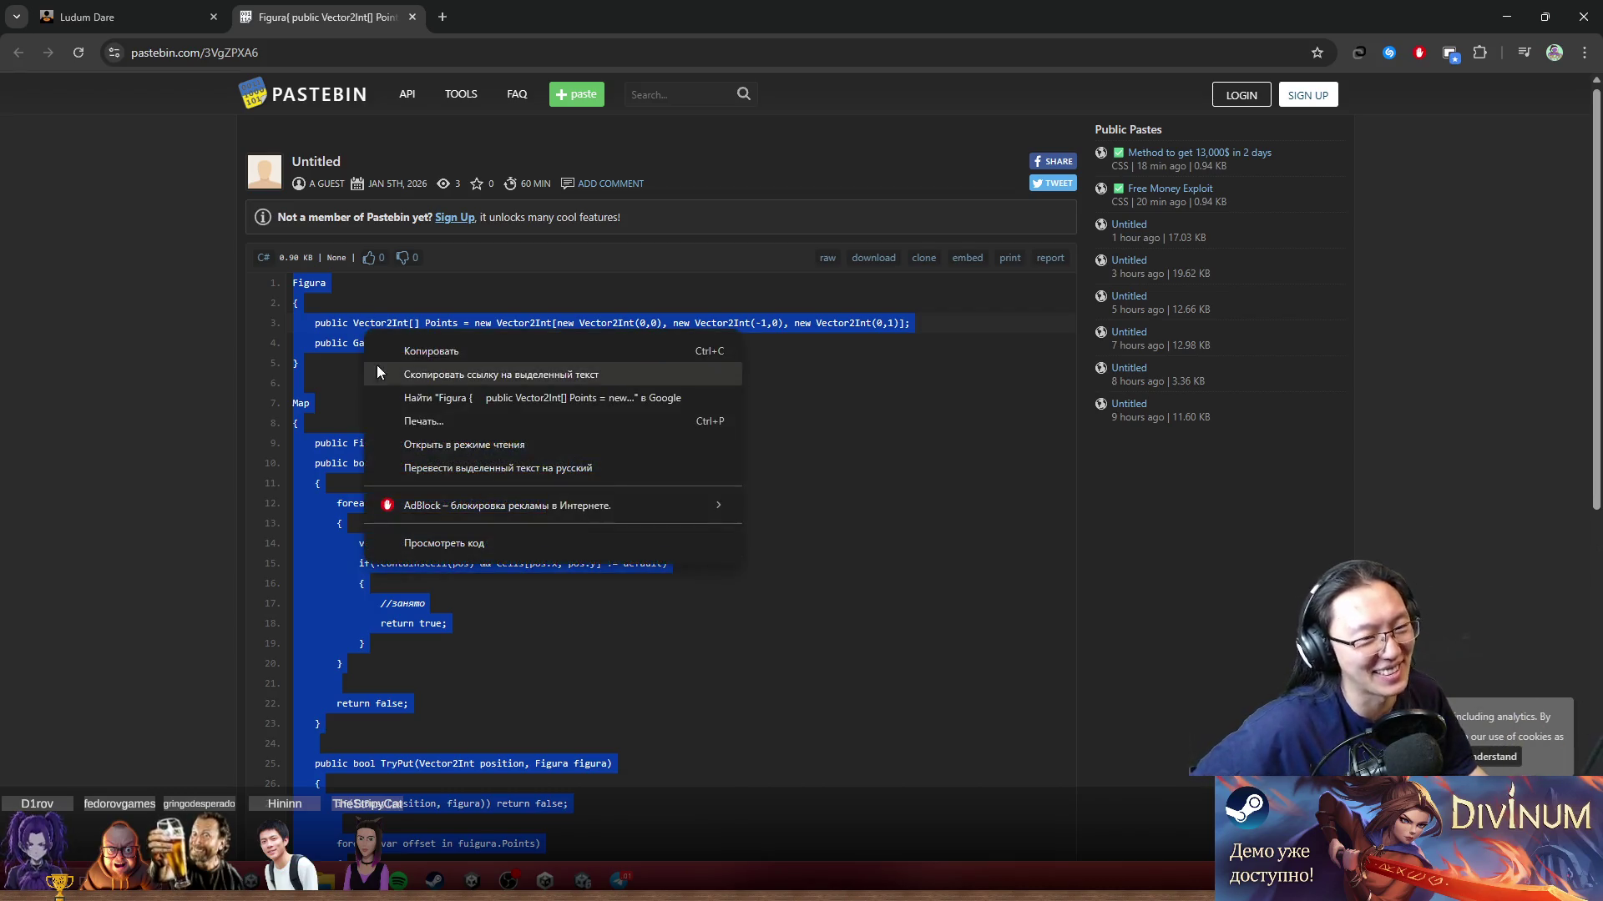
click(434, 348)
click(1289, 528)
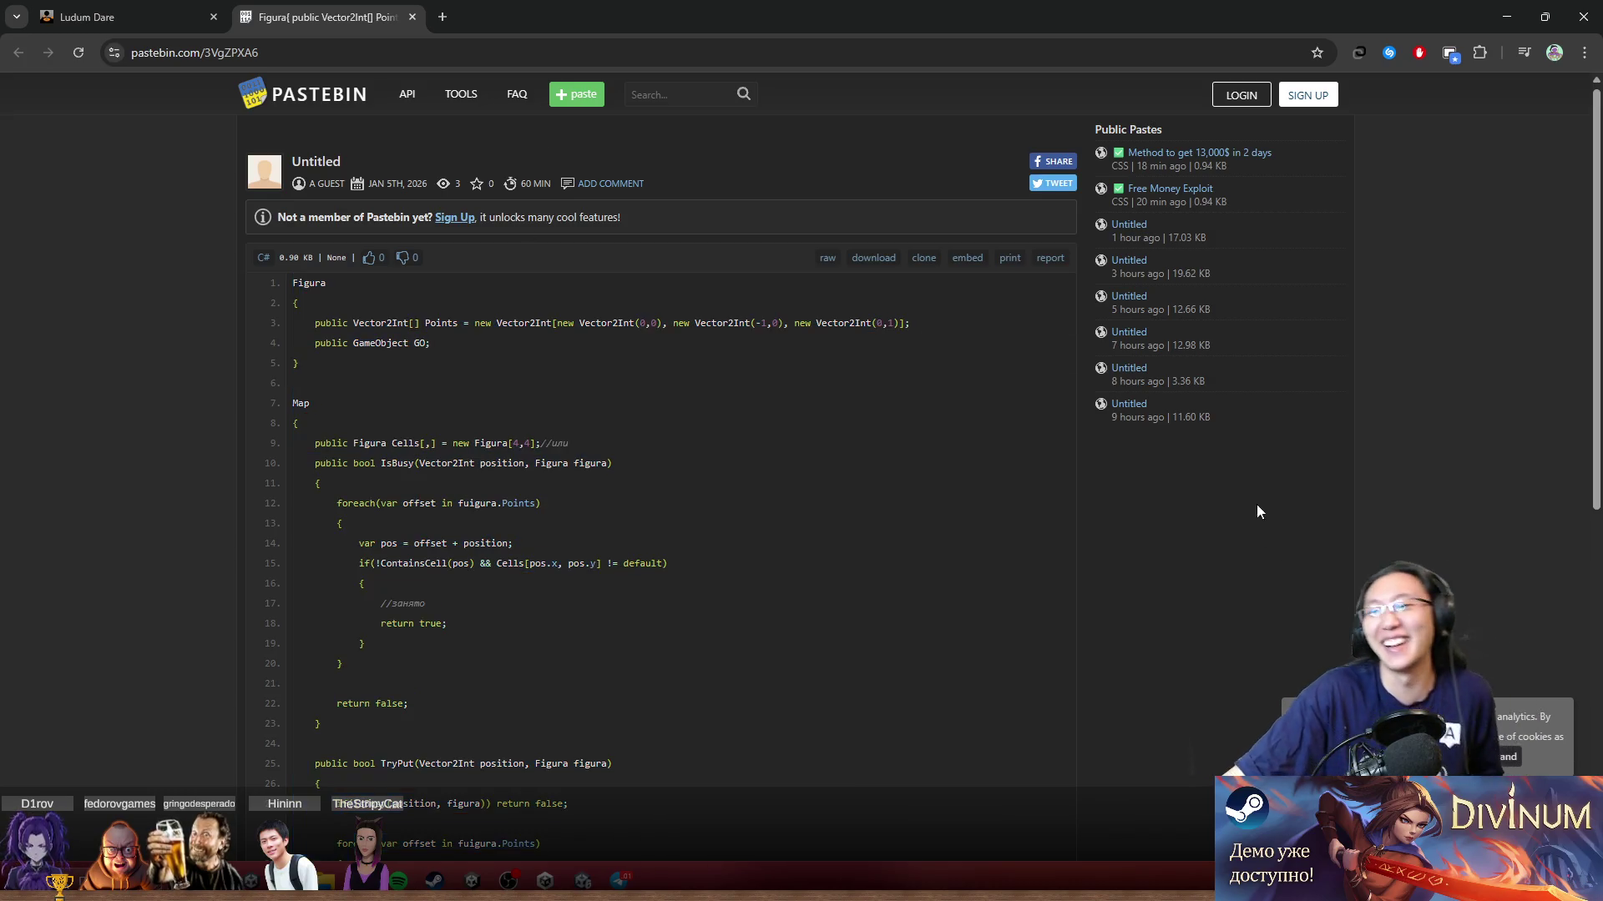
Step: Minimize Chrome and the Unity editor to reveal the desktop
click(1506, 16)
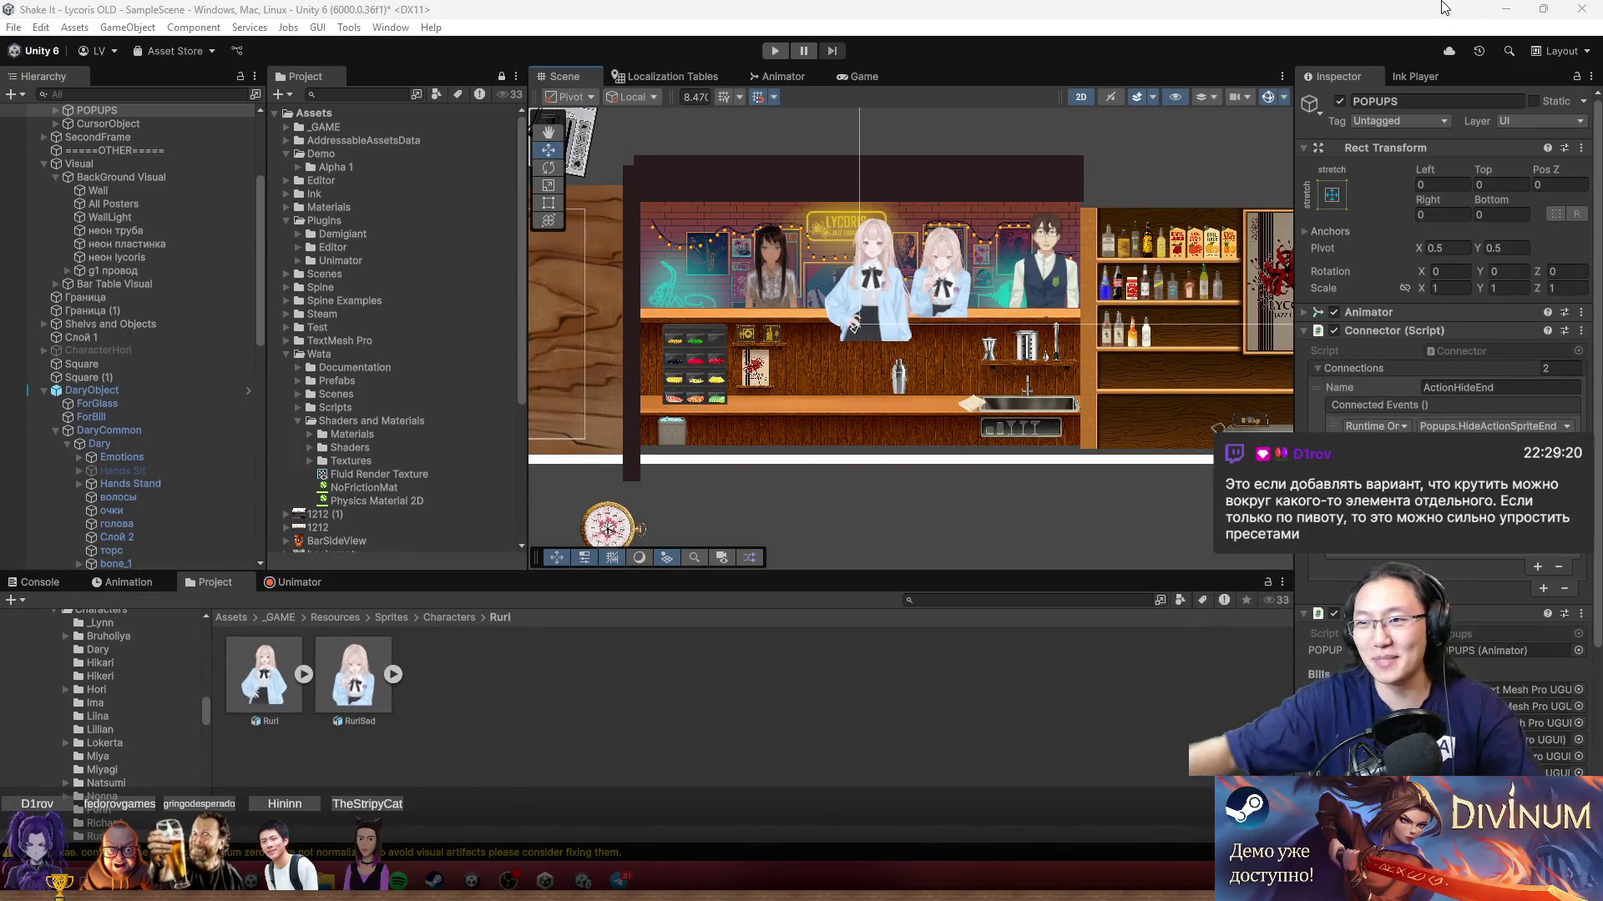
click(1505, 10)
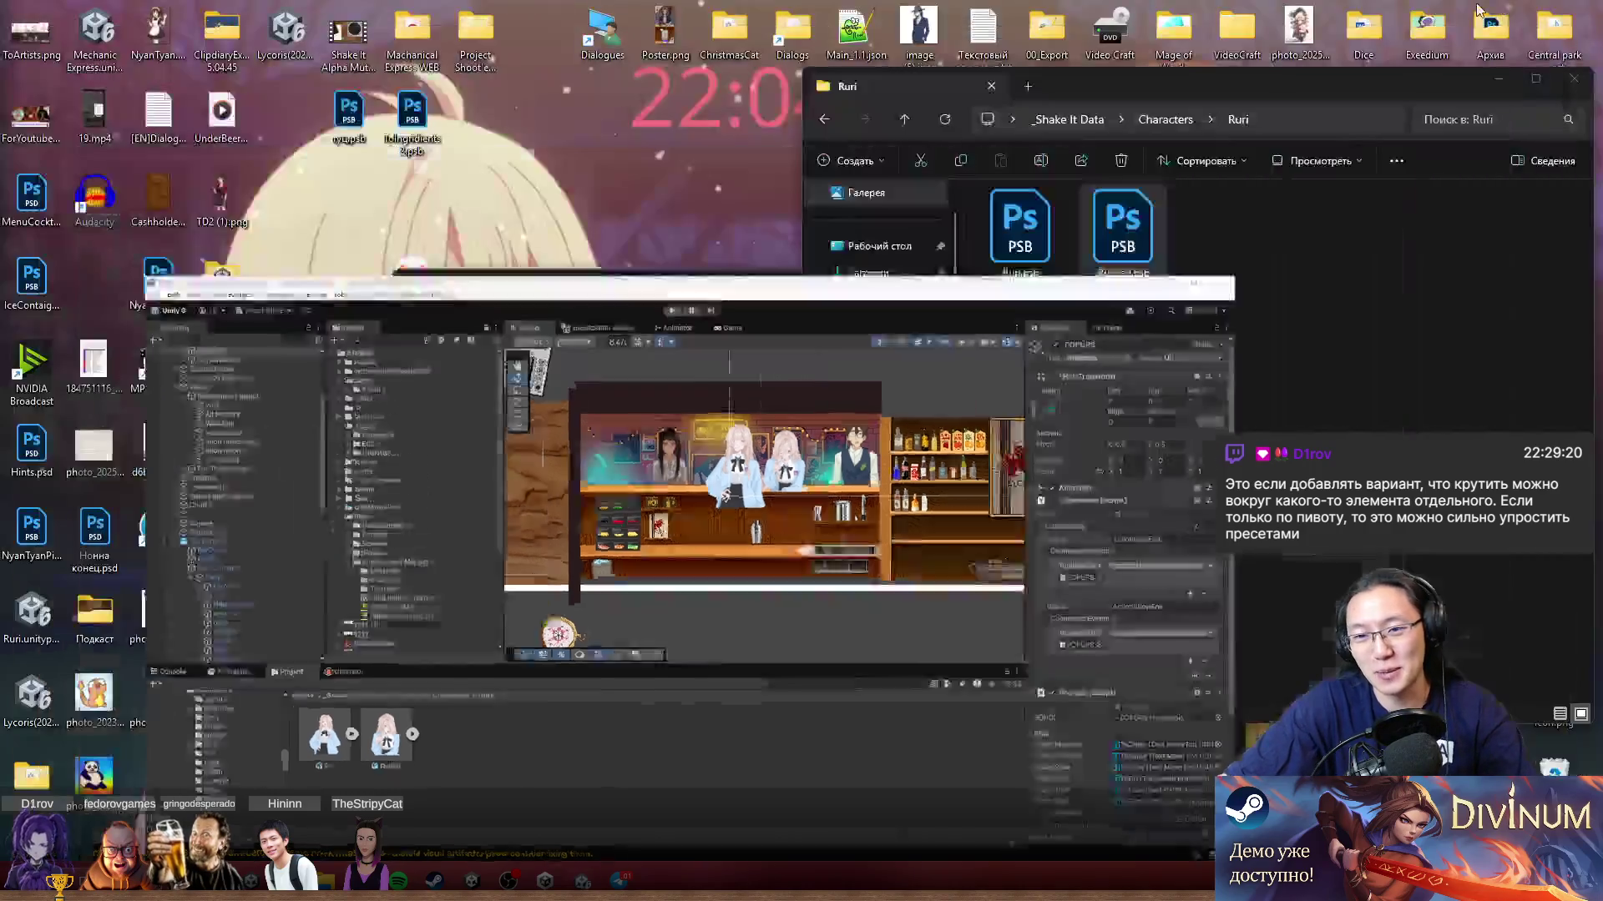
right_click(501, 151)
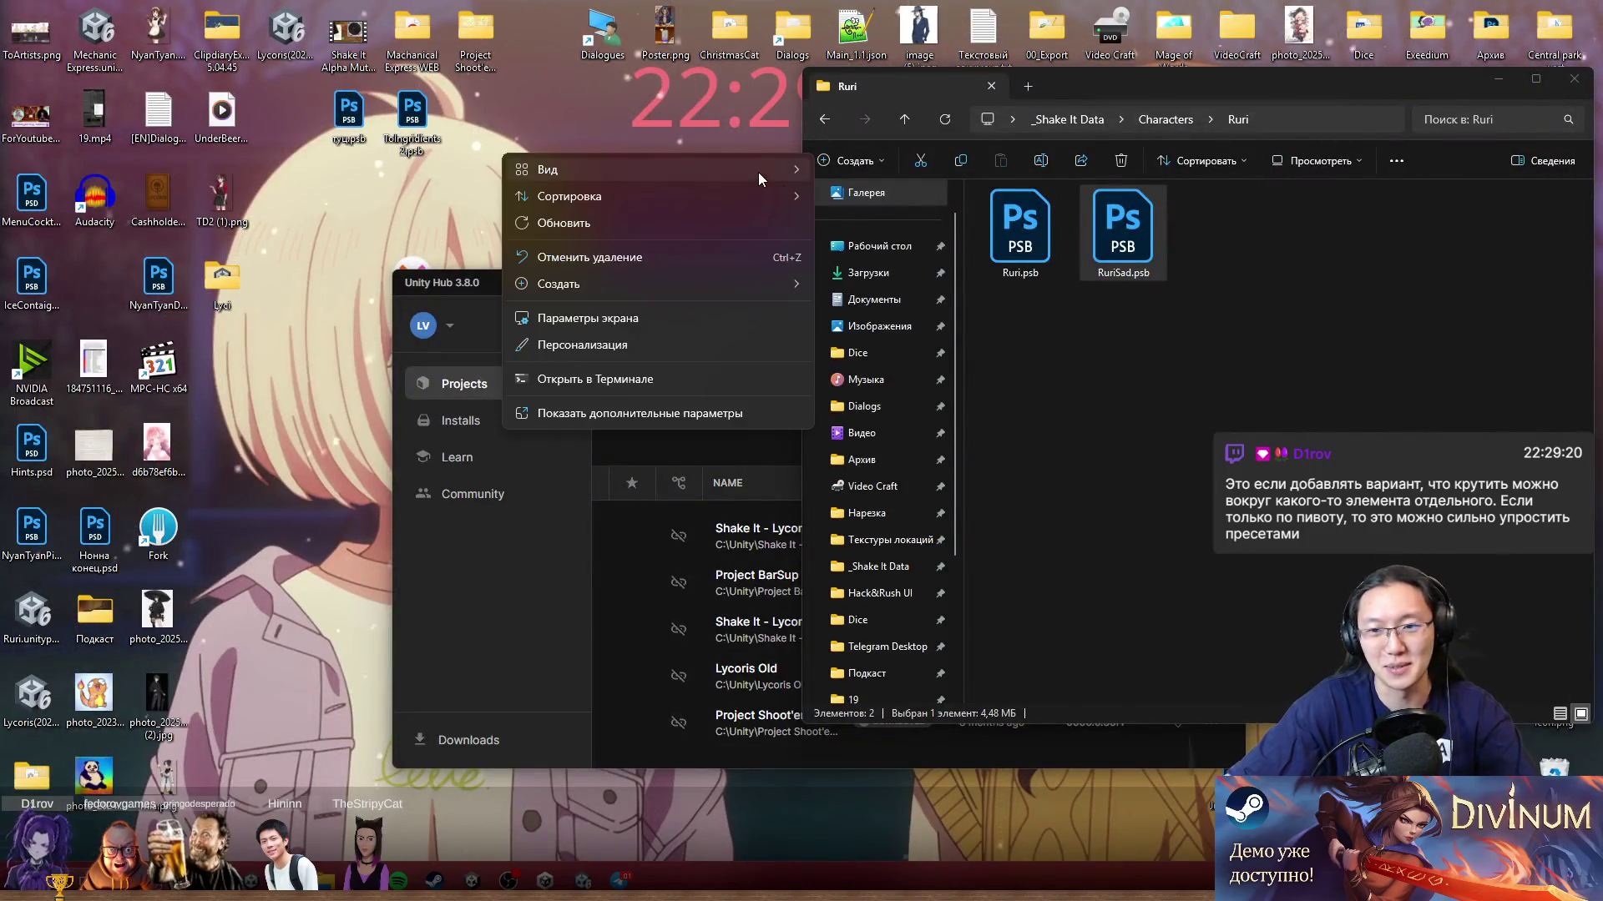
Step: Close the _Shake It Data Explorer window and open the Новая папка folder from the desktop
click(1133, 74)
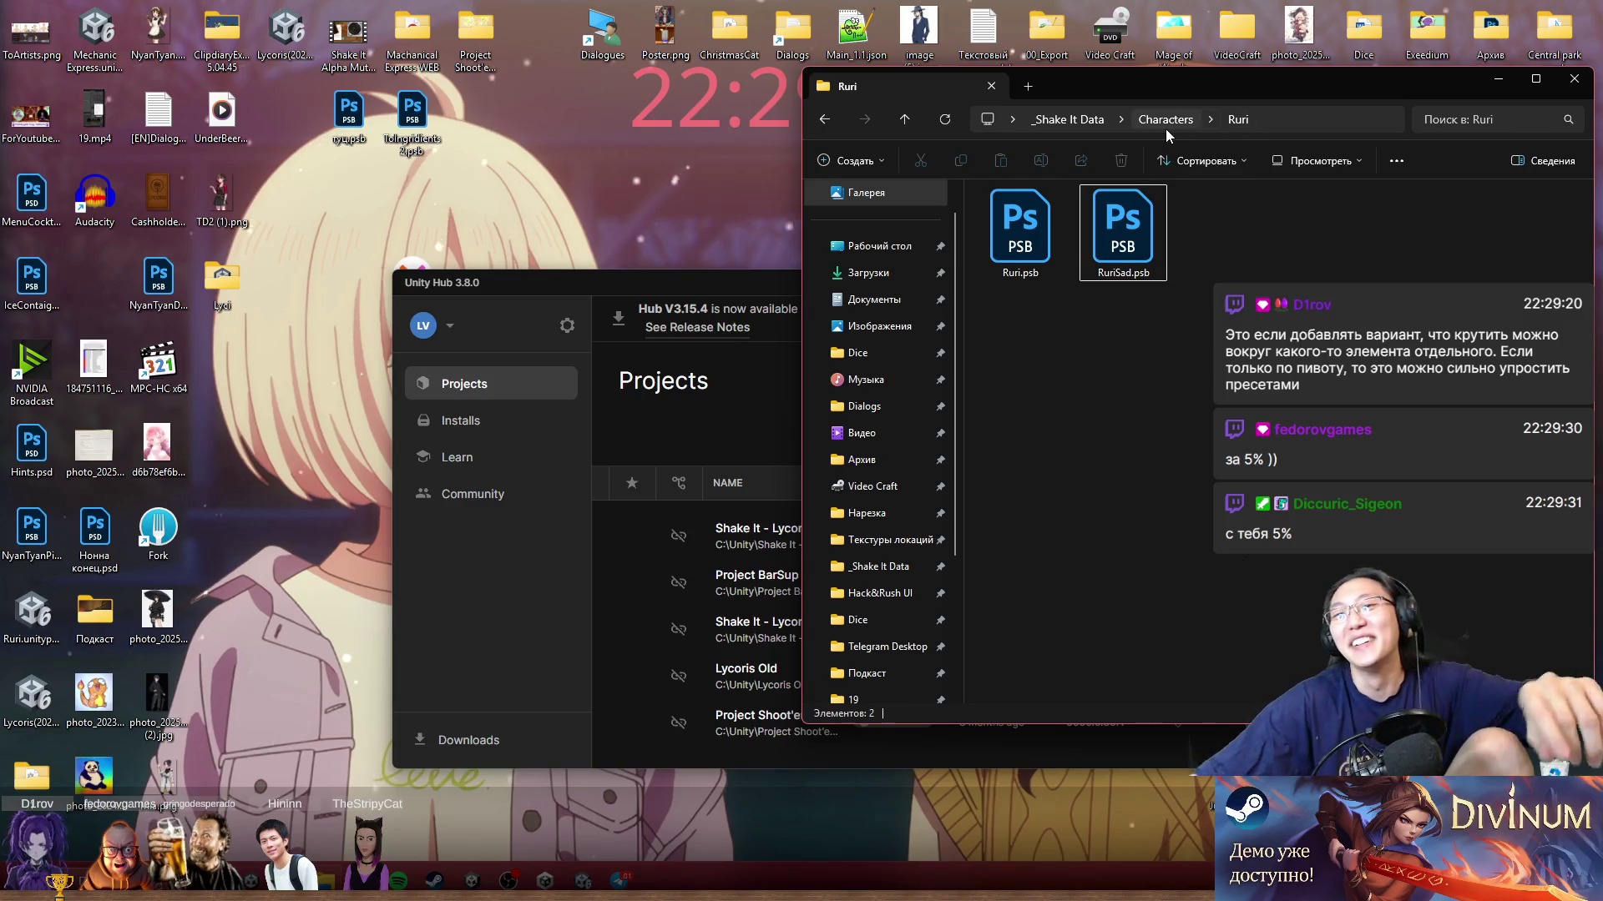
click(1067, 119)
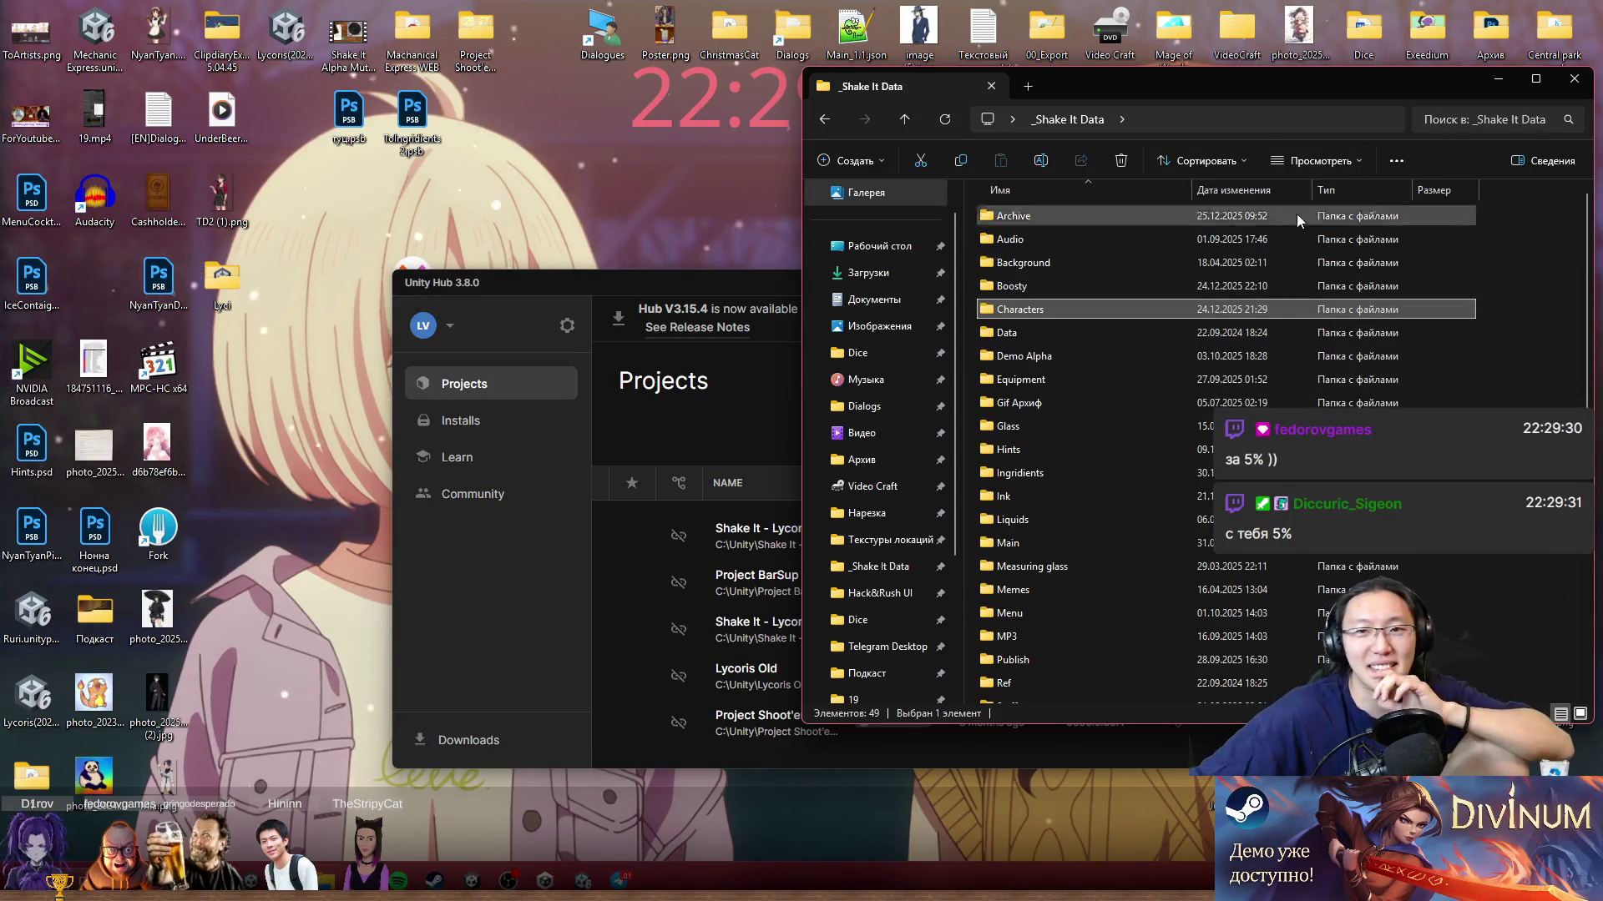
click(1574, 78)
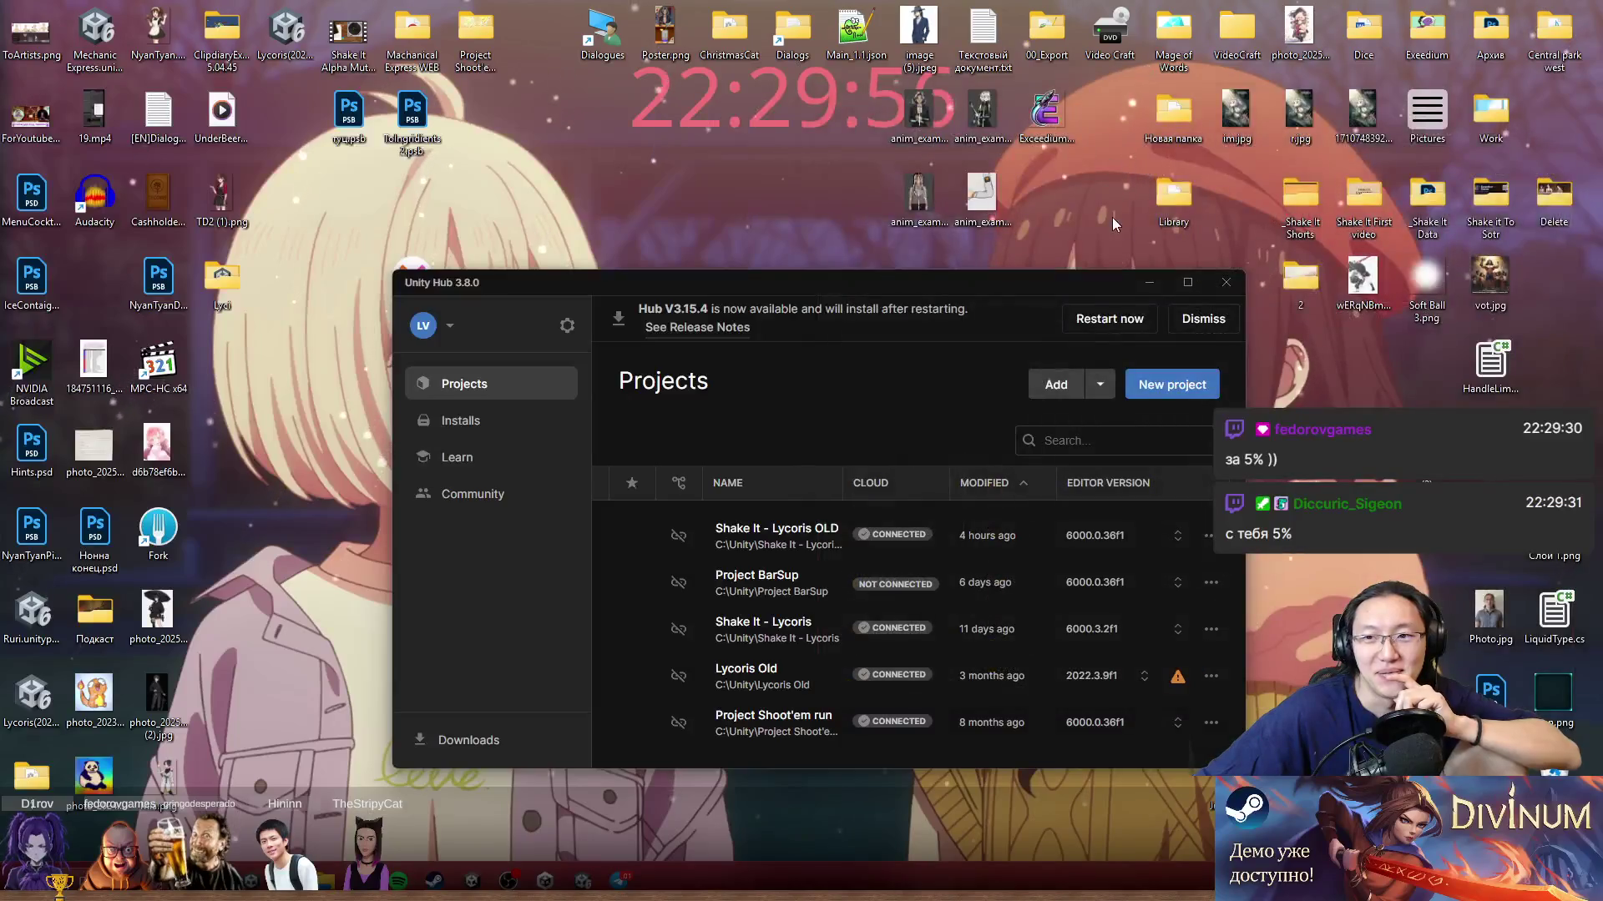
right_click(1256, 207)
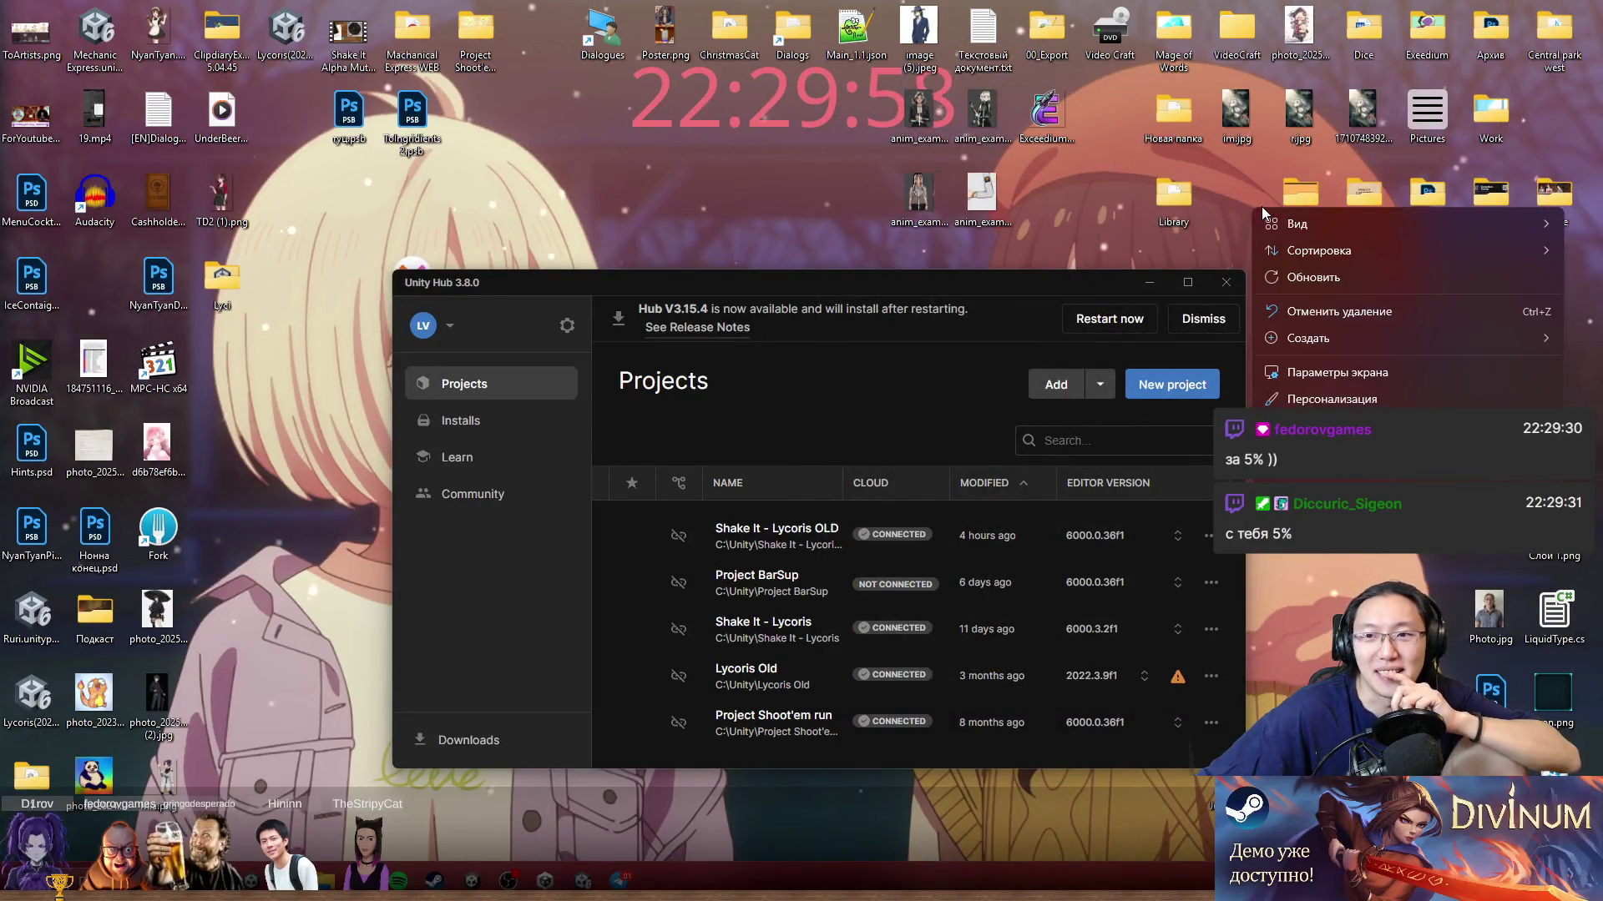
double_click(1185, 112)
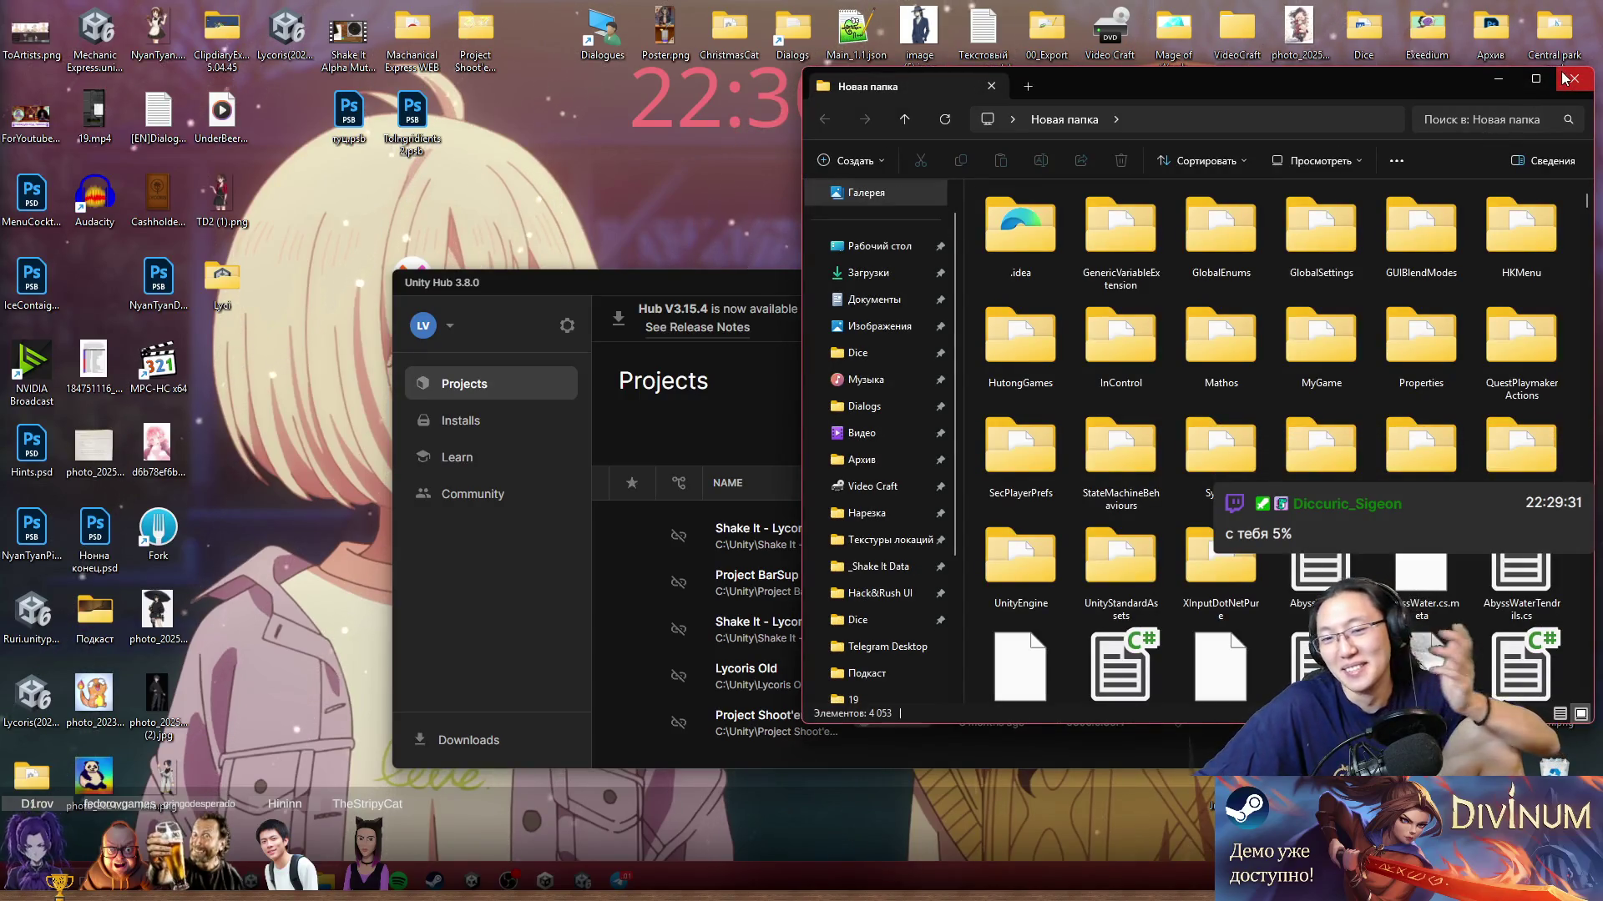
Step: Browse the Новая папка .cs and .meta files and move its window toward the screen centre
scroll(1294, 471, down, 10)
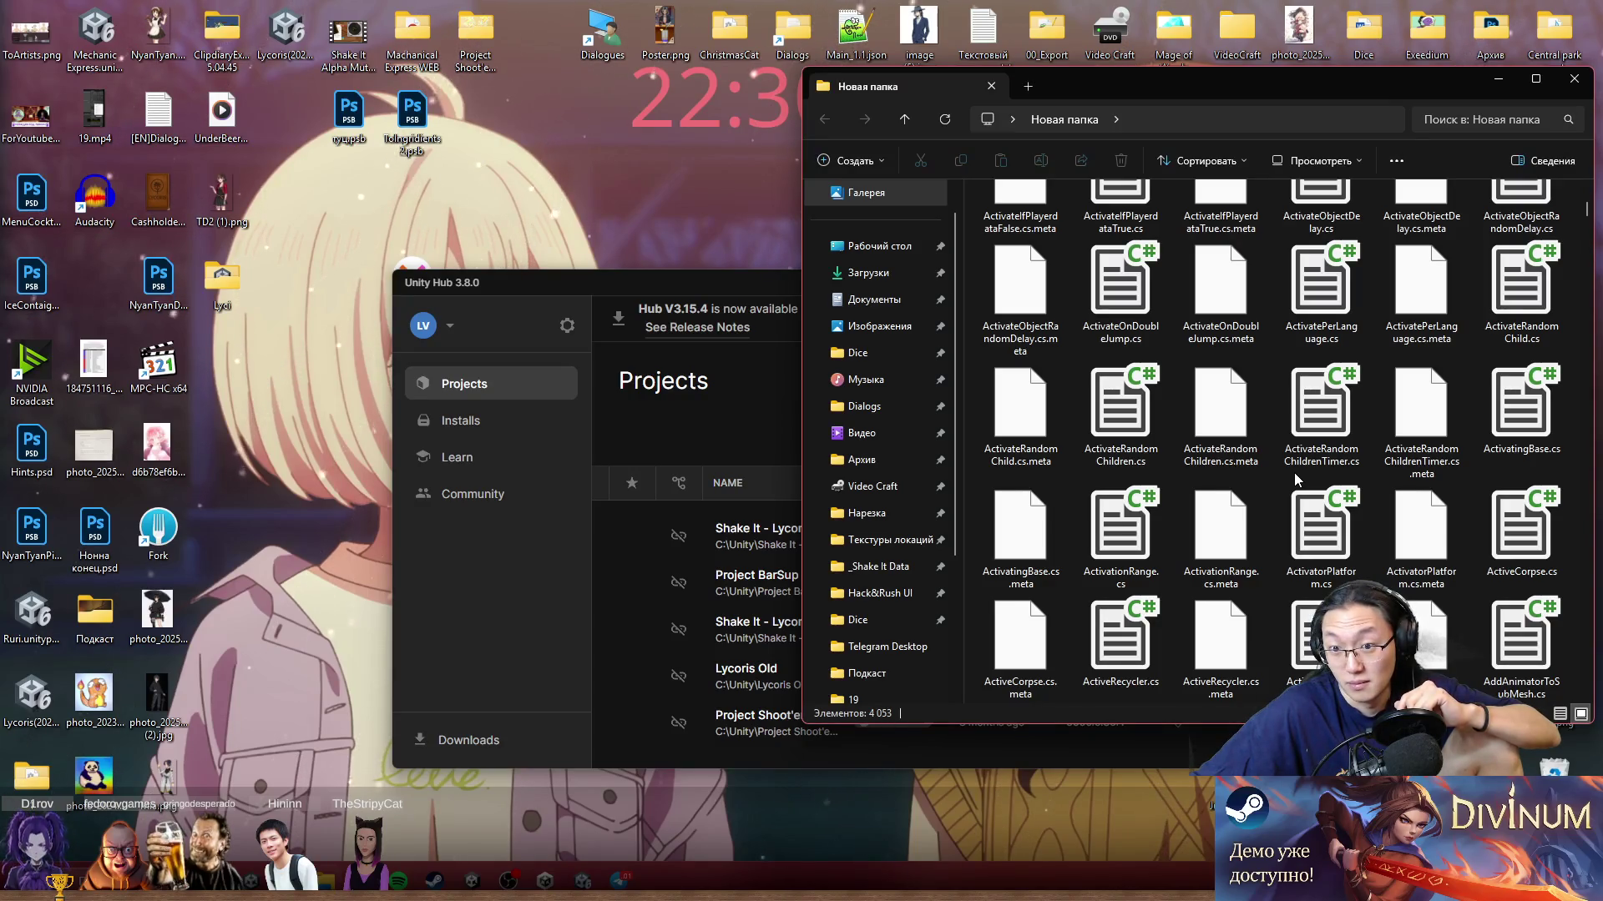
scroll(1292, 473, down, 10)
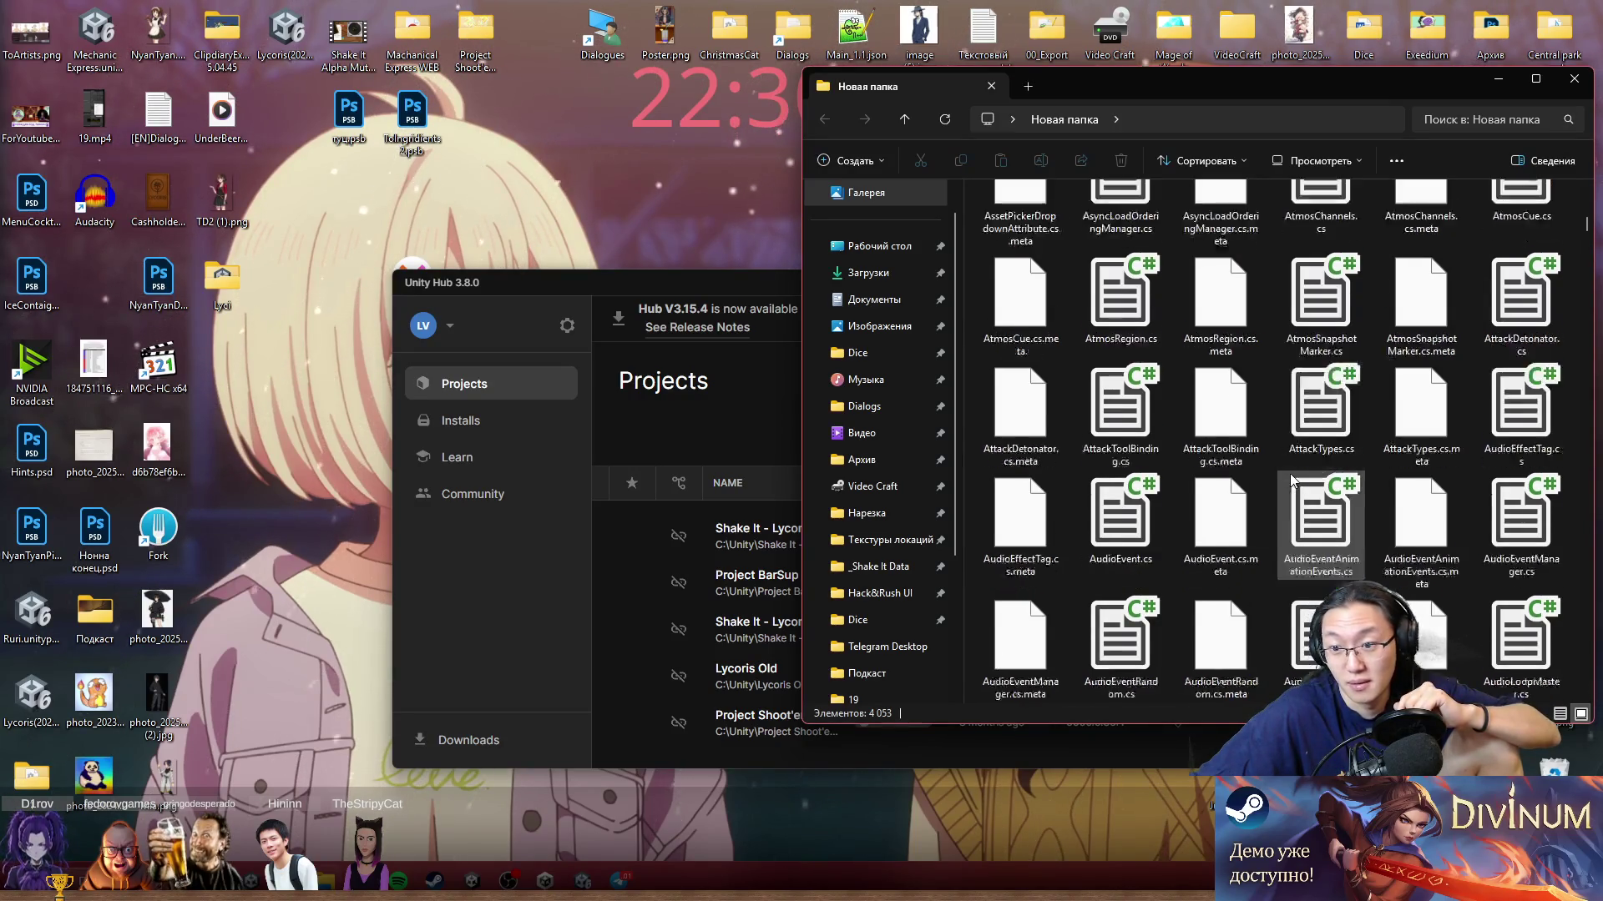
scroll(1289, 474, up, 15)
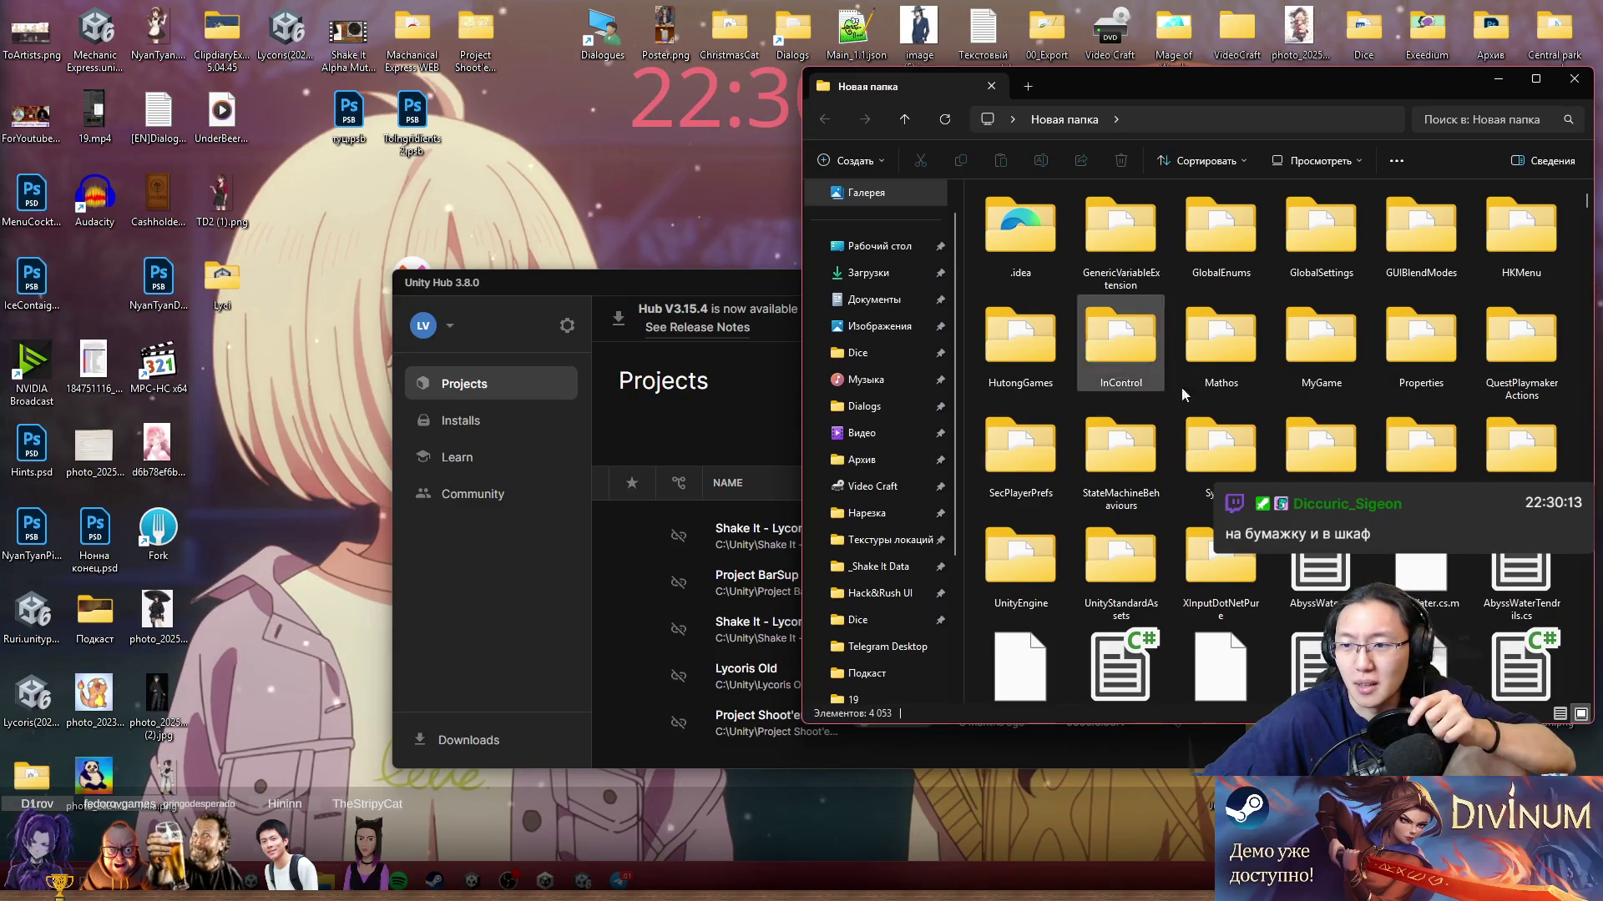
scroll(1321, 359, down, 10)
scroll(1307, 583, down, 5)
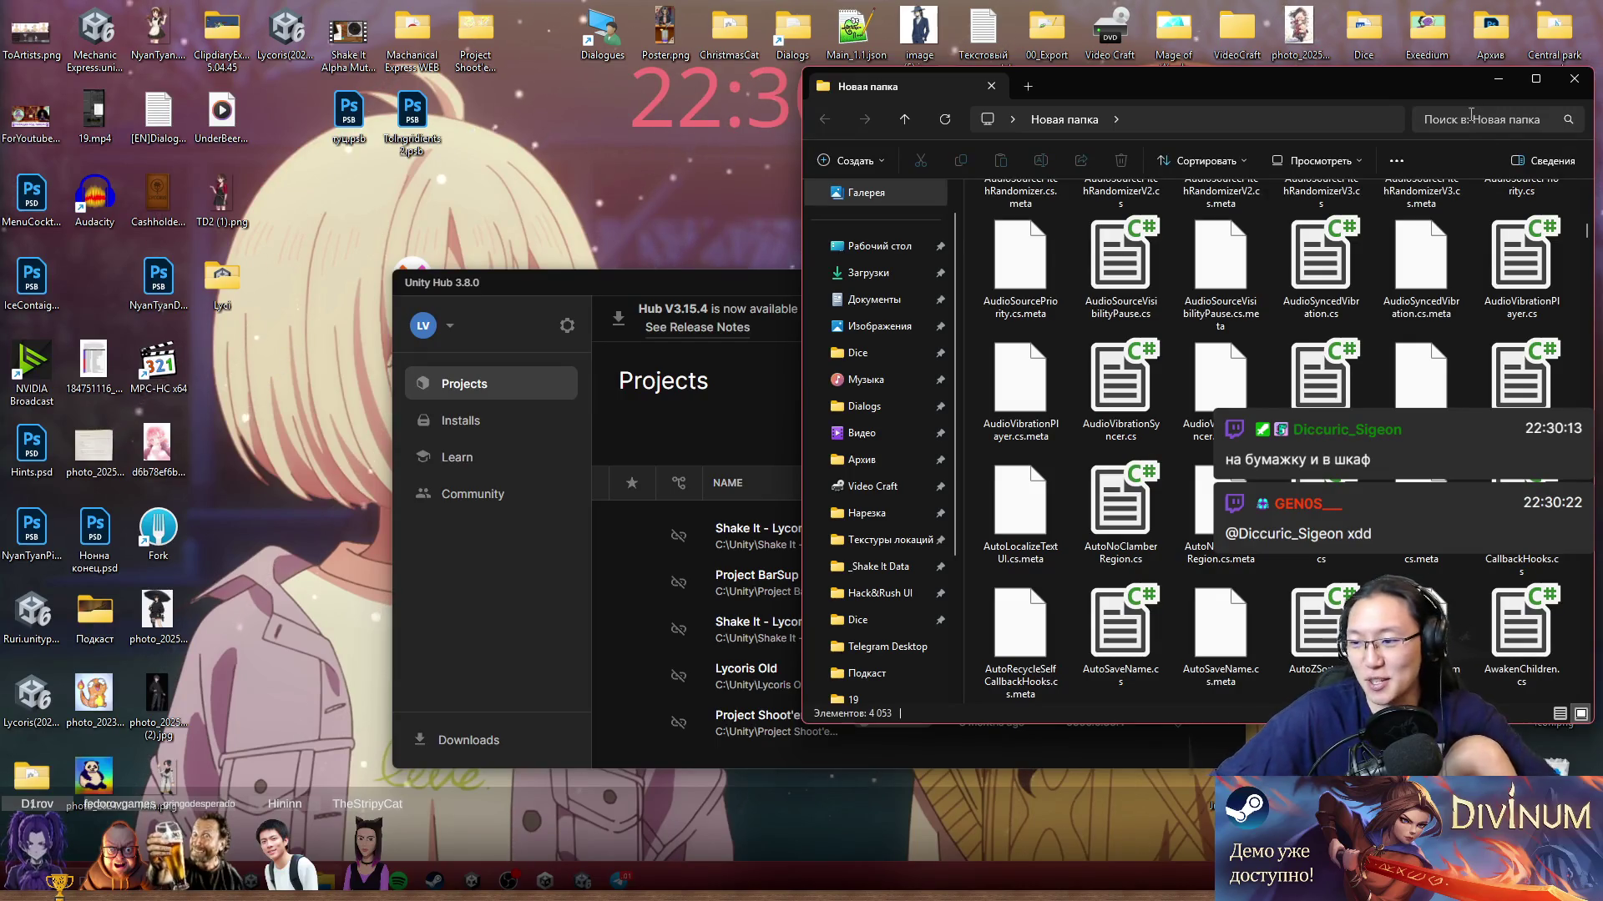
drag(1373, 91, 1081, 184)
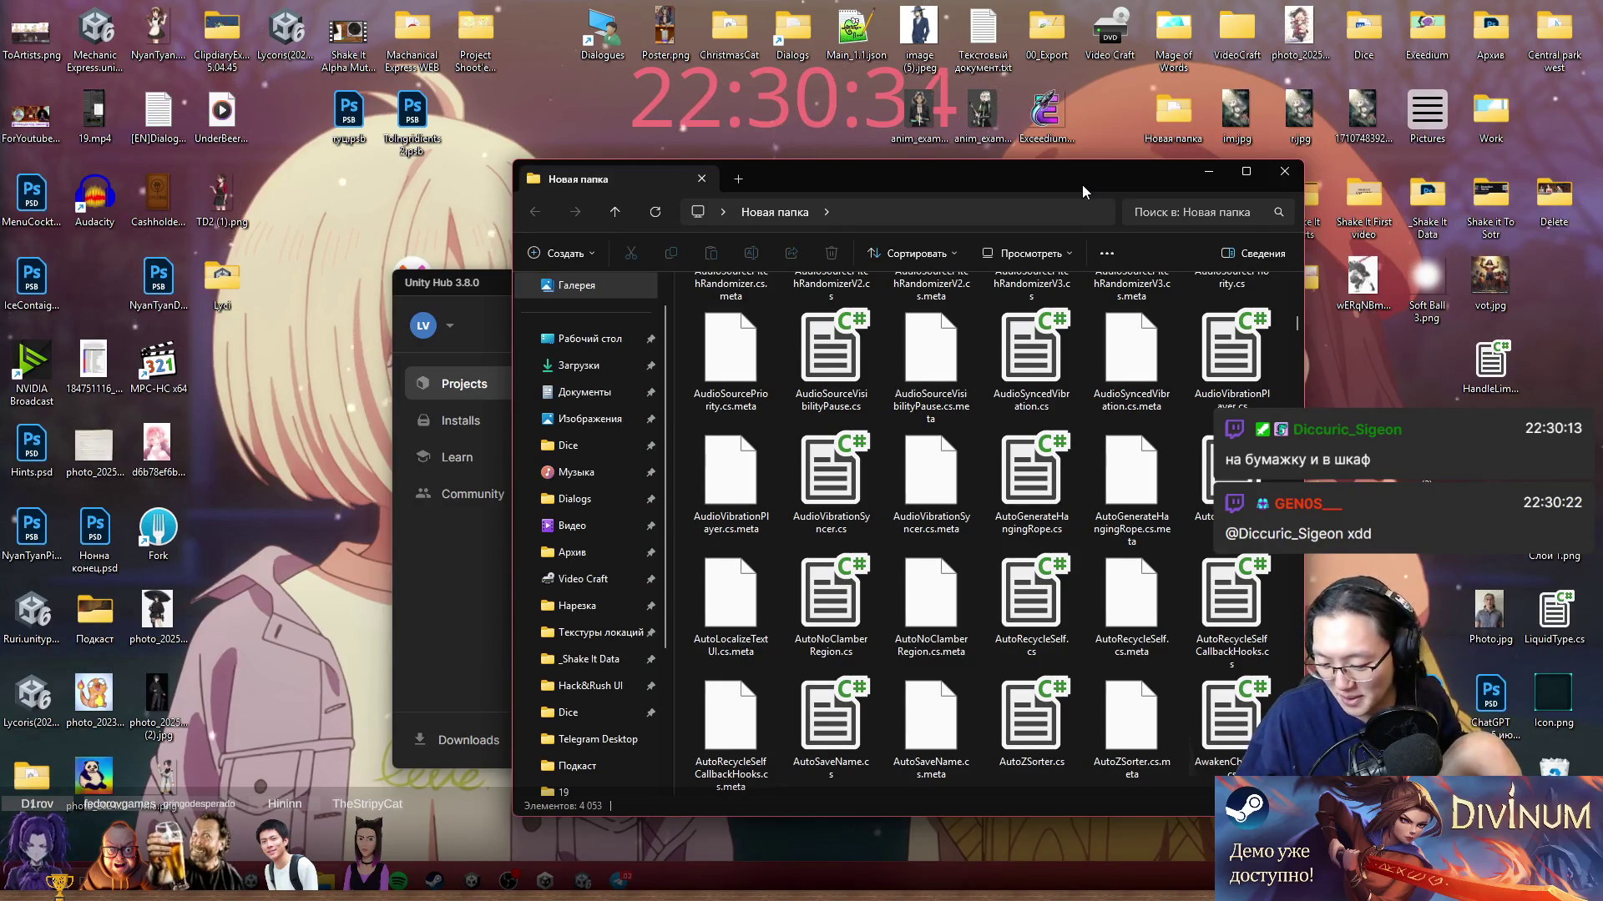
click(1492, 380)
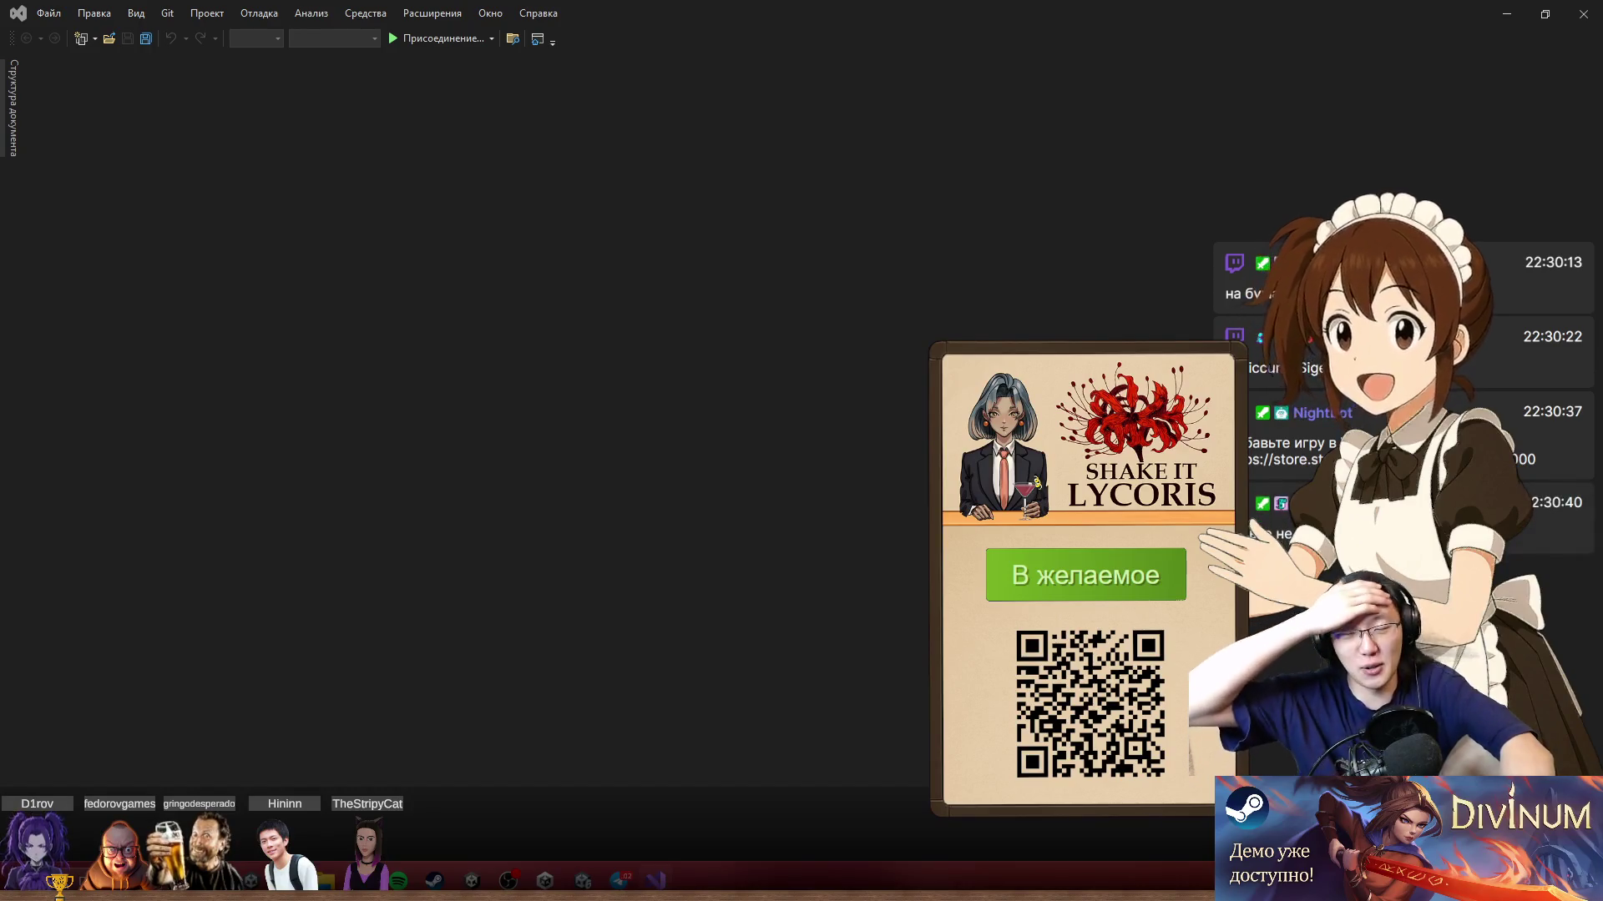
Step: Replace HandleLimeSpawner.cs with the new Figura and Map code, save it, and select lines 1–32
key(ctrl+a)
key(ctrl+v)
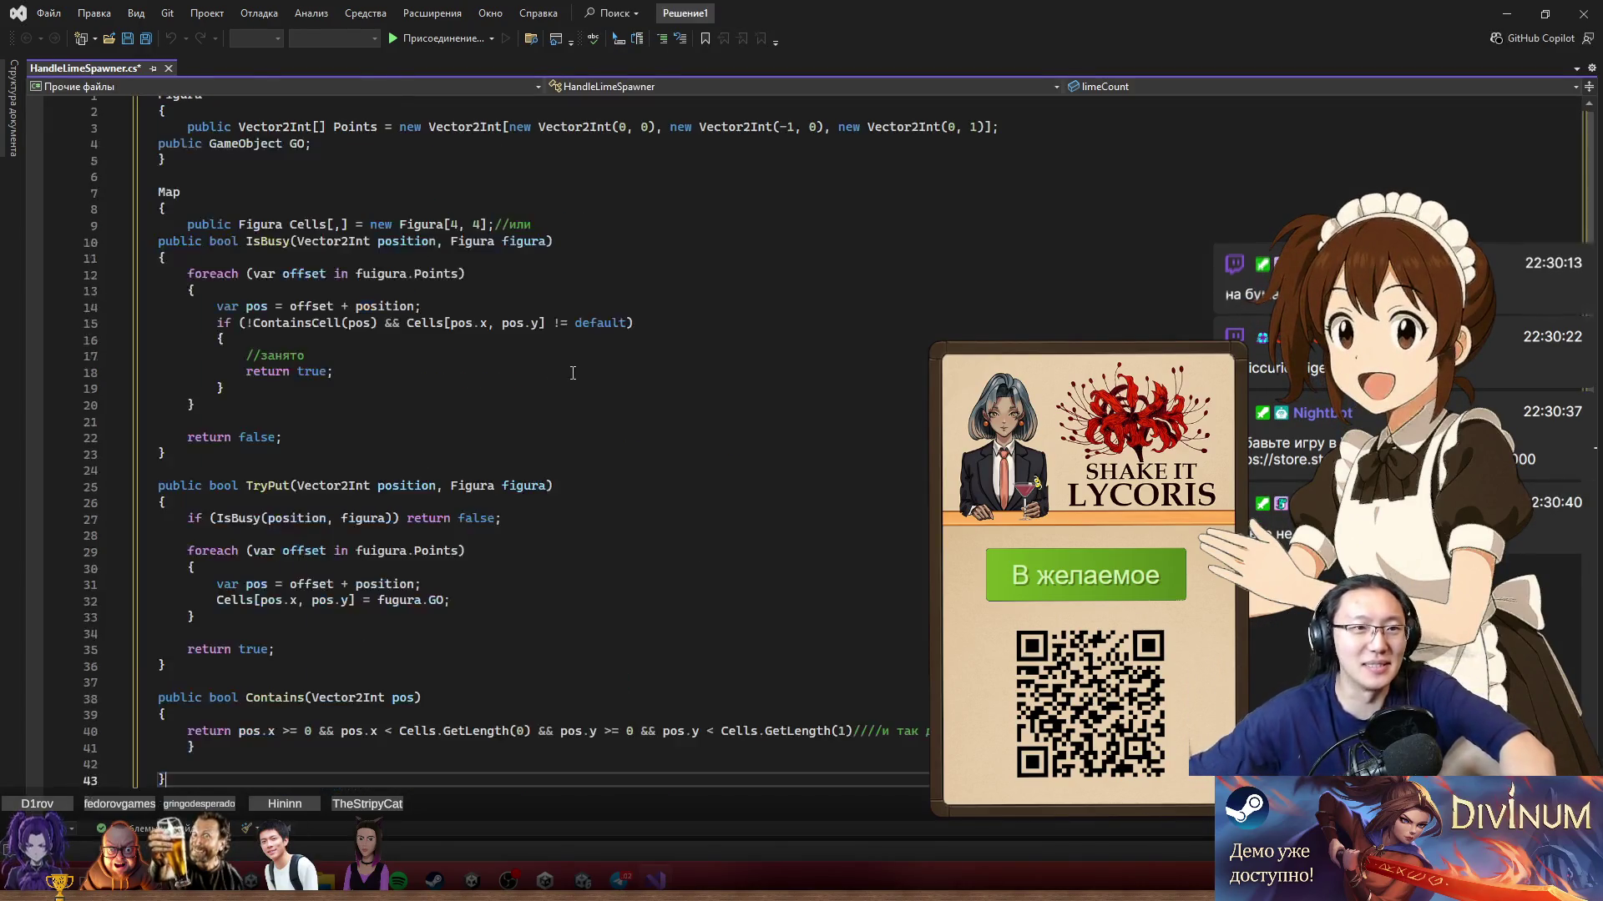
key(ctrl+s)
click(528, 278)
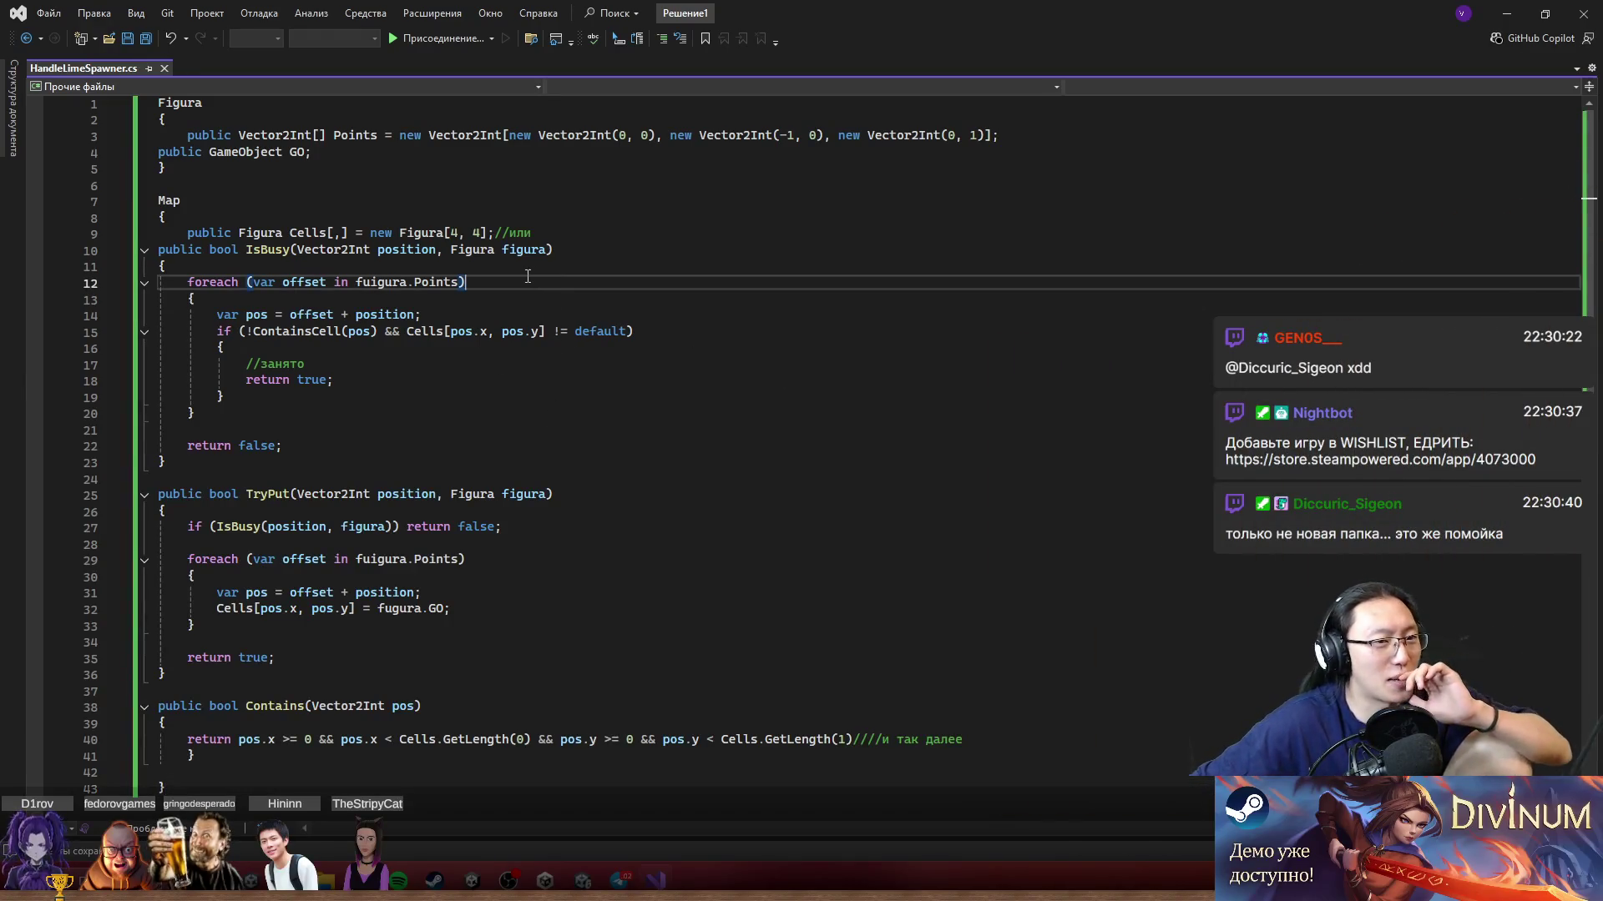
drag(283, 105, 517, 612)
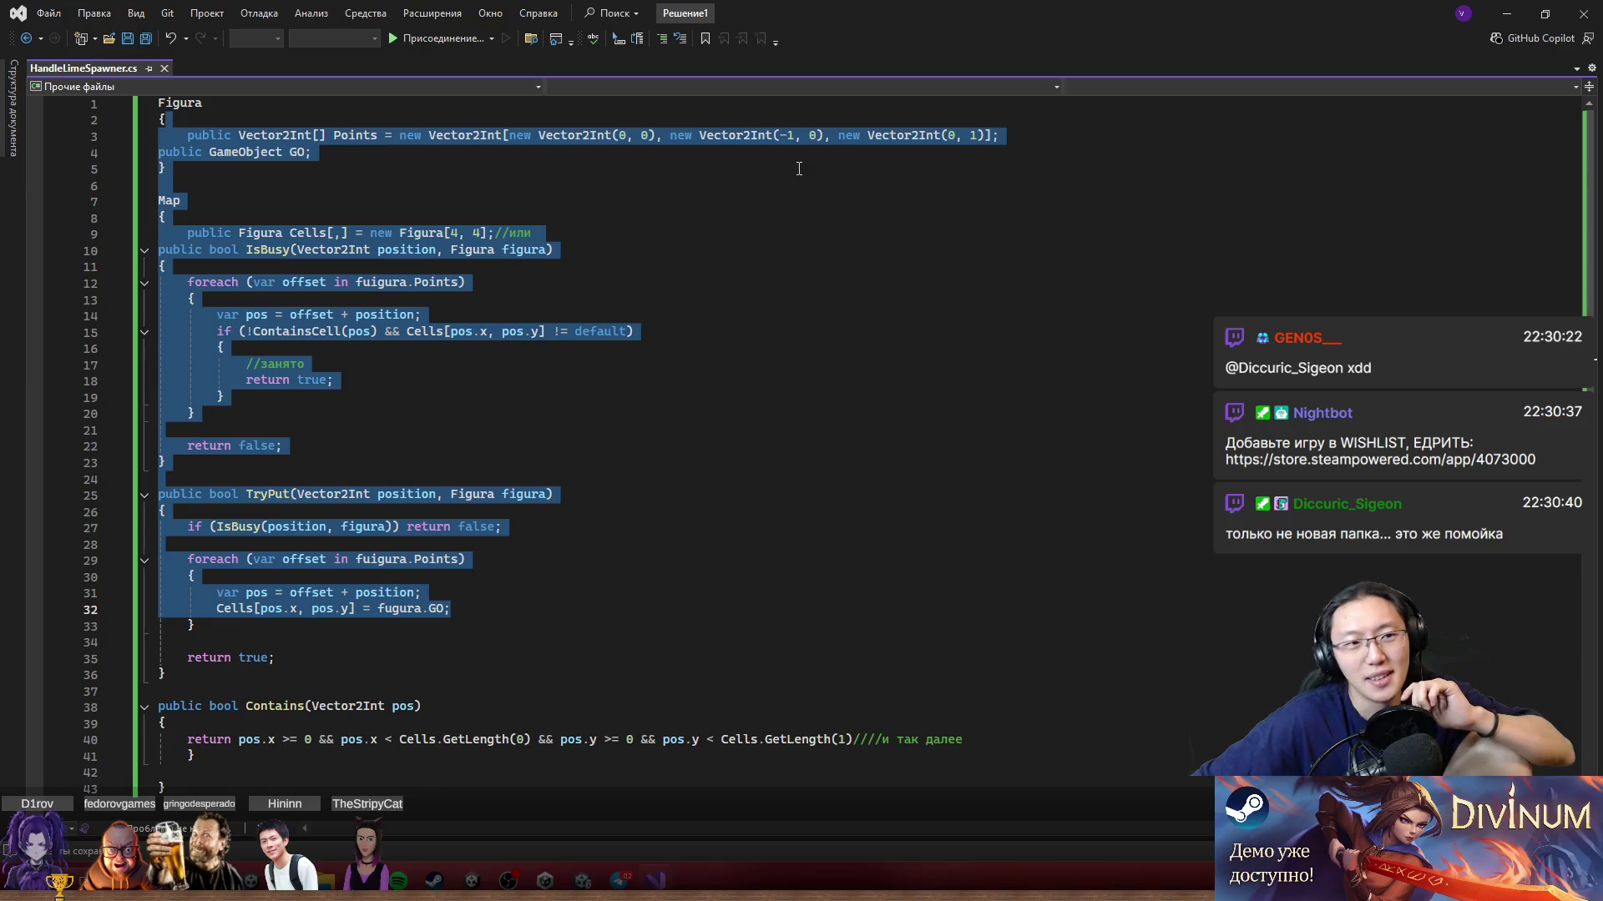
Step: Minimize Visual Studio, close the Новая папка folder, and select HandleLimeSpawner.cs on the desktop
click(1507, 13)
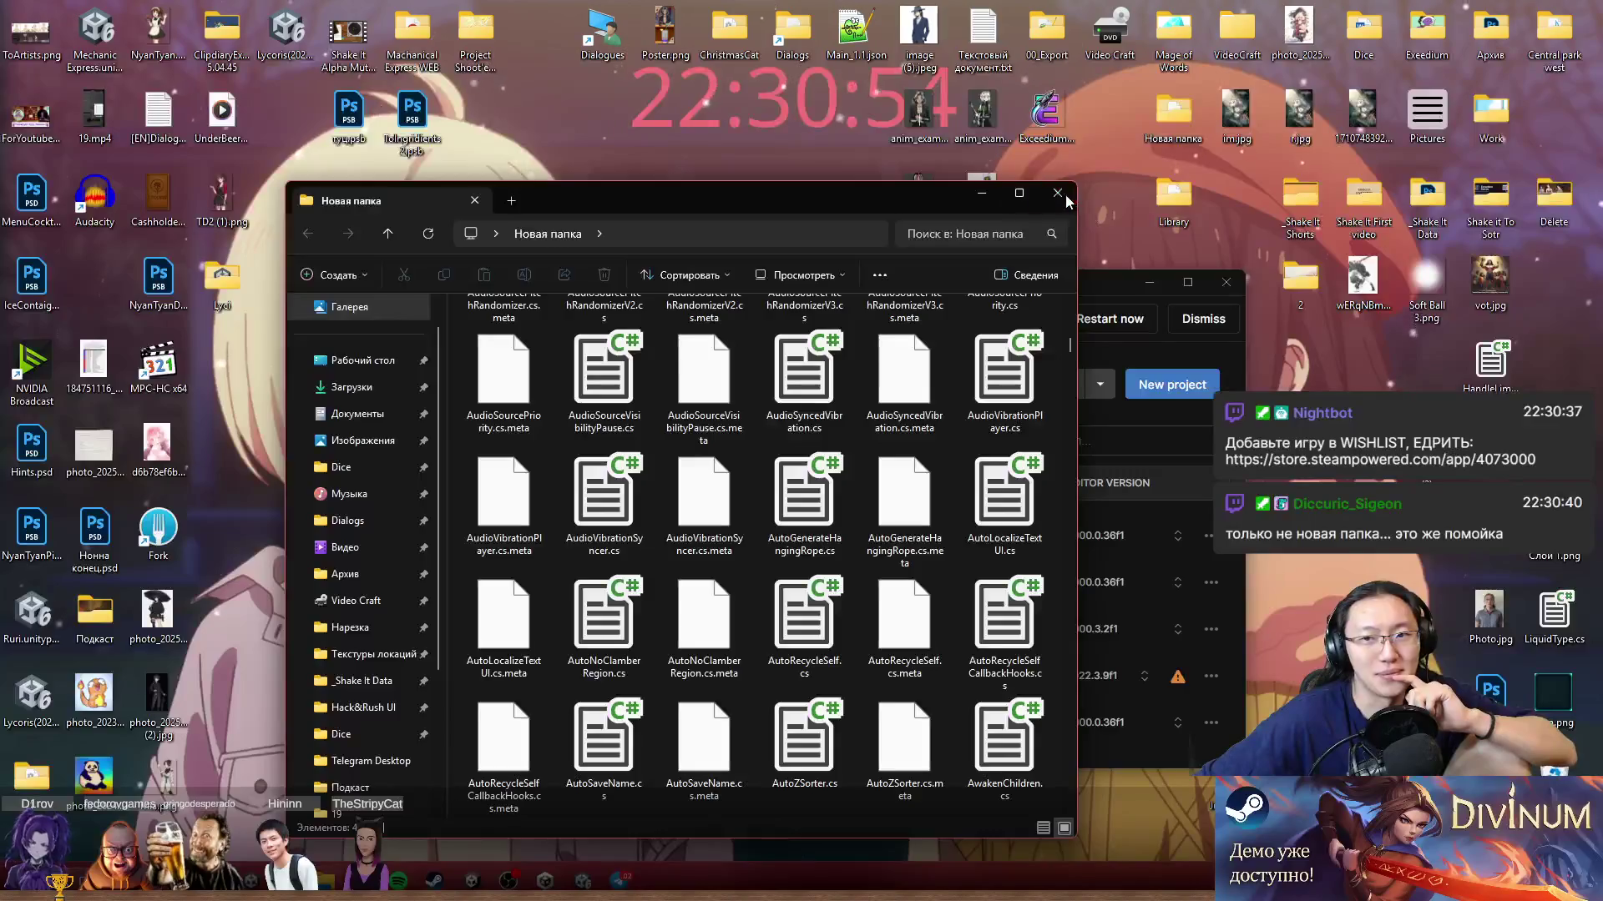
click(1208, 171)
drag(1019, 289, 800, 317)
click(1491, 364)
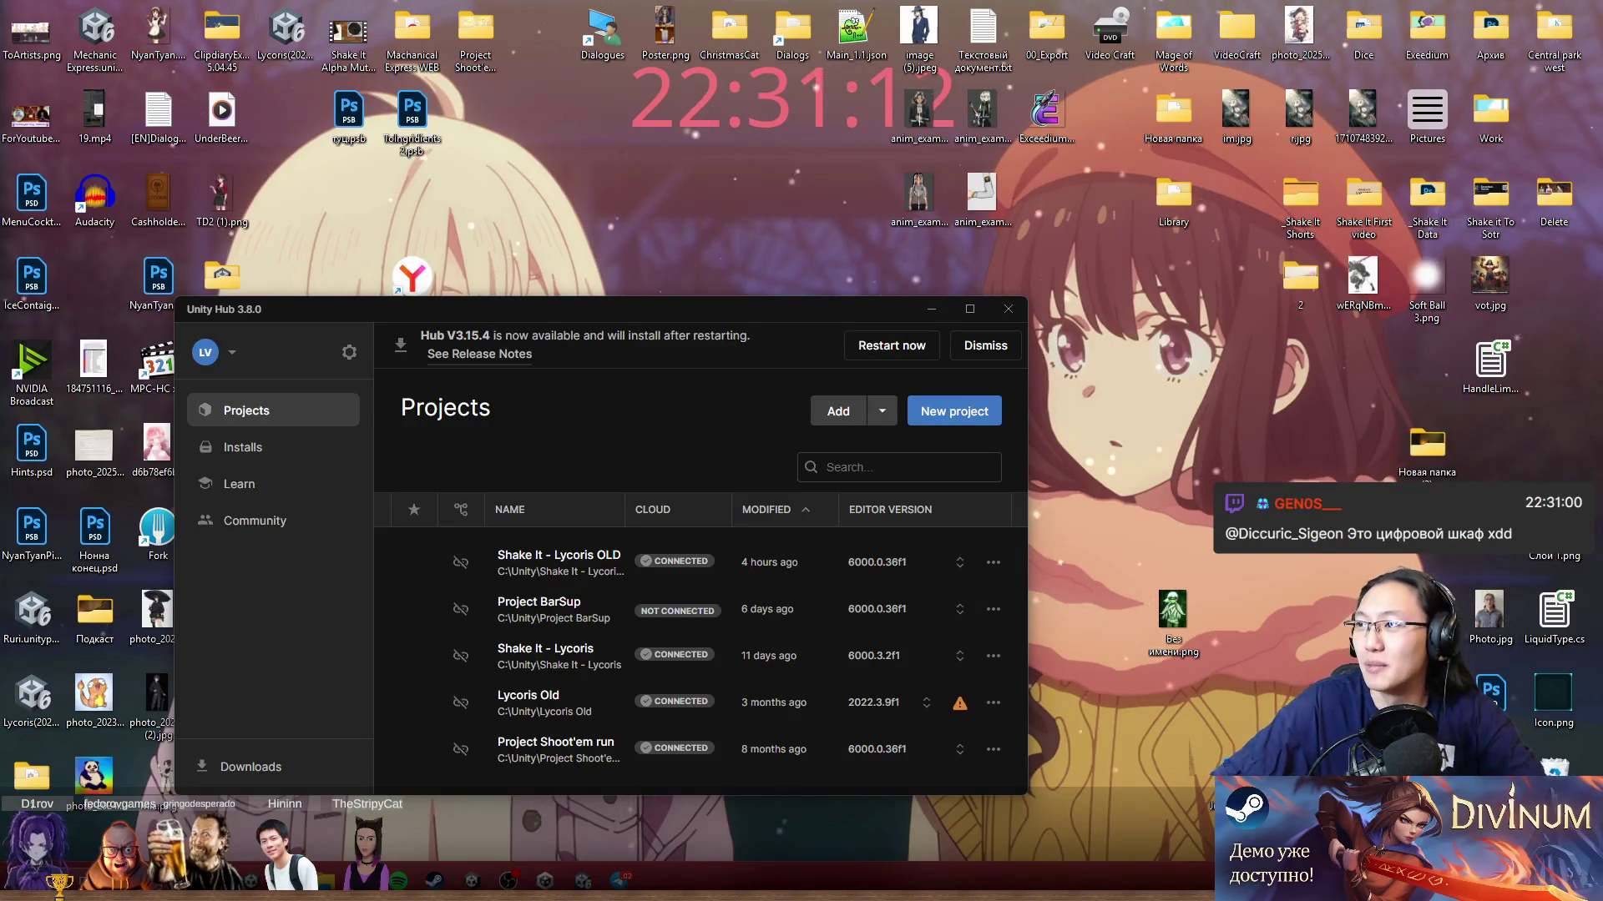
text(cgha)
Step: Go to chatgpt.com and switch to a temporary chat
key(BackSpace)
key(BackSpace)
key(BackSpace)
text(hha)
key(BackSpace)
key(BackSpace)
key(BackSpace)
text(hqa)
key(Return)
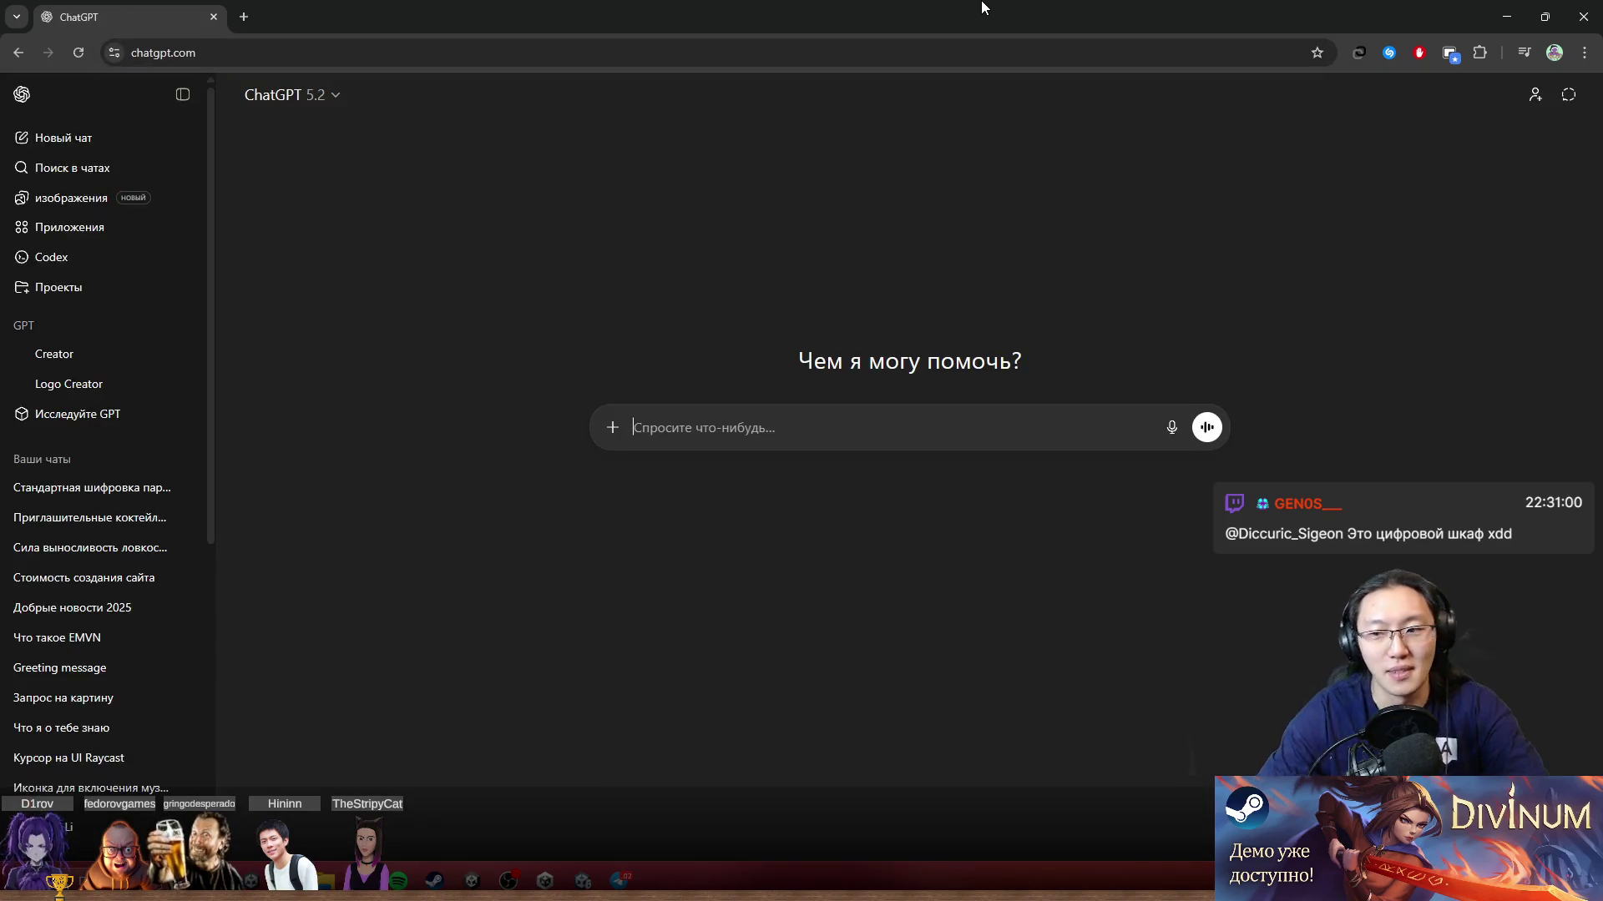
click(1569, 94)
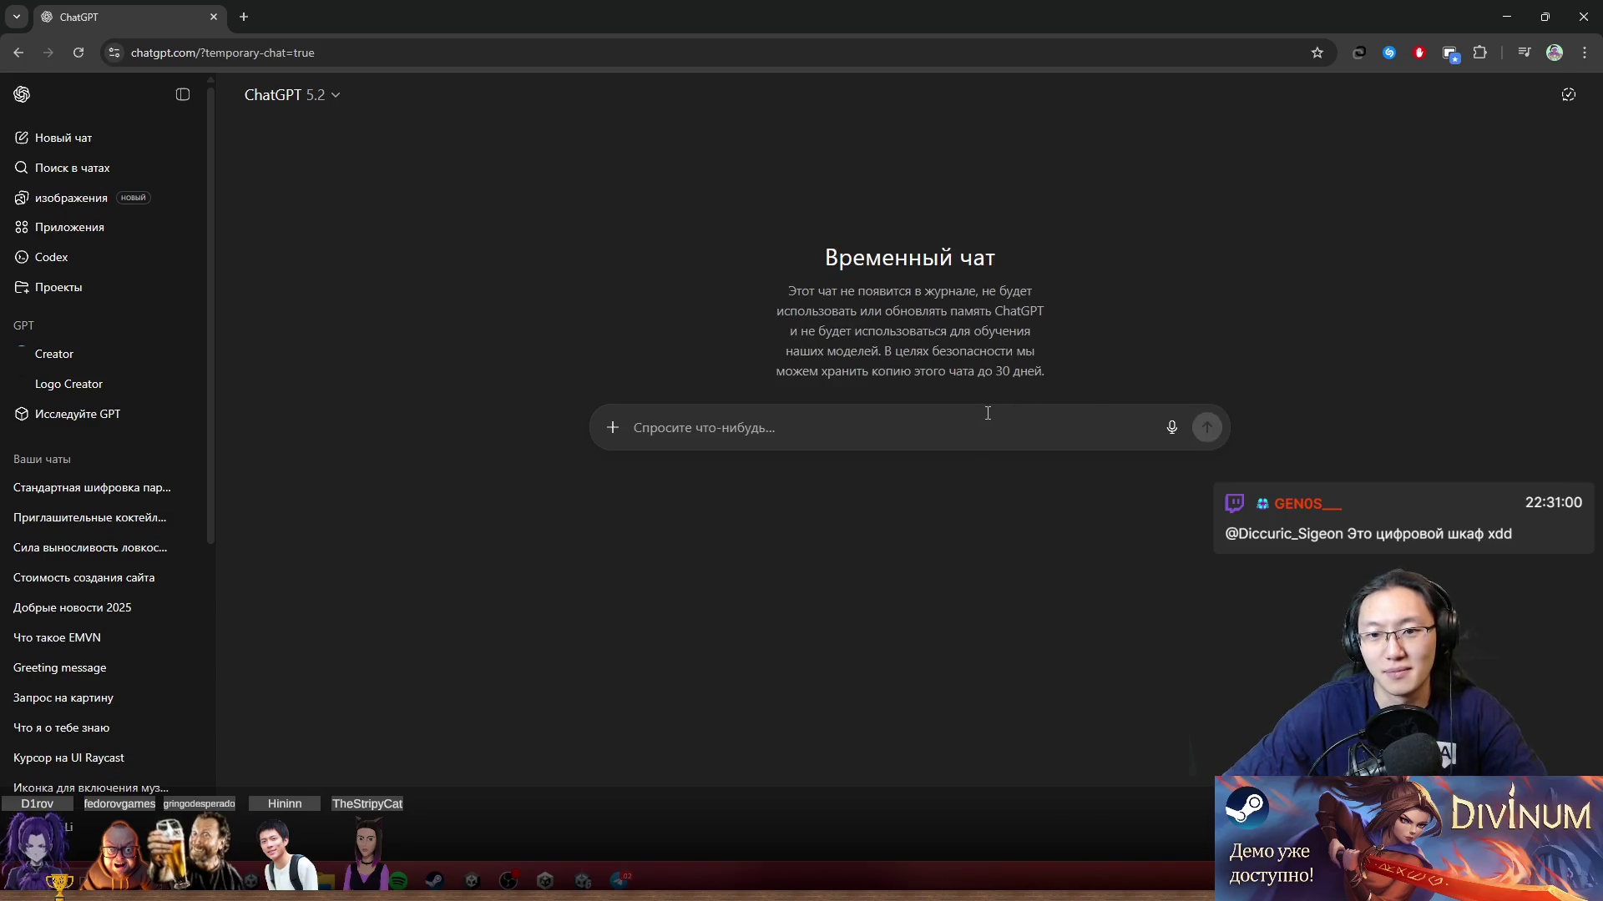
Step: Draft a Russian request to explain what the pasted Figura and Map code does
text(Посмотри, тут)
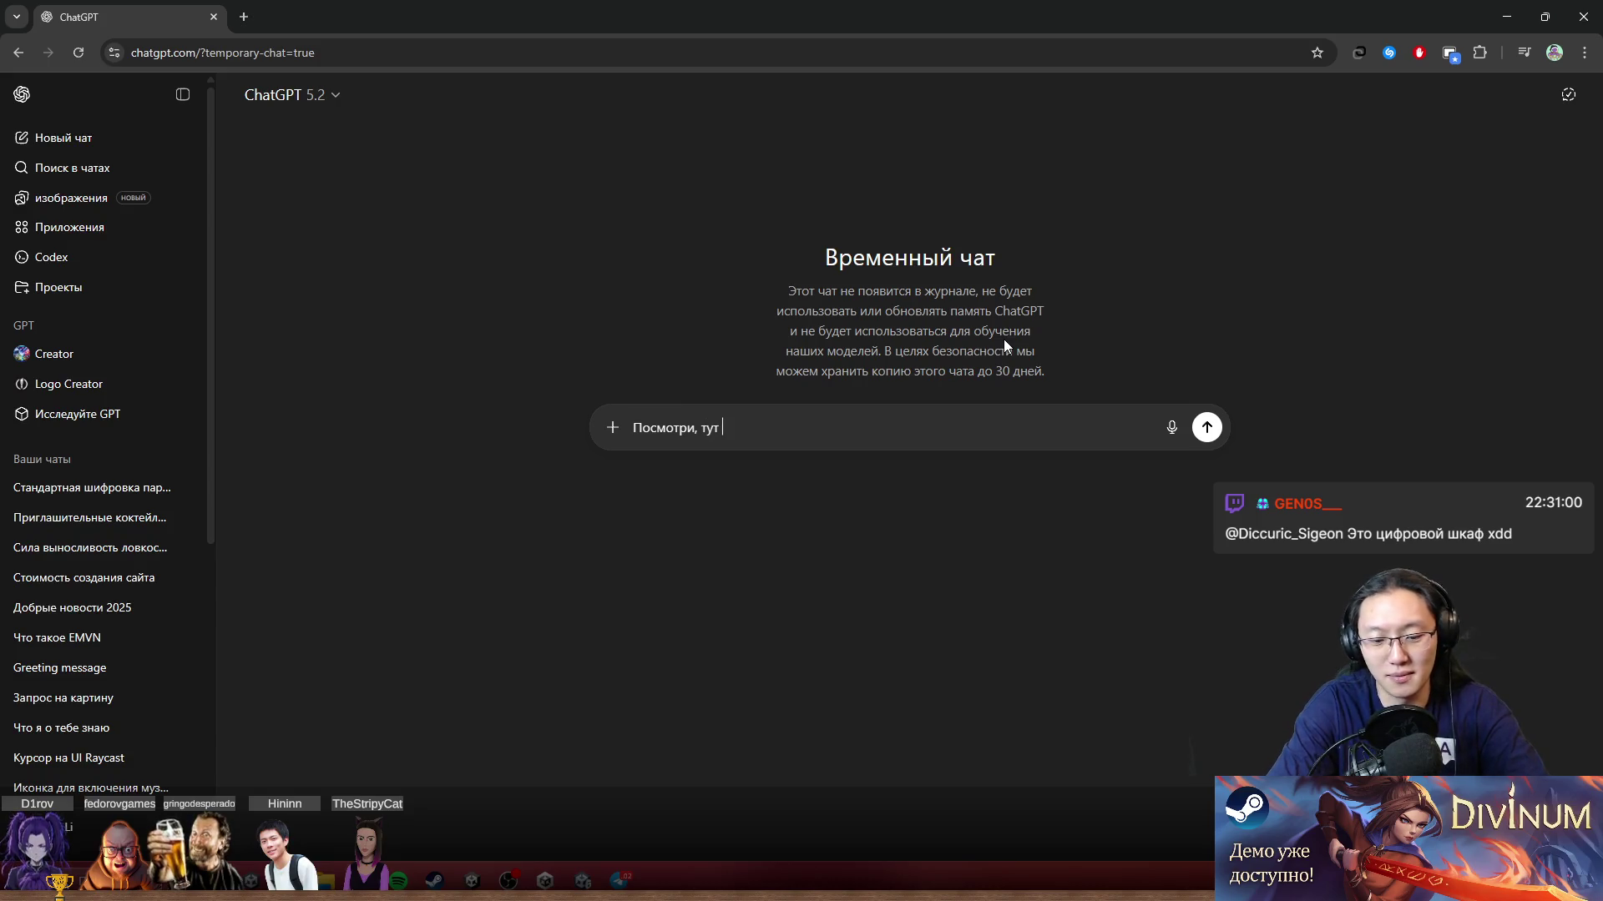
text( чутка обст)
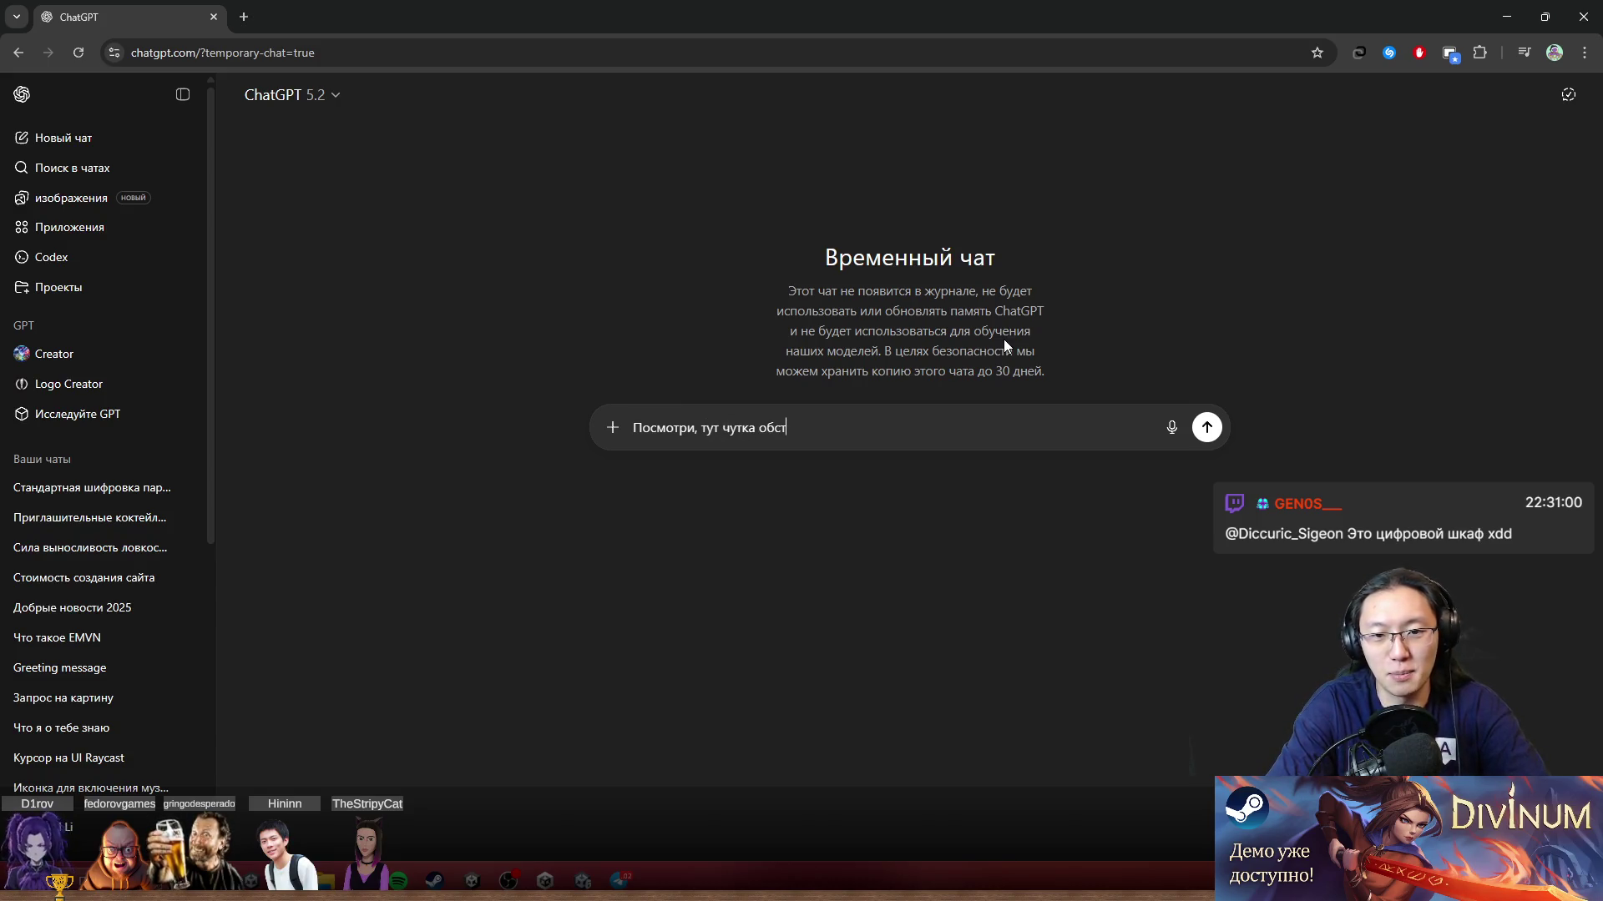
text(ракнто без)
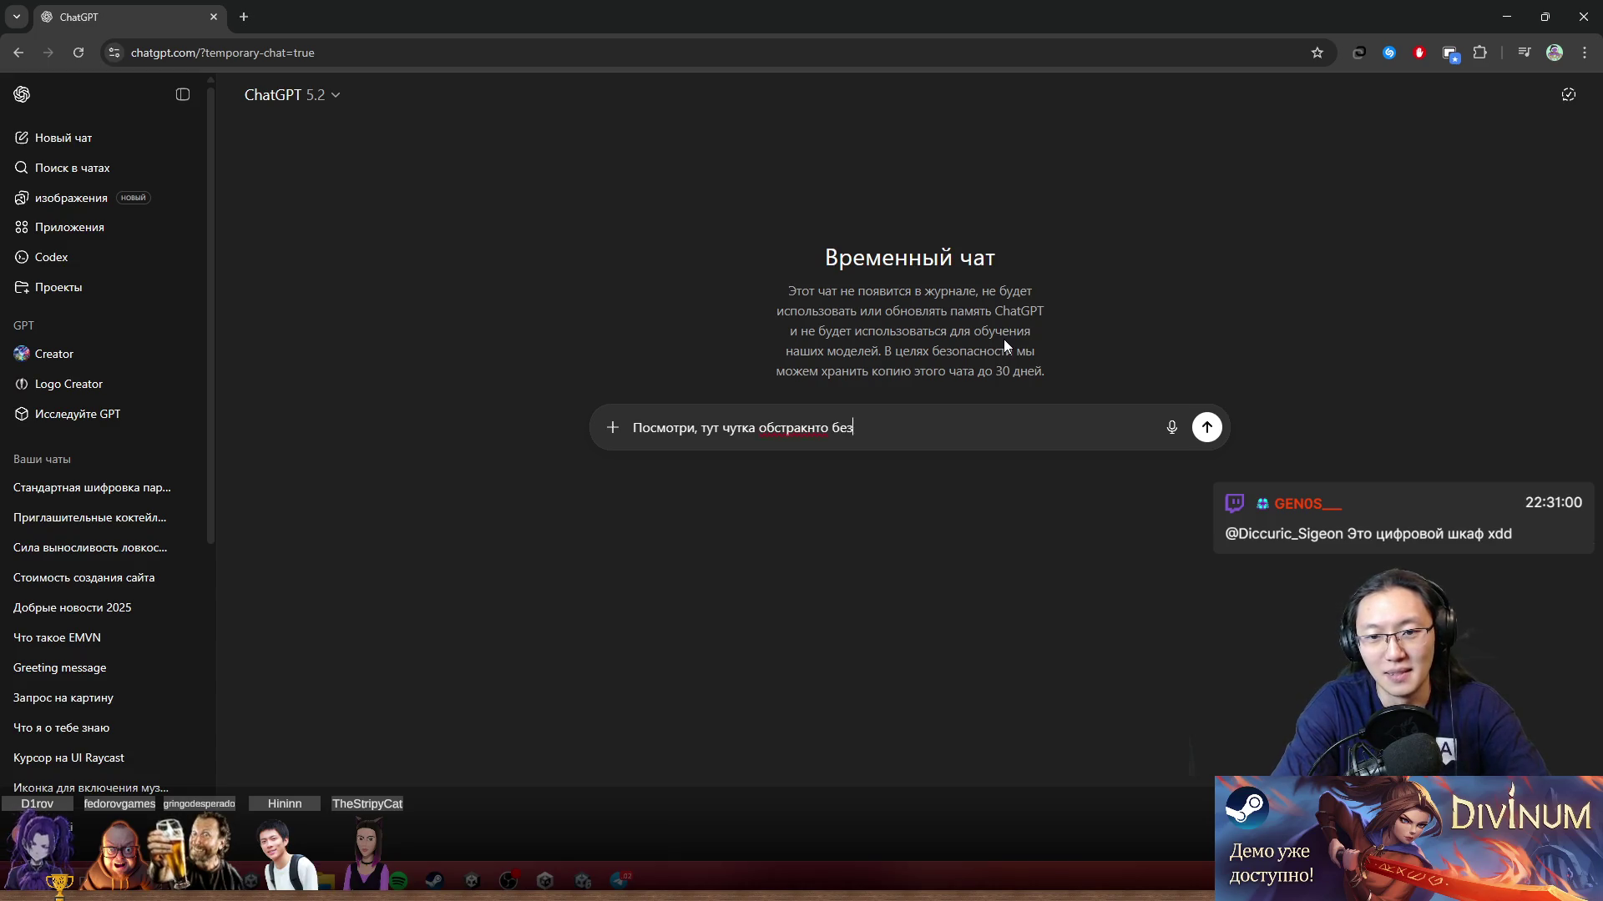
key(BackSpace)
key(BackSpace)
key(BackSpace)
text(но)
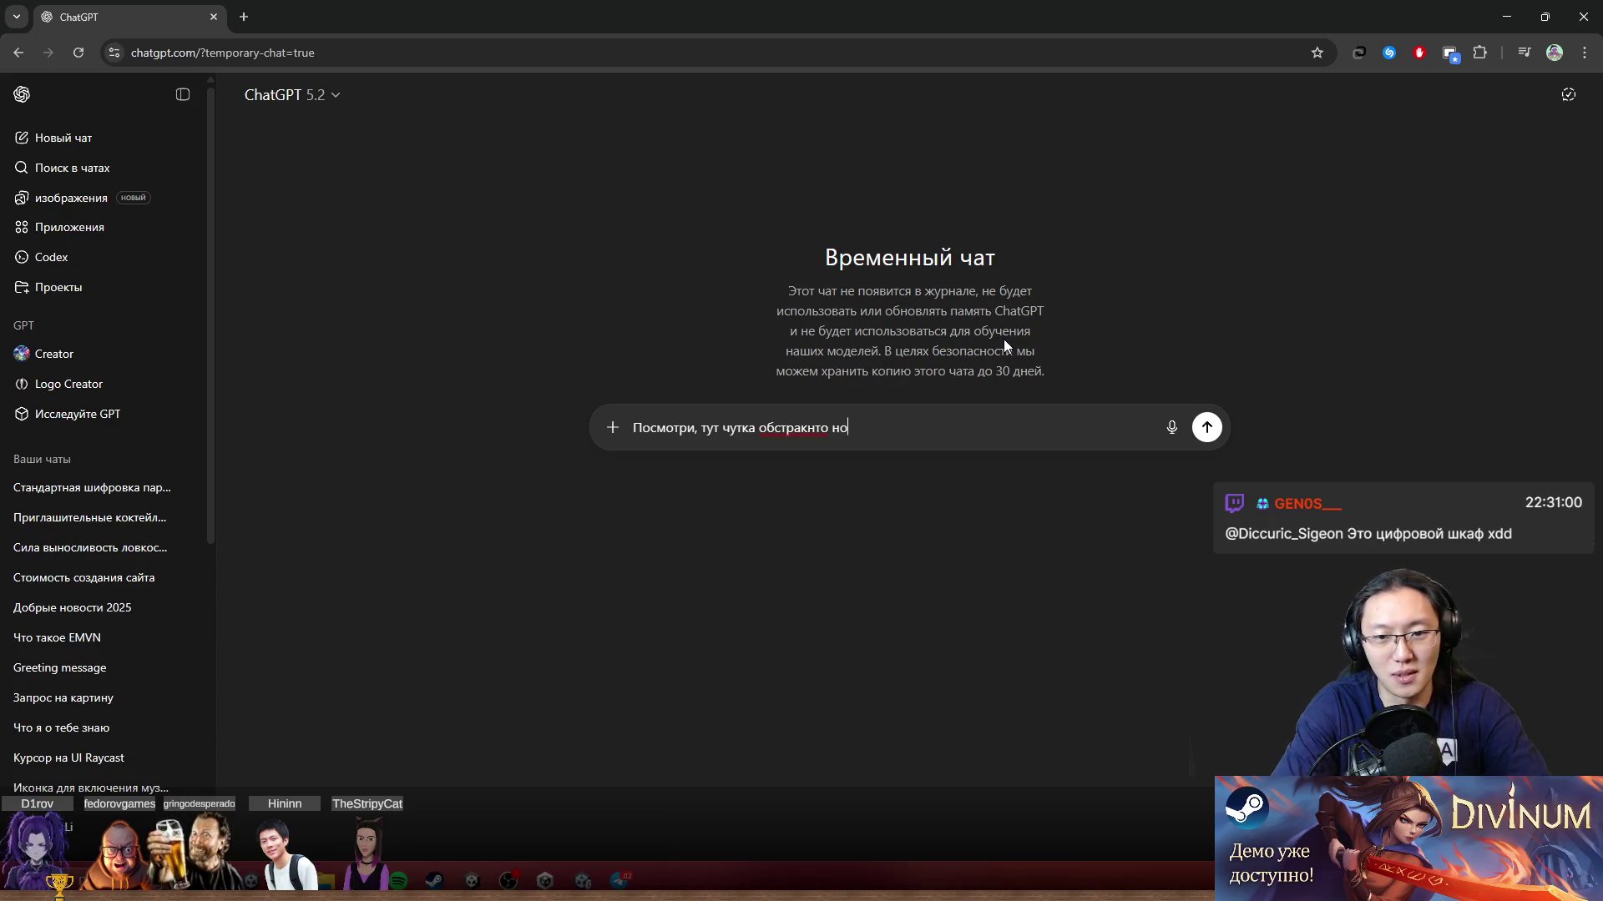
text( пойми что ут)
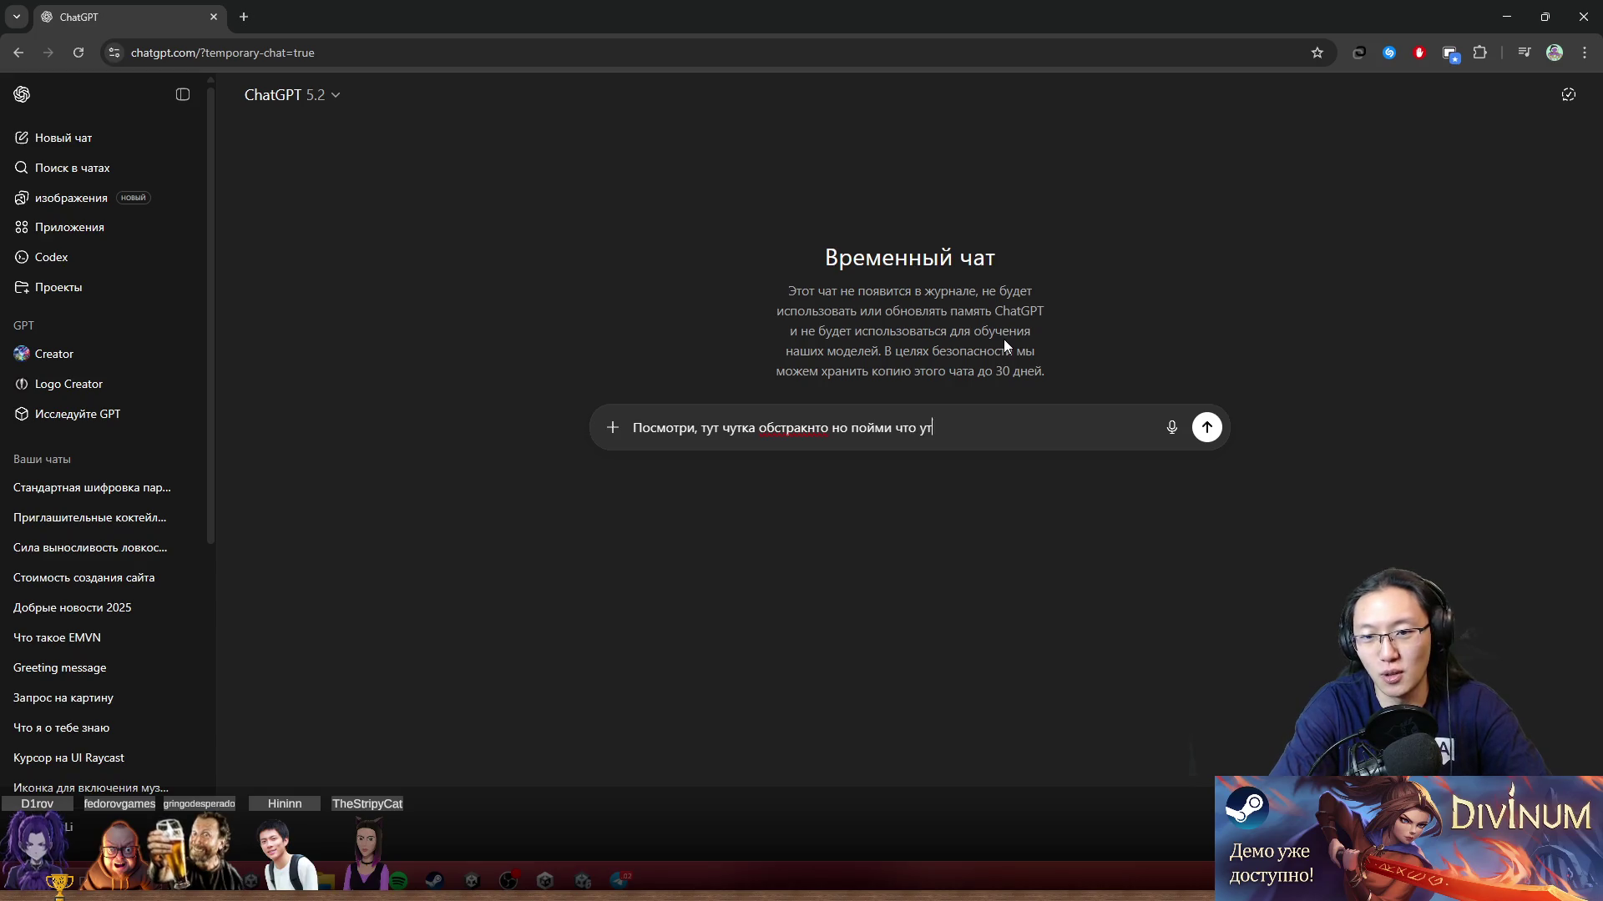
key(BackSpace)
key(BackSpace)
text(тут вобще п)
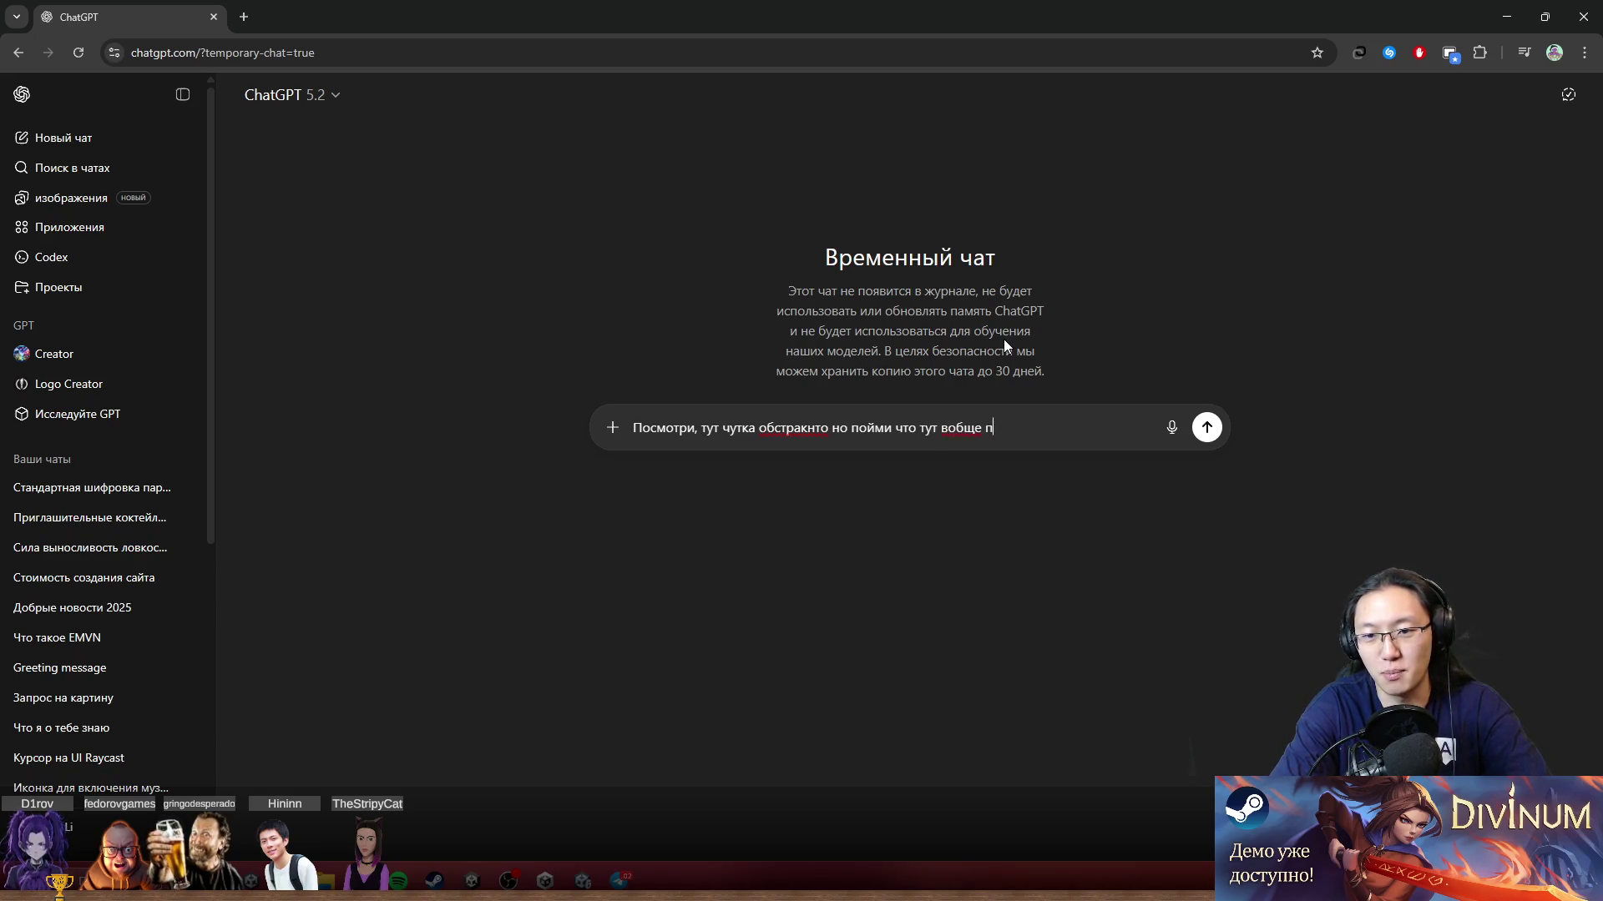
text(роисходит)
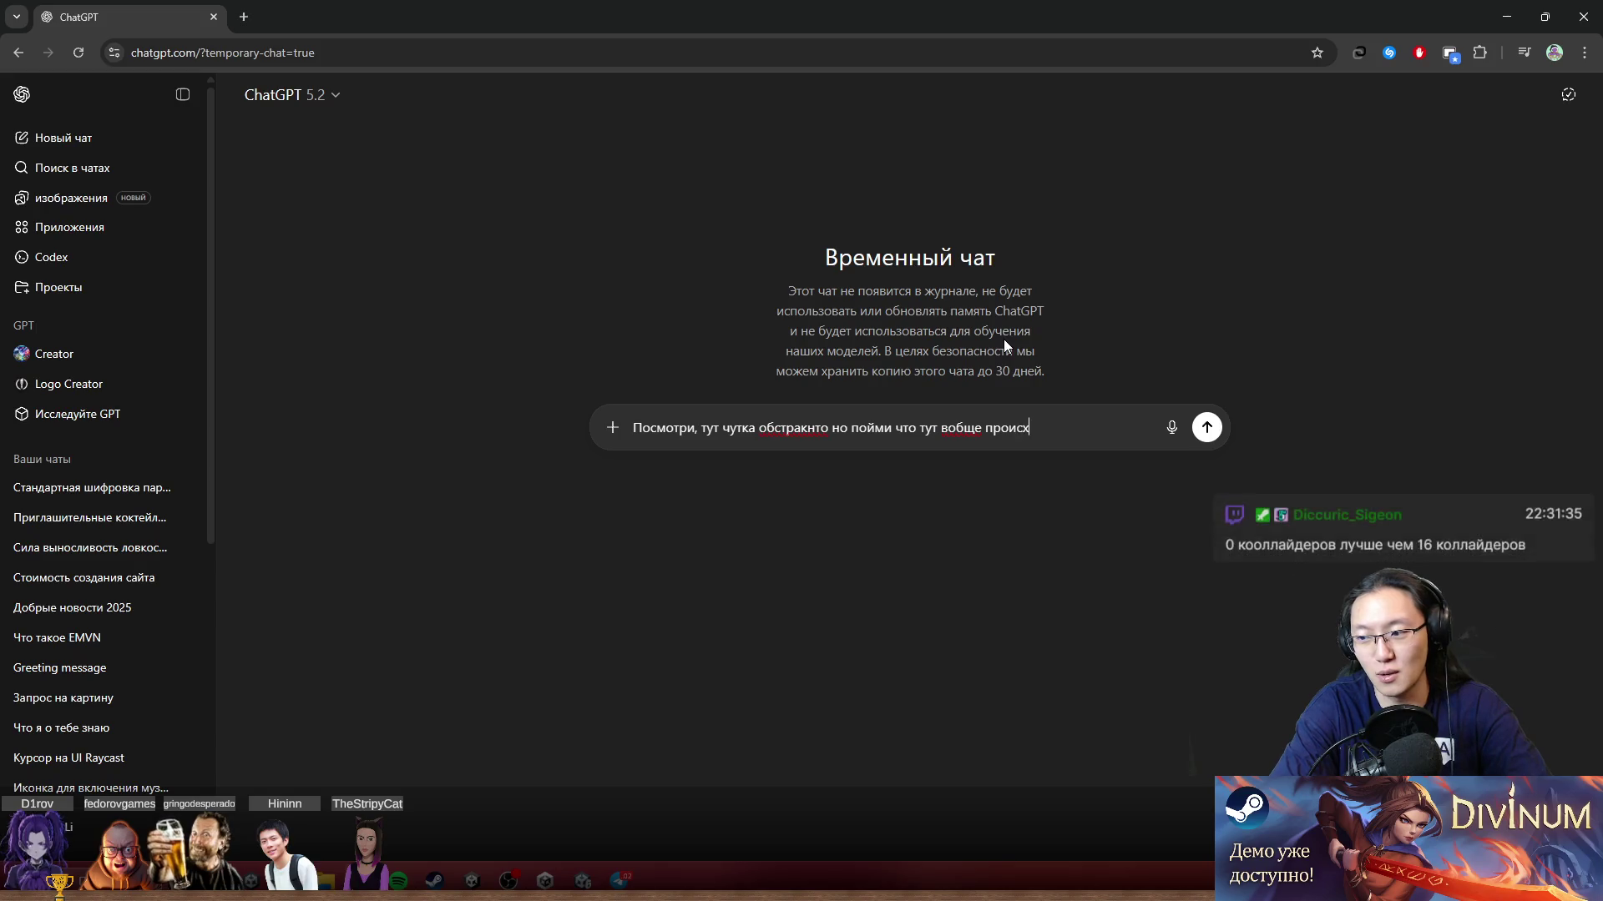
key(shift+Return)
key(shift+Return)
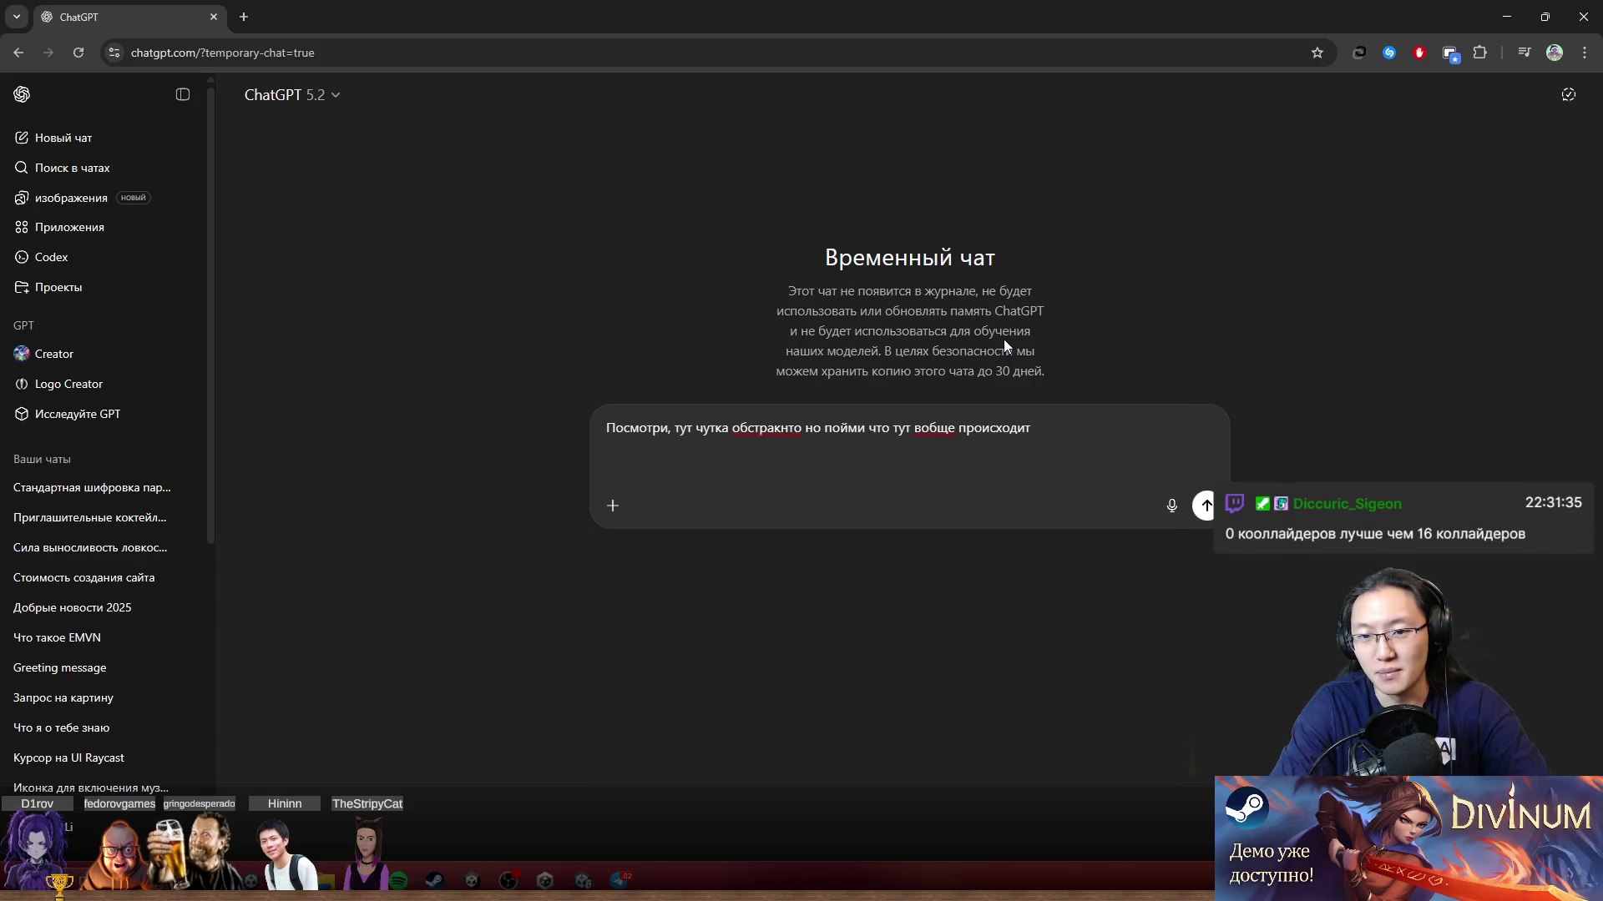
key(ctrl+v)
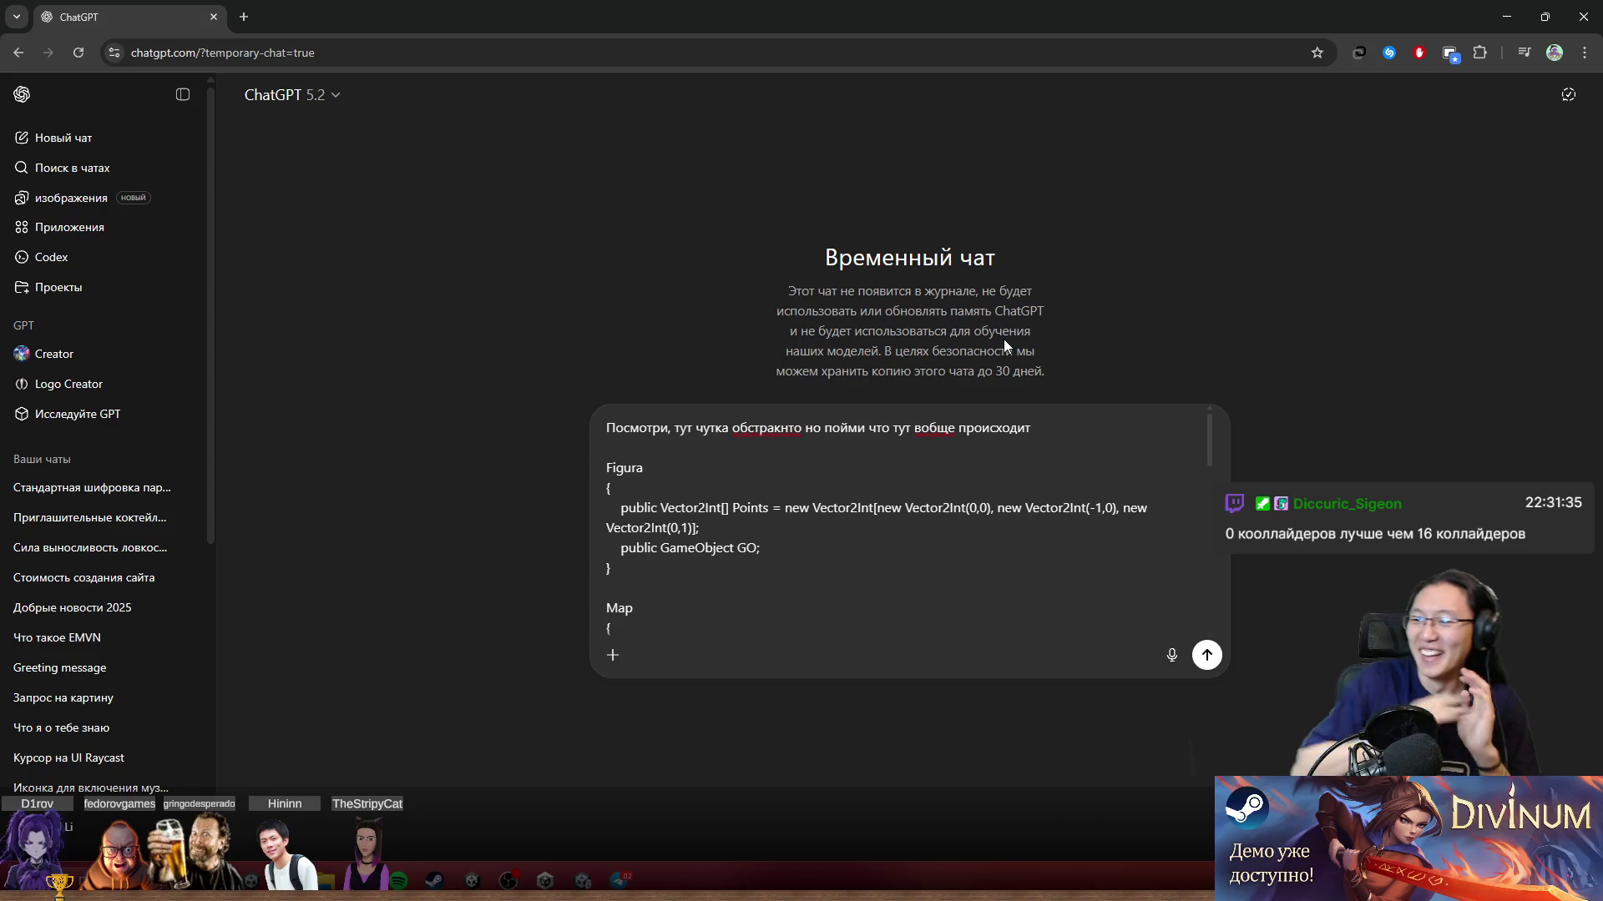
key(super+Down)
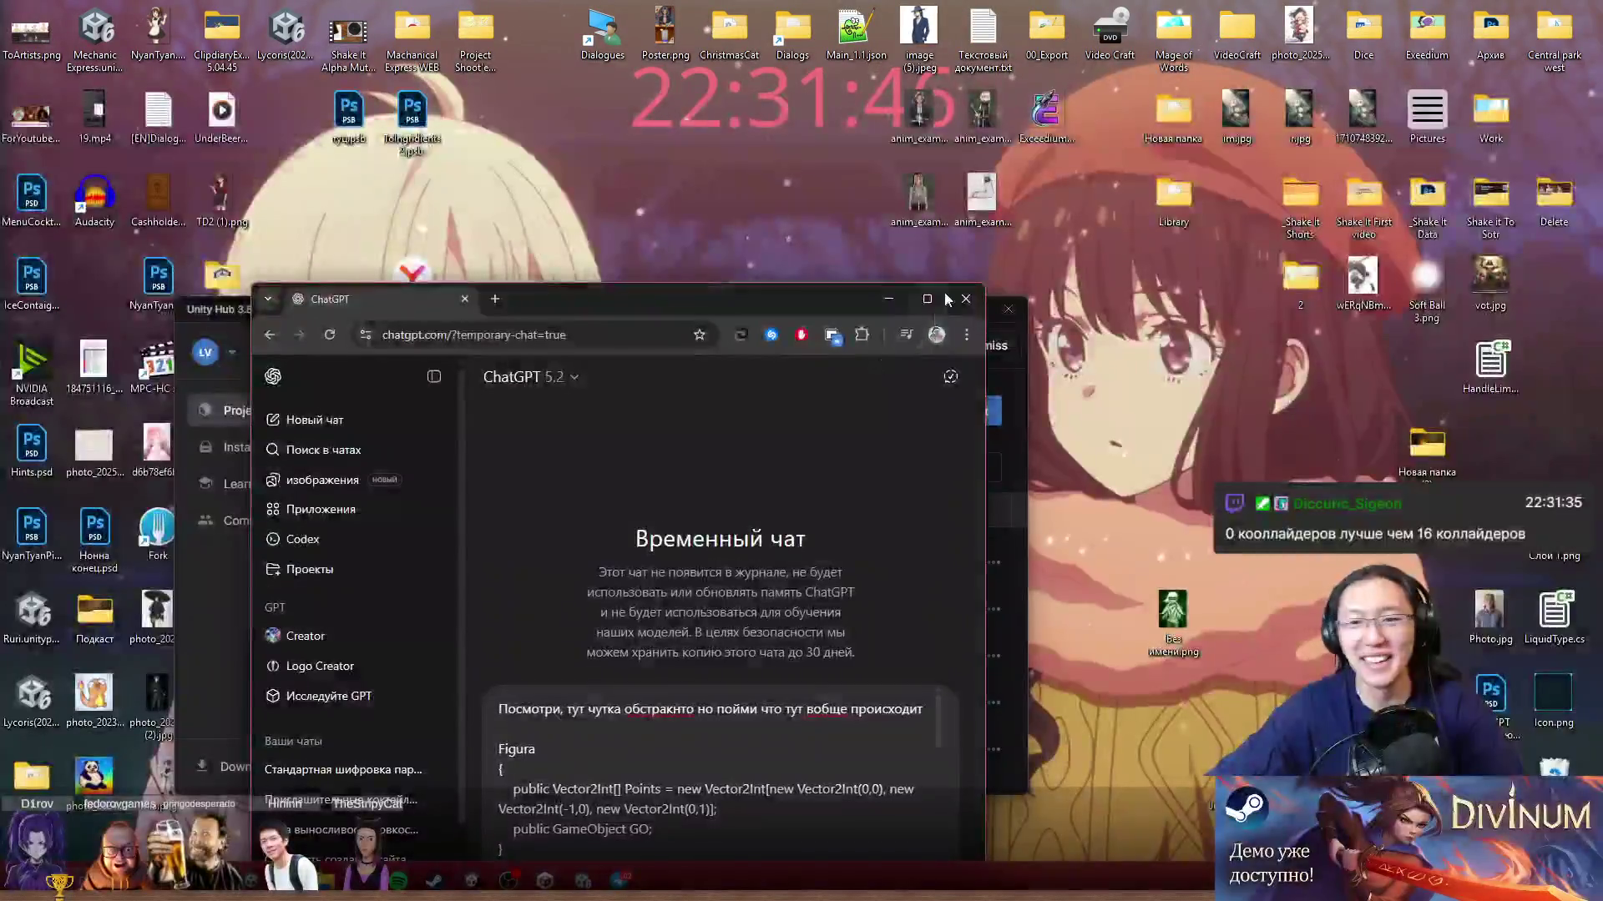
Step: Close Chrome and rename the desktop HandleLimeSpawner.cs to a chat viewer's nickname
click(960, 297)
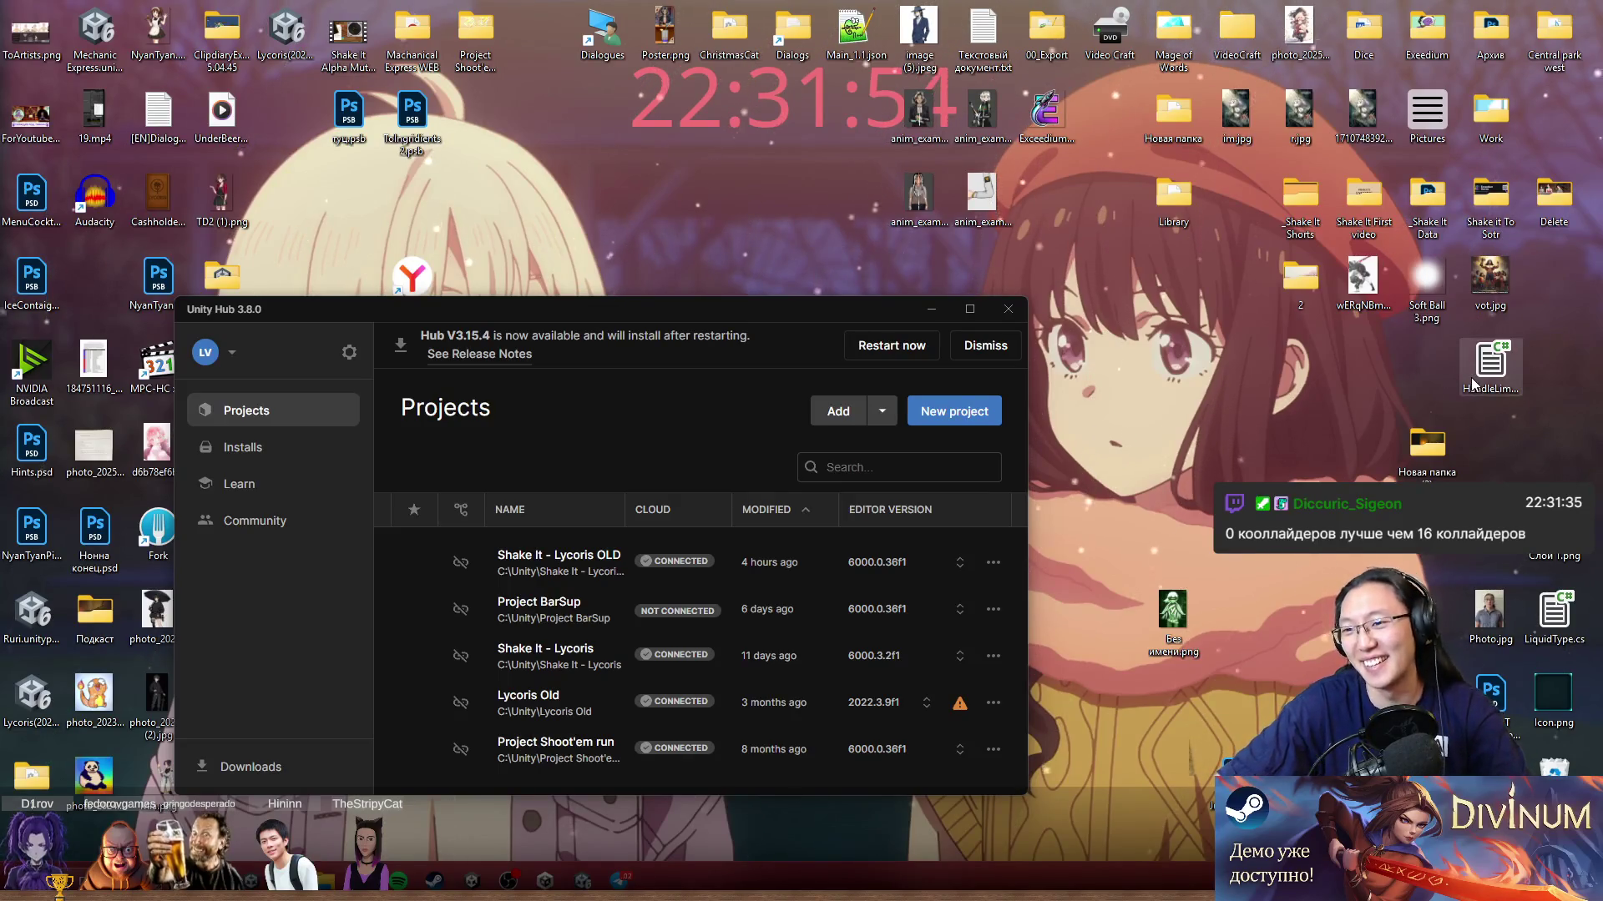
key(F2)
text(B)
key(BackSpace)
text(D)
text(icc)
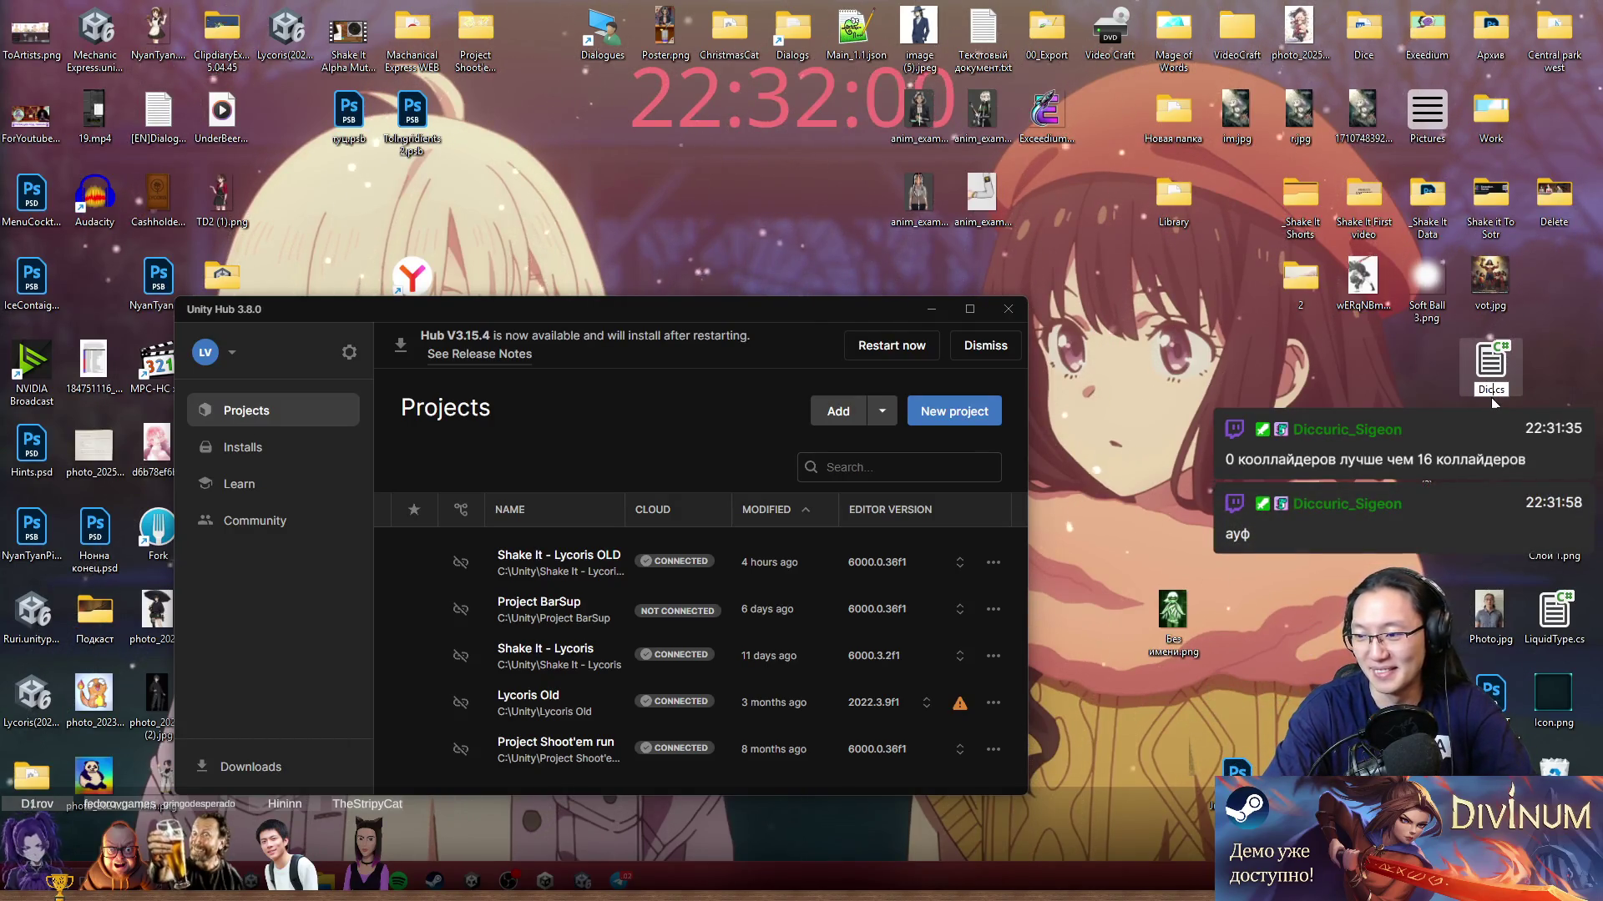
text(uric)
text(_S)
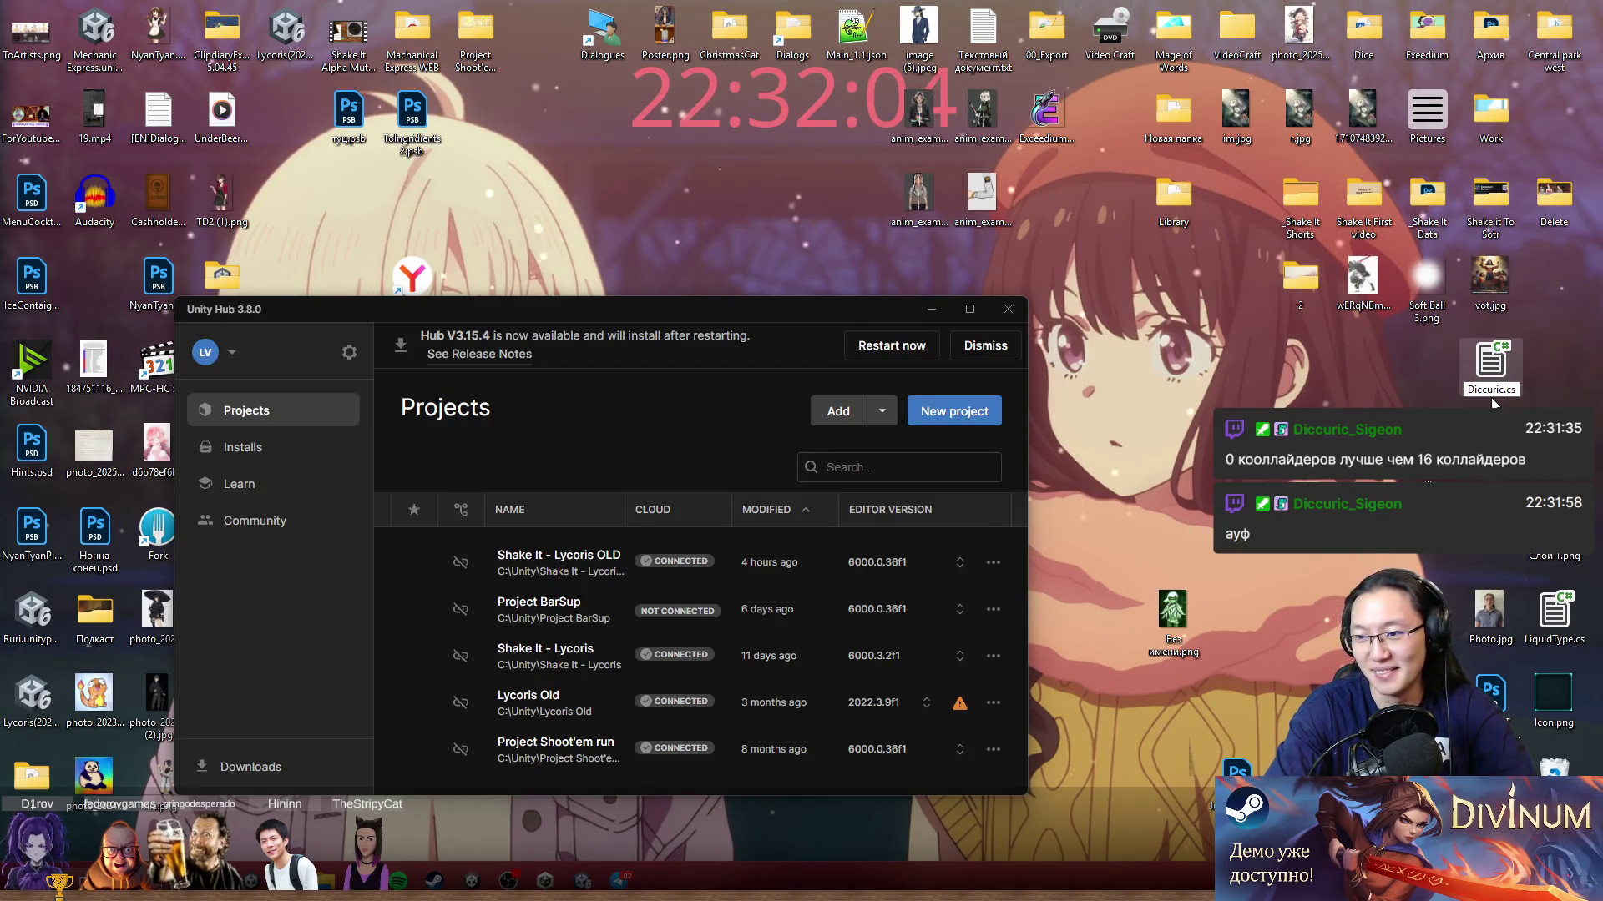
text(ig)
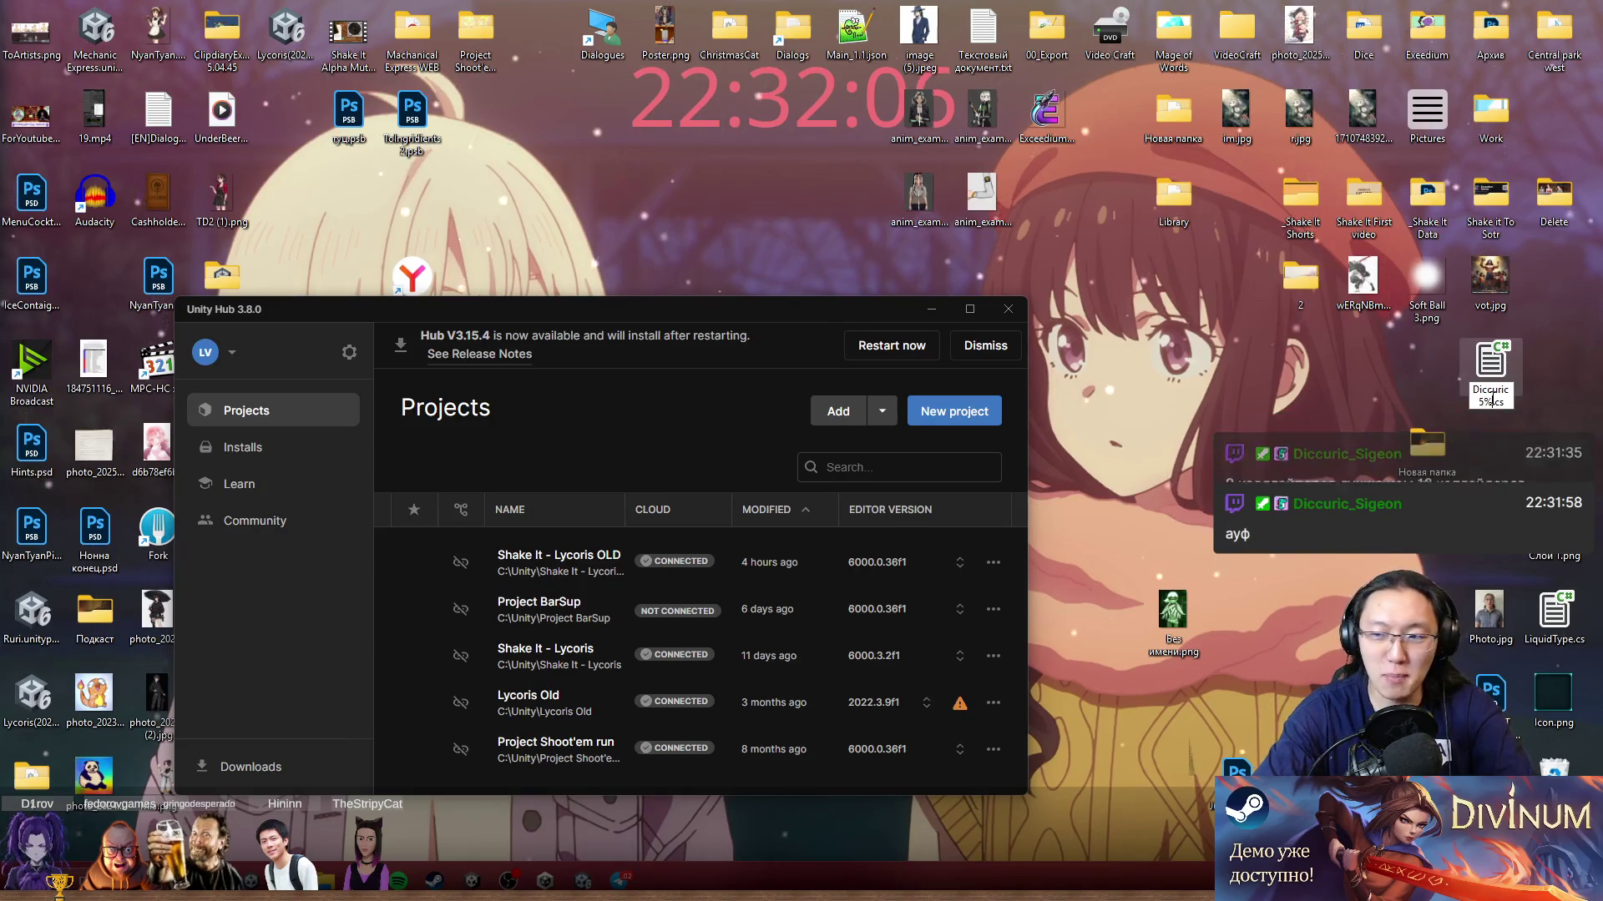
text( times)
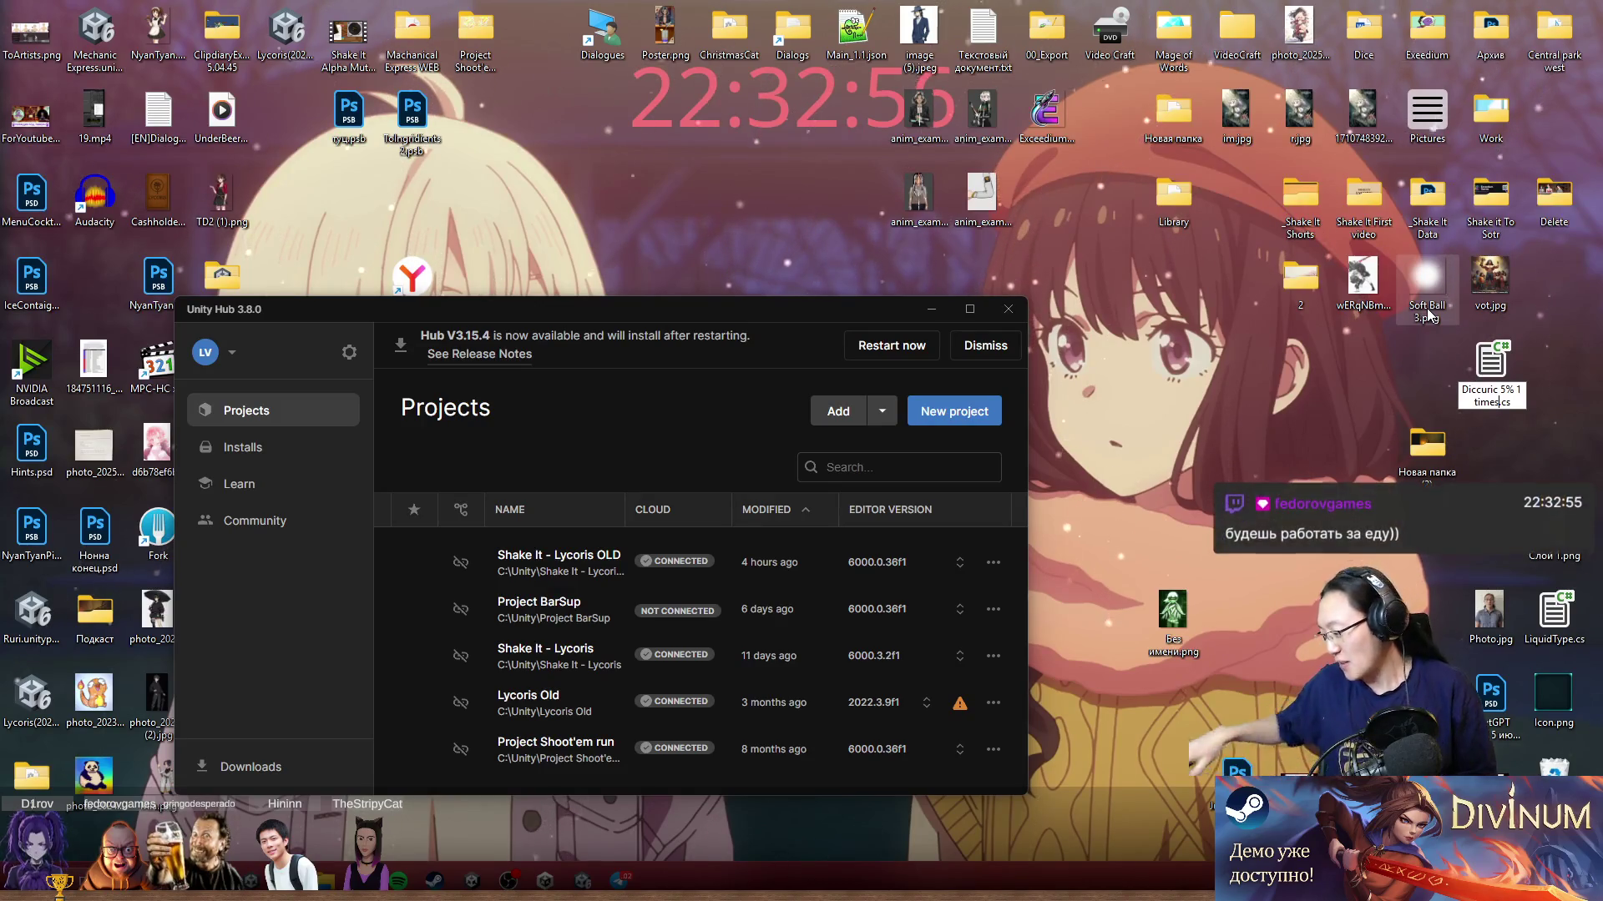
click(1262, 409)
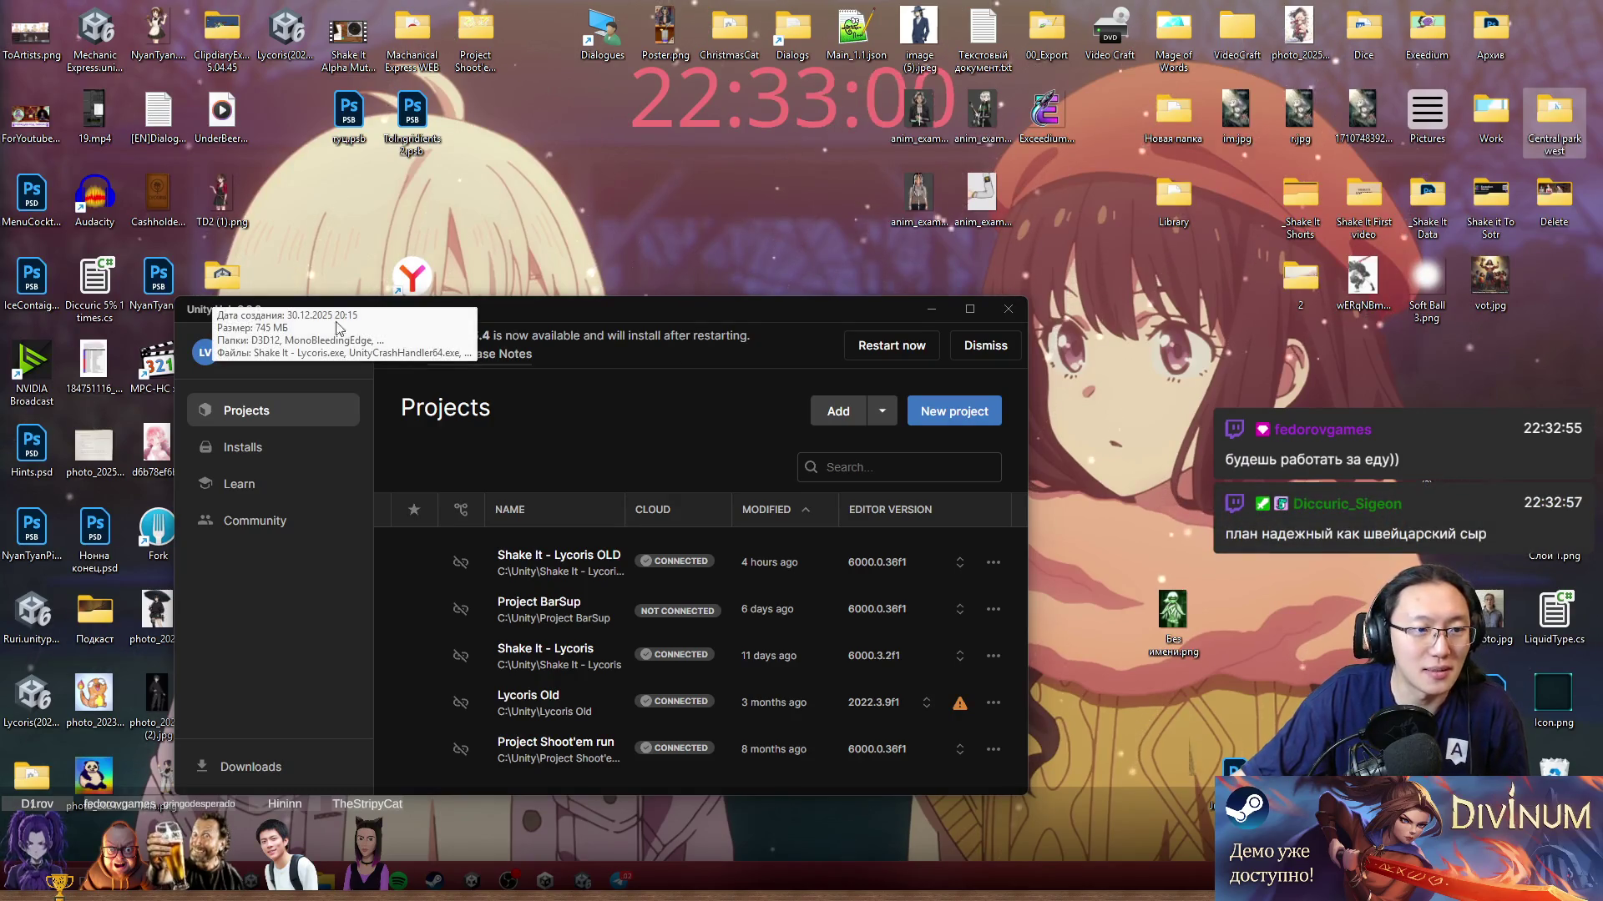
Step: Move the renamed script into the Архив folder, close Unity Hub, and open Start
mouse_move(94, 284)
mouse_down()
mouse_move(864, 208)
mouse_move(1502, 58)
mouse_up()
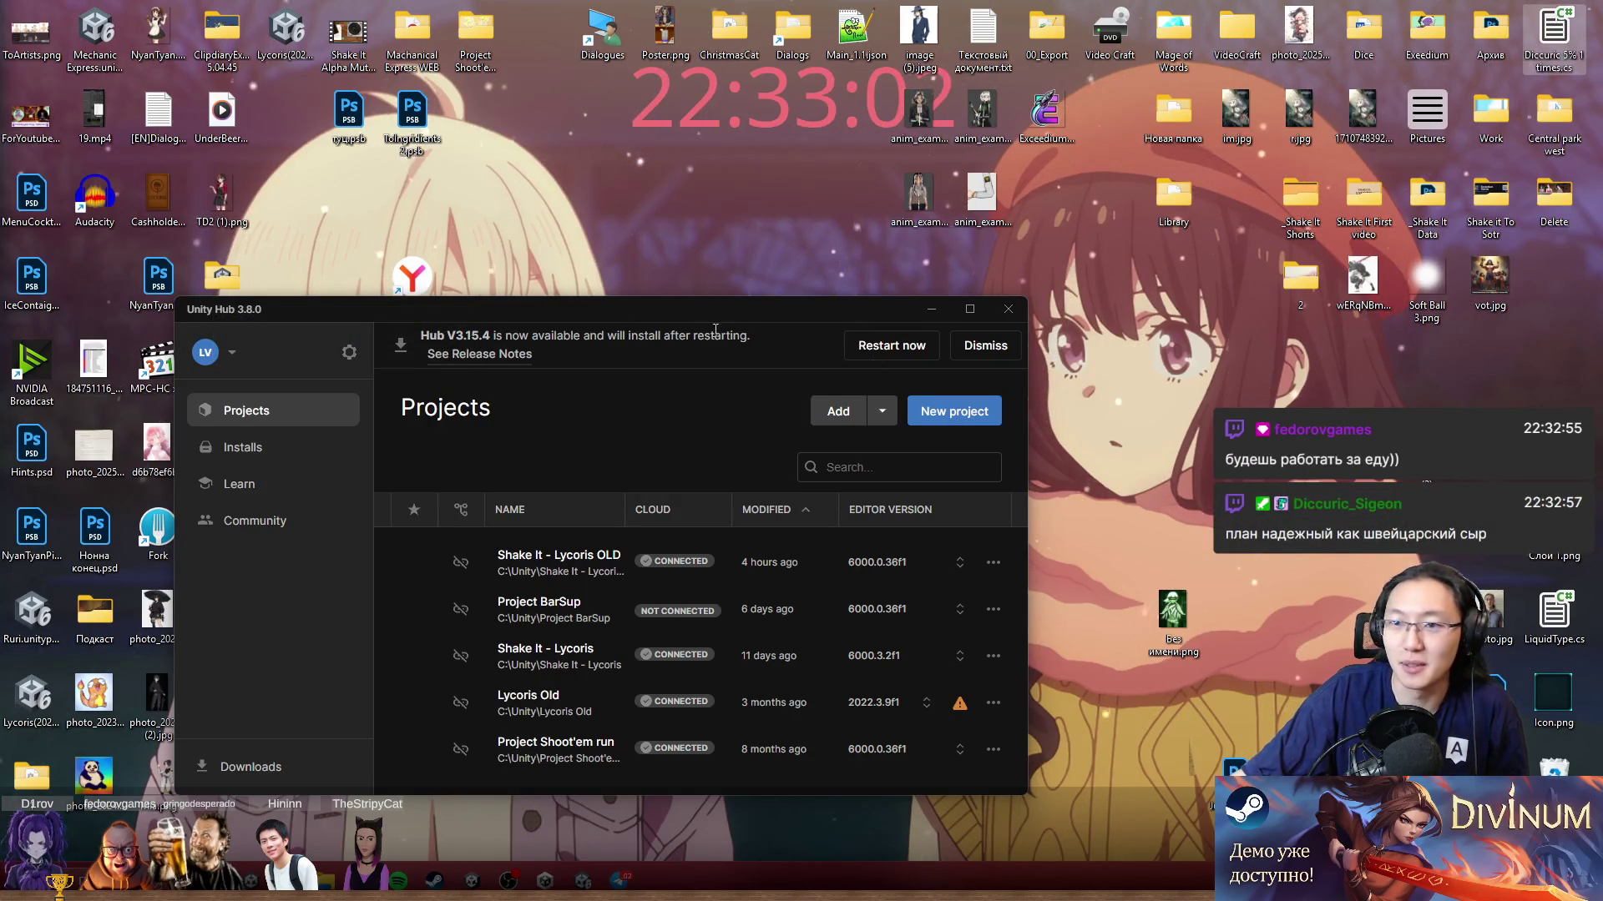
drag(736, 303, 963, 262)
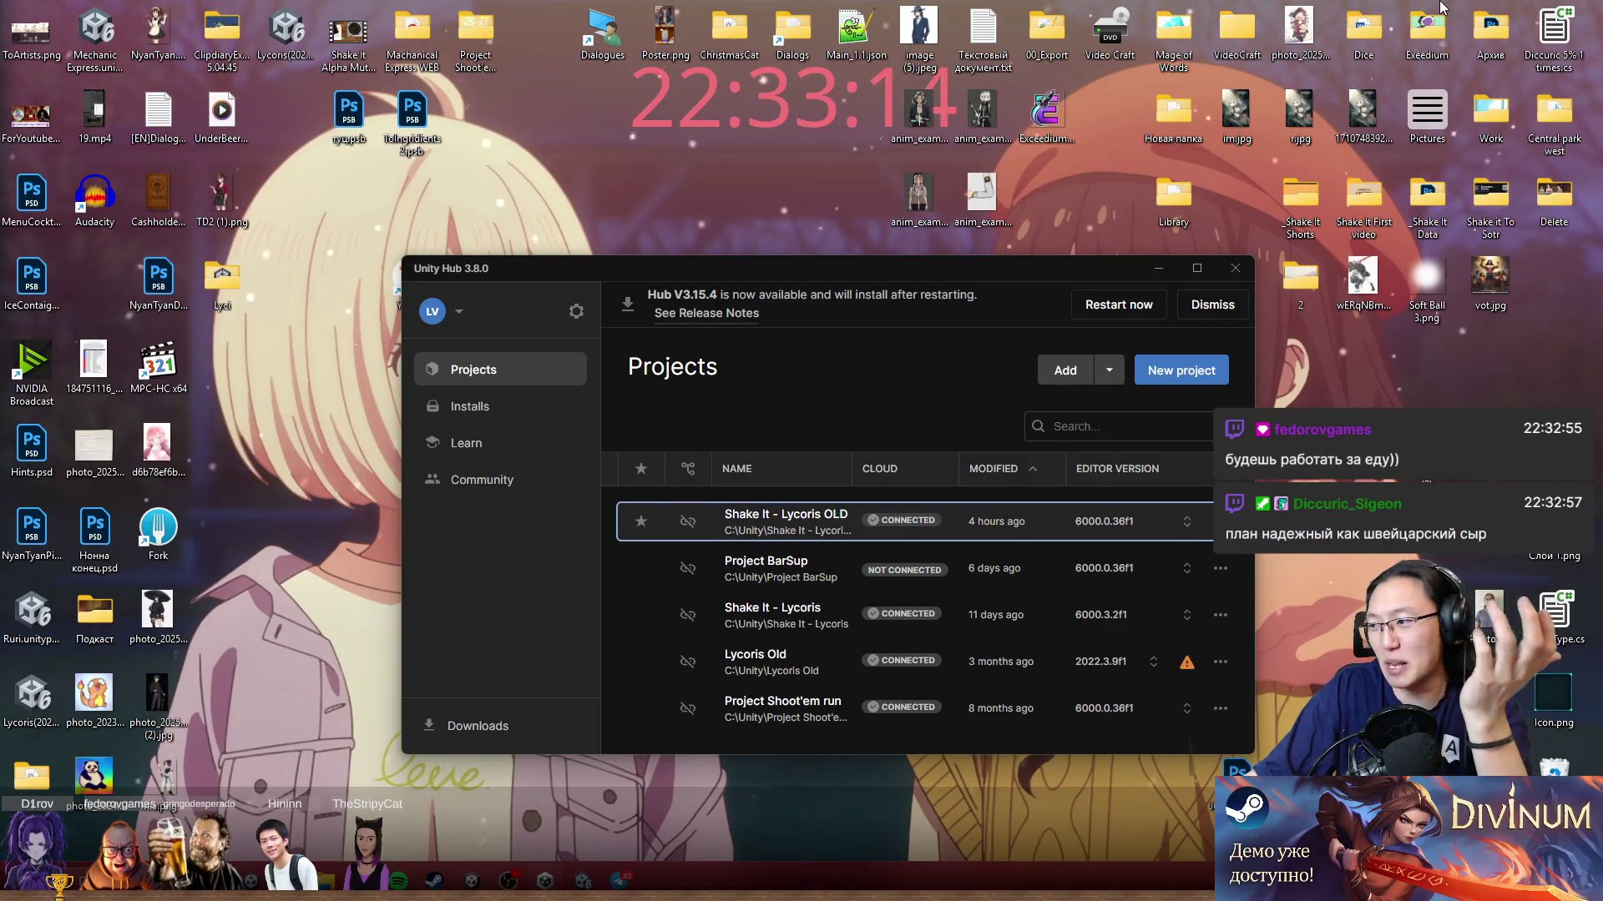
click(1056, 236)
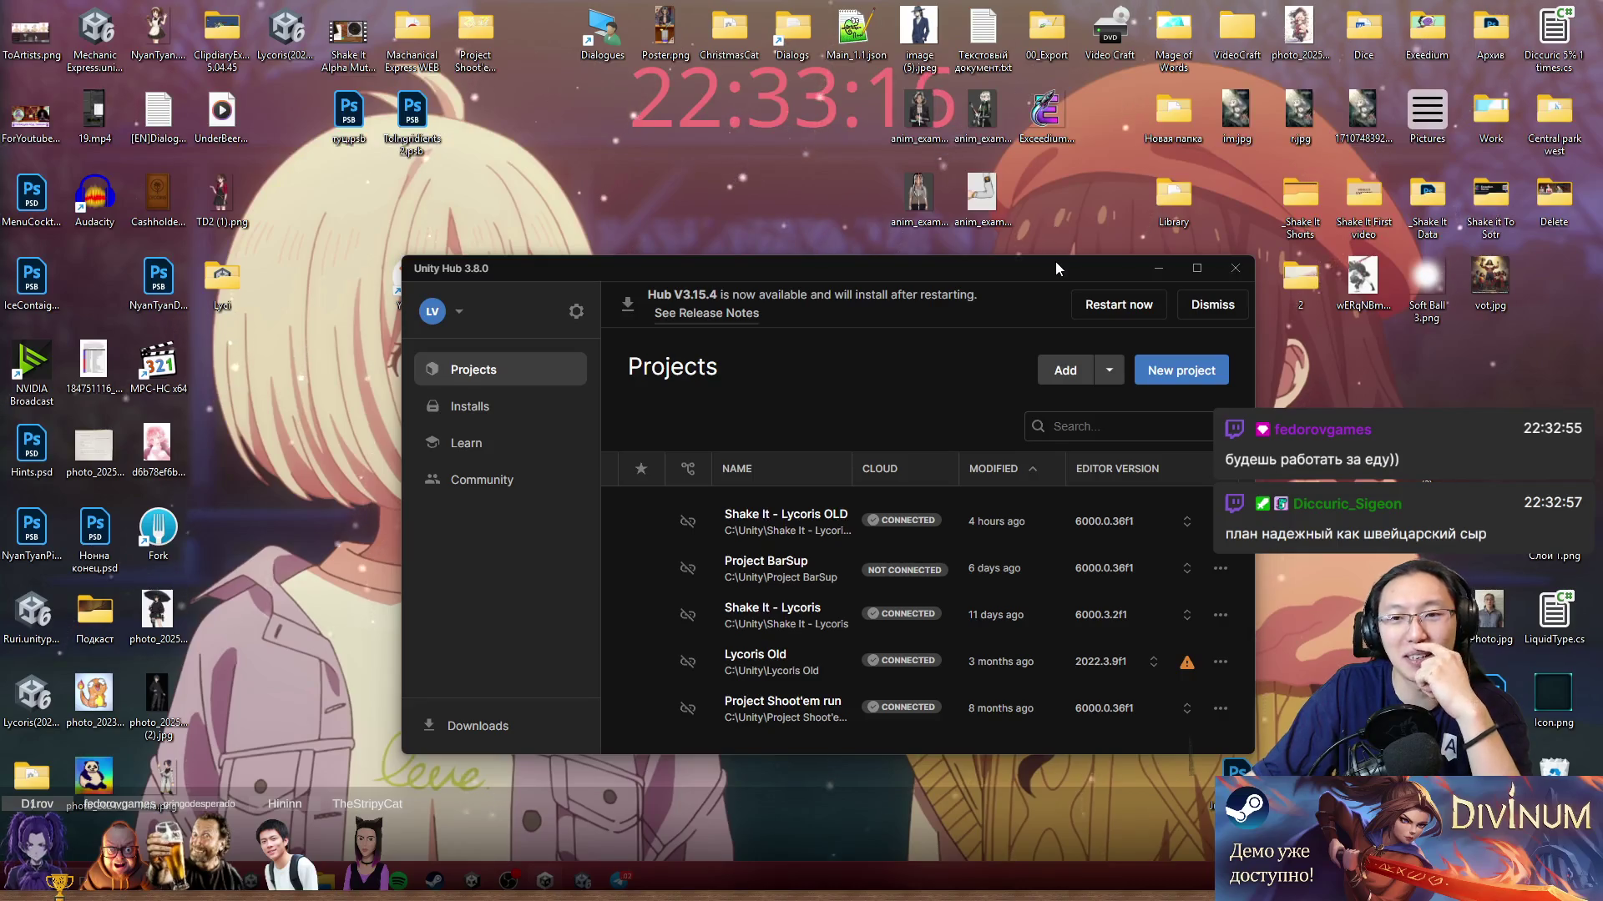
drag(1055, 262, 978, 295)
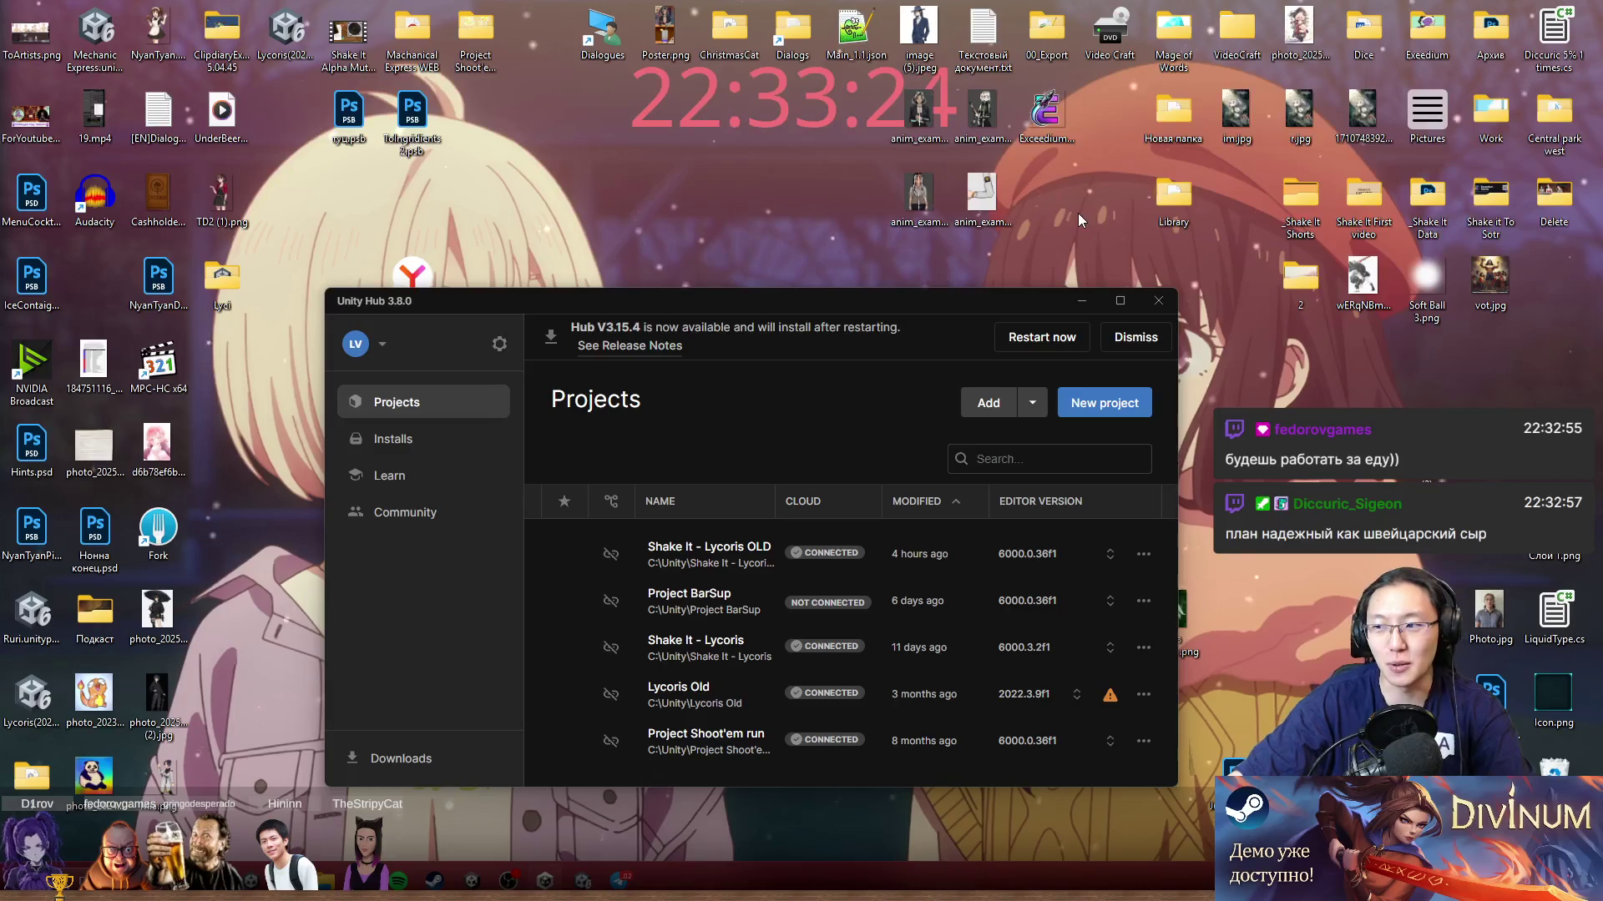
click(1158, 301)
key(super)
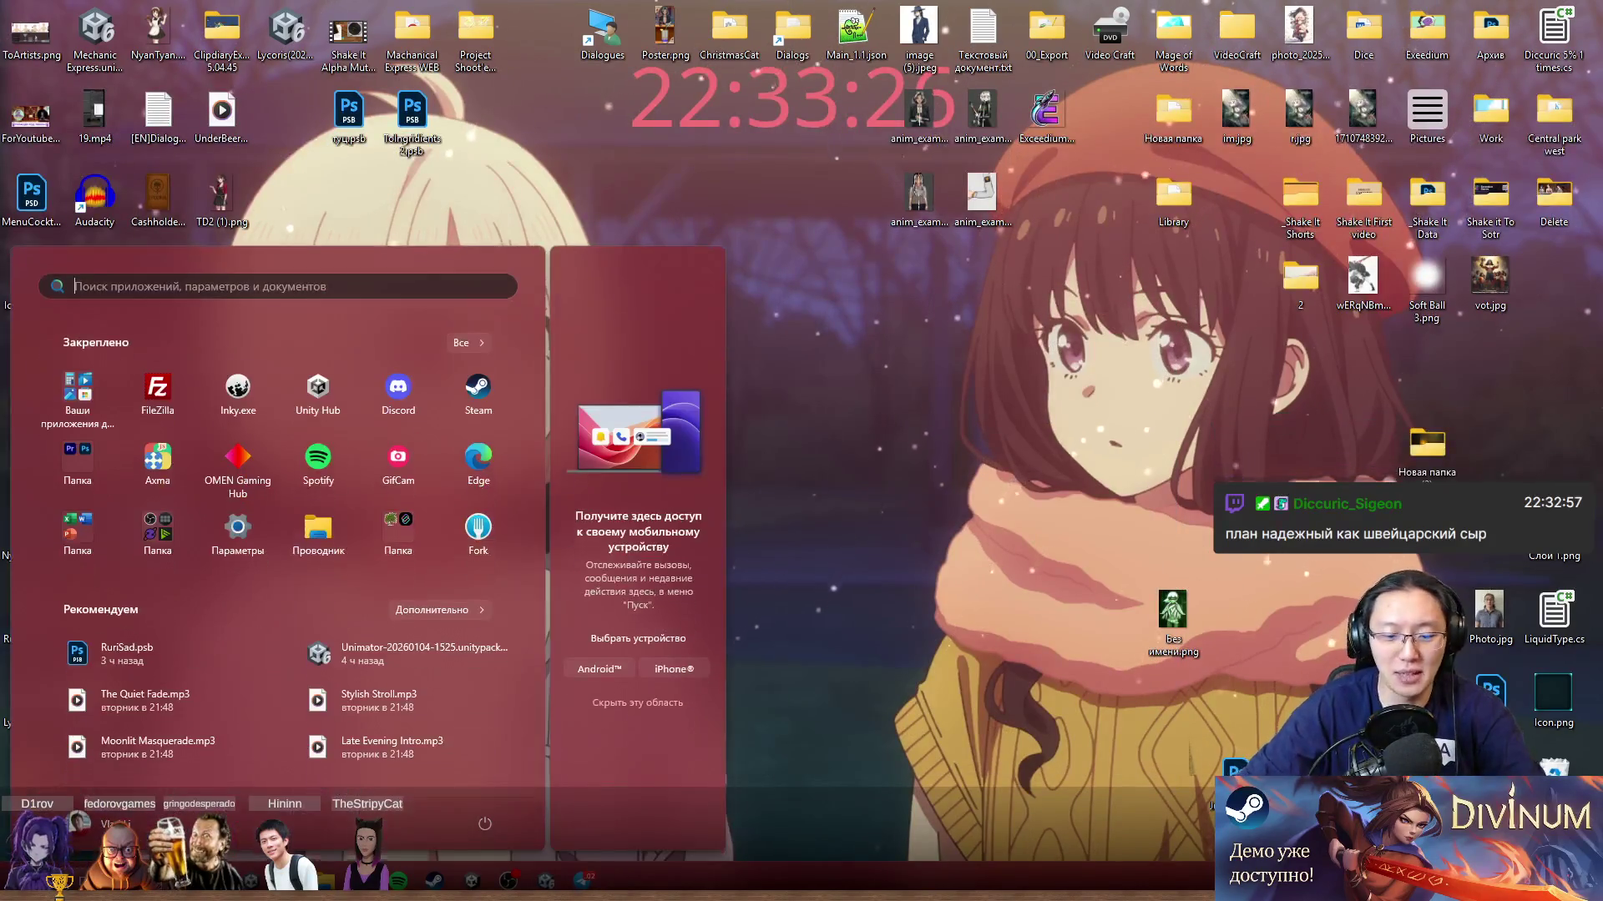
Step: Launch Paint from Start search and maximize its window
text(paint)
key(Return)
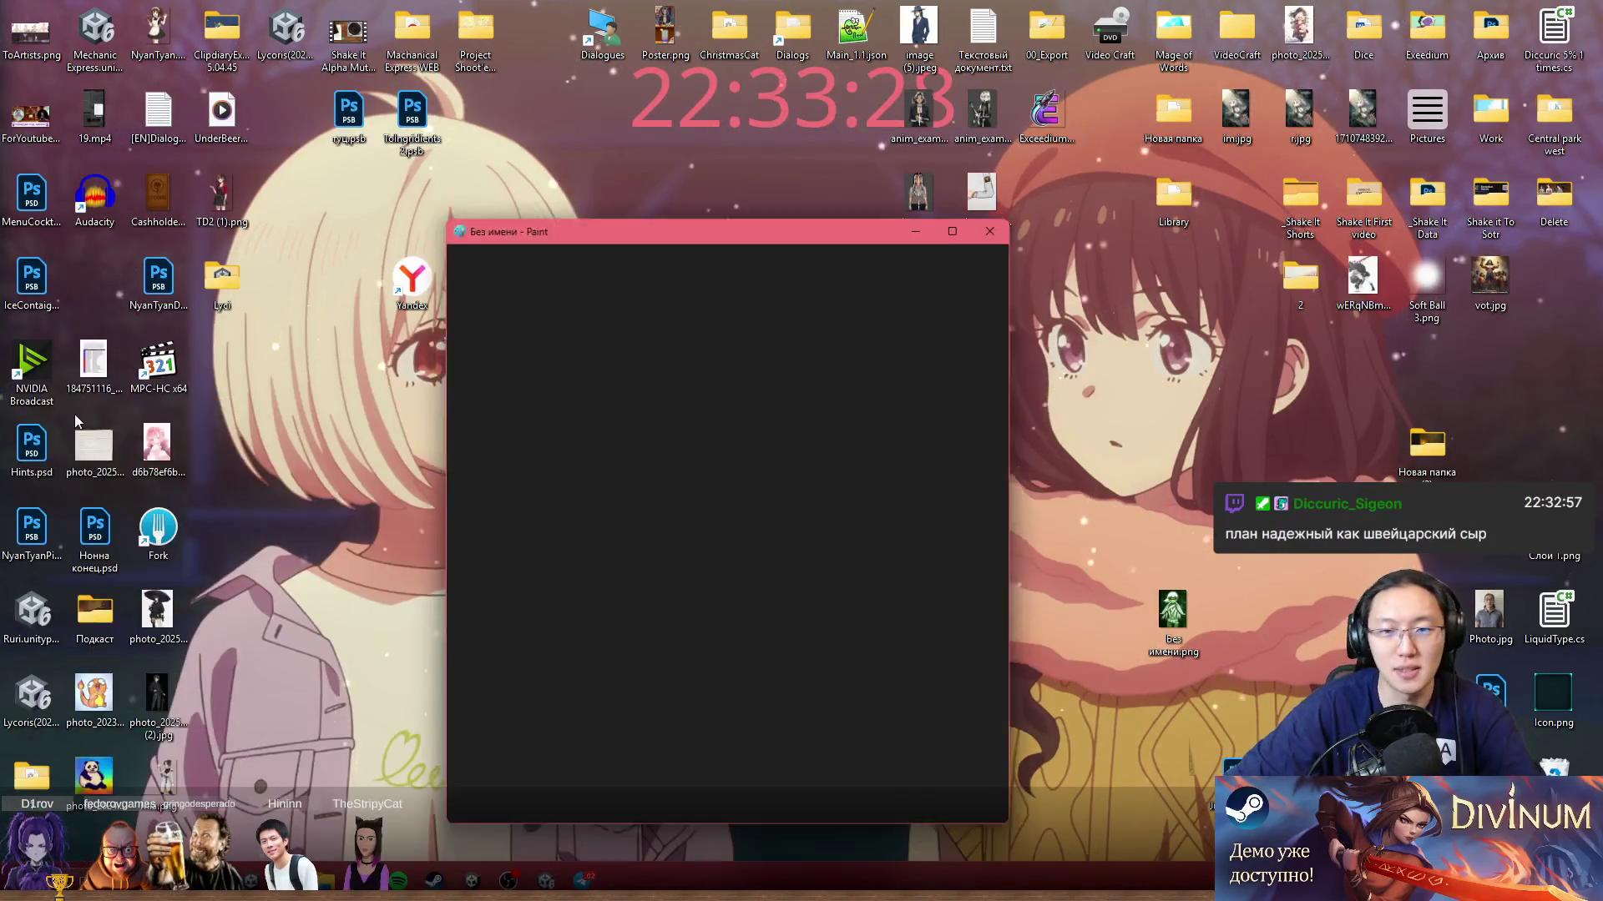
double_click(724, 229)
Step: Sketch a boot outline freehand and write notes beside it, undoing stray marks
drag(780, 244, 772, 429)
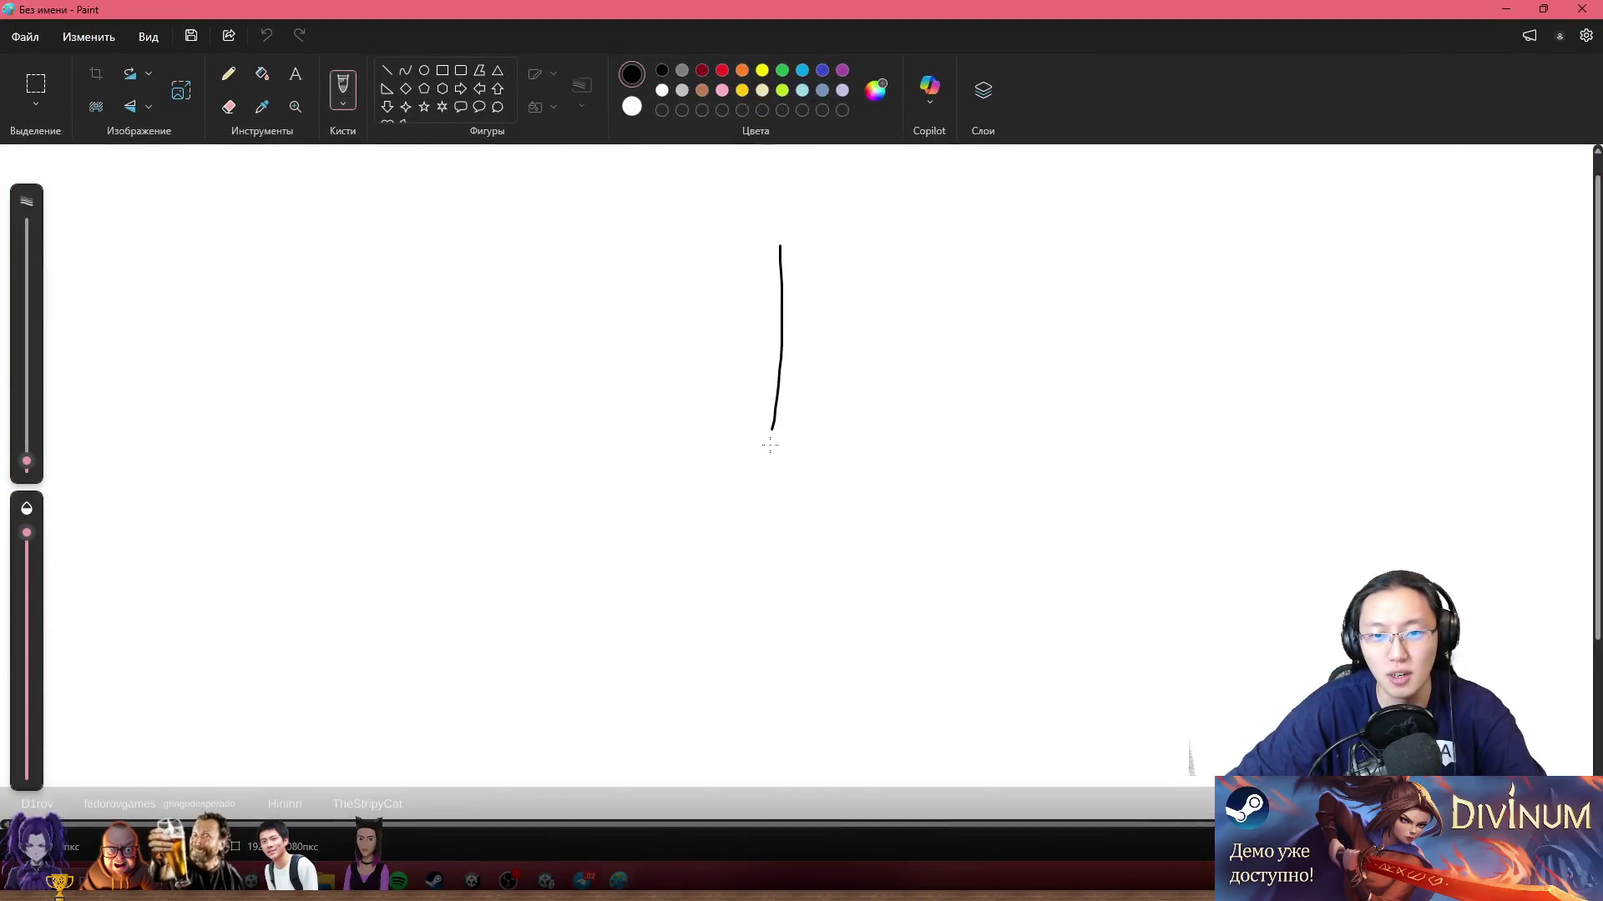
drag(492, 535, 949, 458)
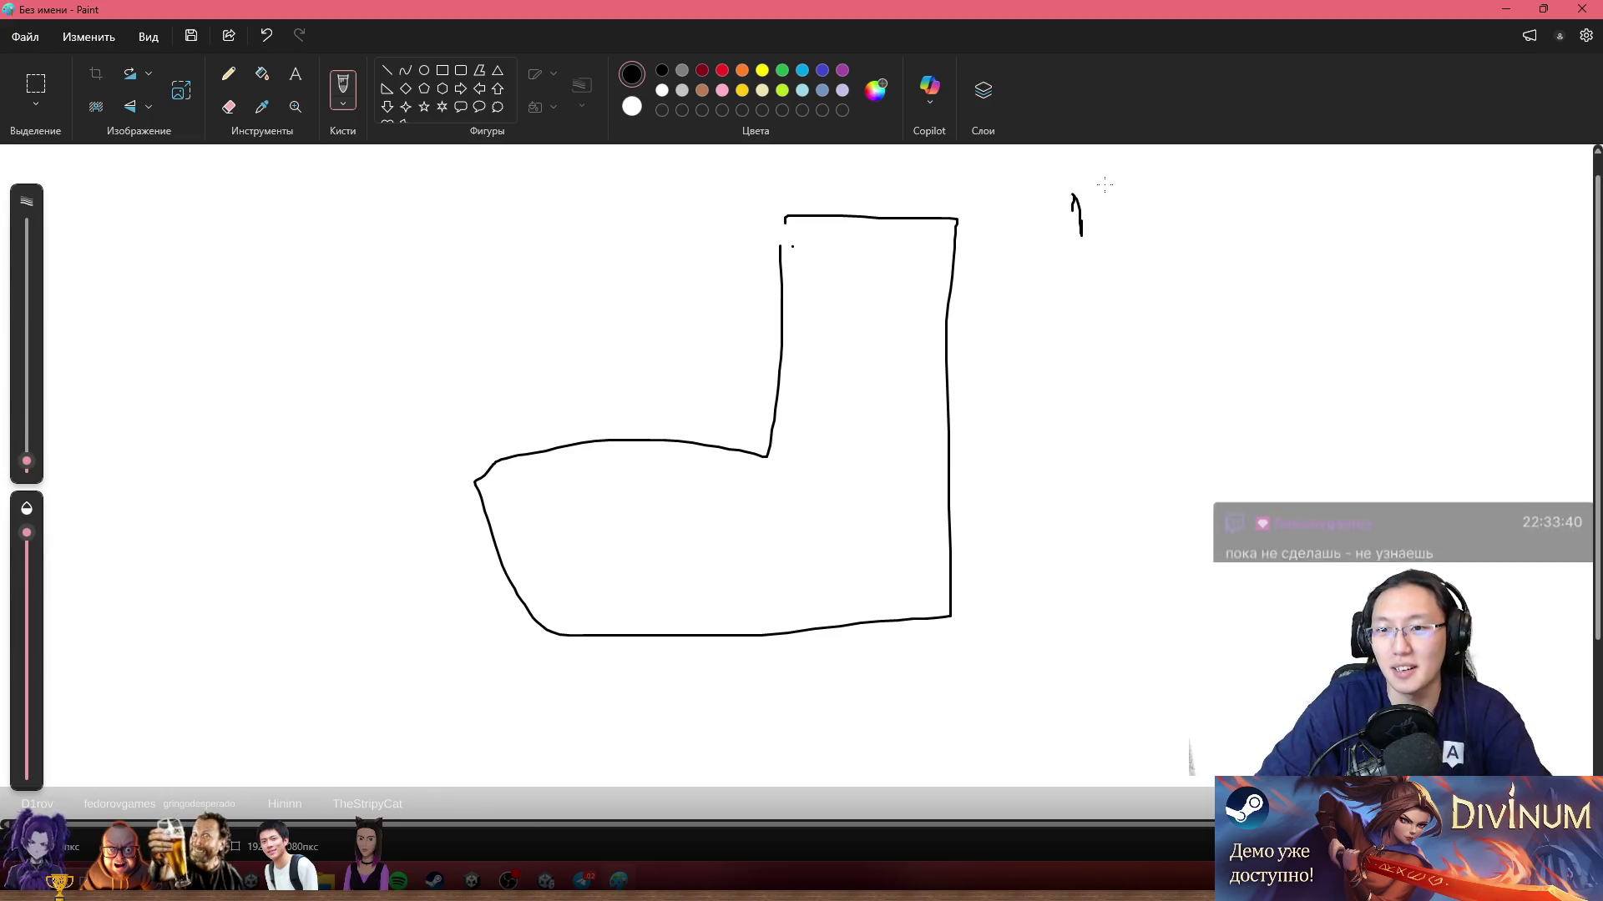
key(ctrl+z)
key(ctrl+z)
drag(1085, 171, 1132, 231)
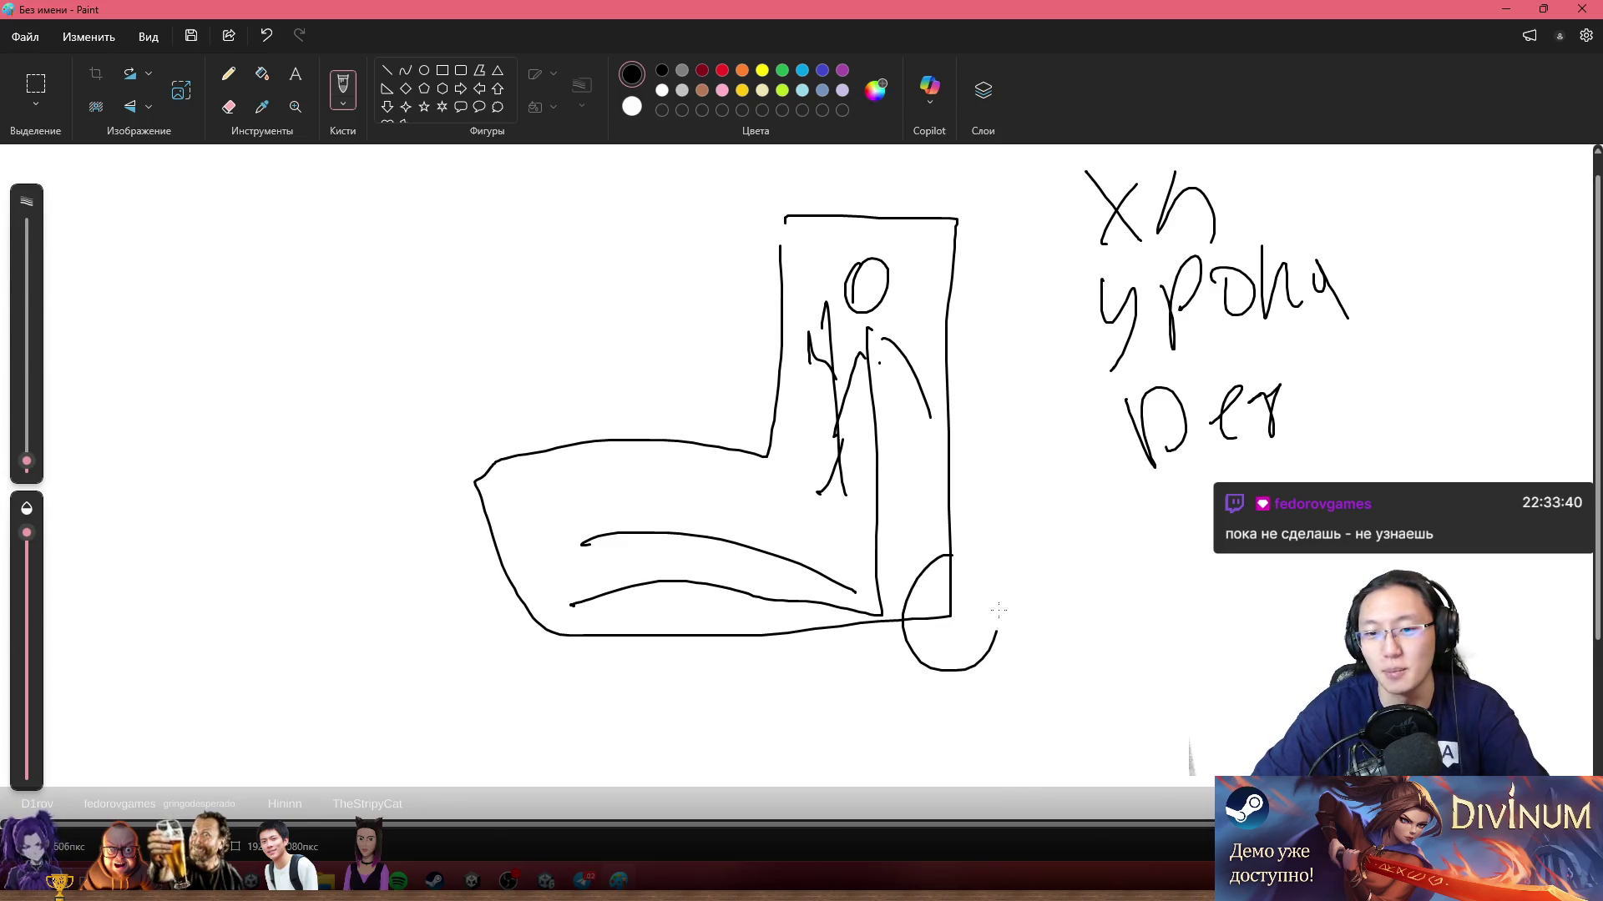
key(ctrl+z)
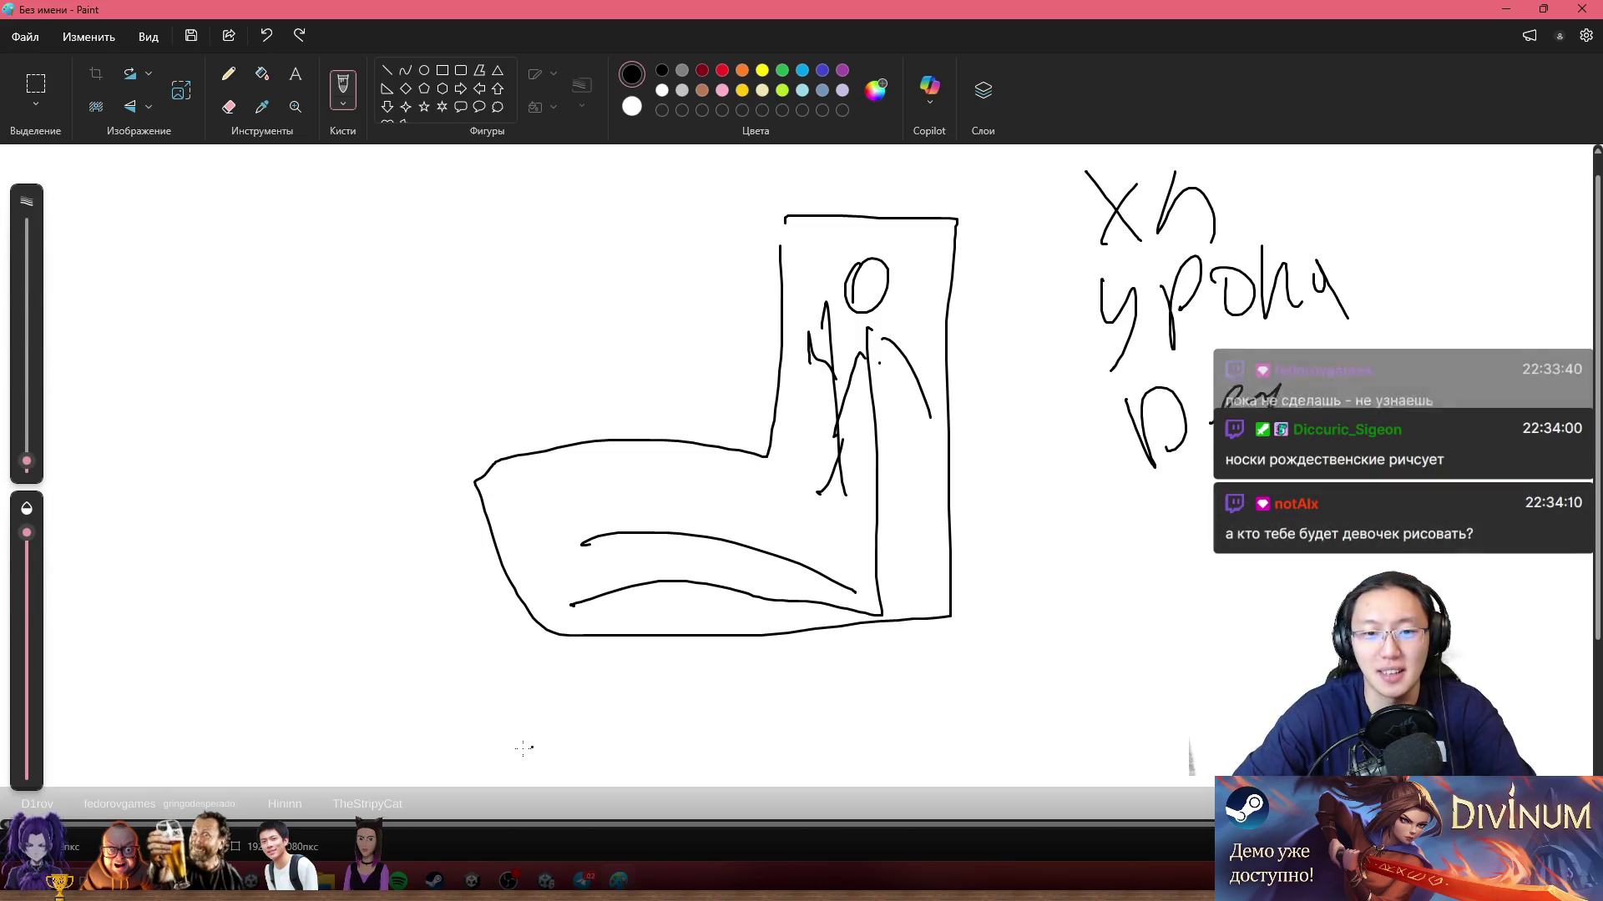
Step: Stretch the Paint canvas slightly taller using the bottom handle
scroll(819, 589, down, 3)
scroll(819, 651, up, 3)
scroll(819, 724, down, 3)
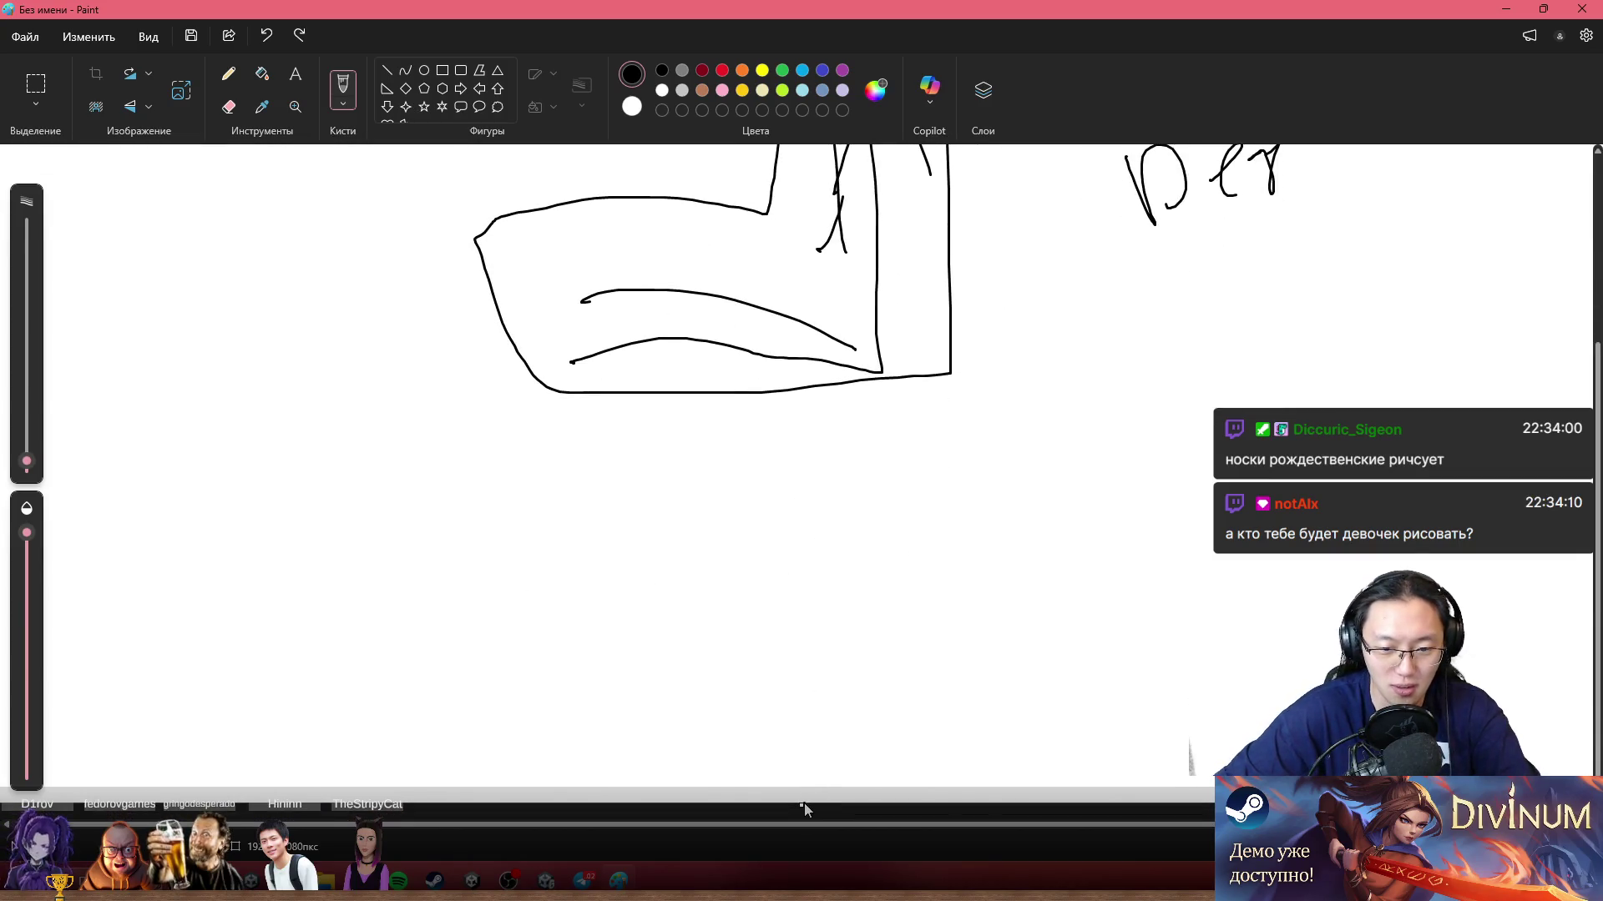
drag(801, 806, 803, 877)
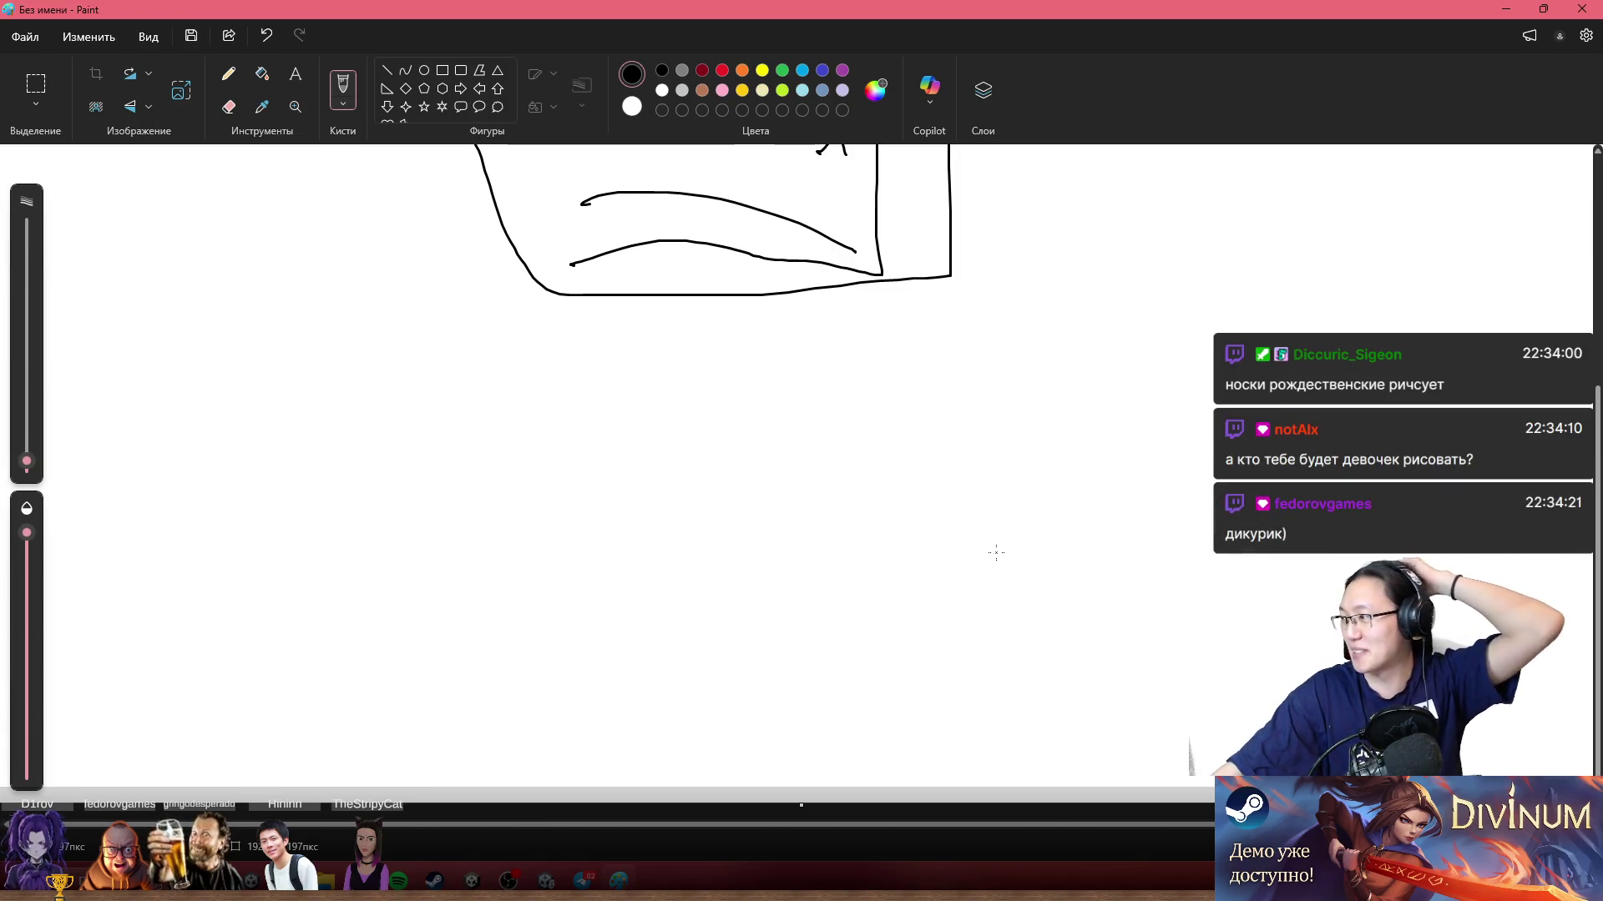
Step: Draw a loop around the boot sketch, undo it, and switch to Chrome
scroll(927, 430, up, 4)
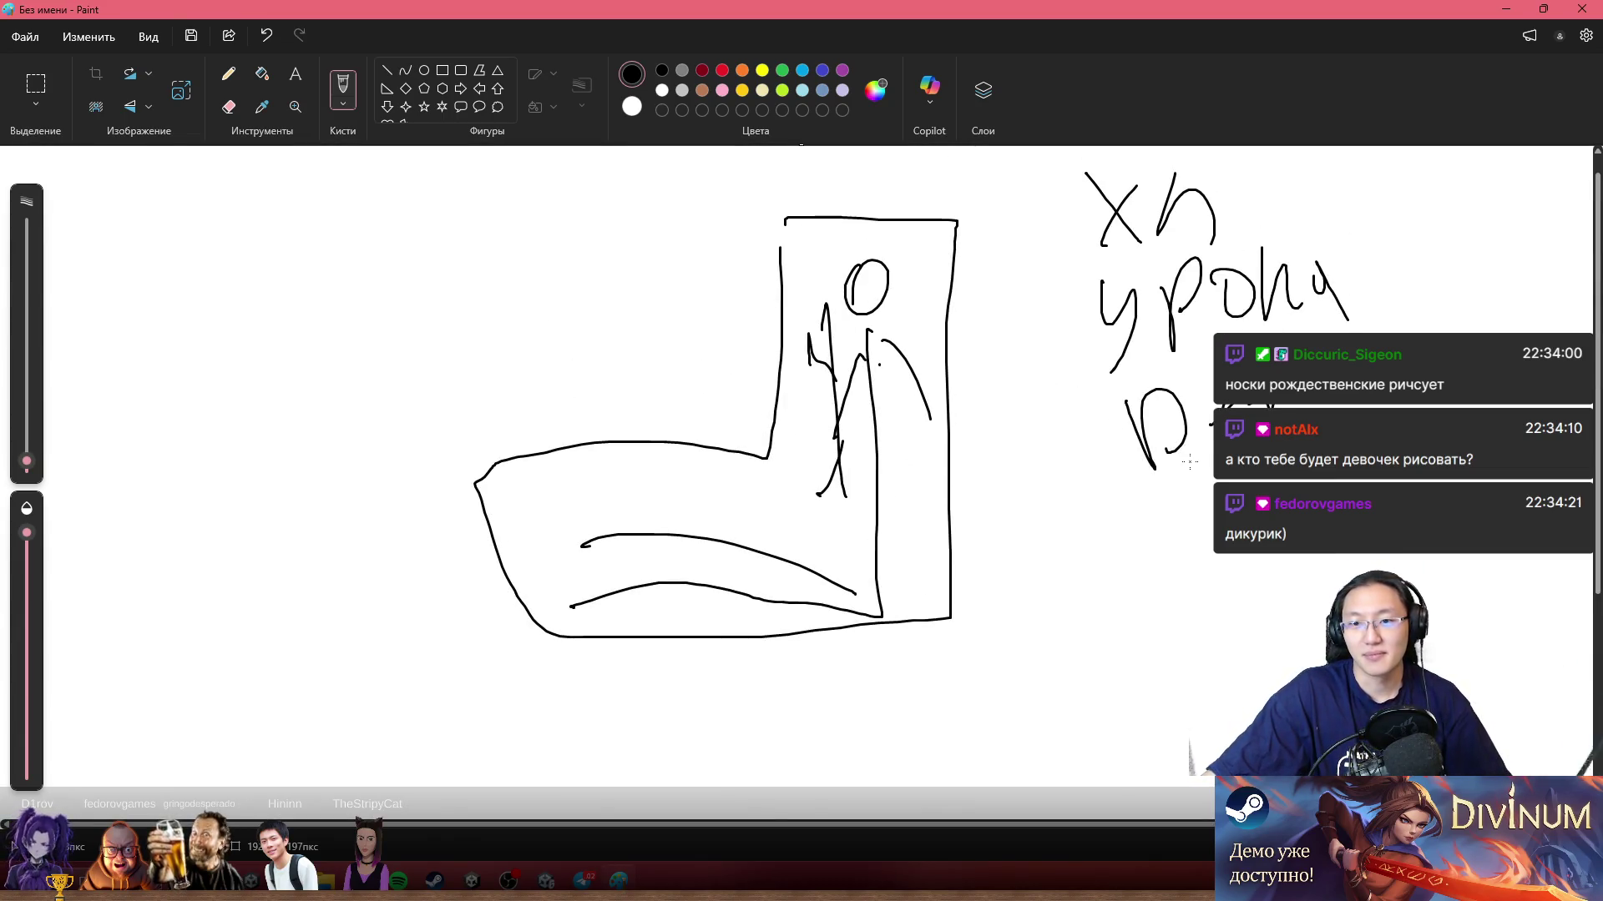
scroll(925, 401, down, 2)
scroll(910, 428, up, 2)
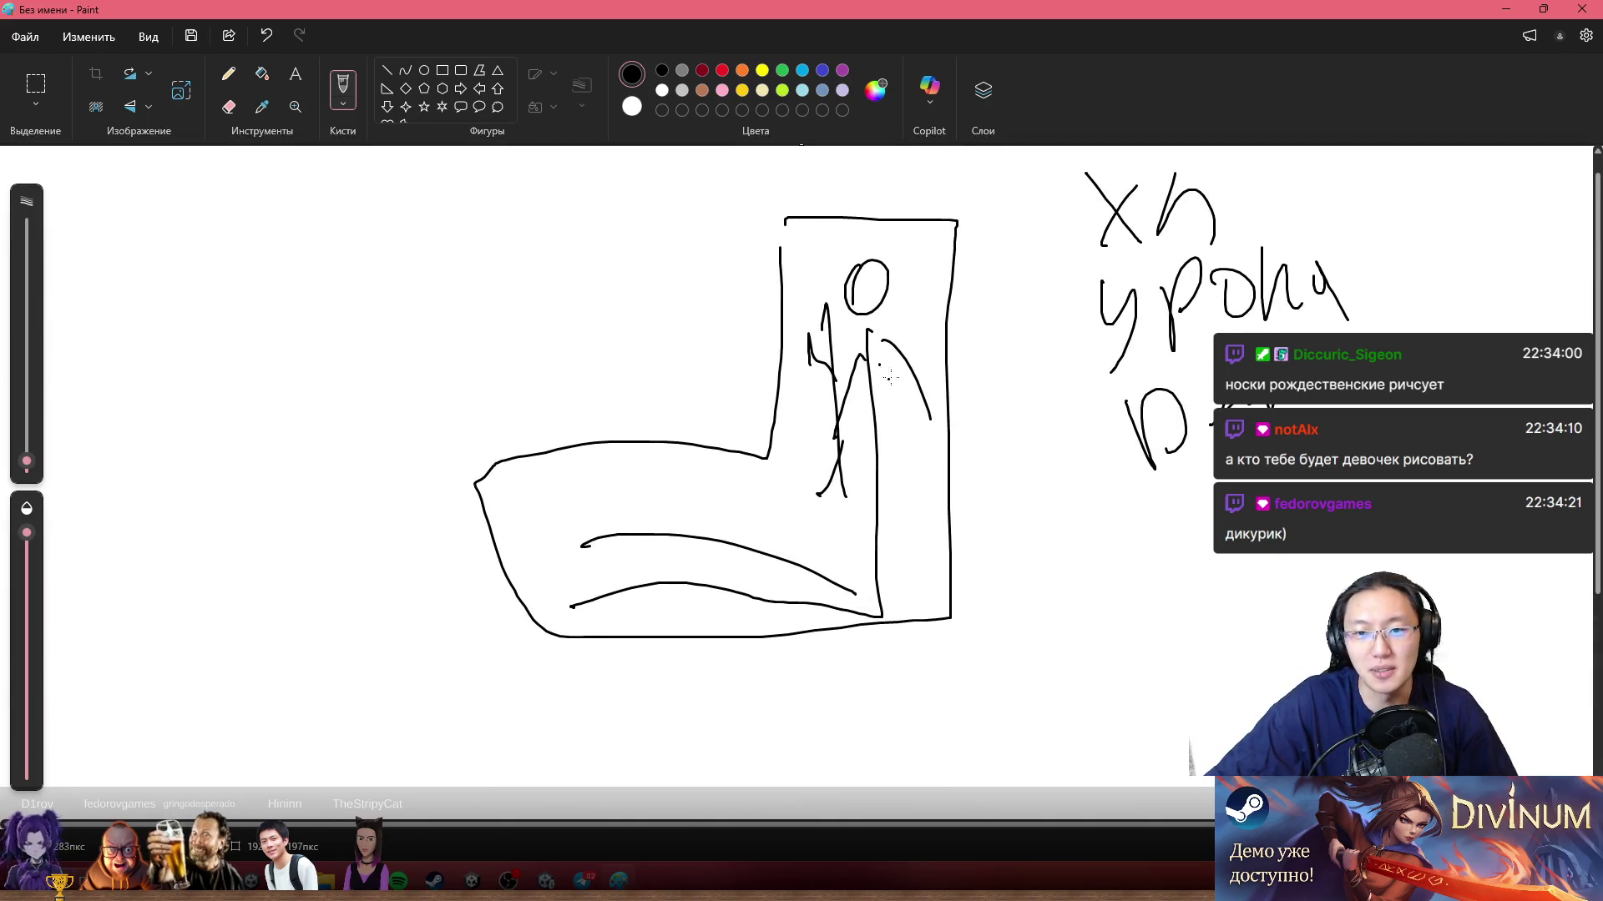
scroll(890, 378, up, 1)
mouse_move(716, 244)
mouse_down()
mouse_move(422, 400)
mouse_move(1110, 534)
mouse_move(918, 184)
mouse_up()
key(ctrl+z)
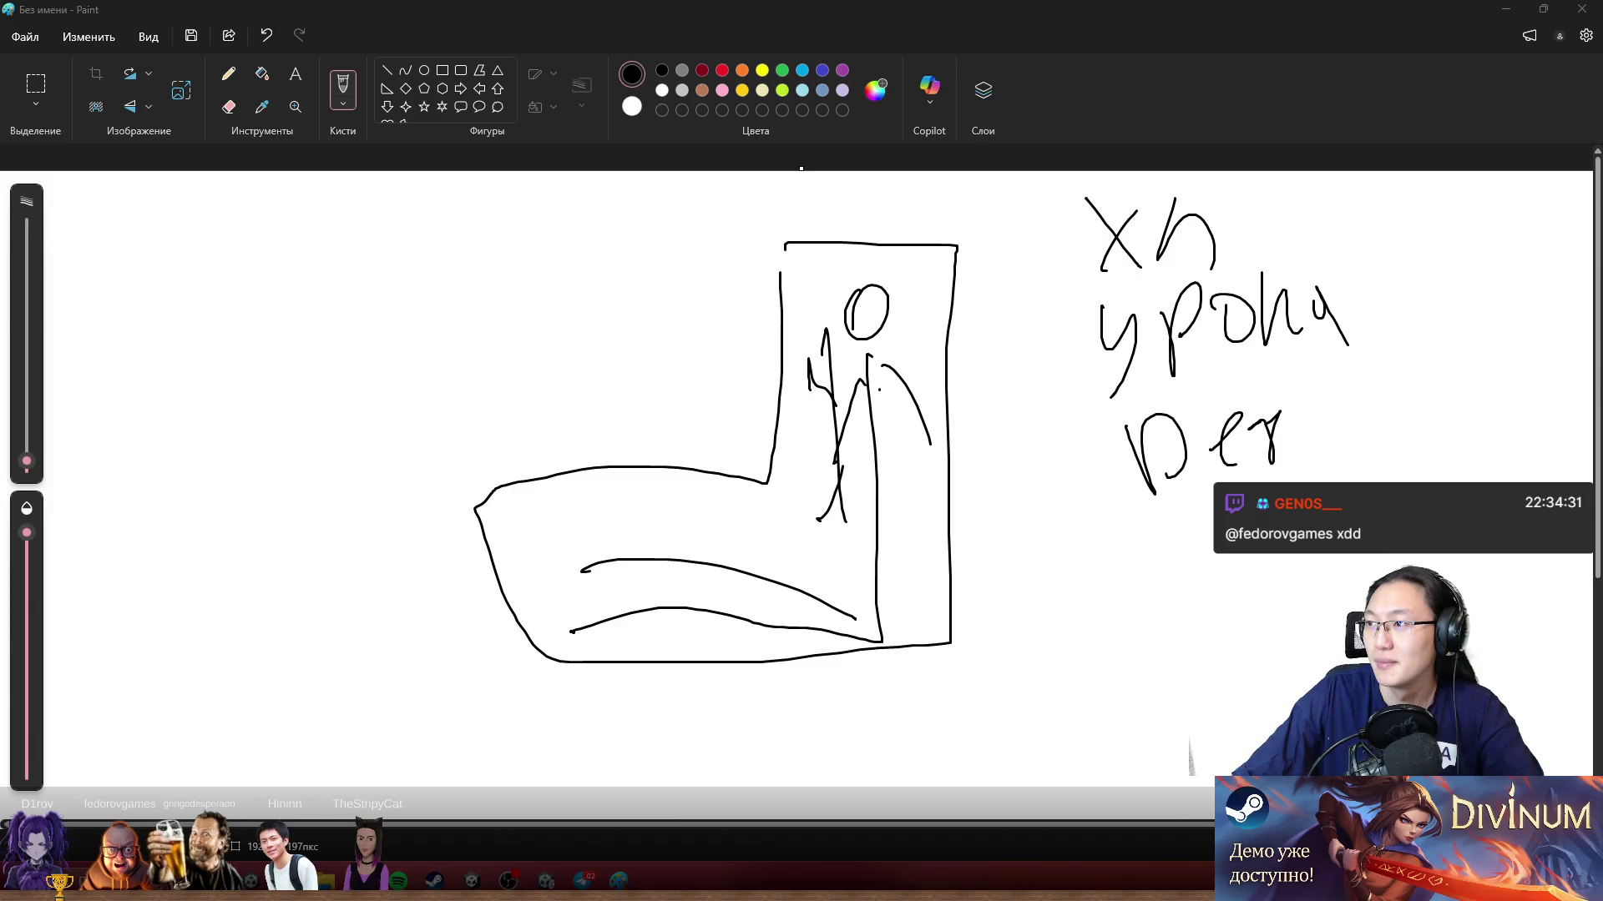
key(alt+Tab)
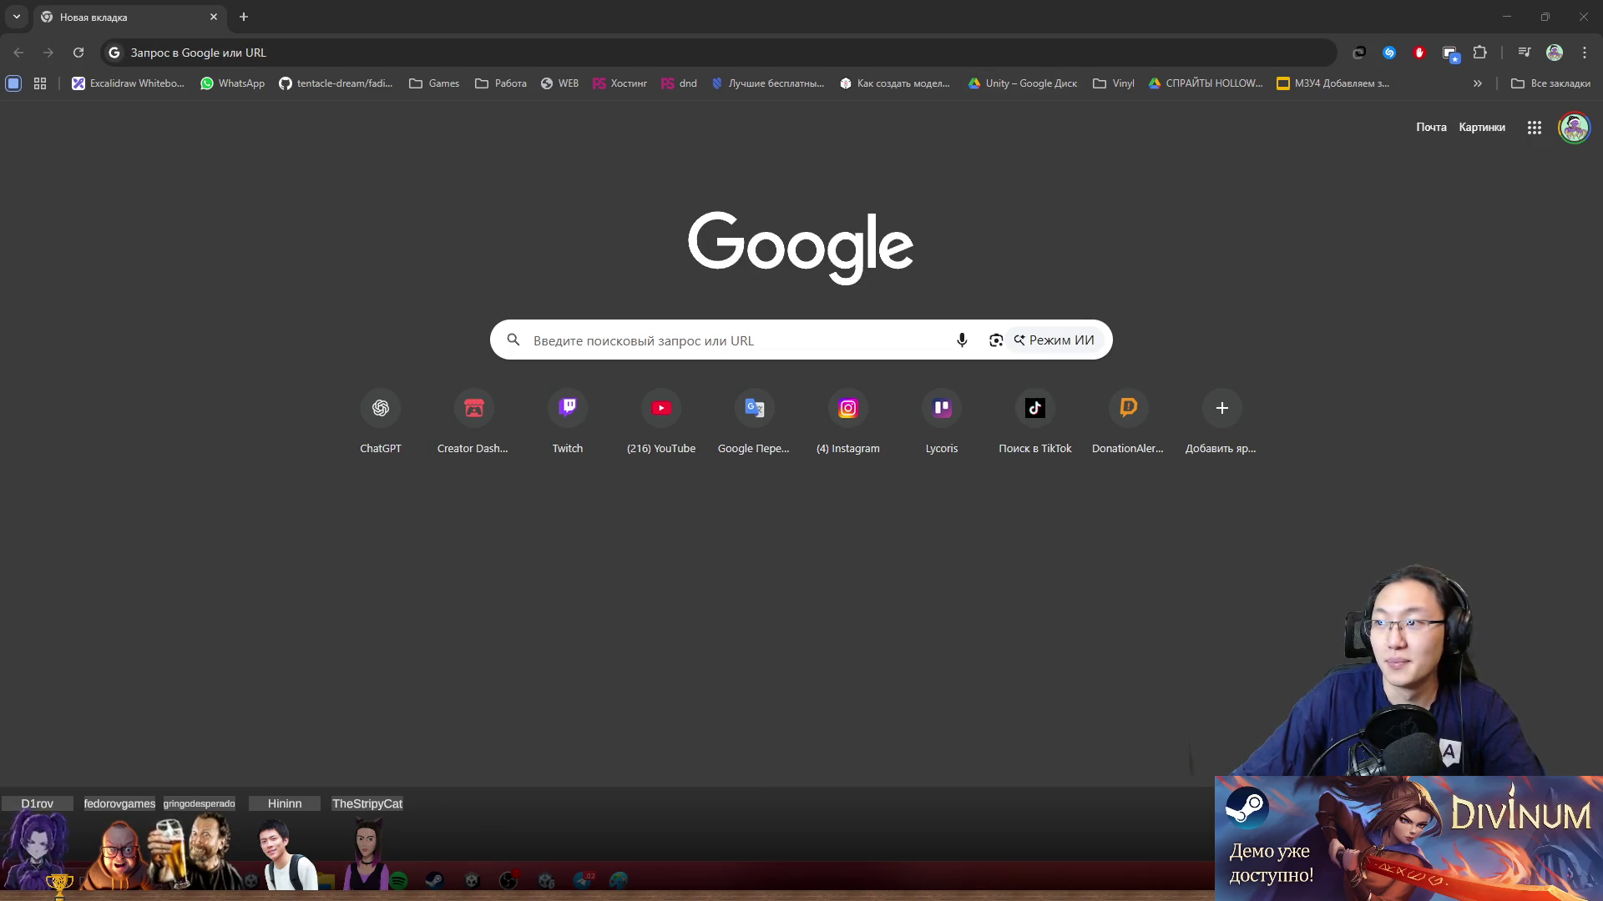
Step: Search Google for 'ludum Dare' and scroll through the results, returning to the top
click(563, 41)
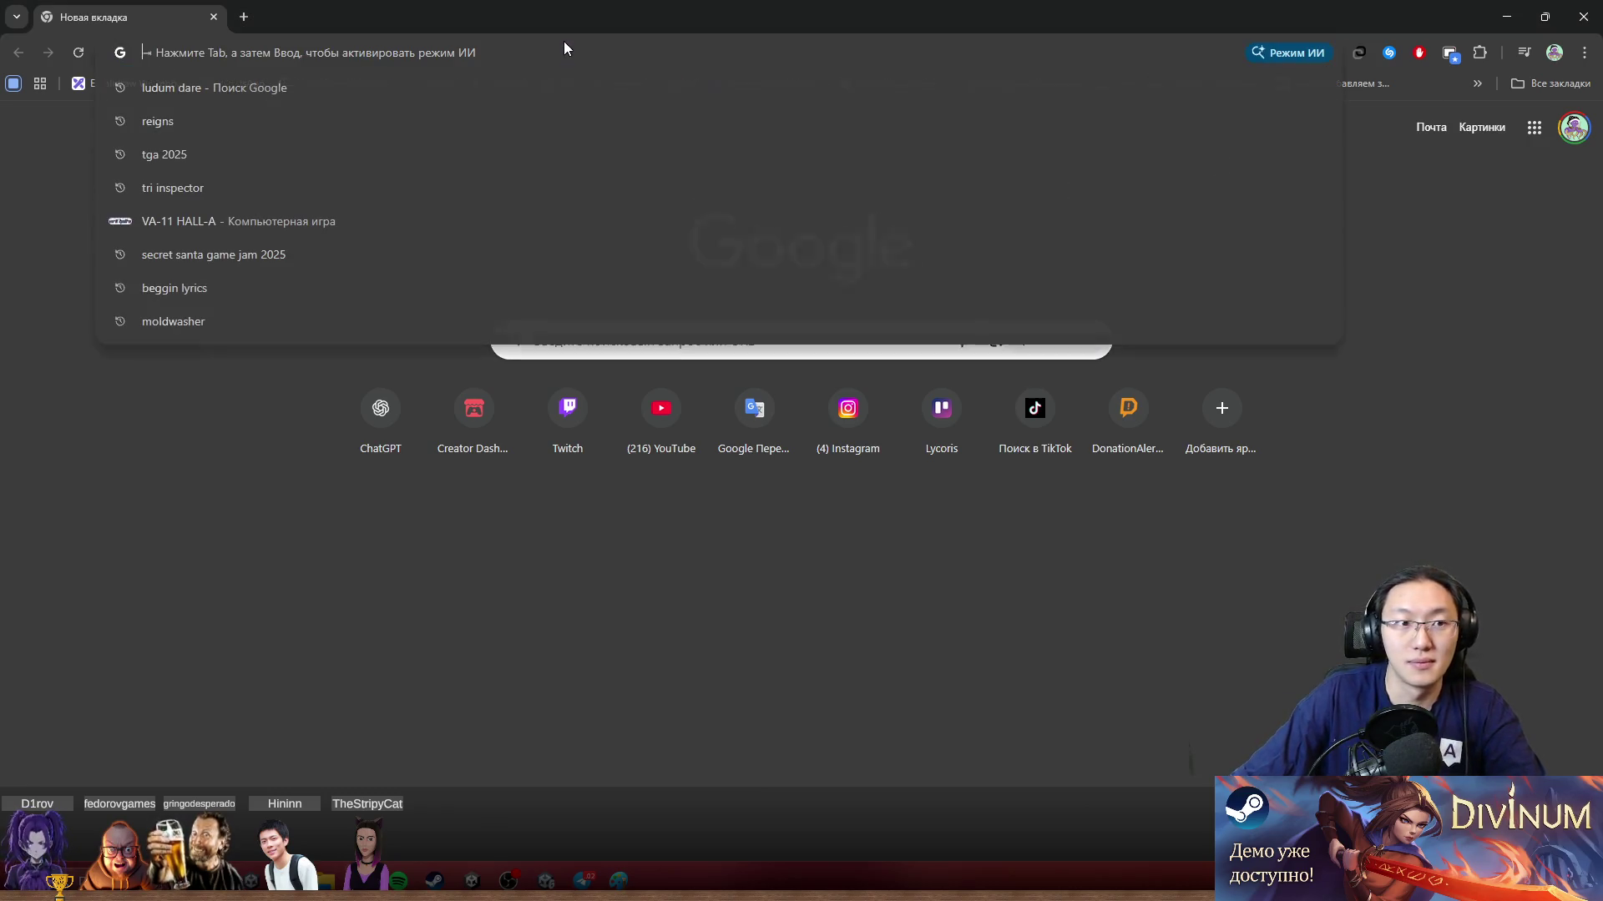
text(ludum Dare)
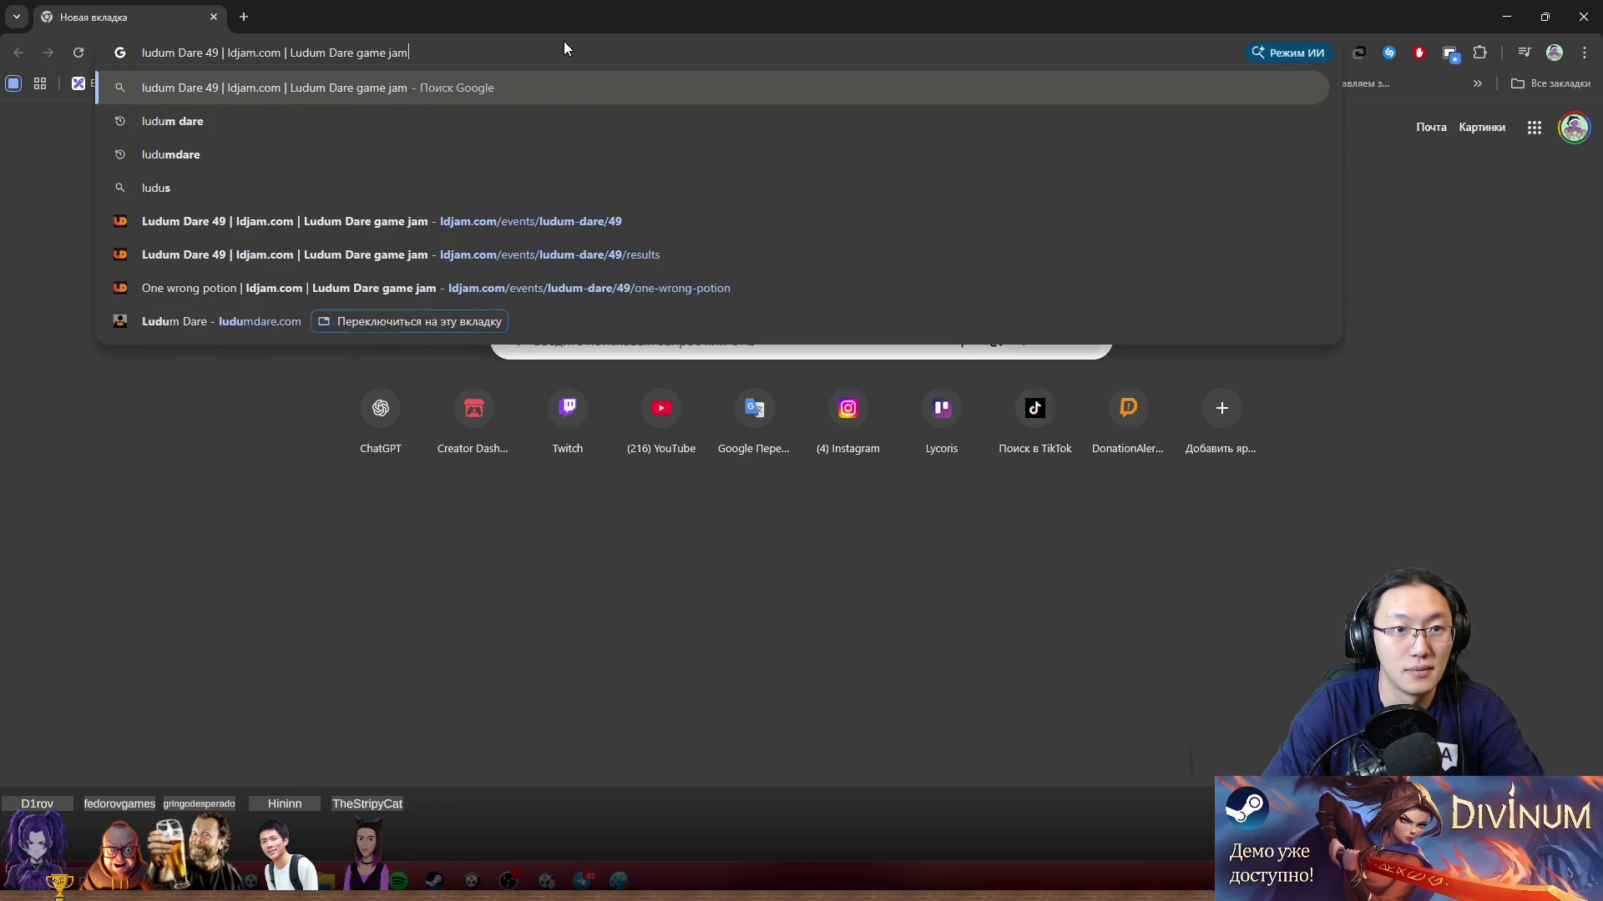
key(Return)
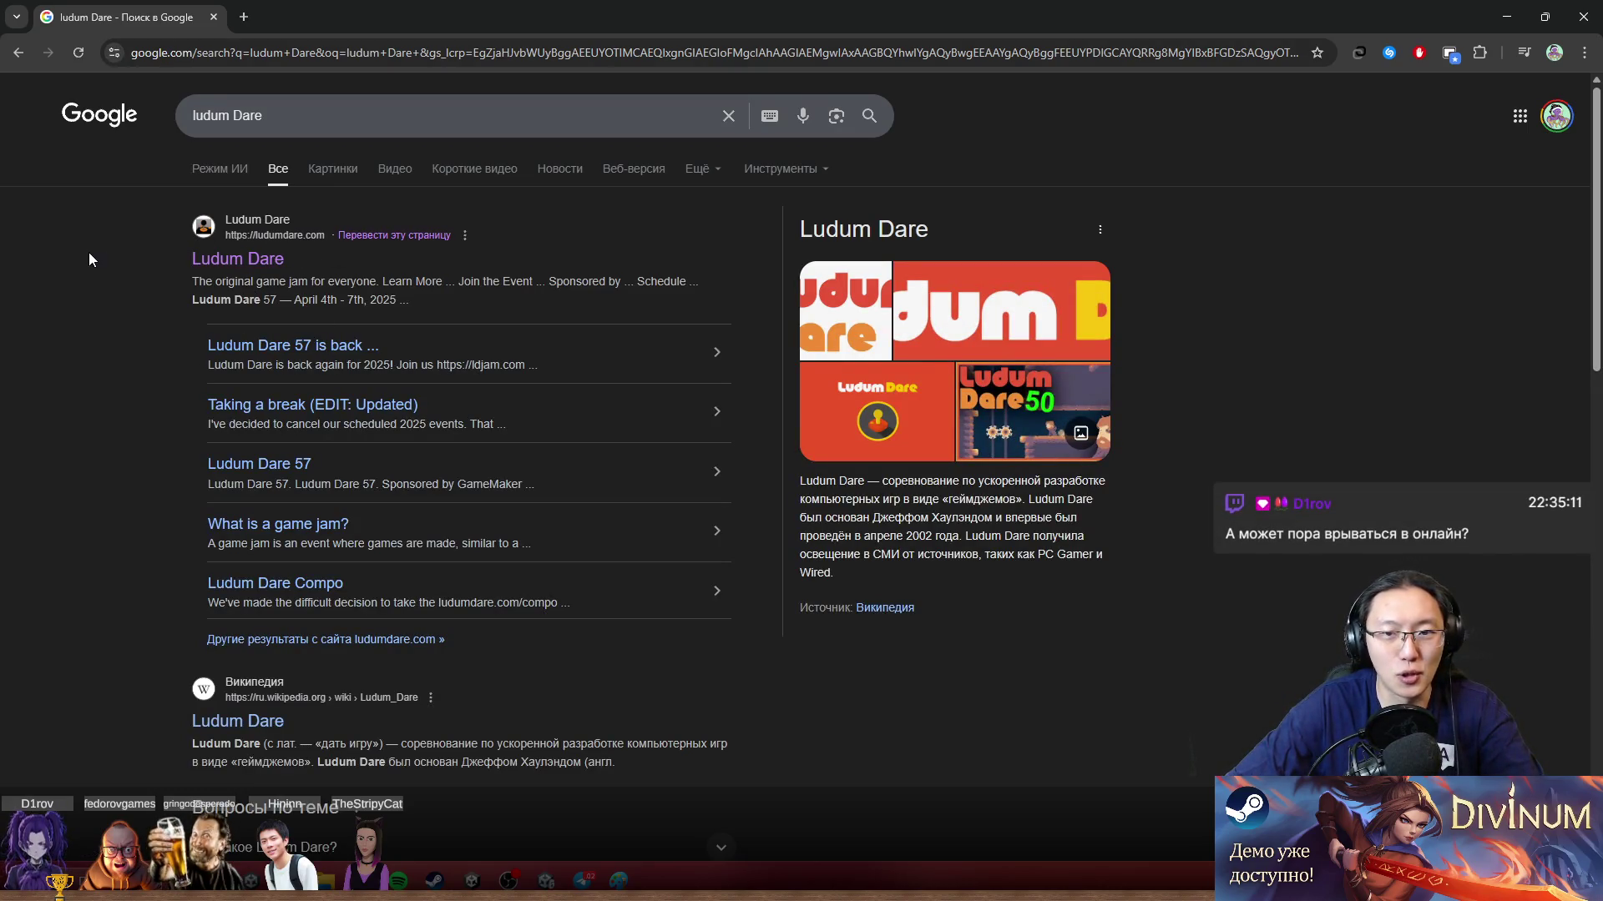
scroll(247, 515, down, 5)
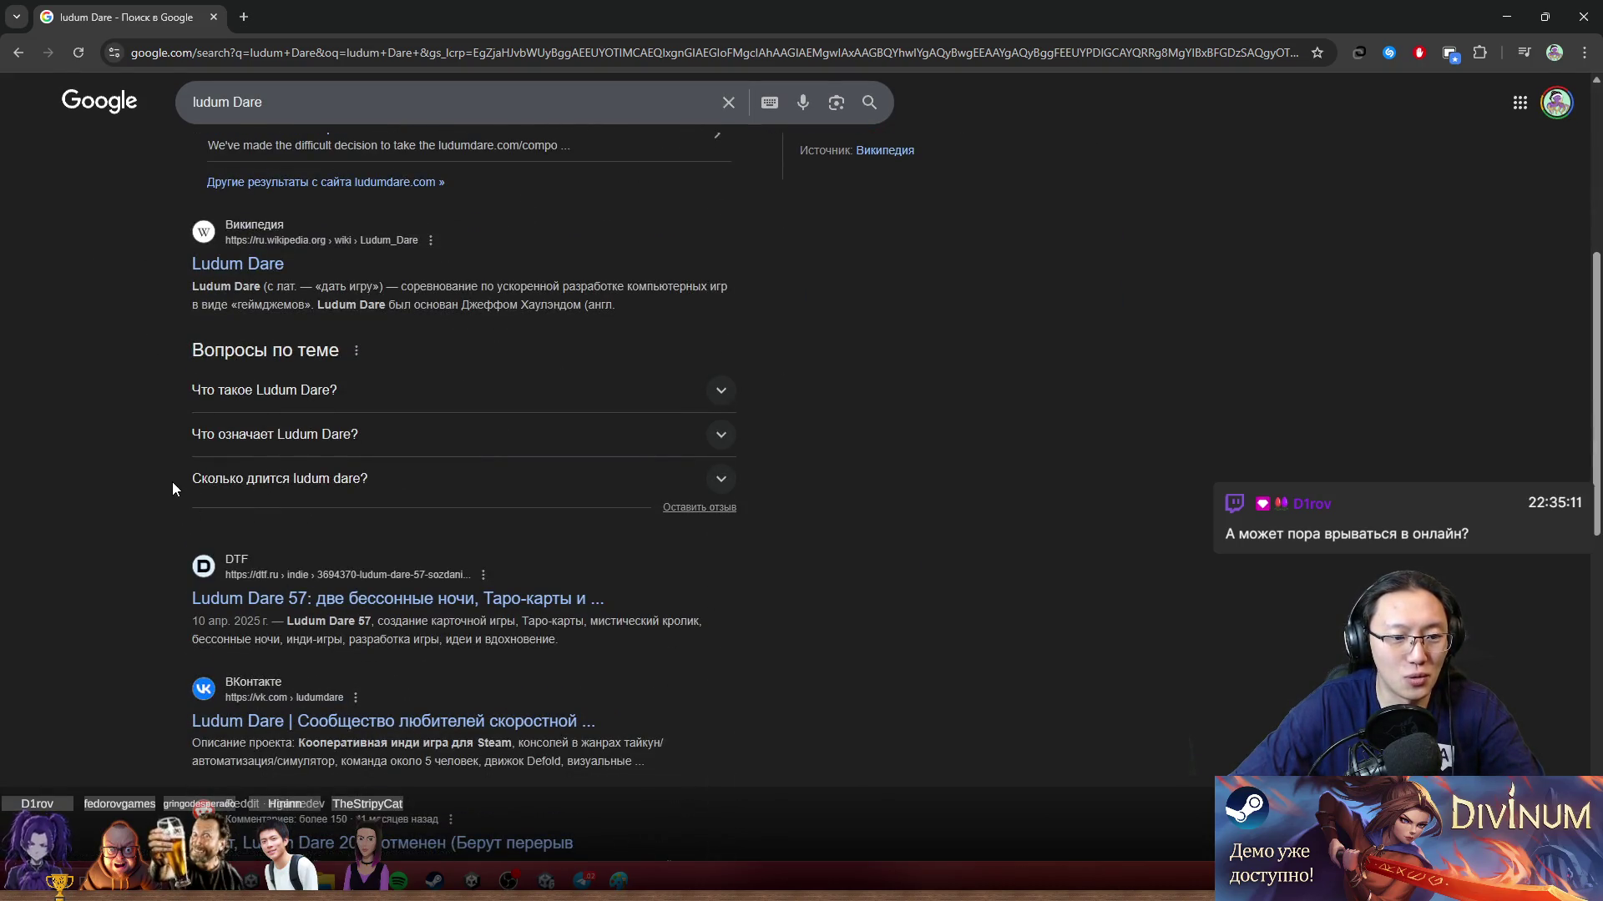
scroll(172, 482, down, 3)
scroll(307, 507, down, 2)
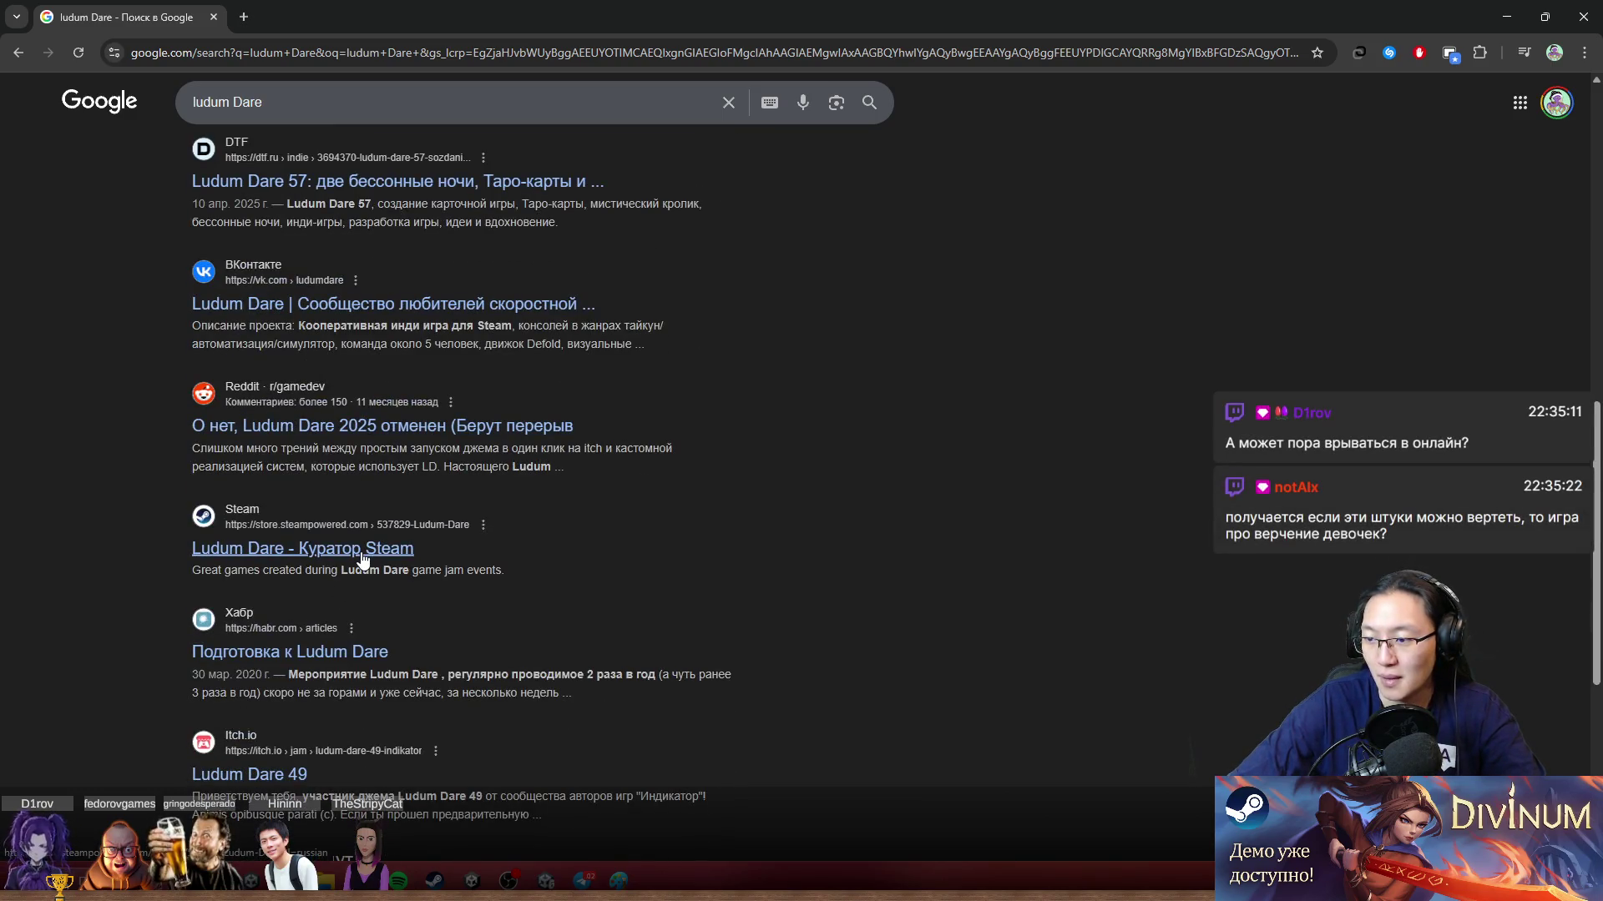
scroll(361, 554, up, 10)
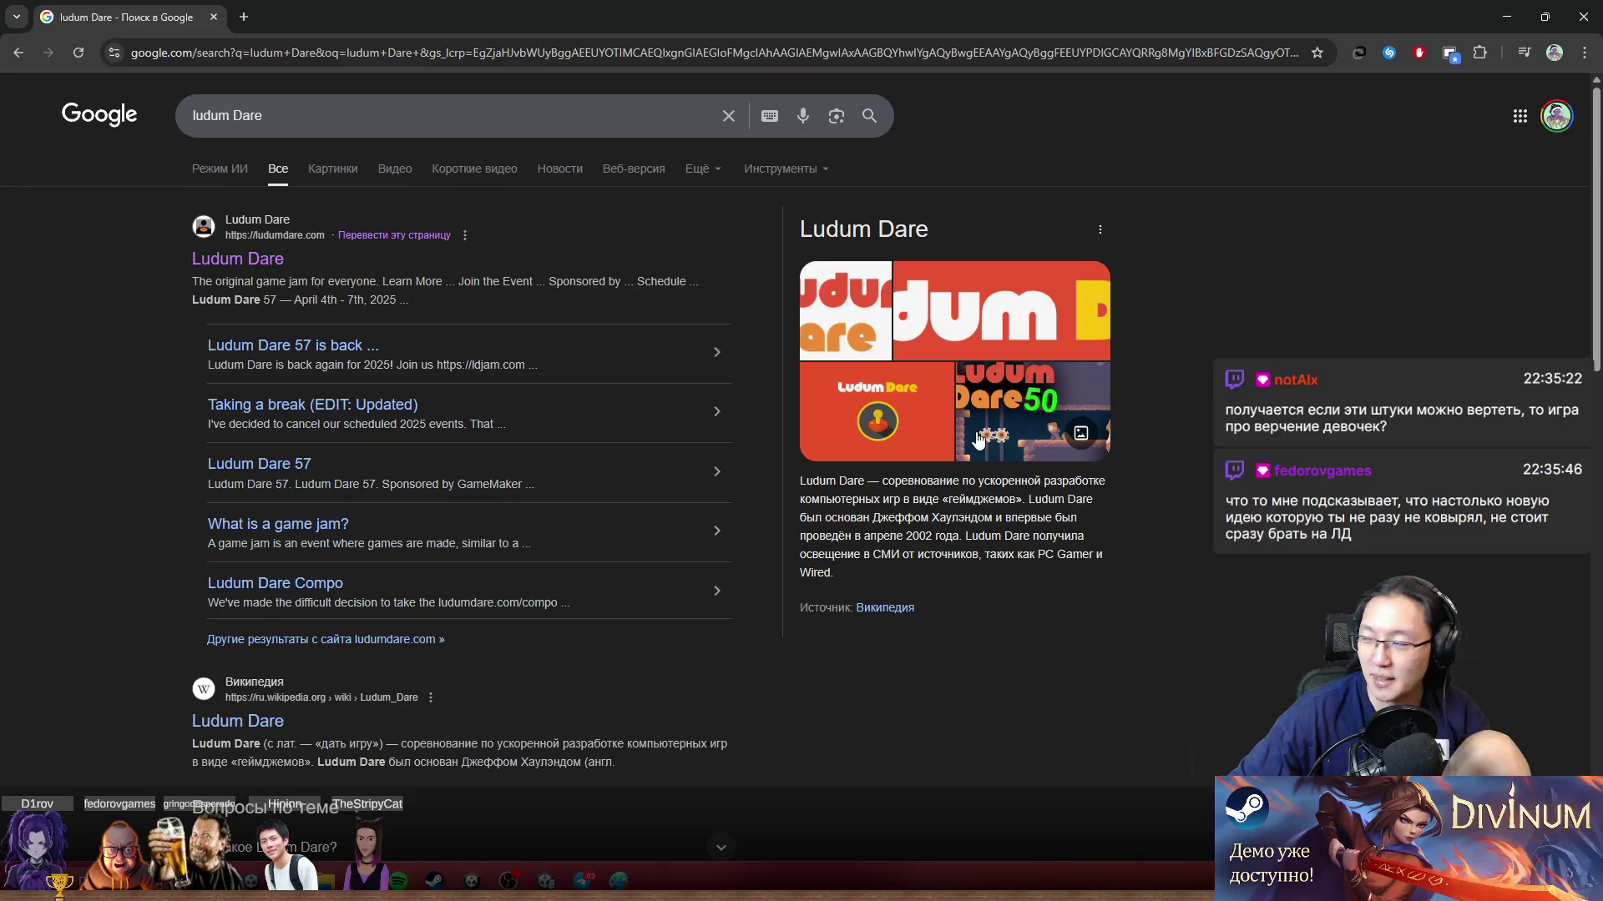
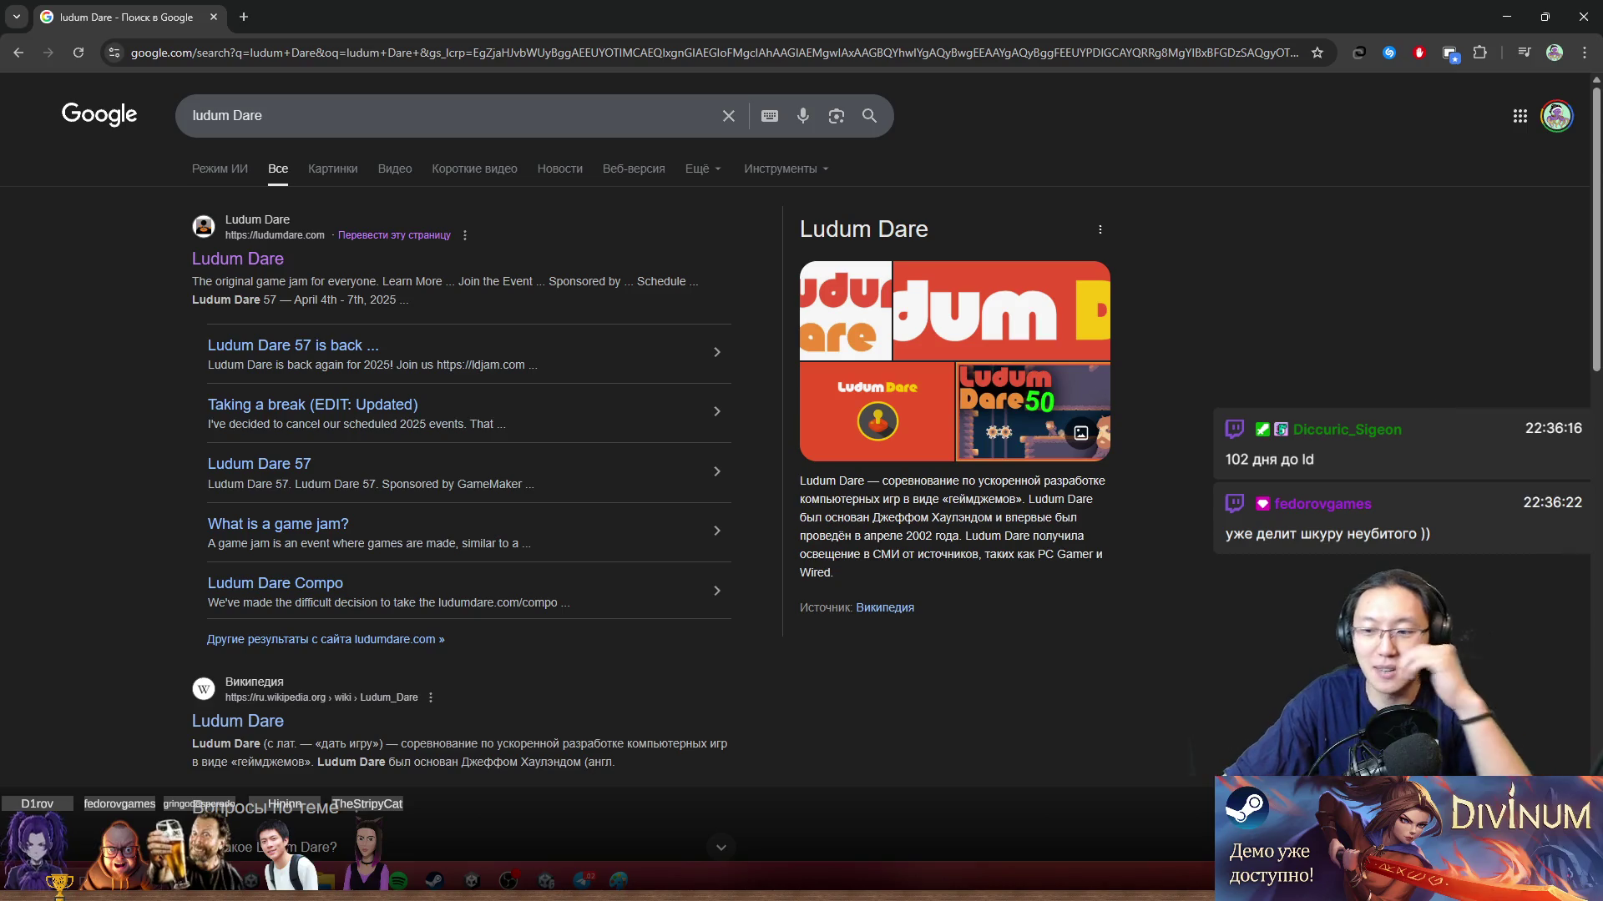
Step: Replace the Ludum Dare Google query with a search for GMTK
key(super+n)
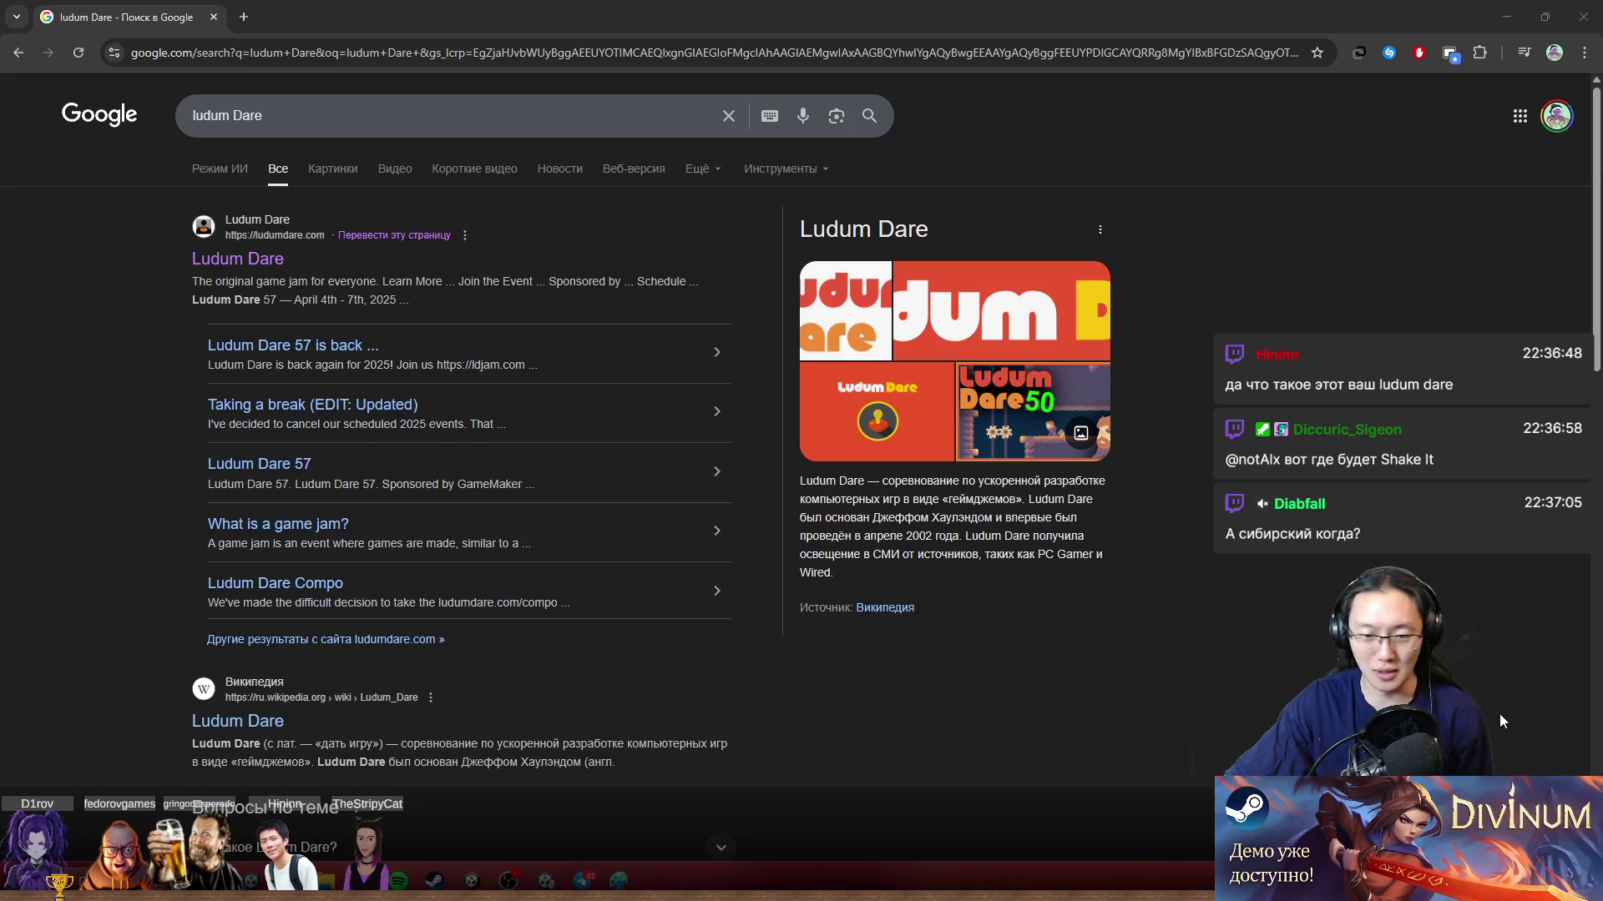
drag(407, 101, 132, 117)
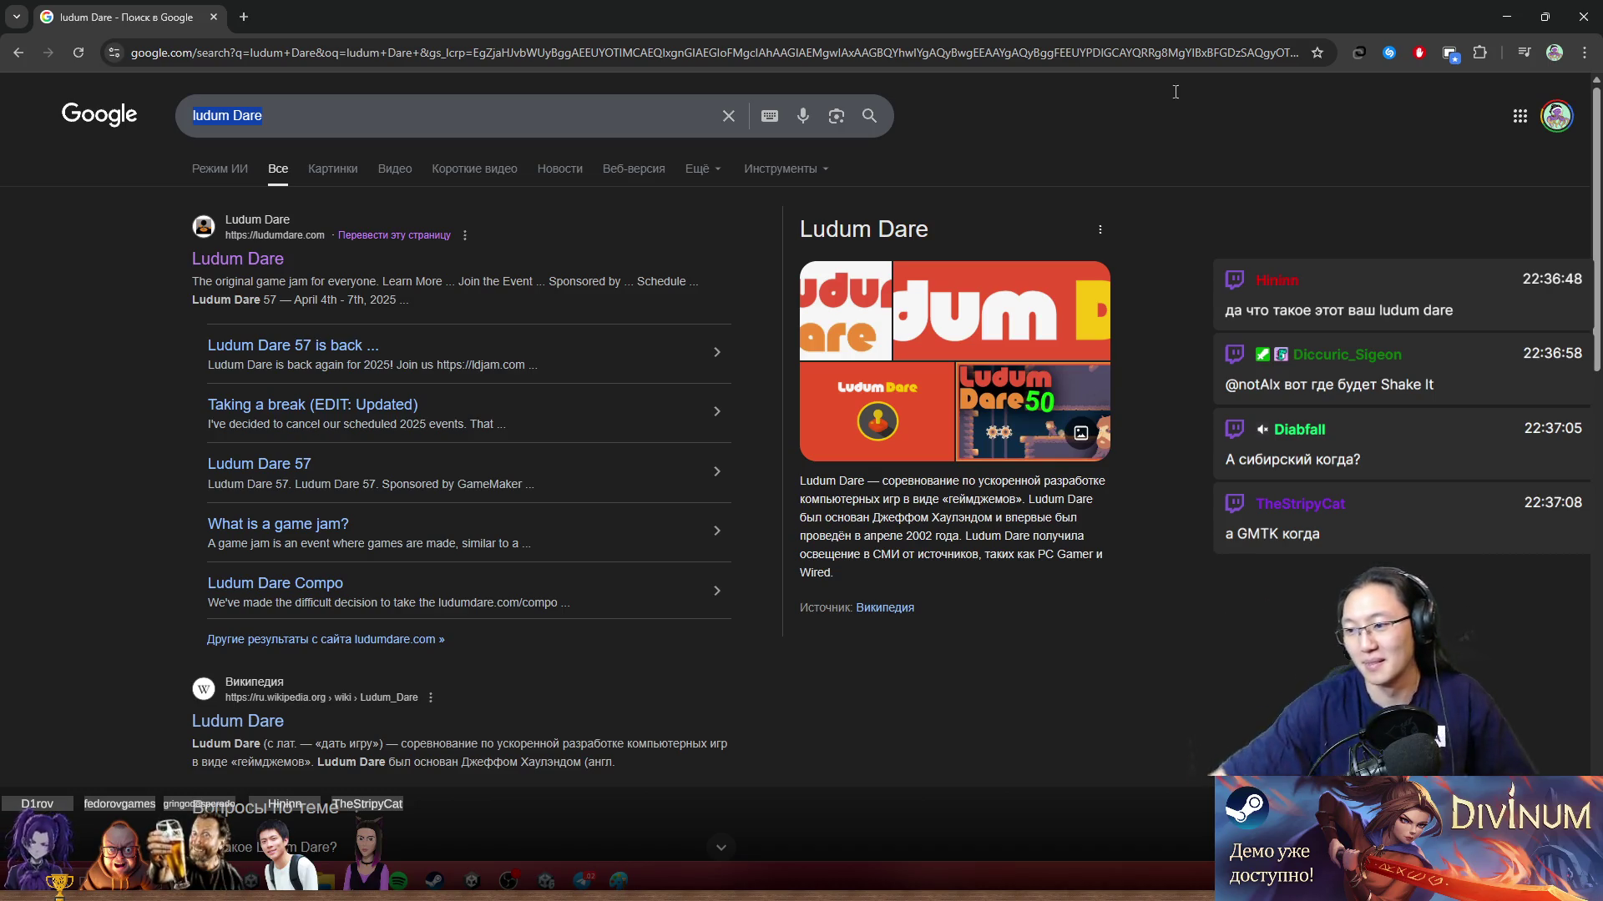
key(alt+Tab)
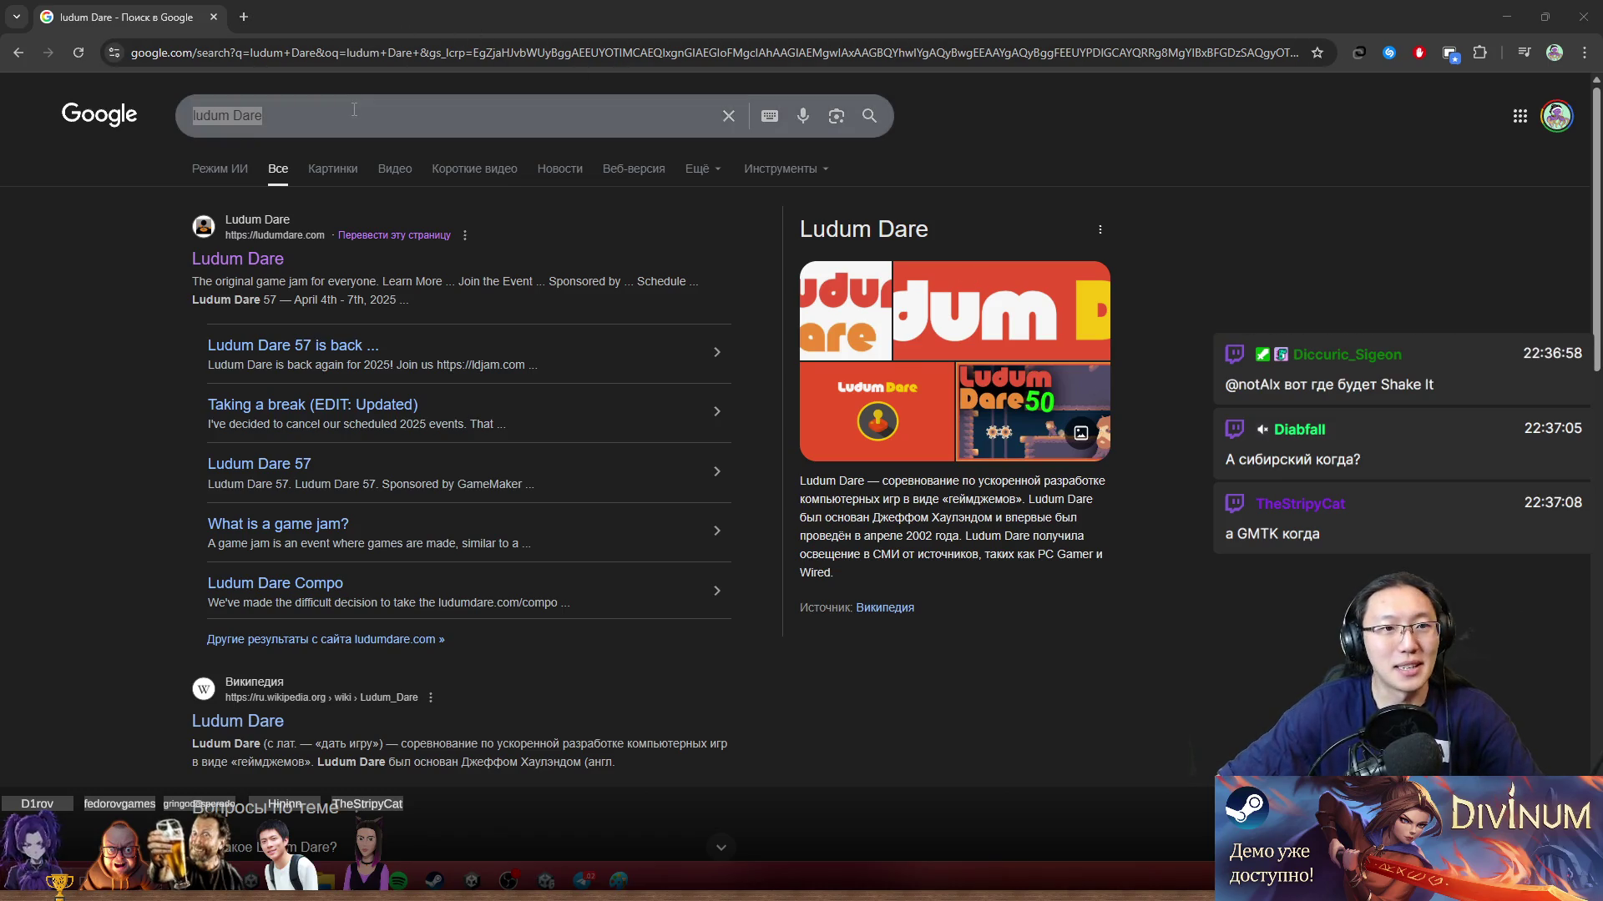
text(GMTK)
key(Return)
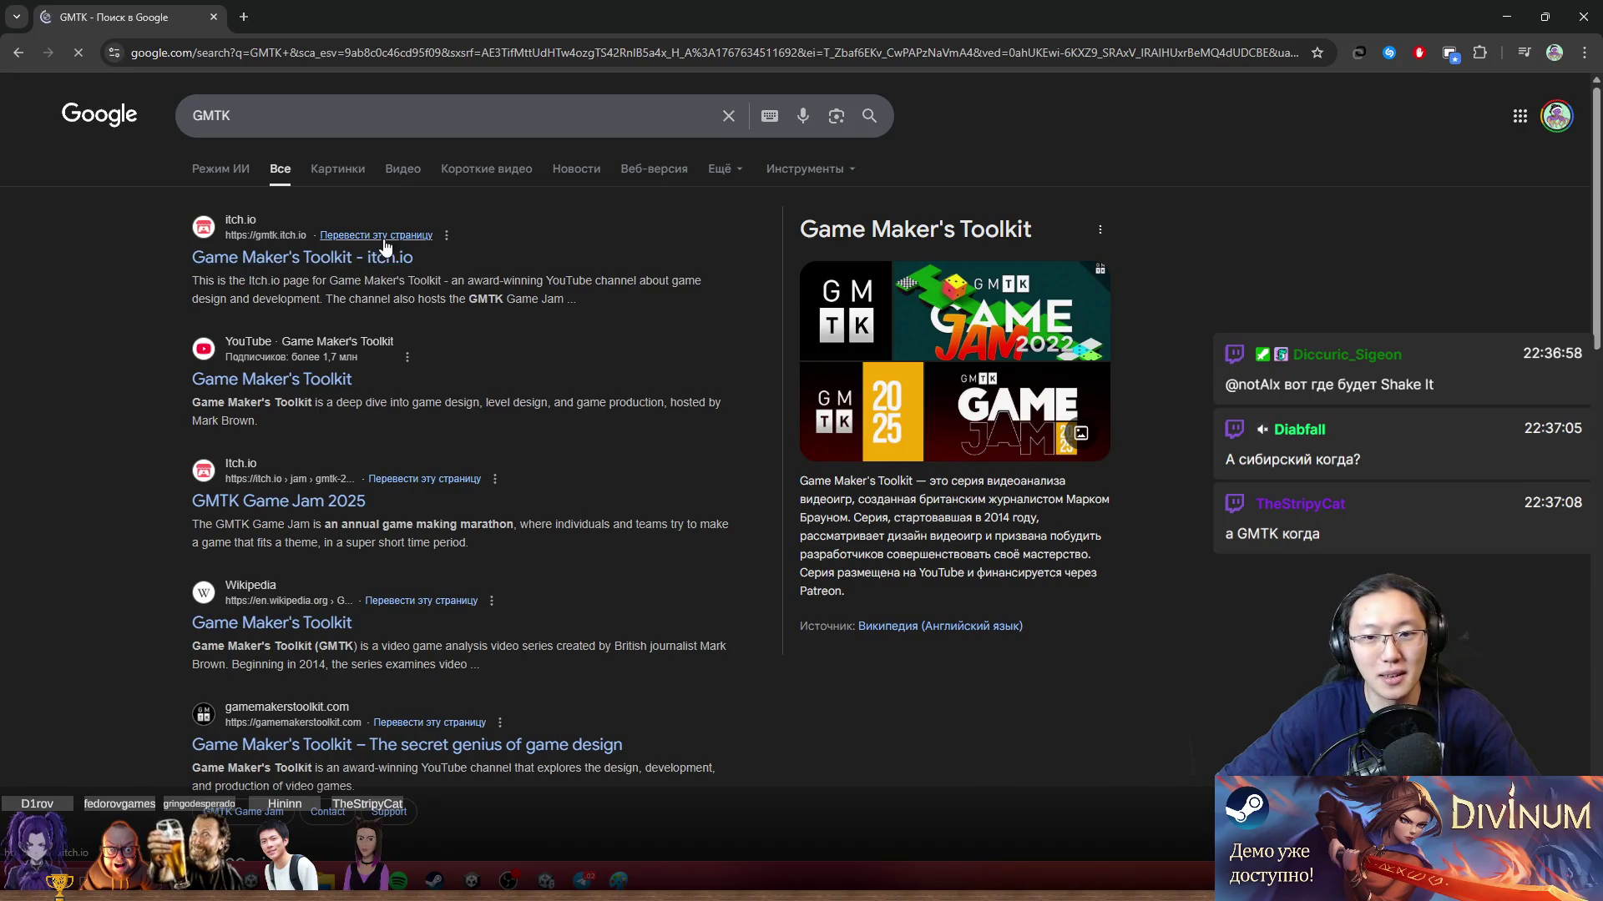
Step: Open the Game Maker's Toolkit itch.io result and its GMTK Game Jam 2025 page
drag(398, 281, 592, 299)
click(592, 299)
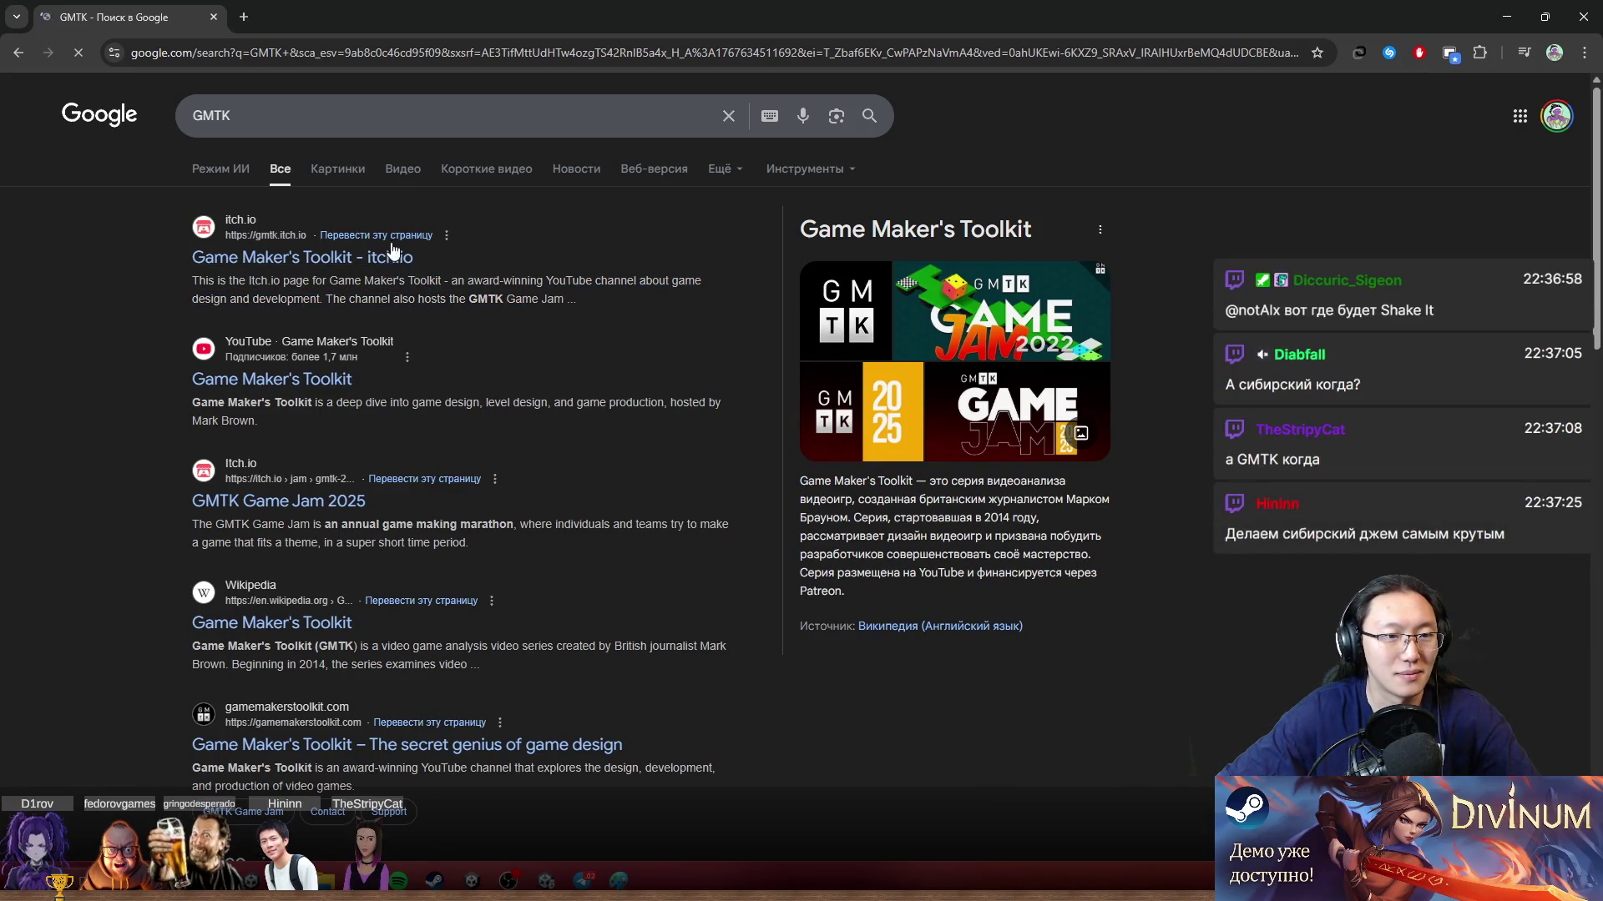
click(338, 269)
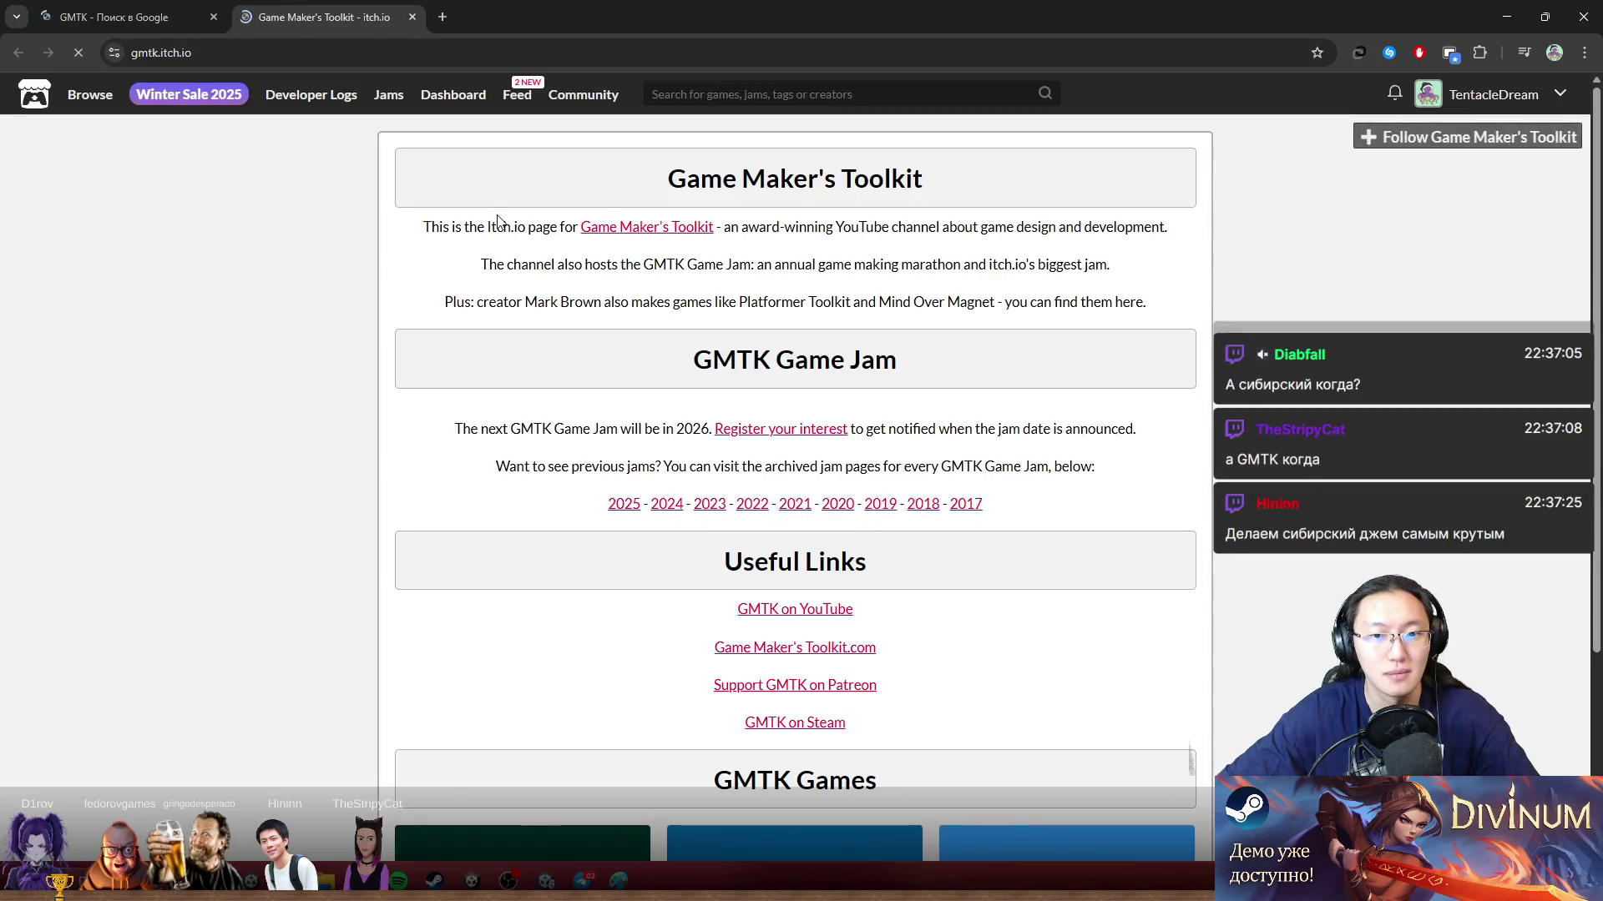
scroll(655, 523, down, 2)
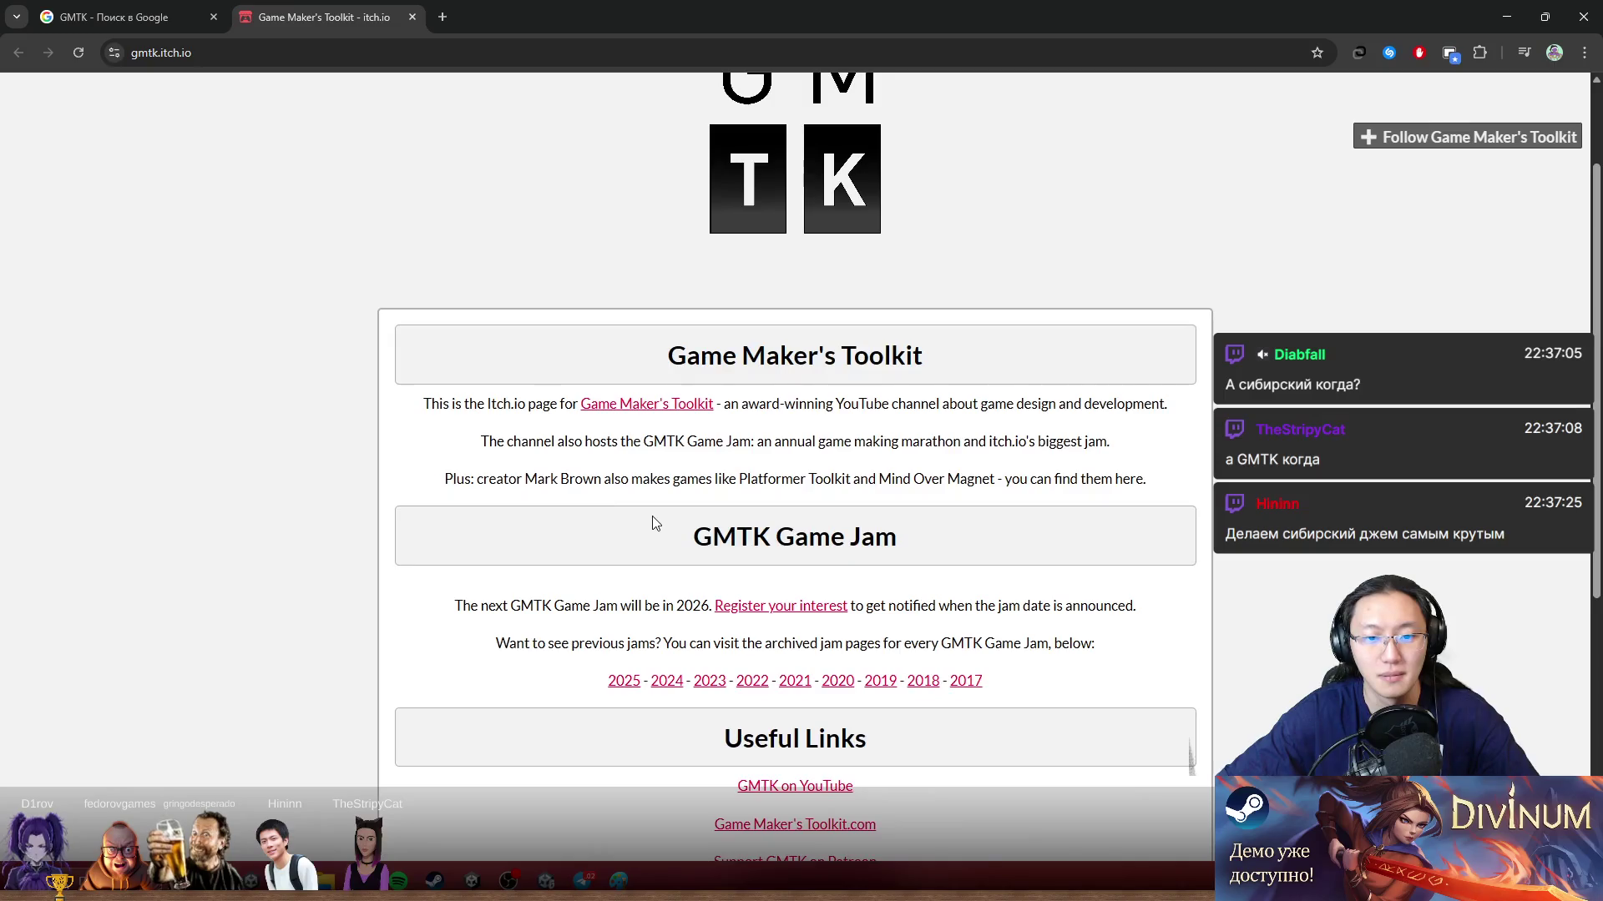
scroll(656, 524, down, 5)
scroll(756, 458, up, 2)
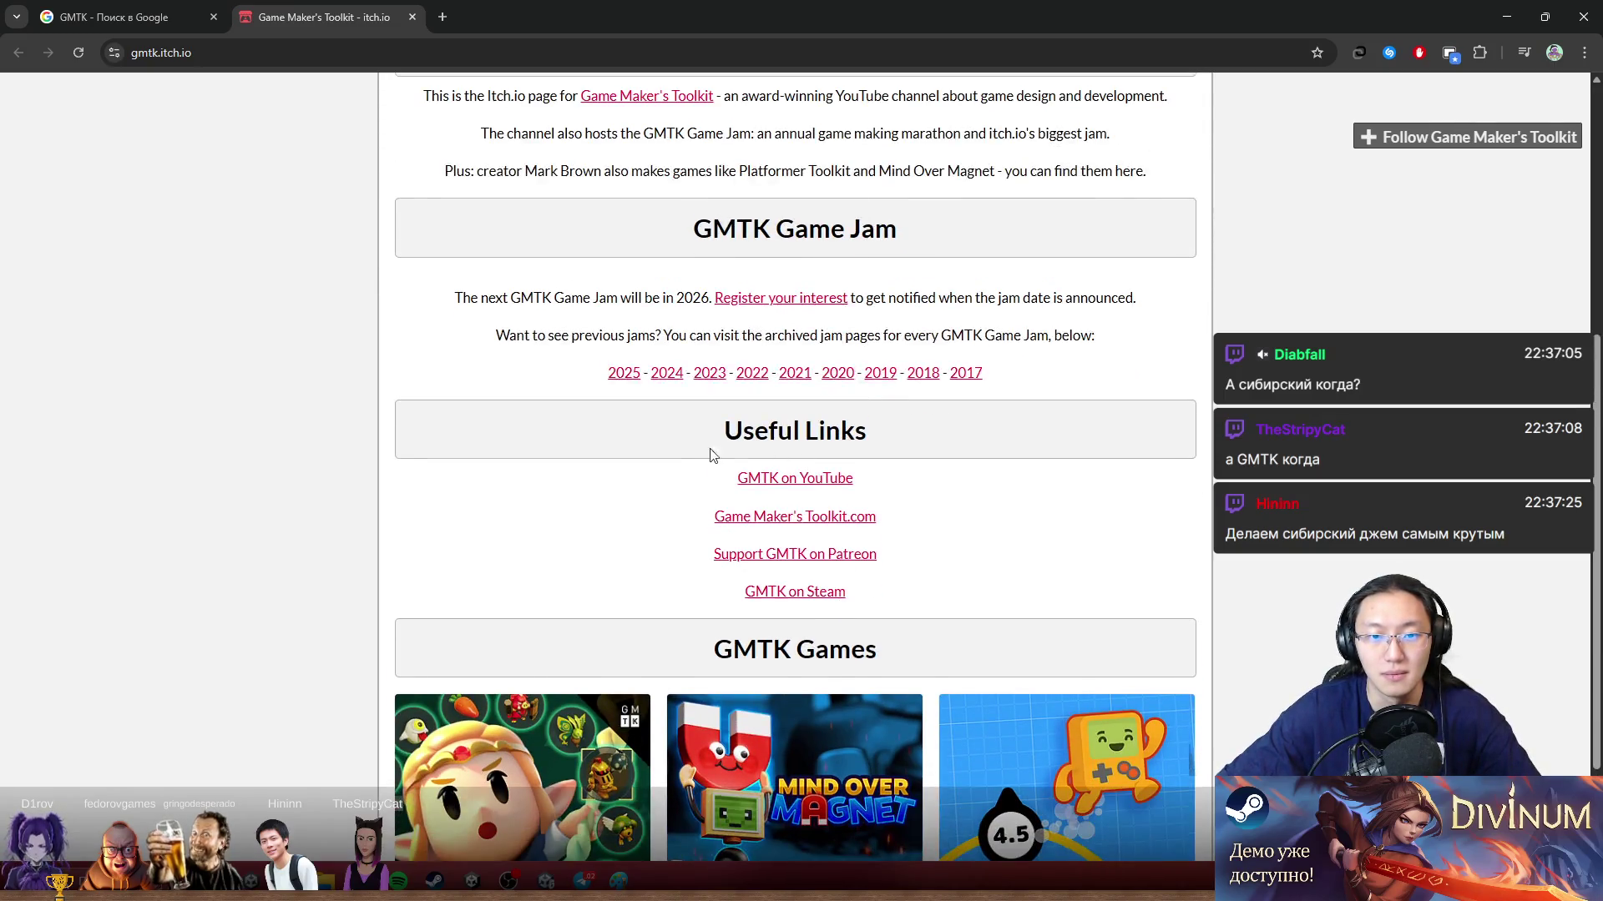
click(618, 376)
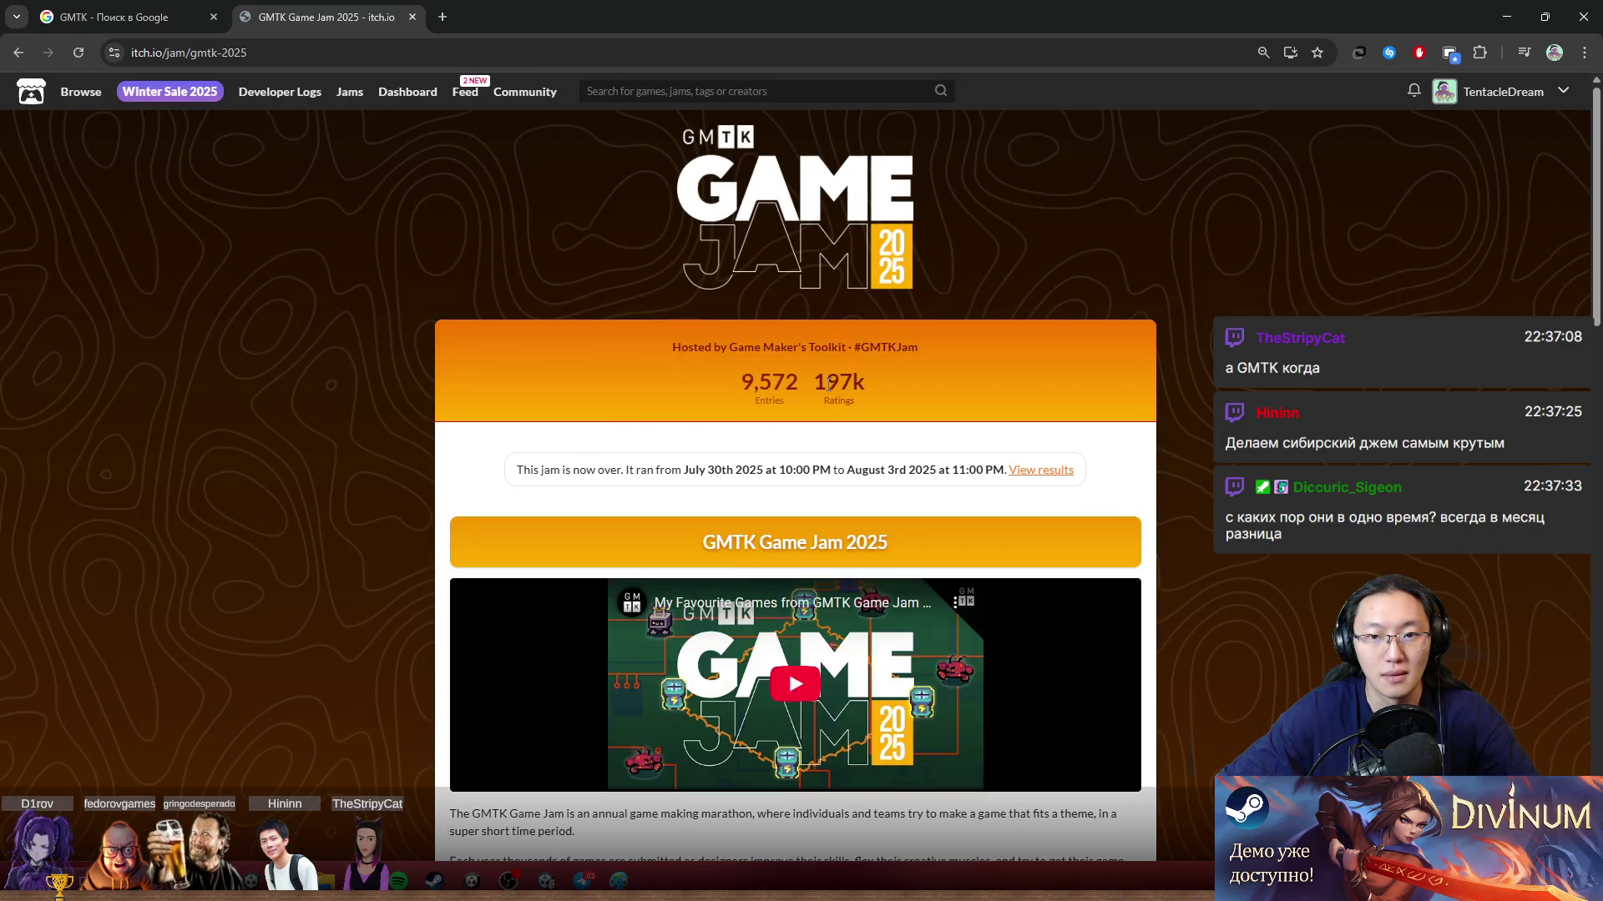
Step: Go back to read about the 2026 jam, then reopen the 2025 jam page
key(alt+Left)
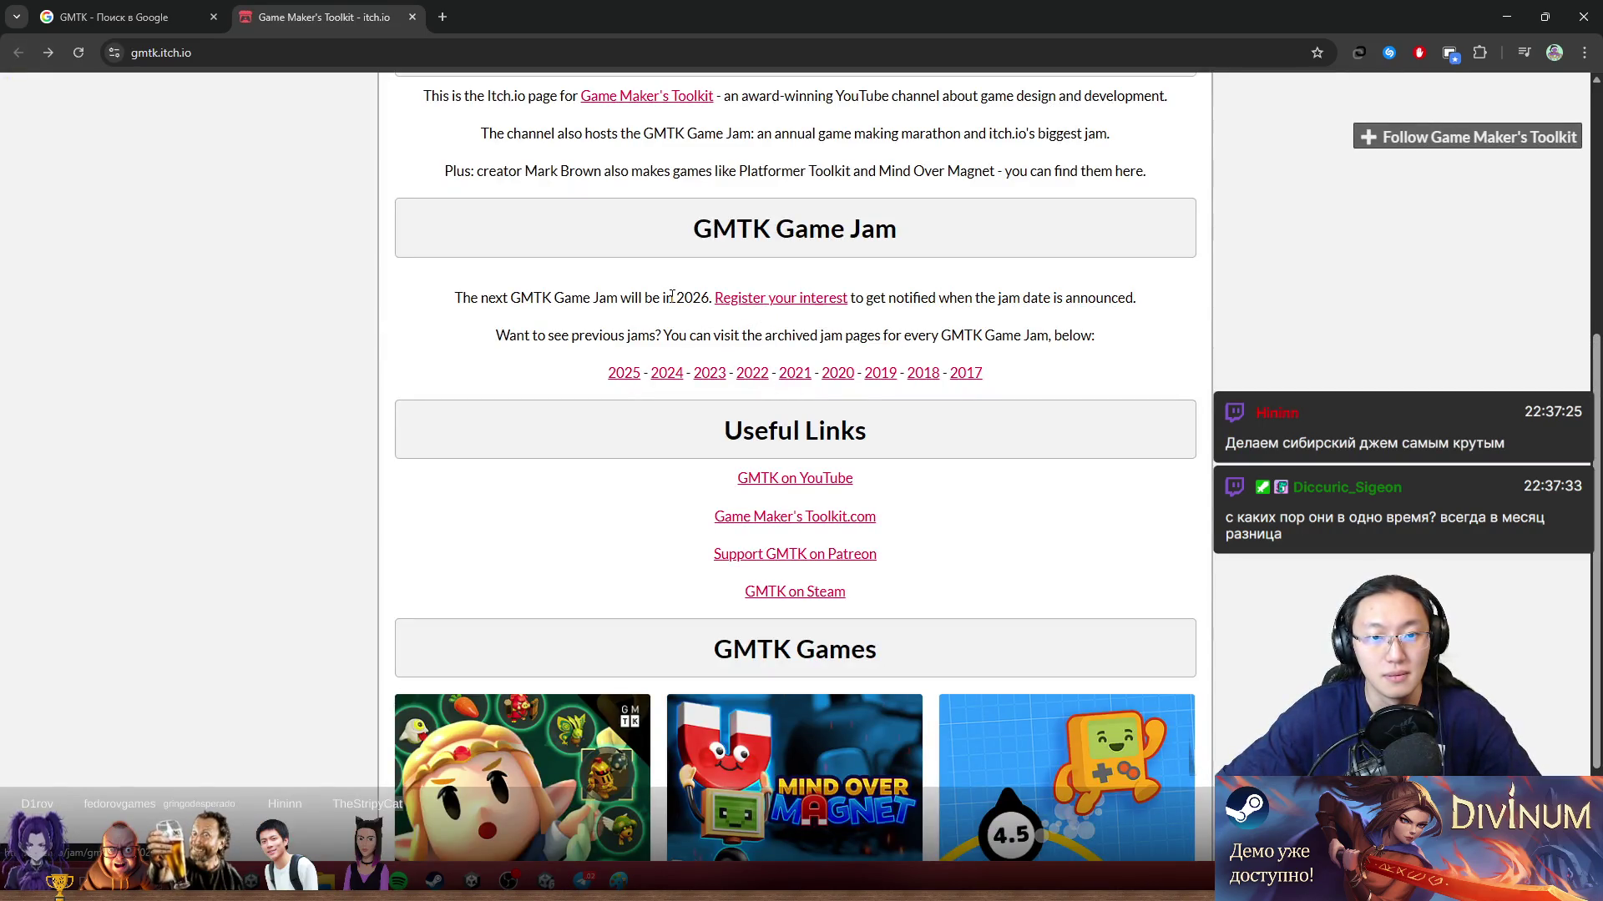
drag(682, 298, 914, 303)
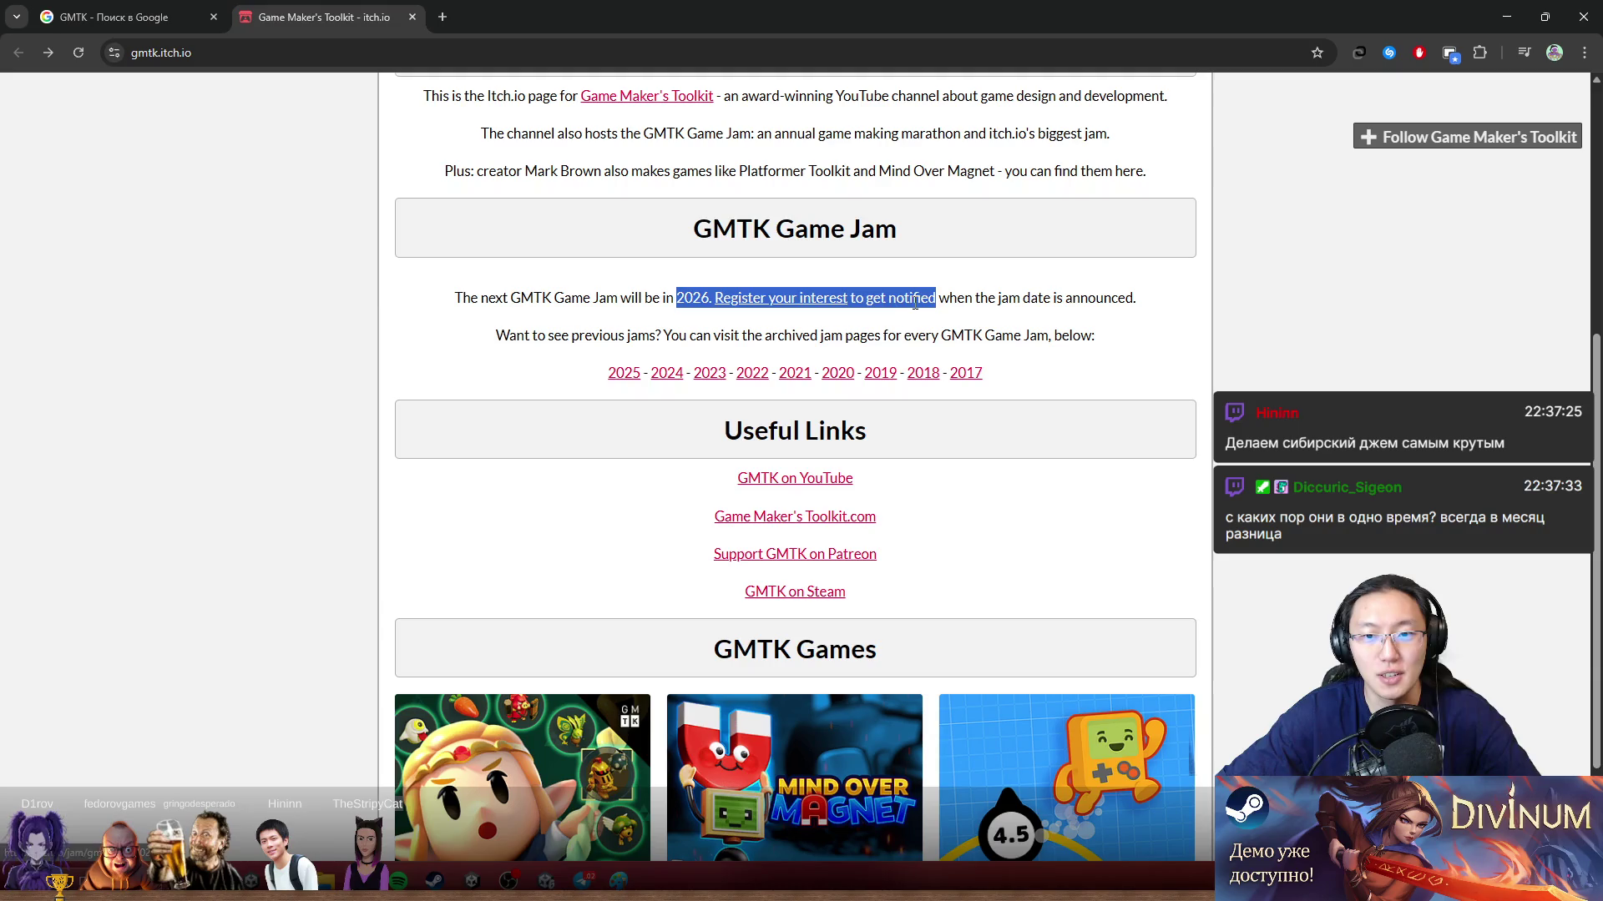
click(936, 318)
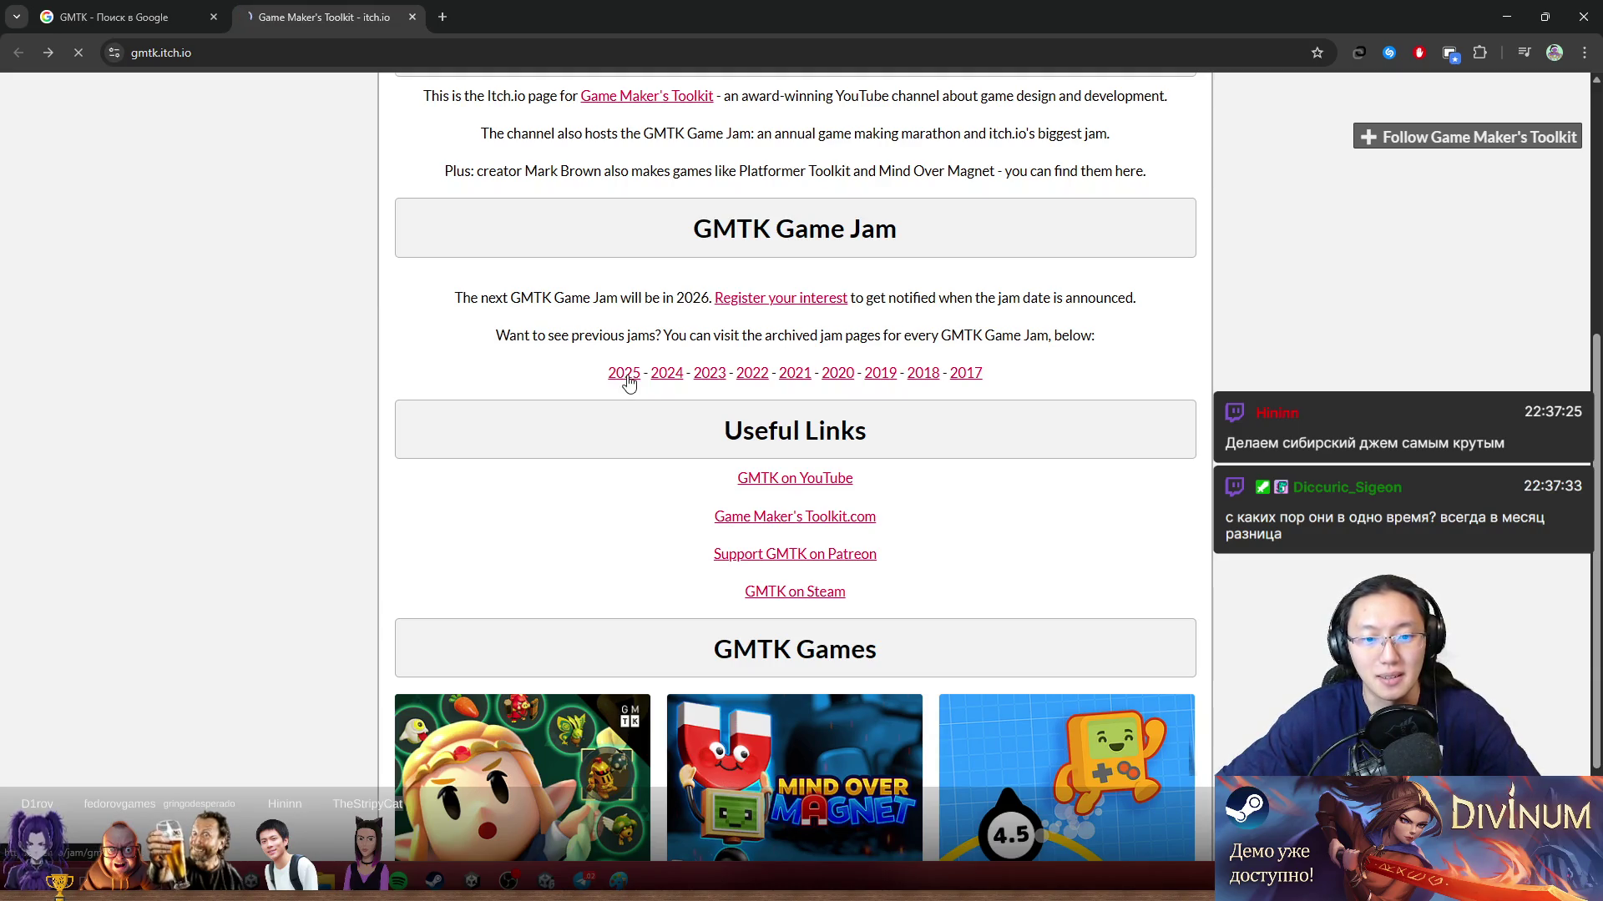
click(626, 377)
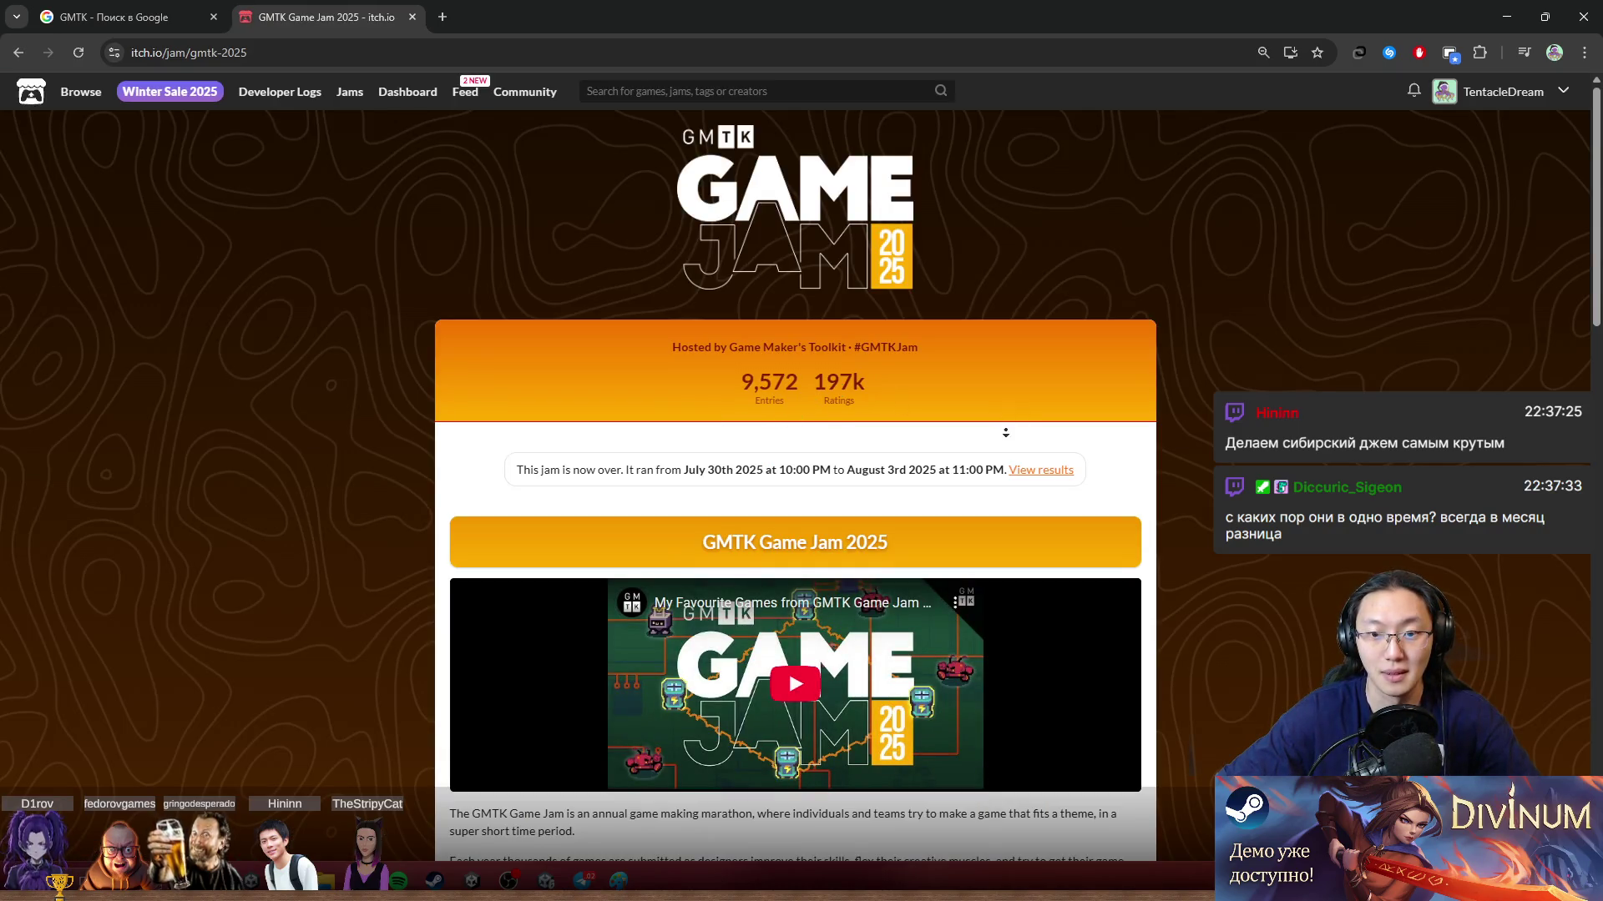
double_click(866, 463)
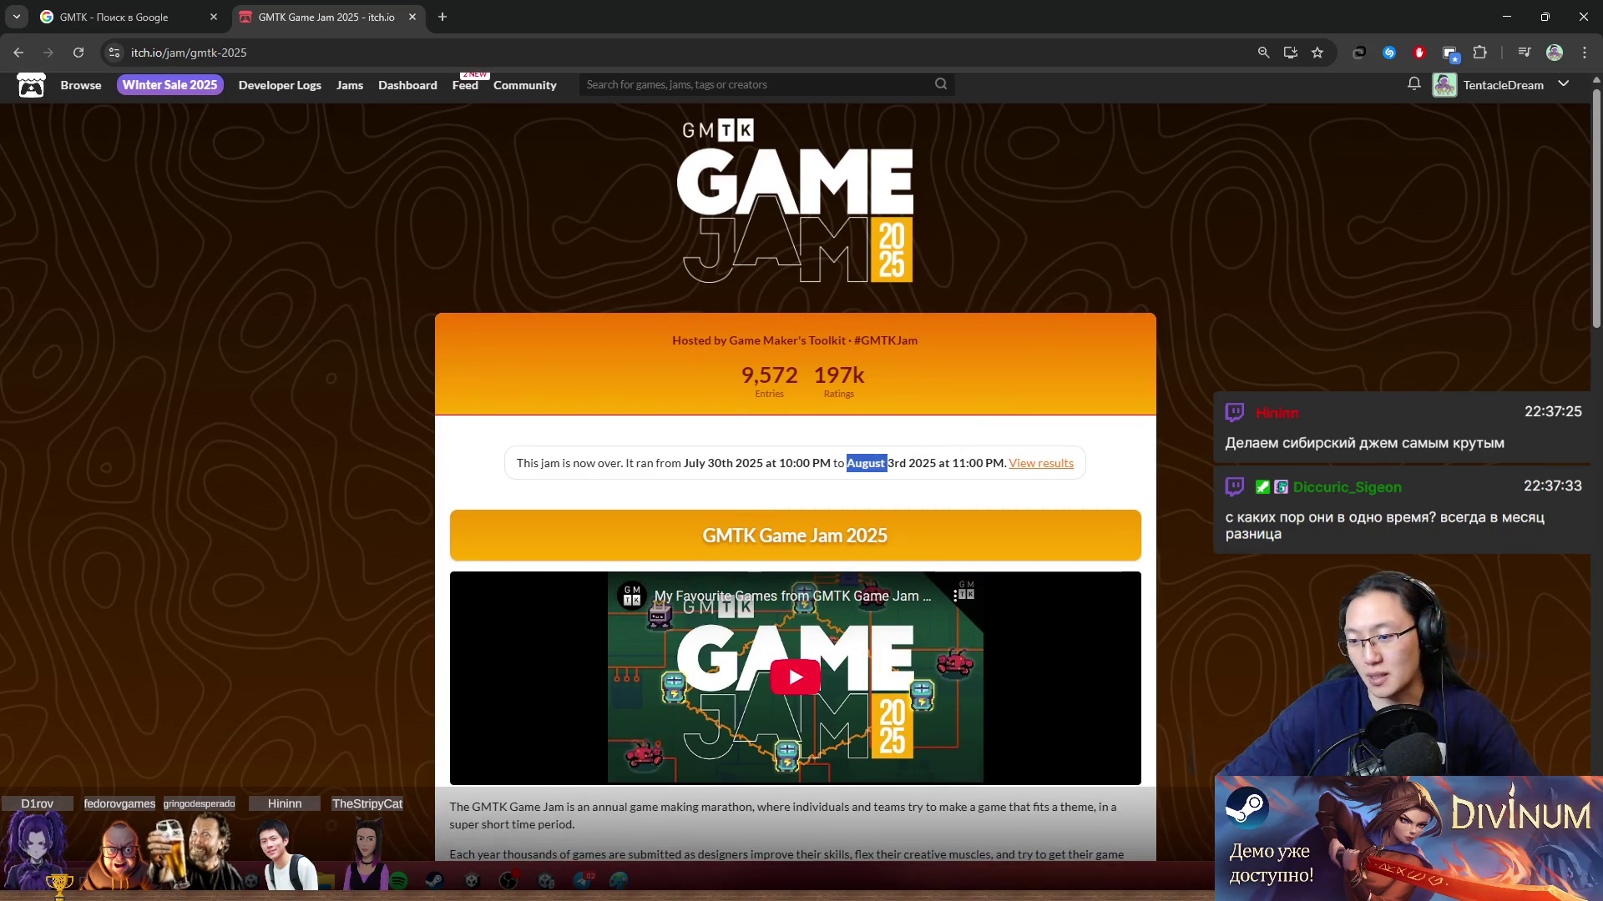
Step: Make the browser fill the screen again and open the itch.io account menu
key(super+Down)
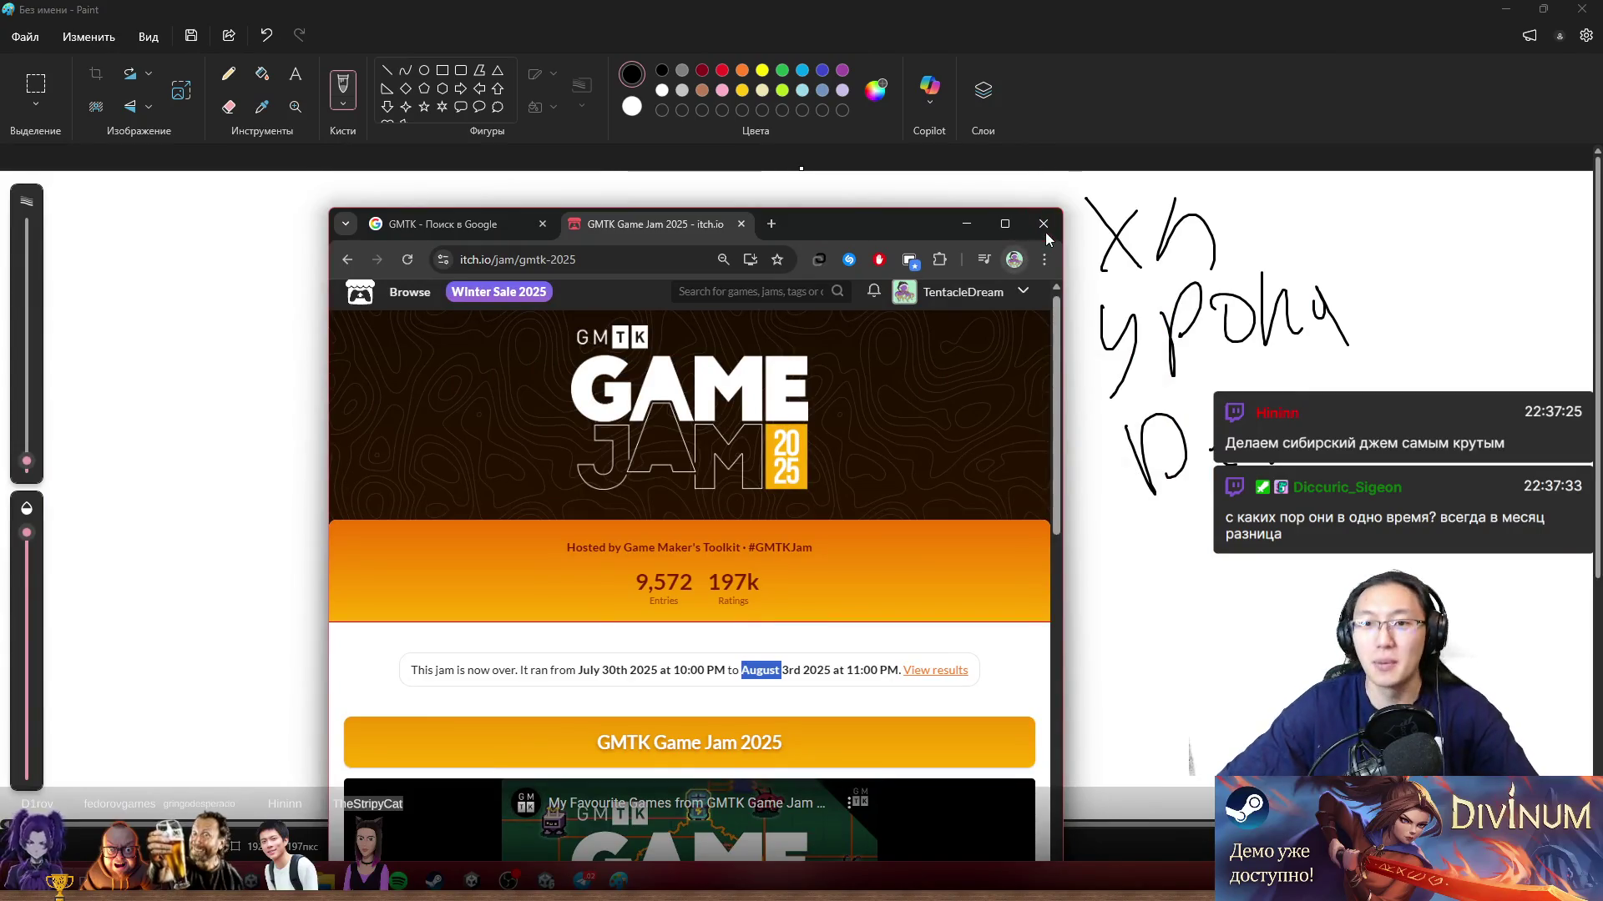
drag(833, 228, 826, 2)
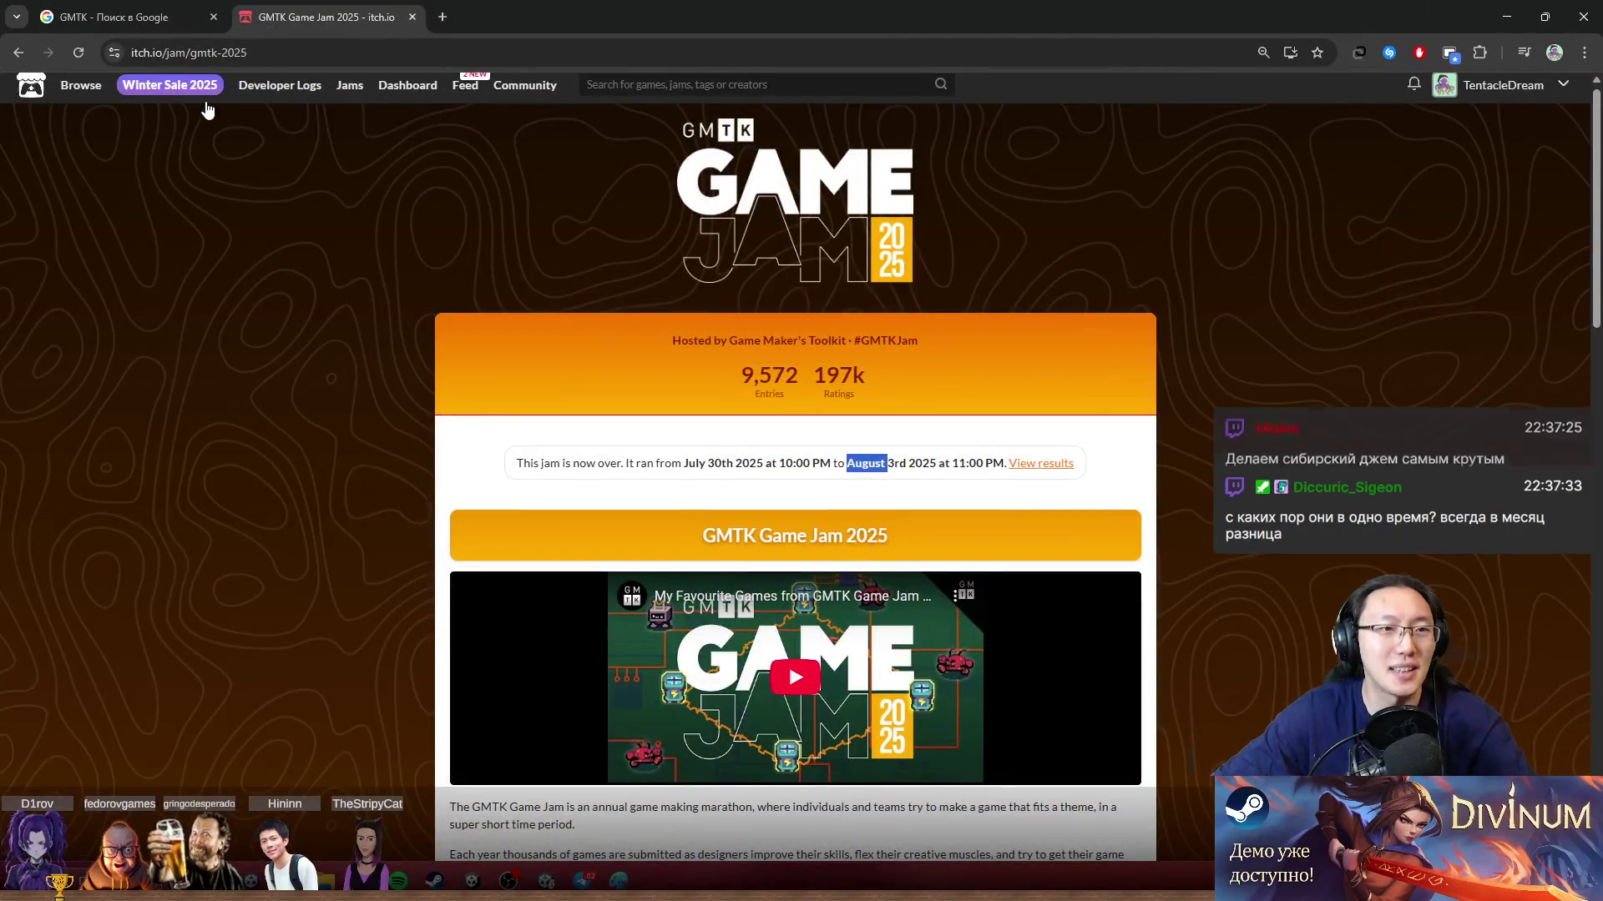
mouse_move(208, 111)
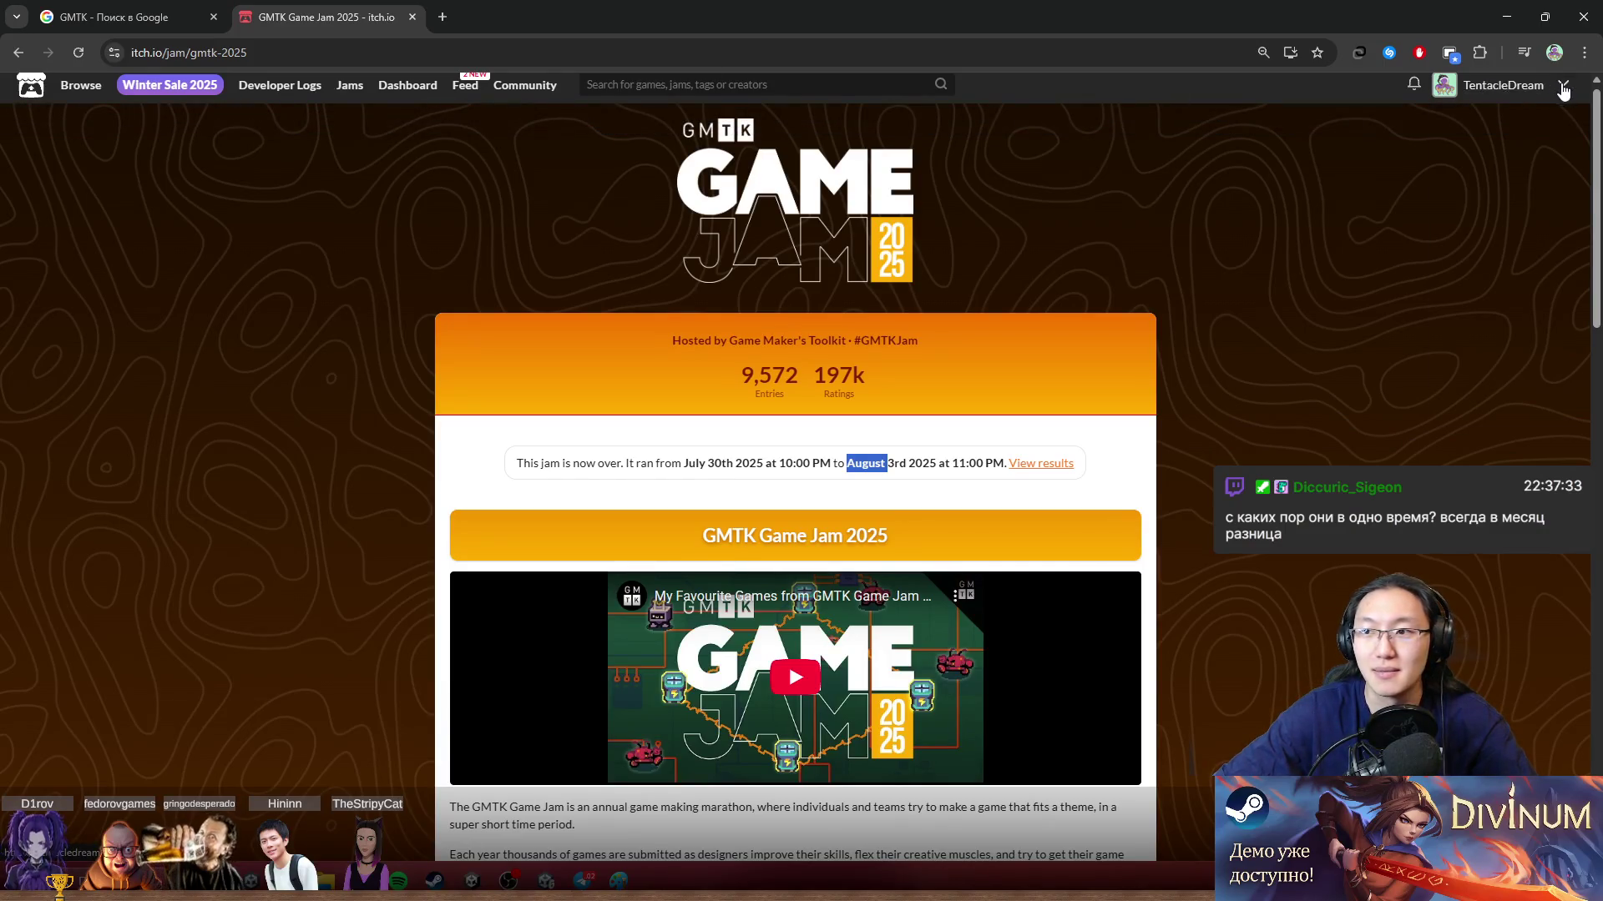
click(1564, 89)
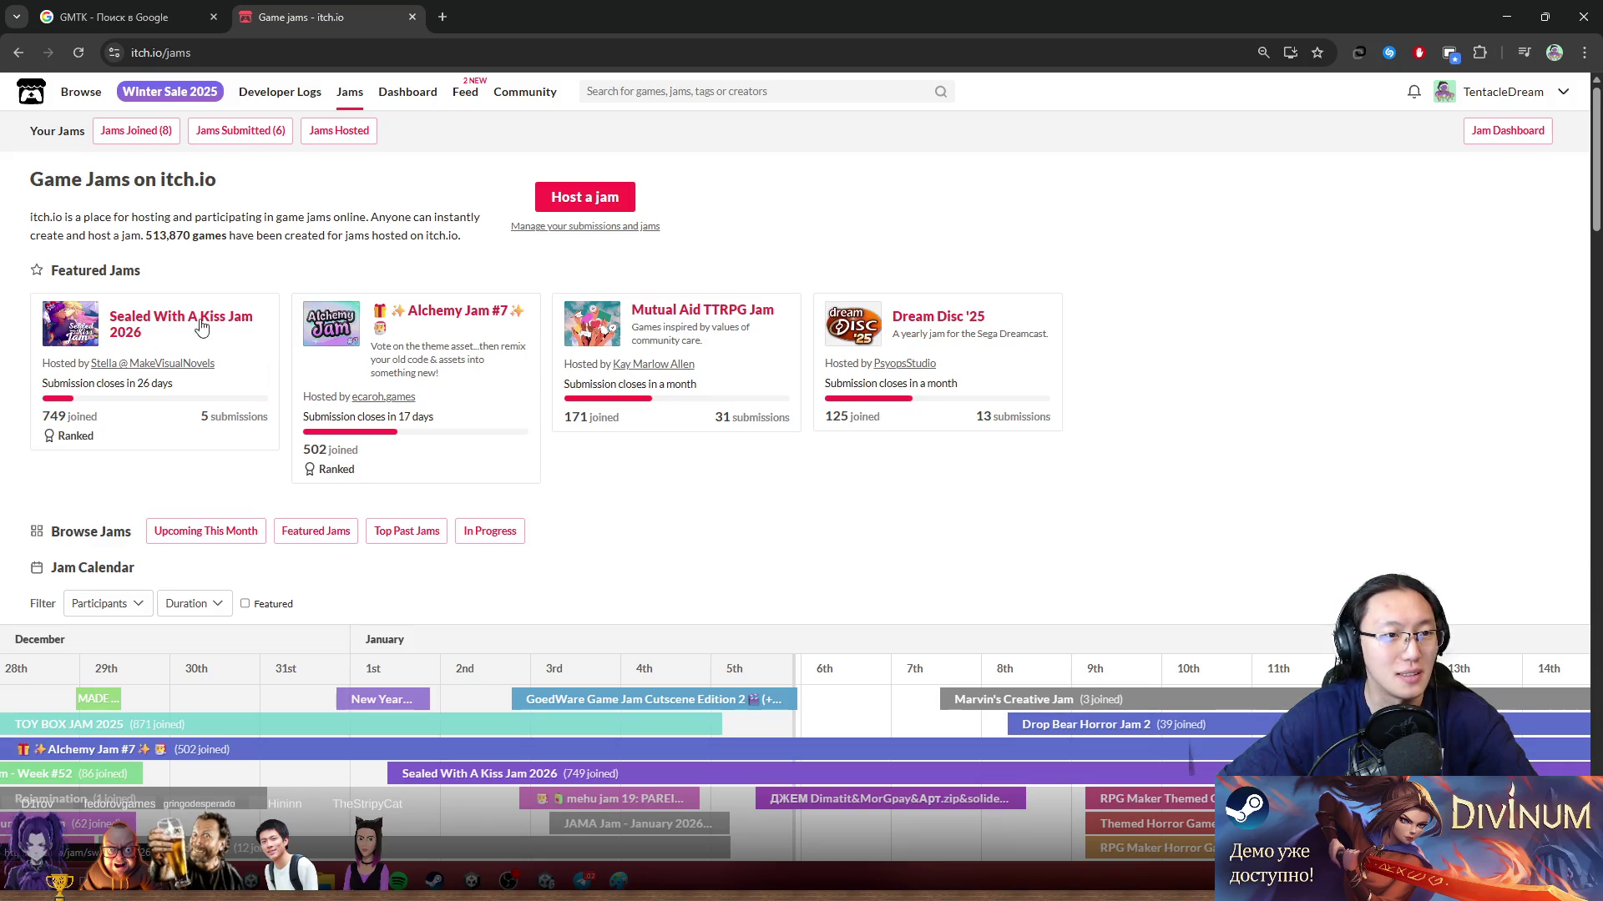
Step: Browse the jam calendar and view the Jams Submitted (6) list
scroll(208, 298, down, 1)
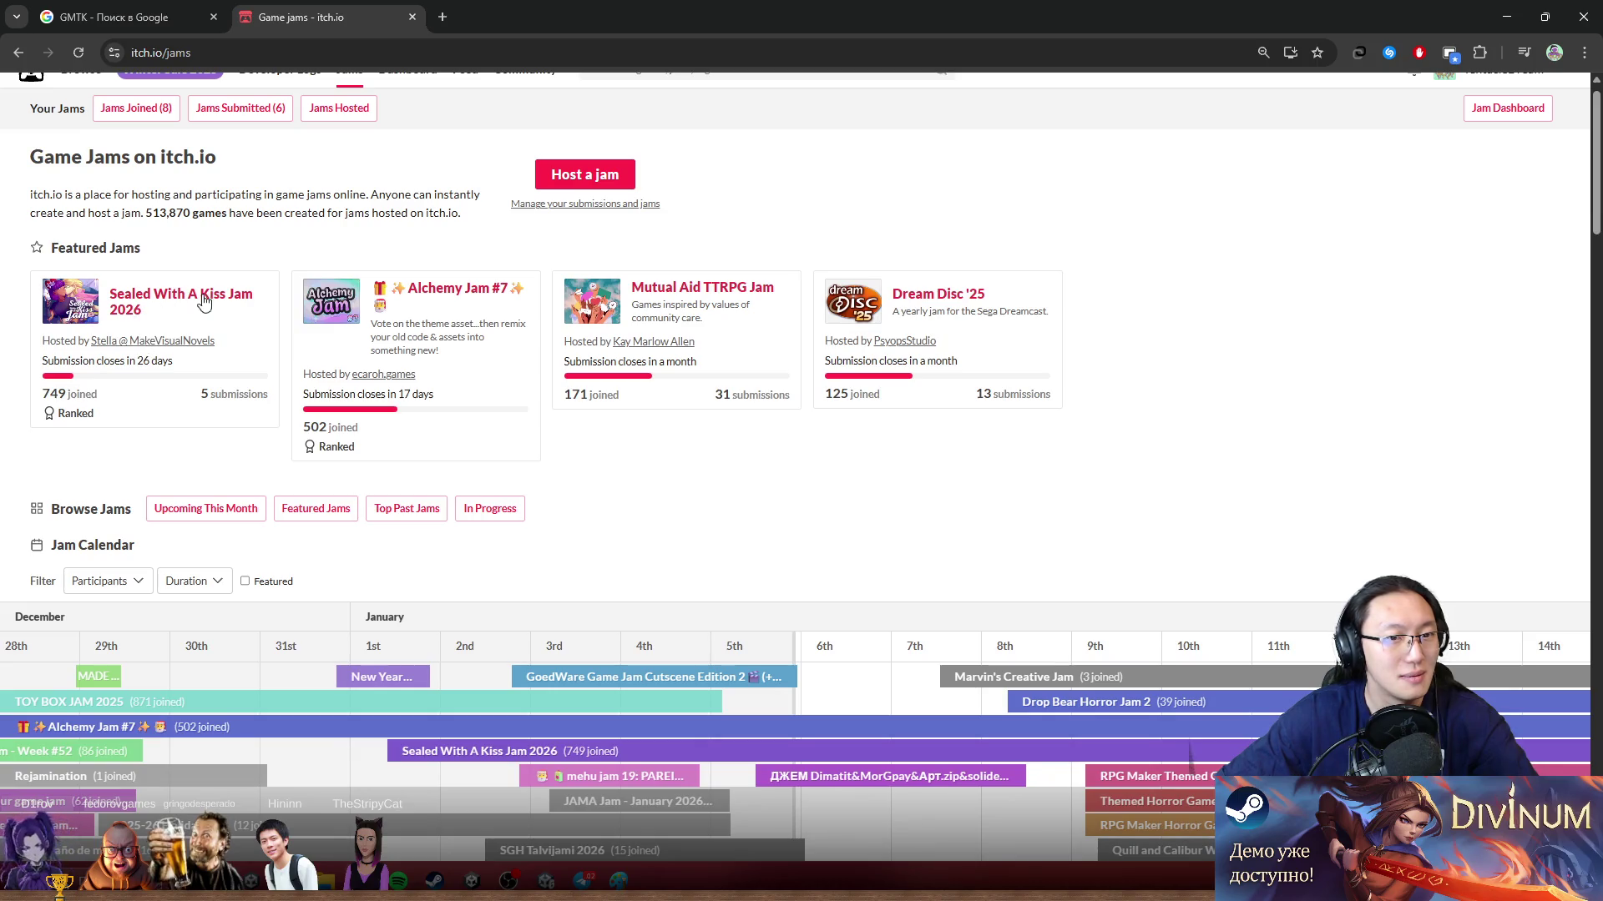
middle_click(1164, 380)
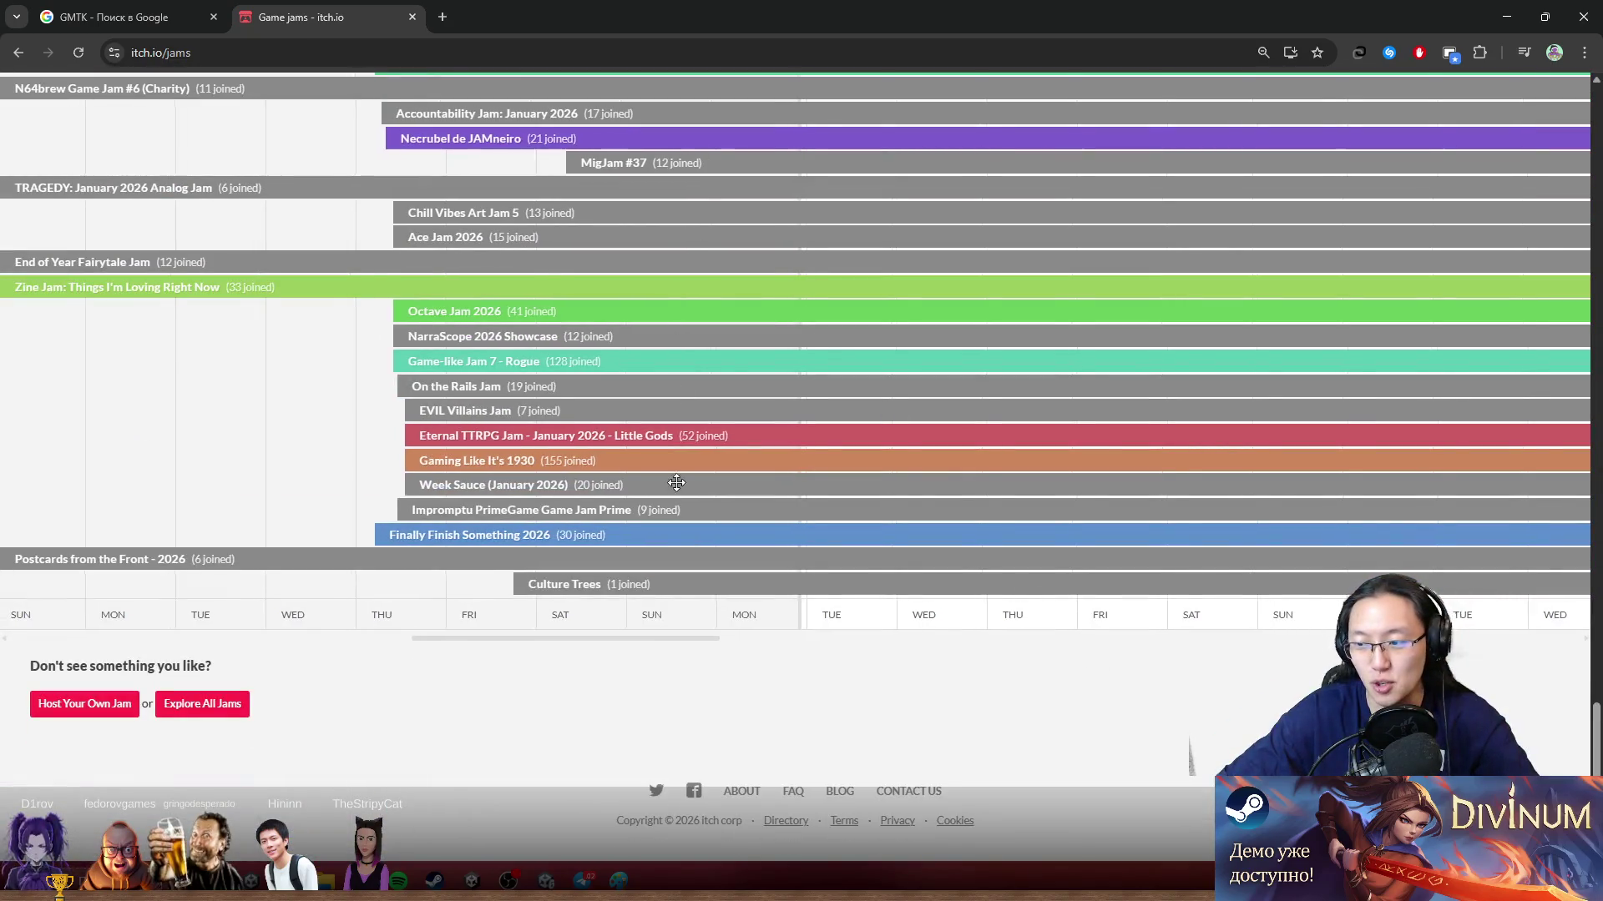
scroll(786, 628, up, 10)
scroll(786, 627, up, 15)
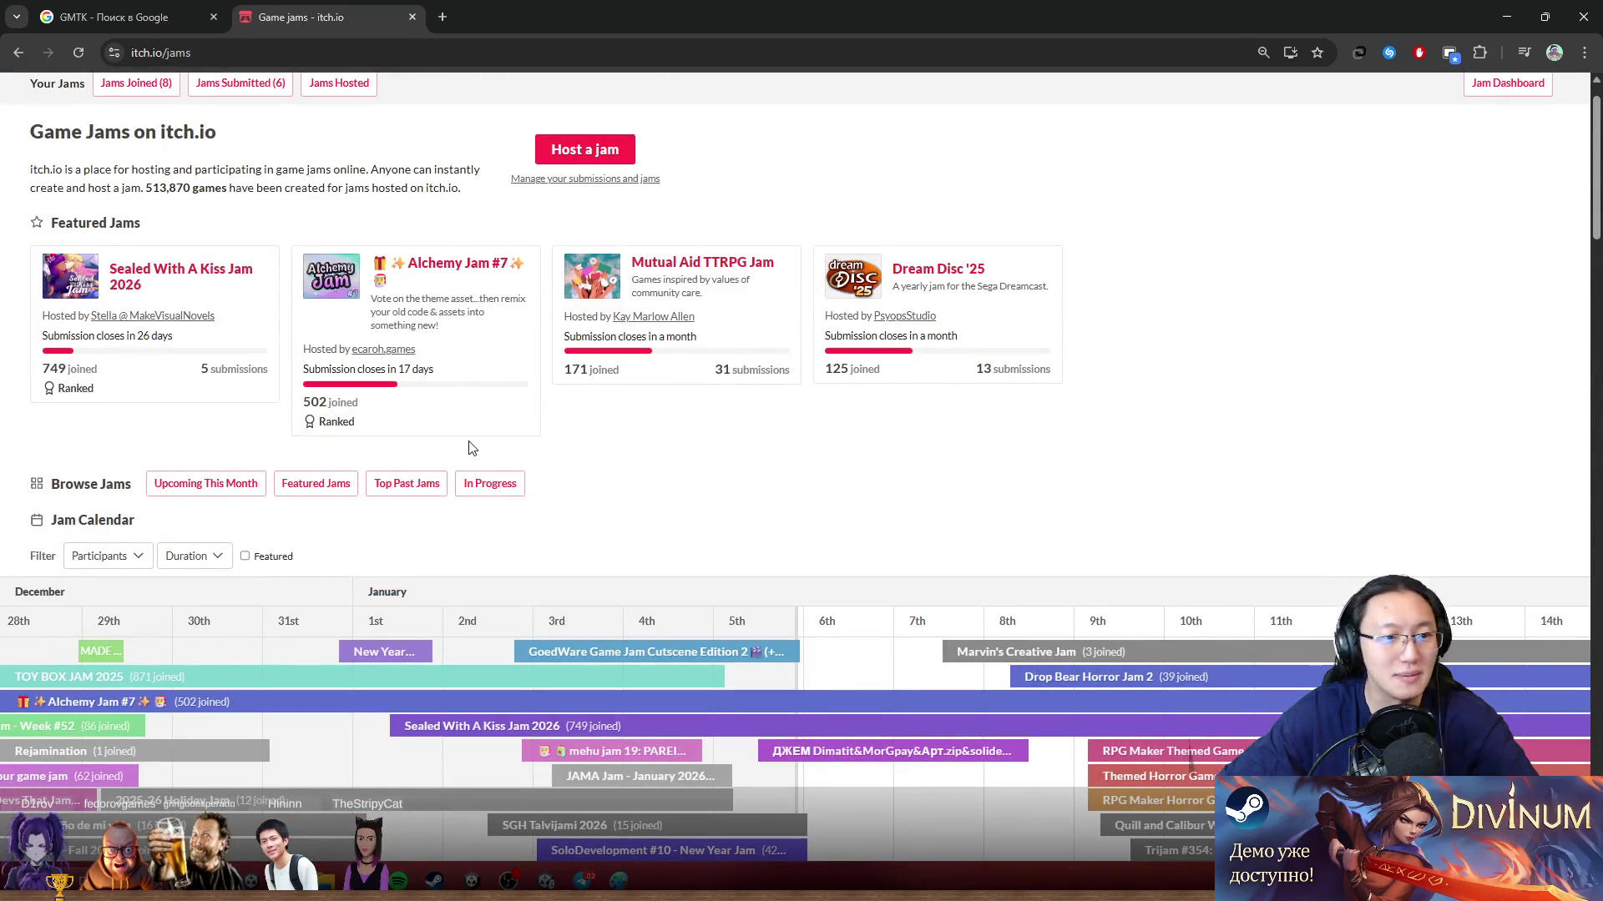
scroll(204, 203, up, 1)
click(220, 136)
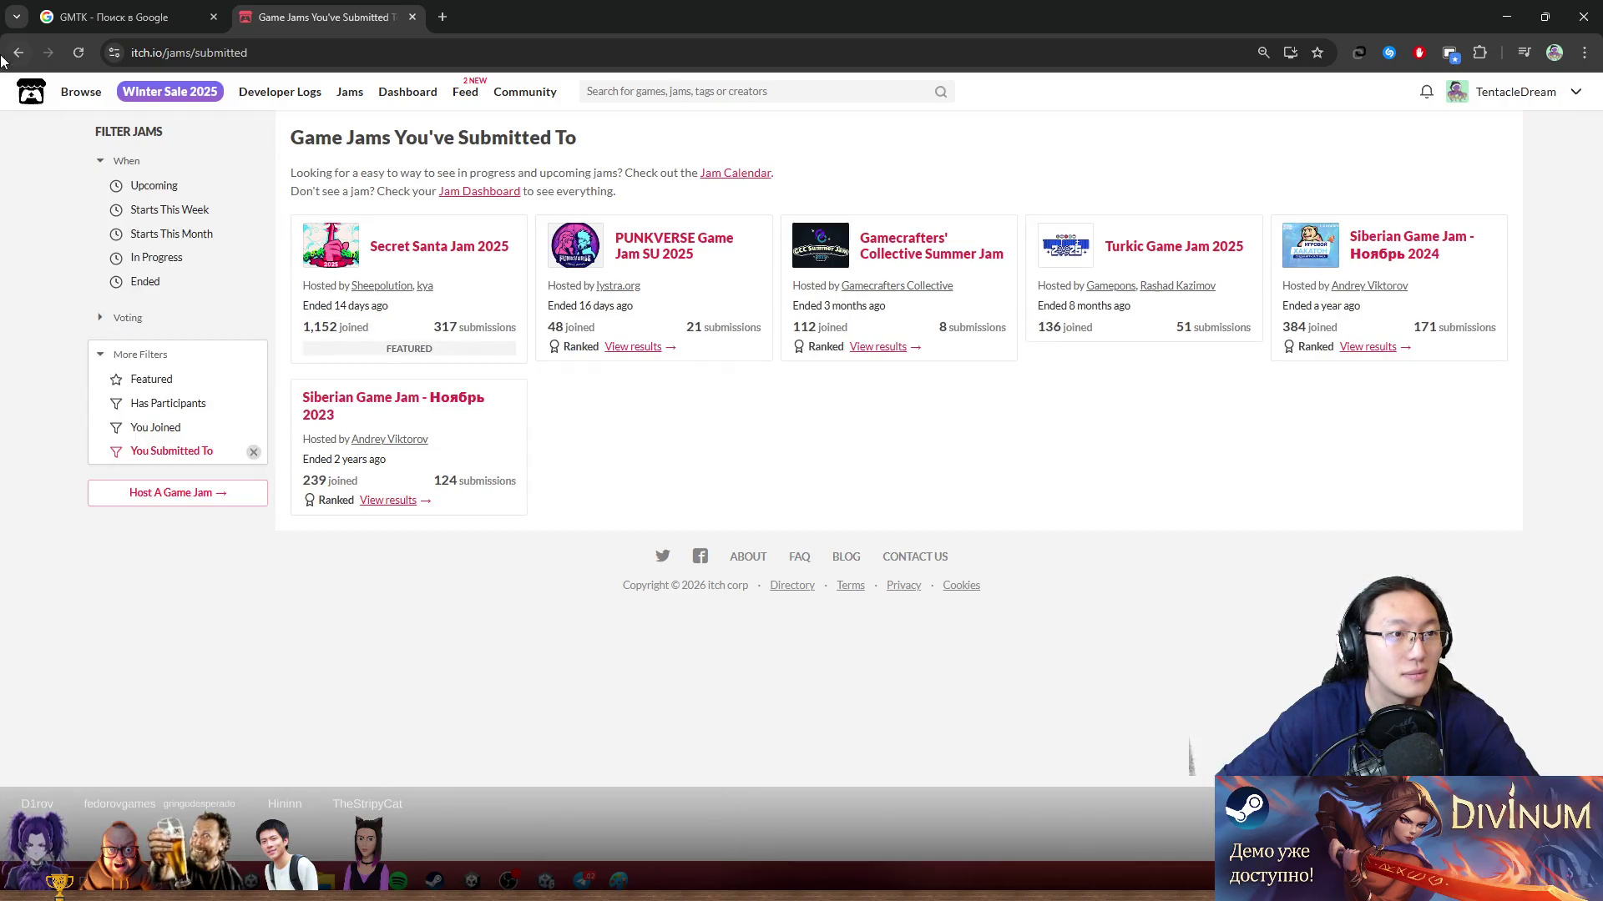
click(15, 55)
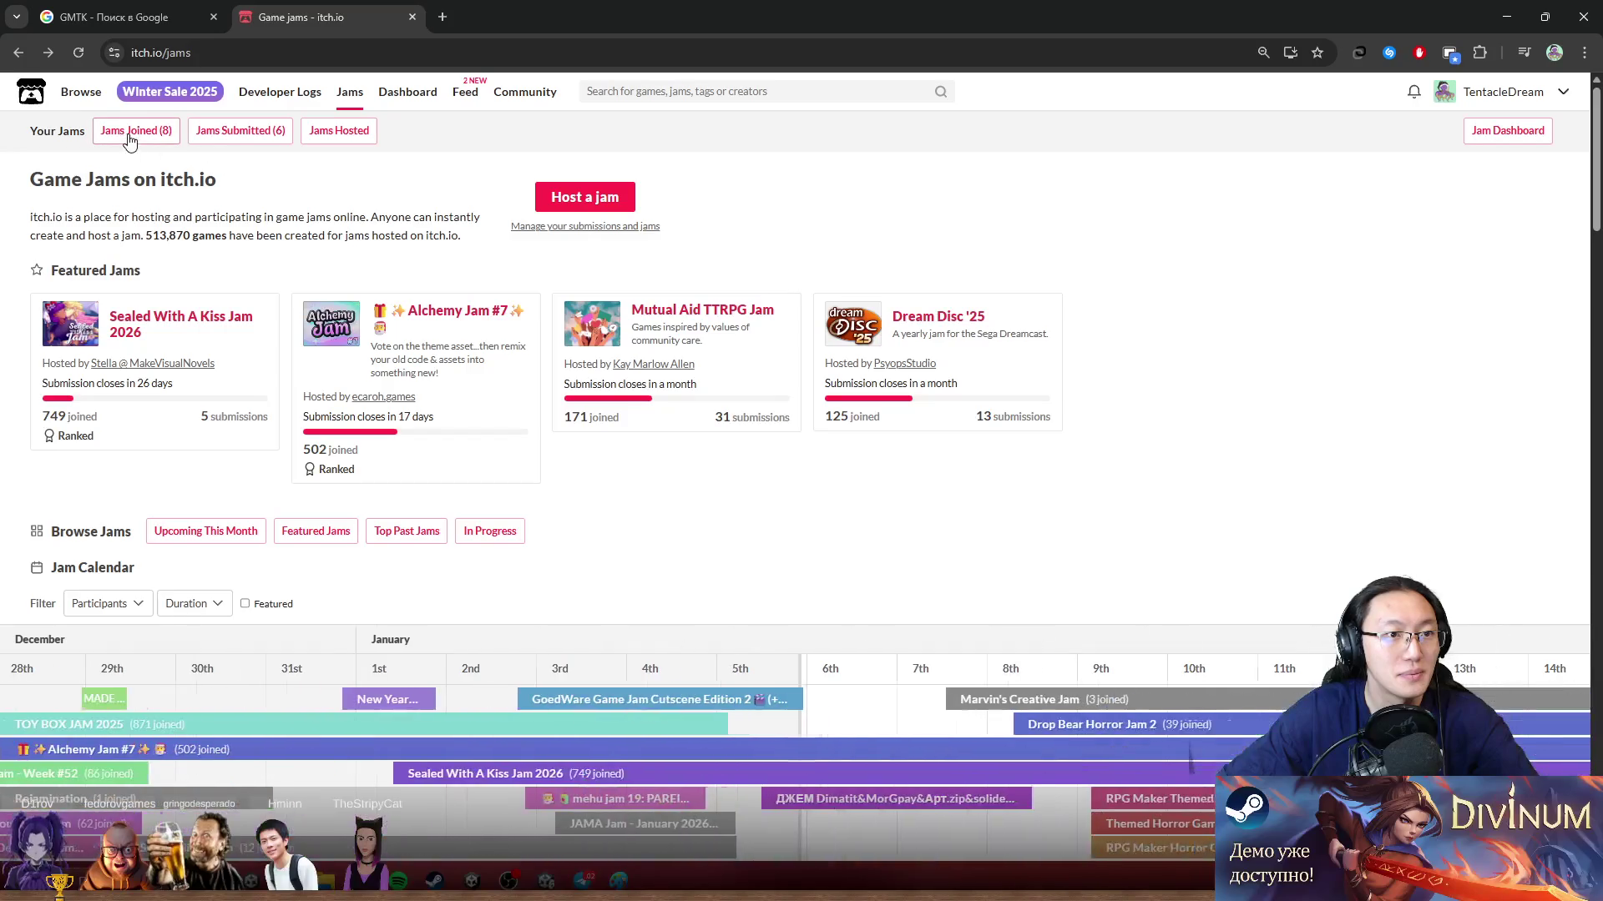
Step: List the joined jams and open thatgamejam #01 to check its submission opening date
click(129, 138)
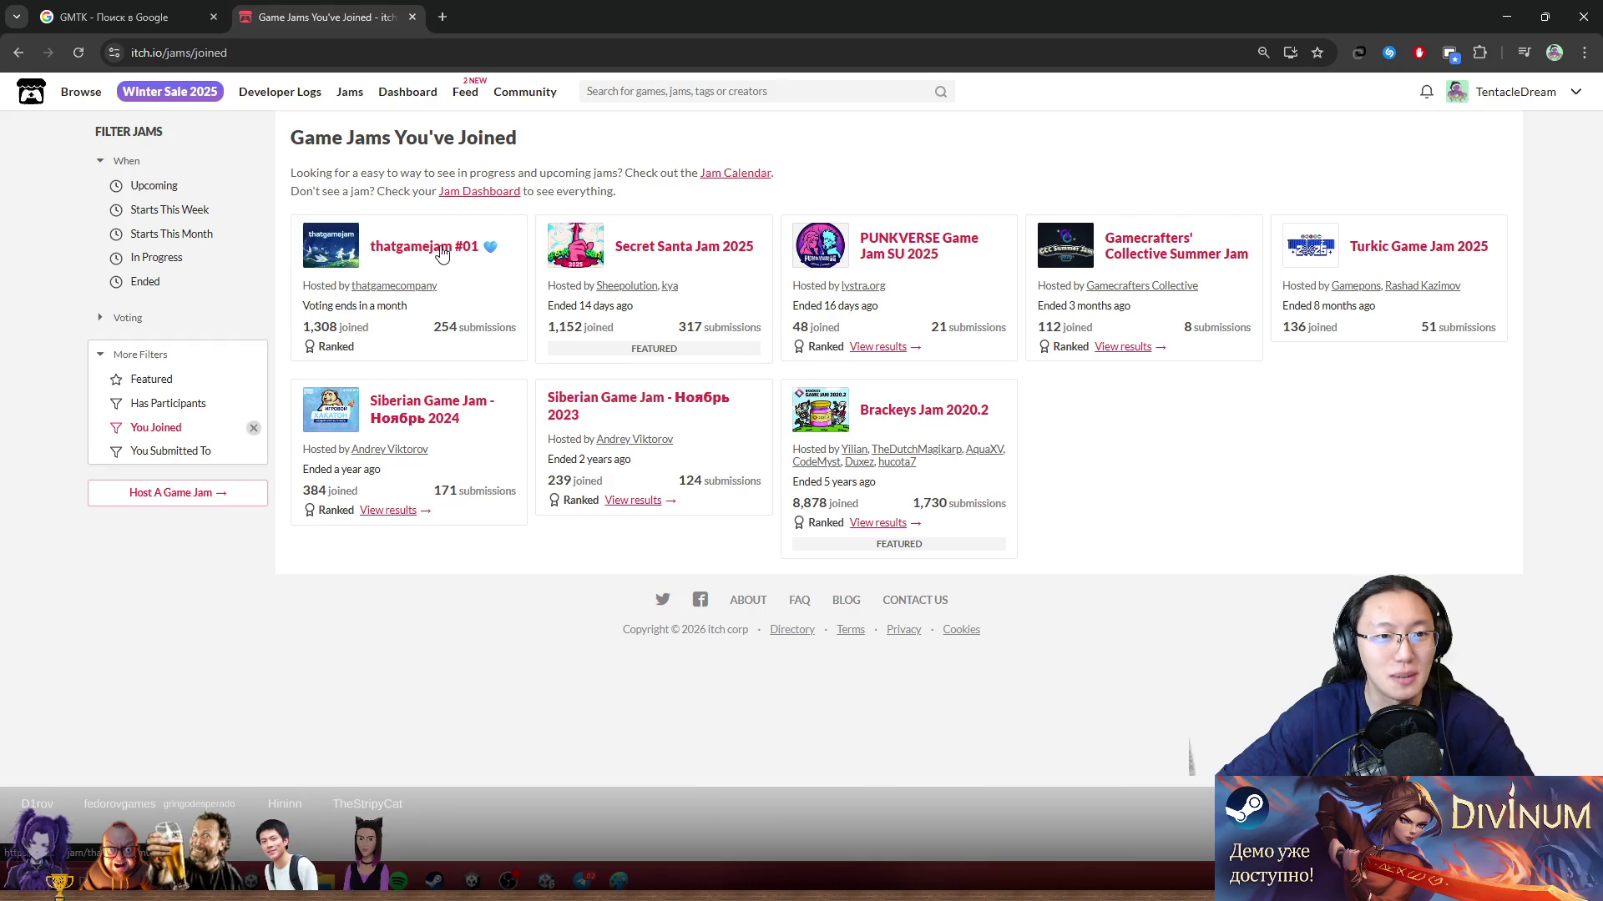
click(442, 255)
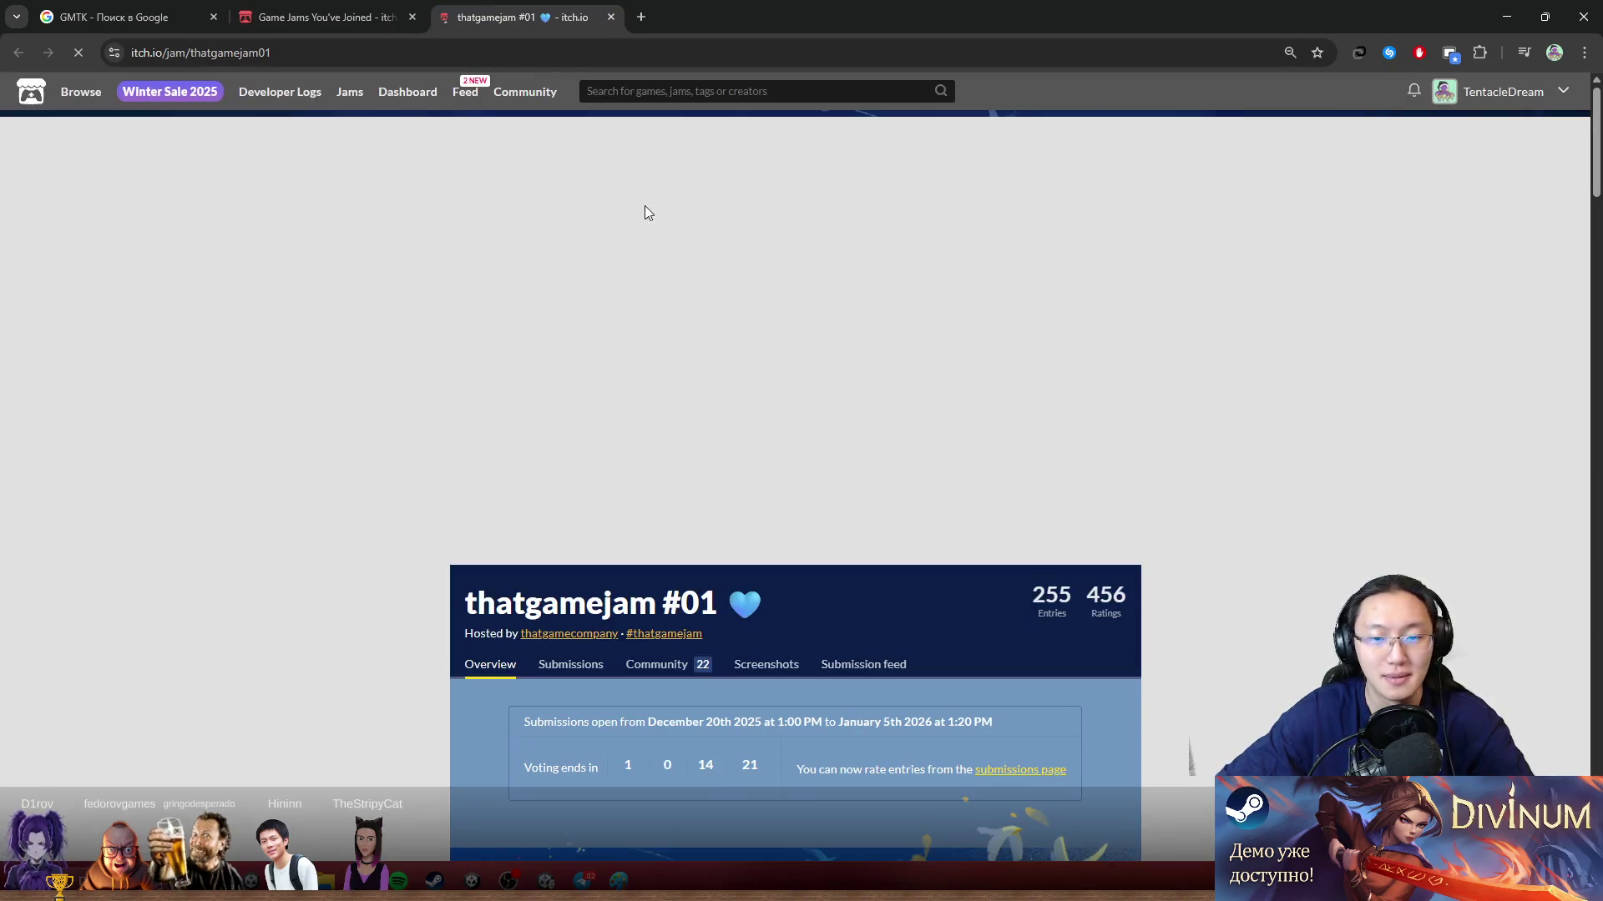
scroll(843, 467, down, 3)
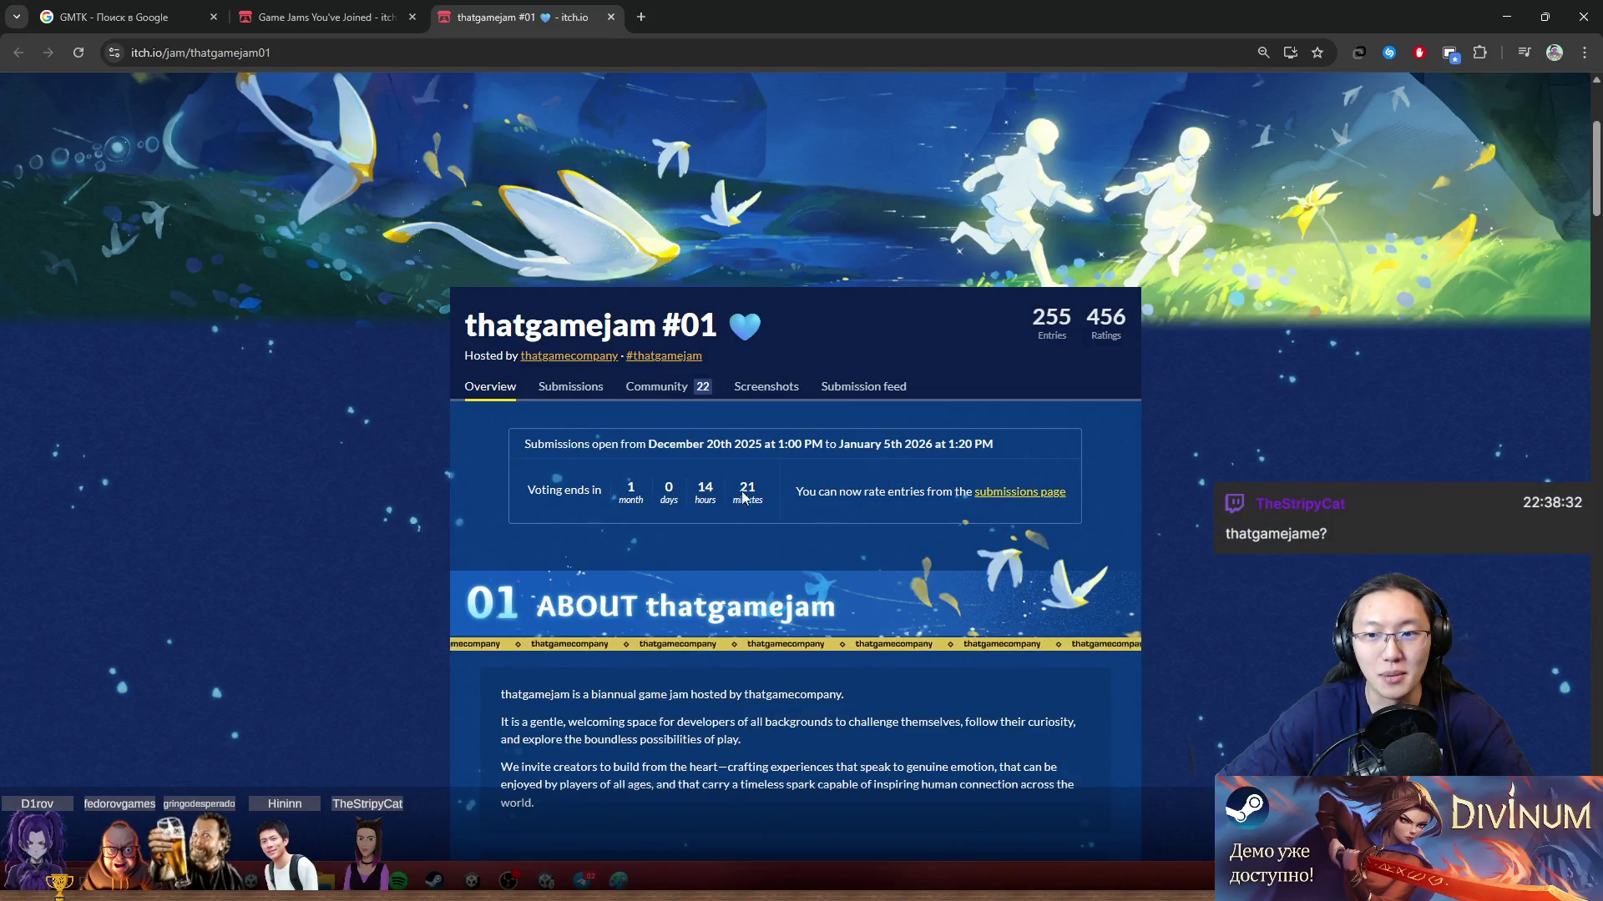
drag(524, 445, 722, 447)
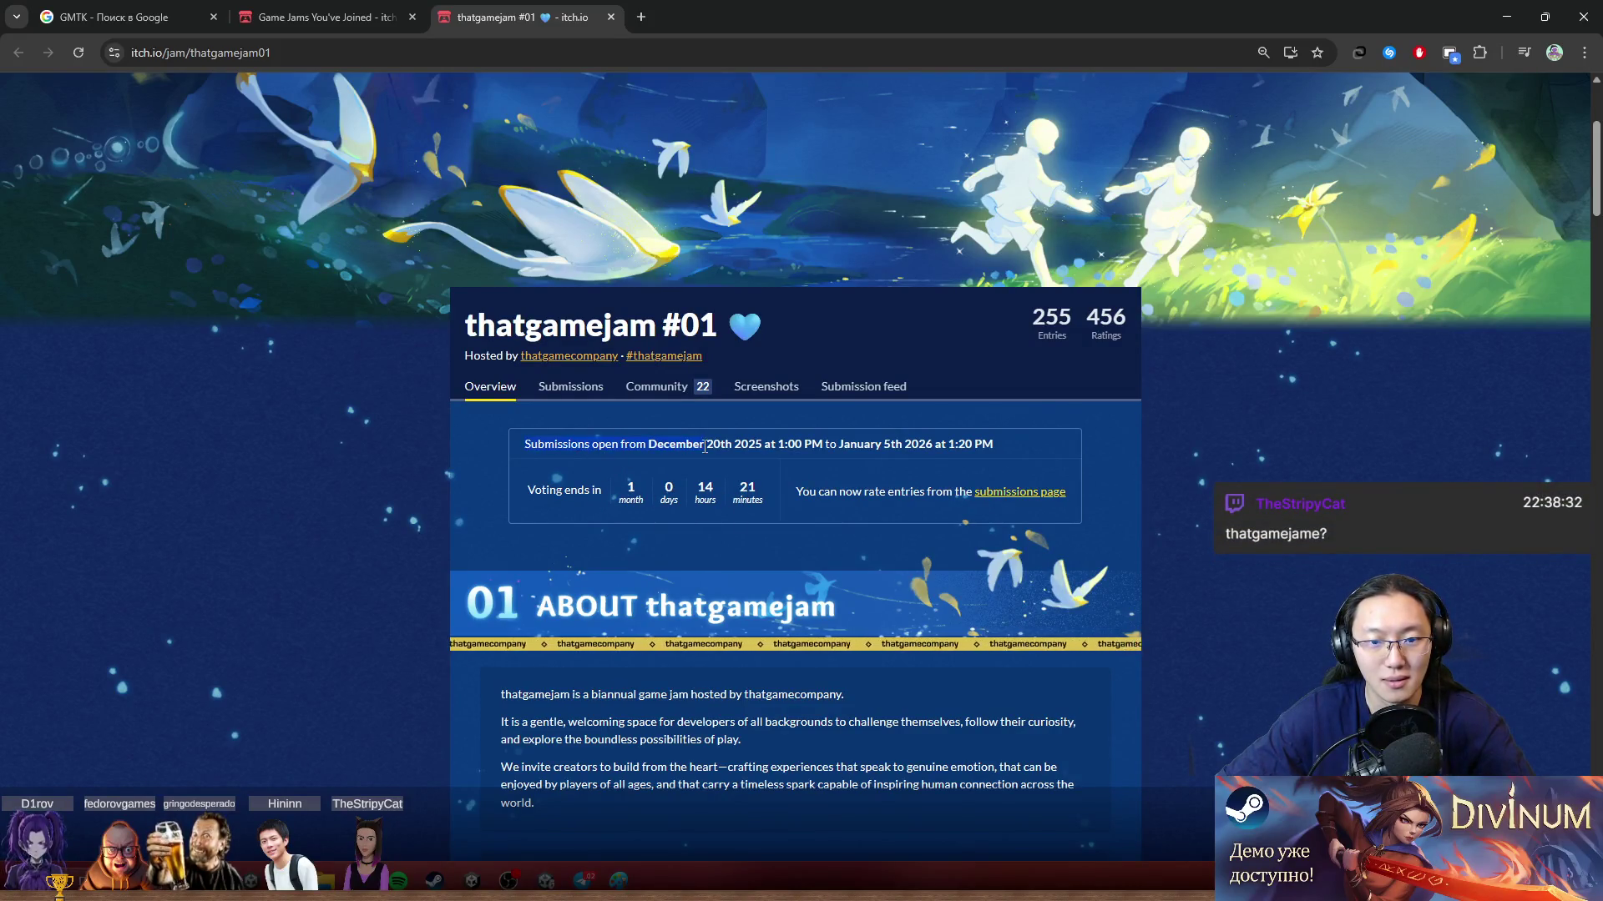
click(566, 499)
Step: Close the thatgamejam #01 tab, then restore and close the browser window
scroll(884, 404, down, 5)
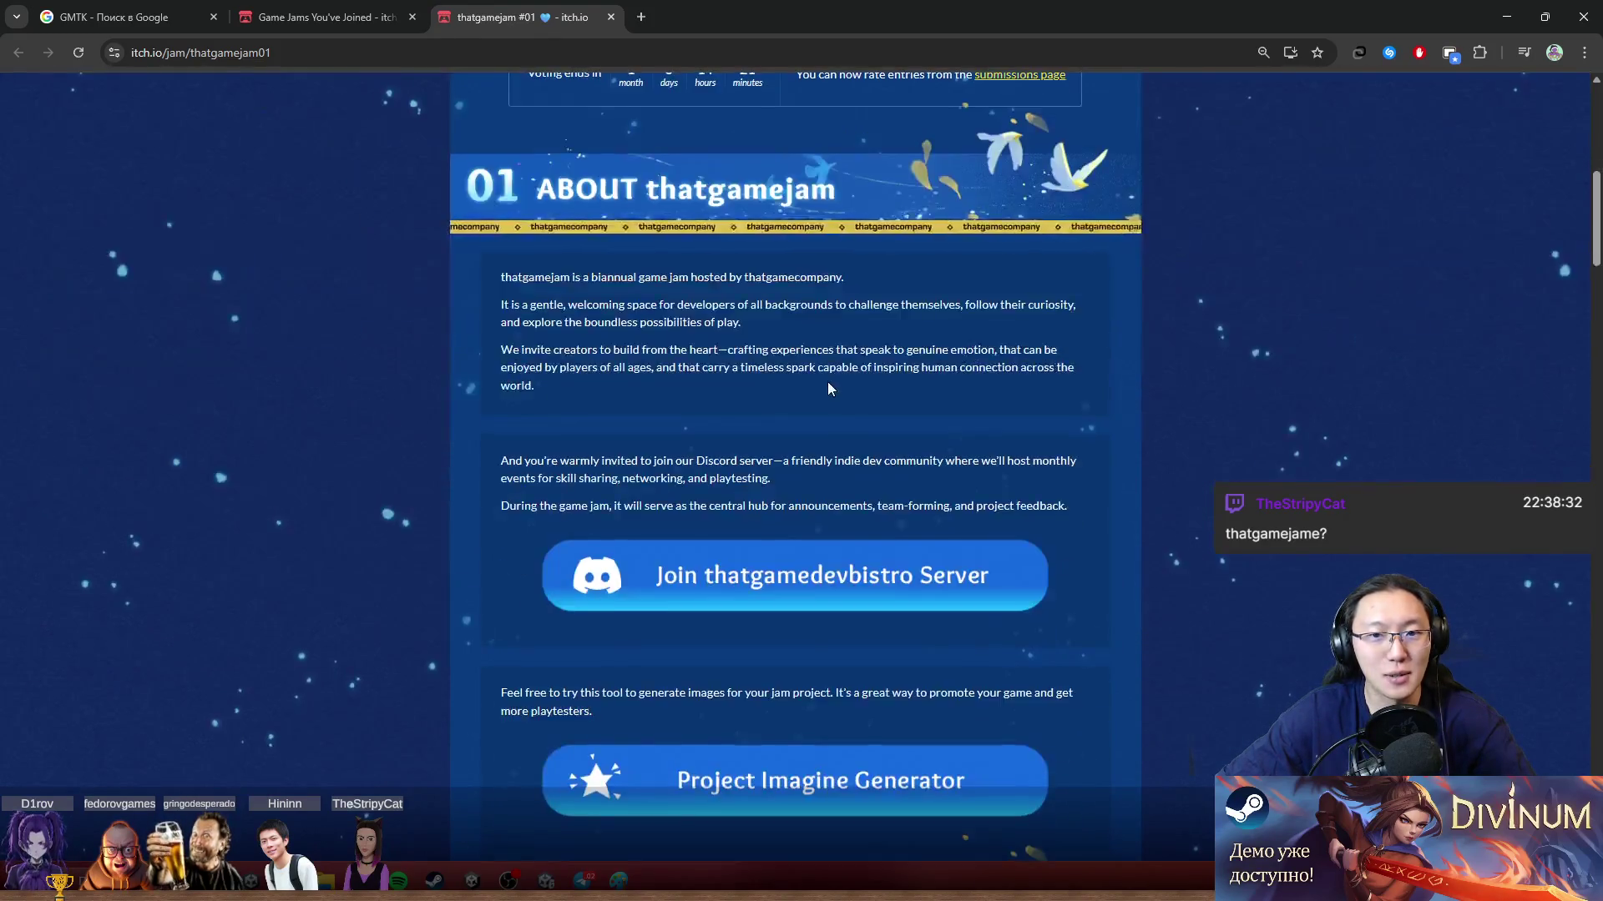
scroll(828, 382, up, 3)
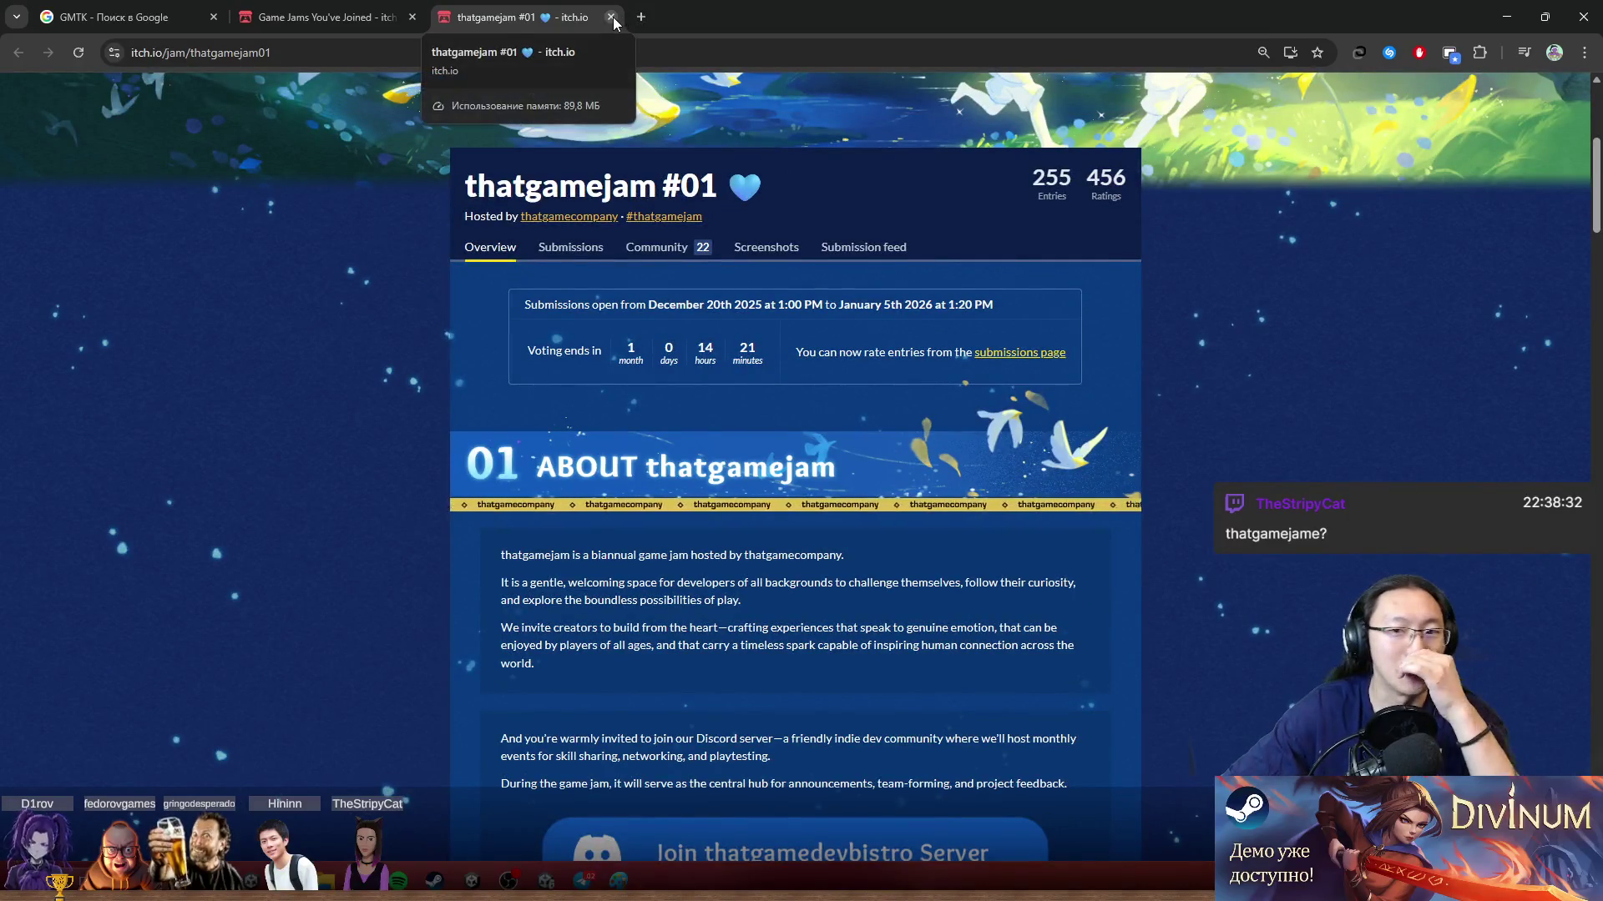
click(611, 17)
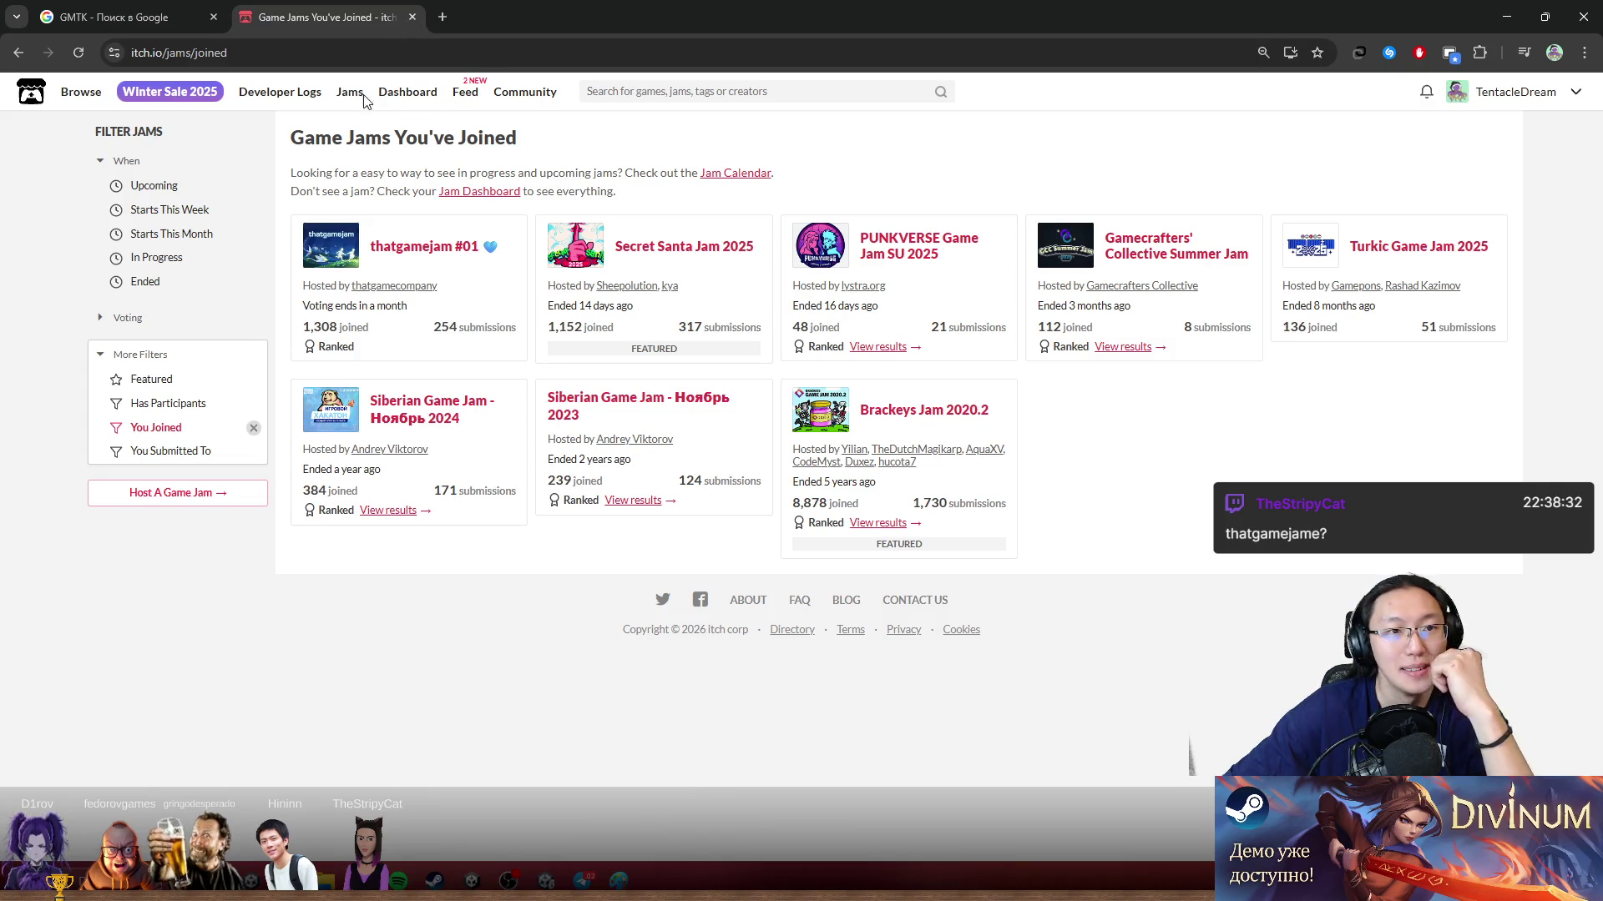
double_click(567, 14)
click(1006, 242)
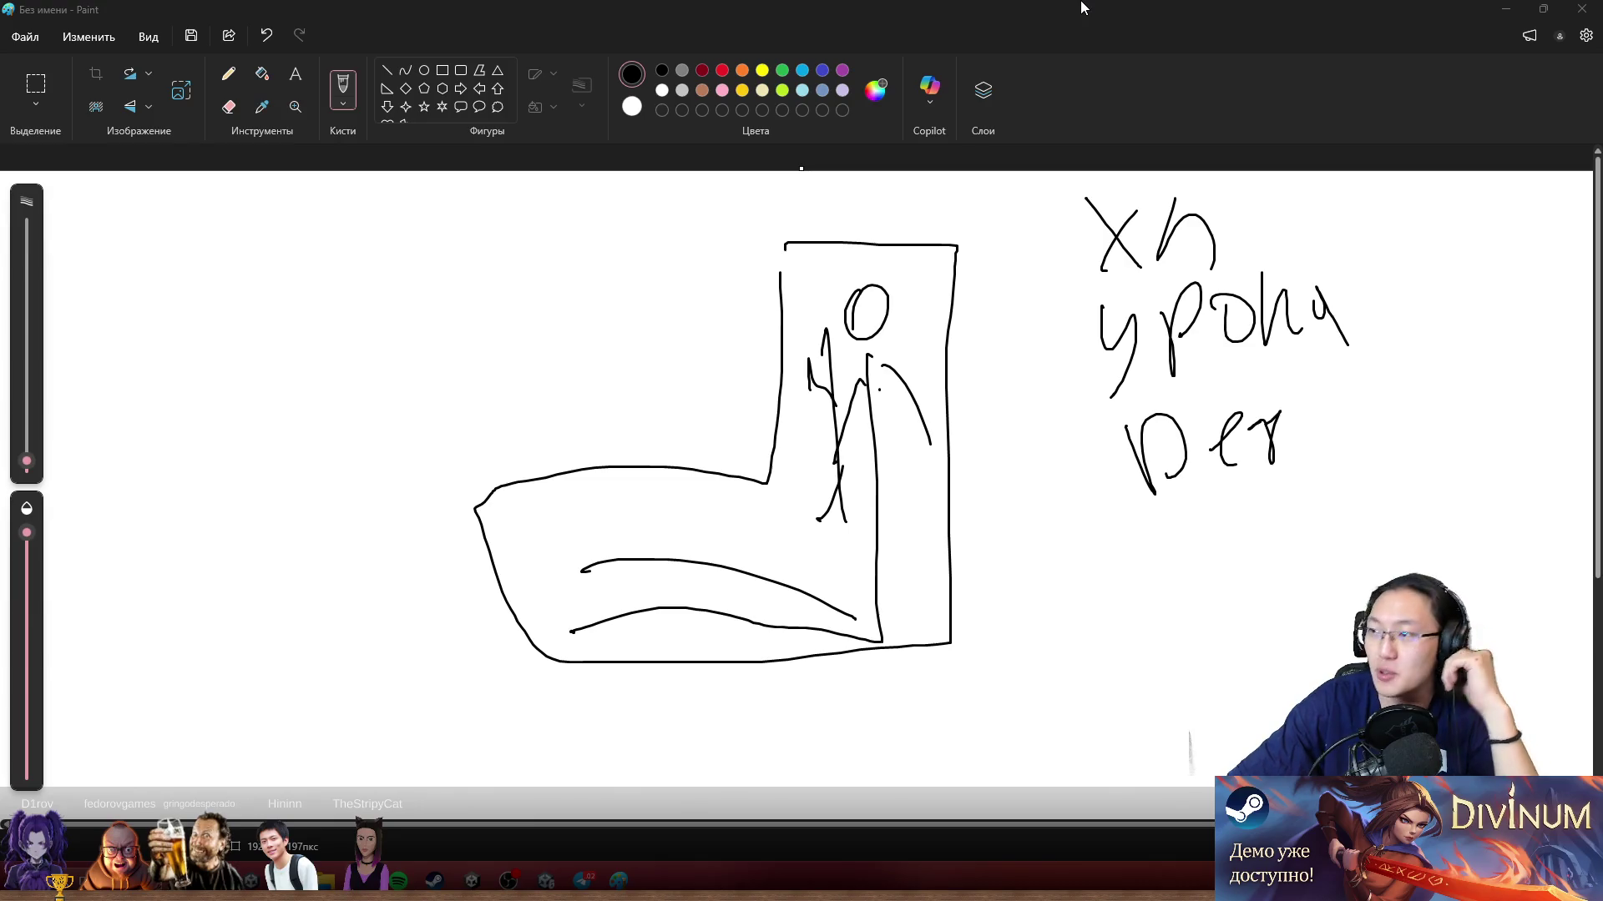
Step: Close the Paint sketch, answer its save prompt, and return to the Shake It - Lycoris OLD Unity window
click(1542, 8)
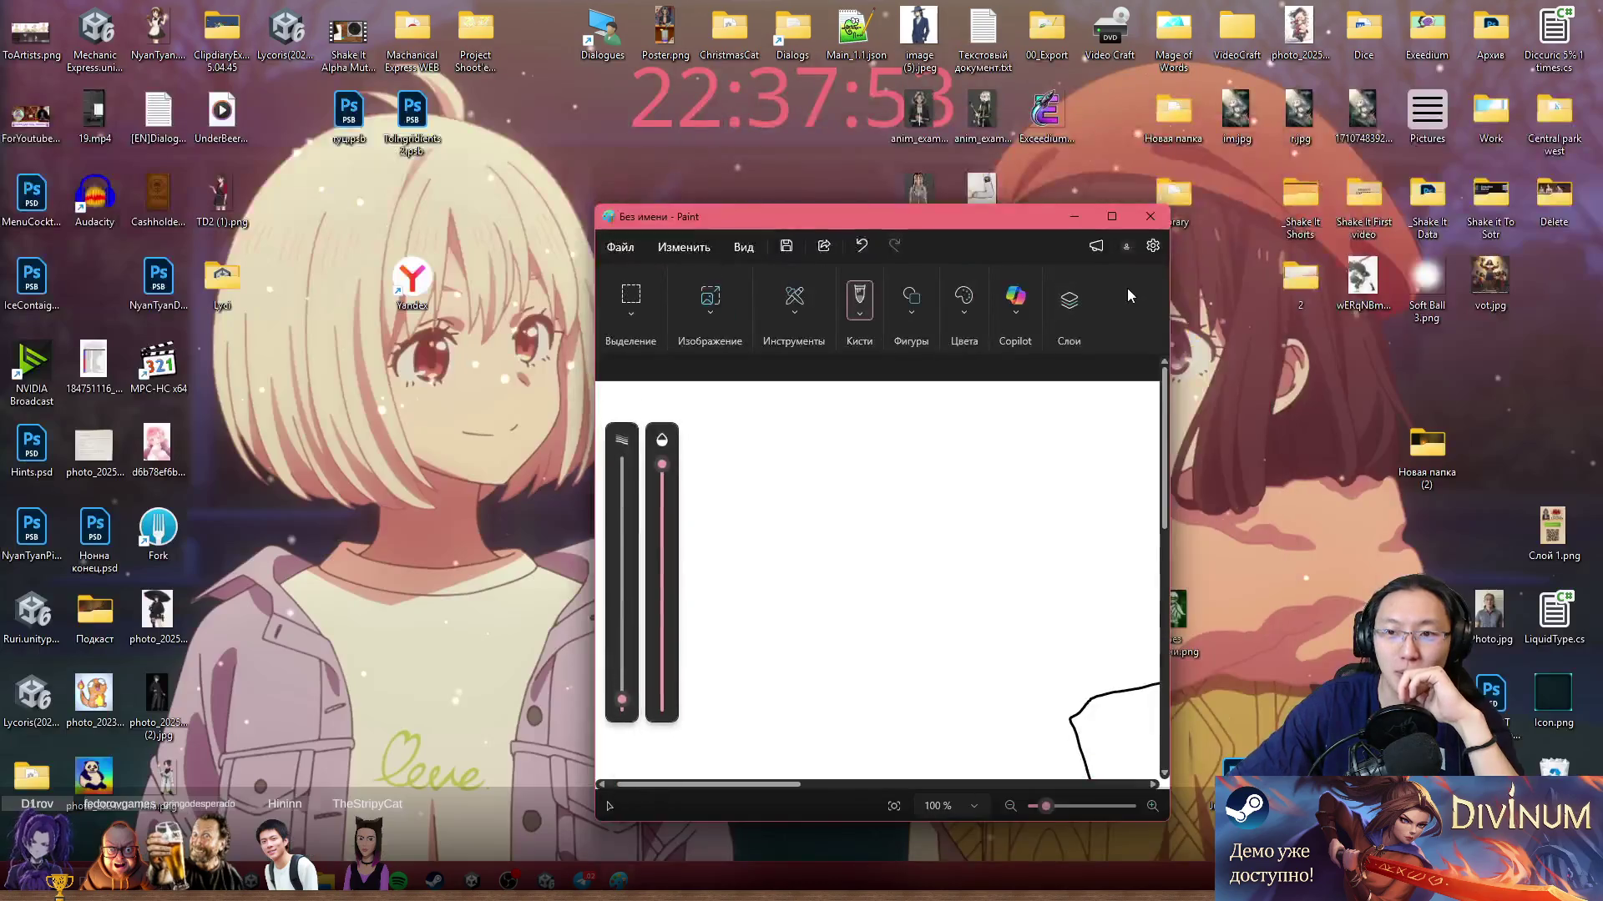
click(1150, 217)
click(884, 564)
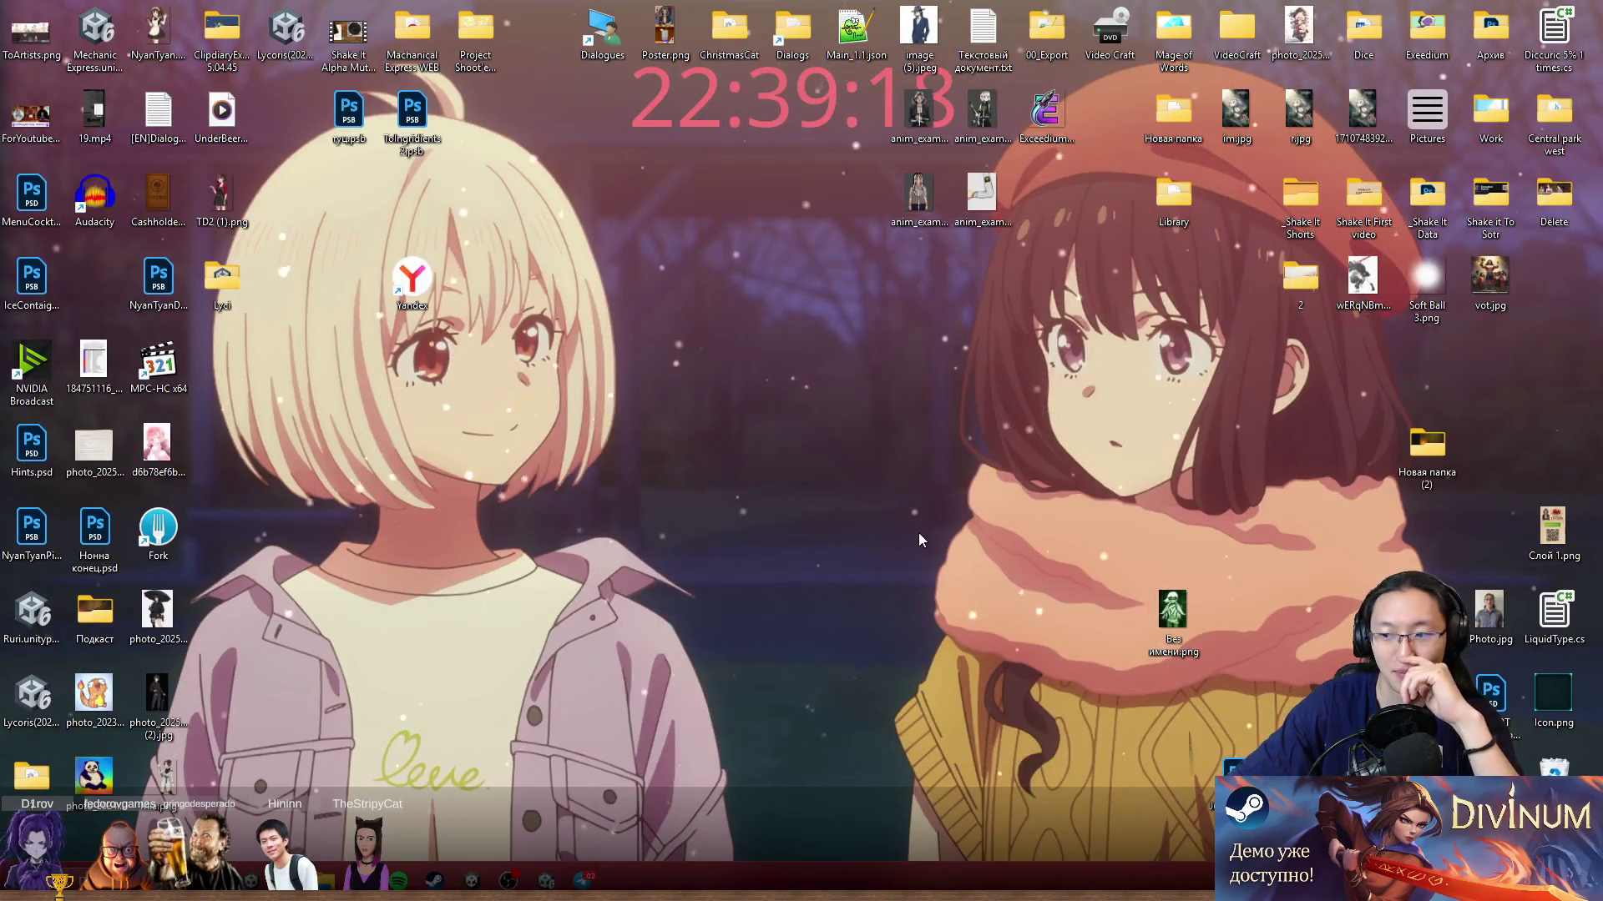
mouse_move(546, 879)
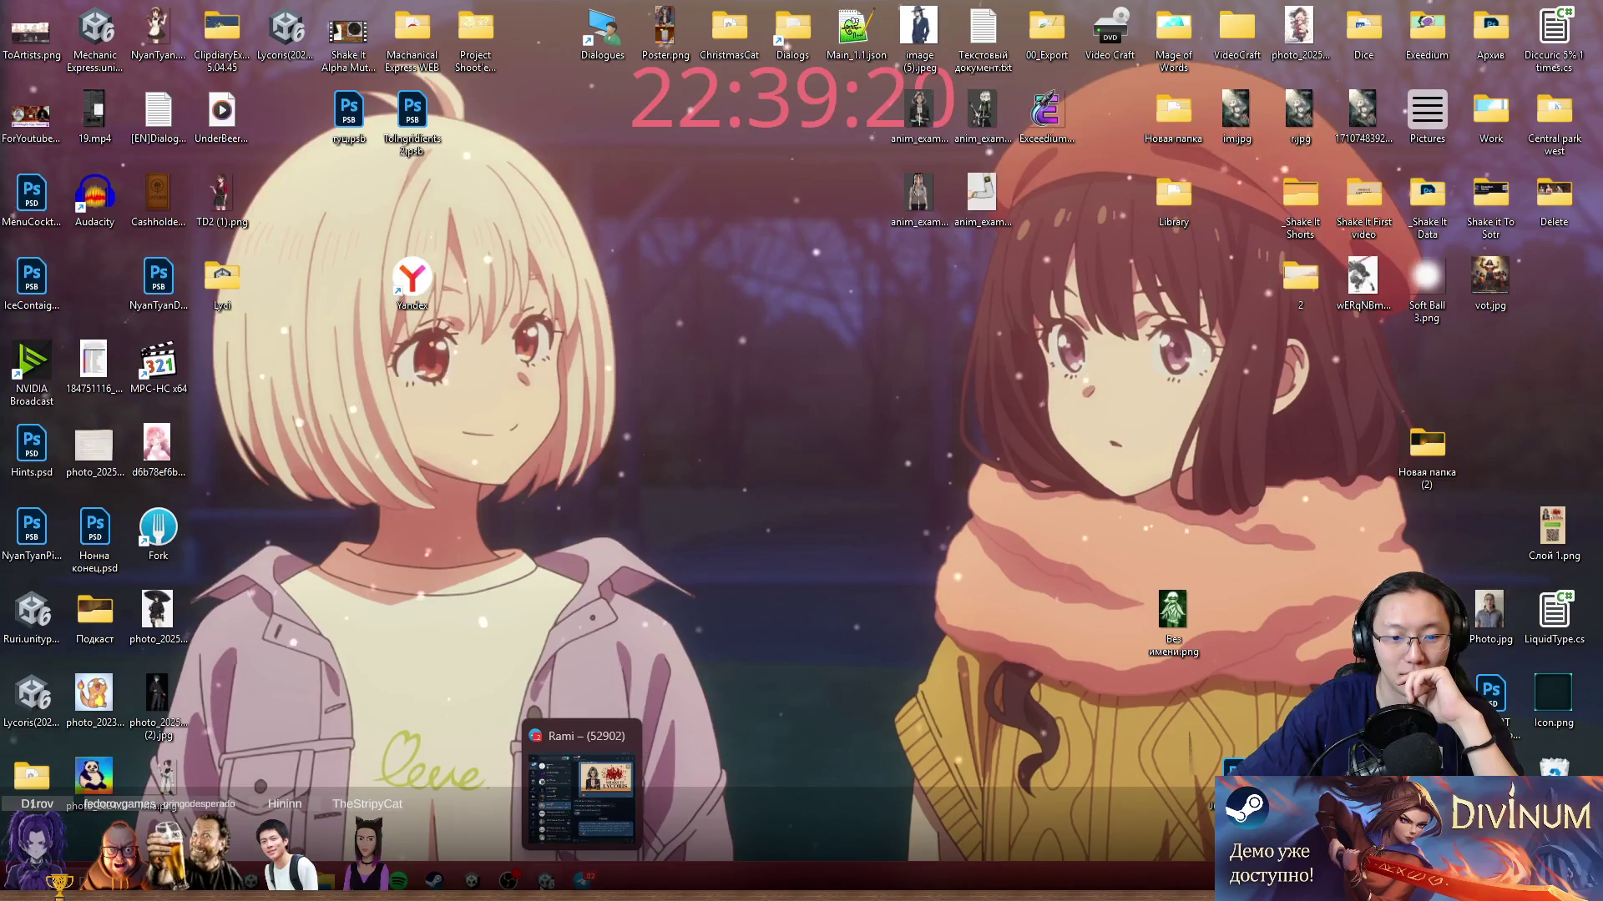
click(544, 793)
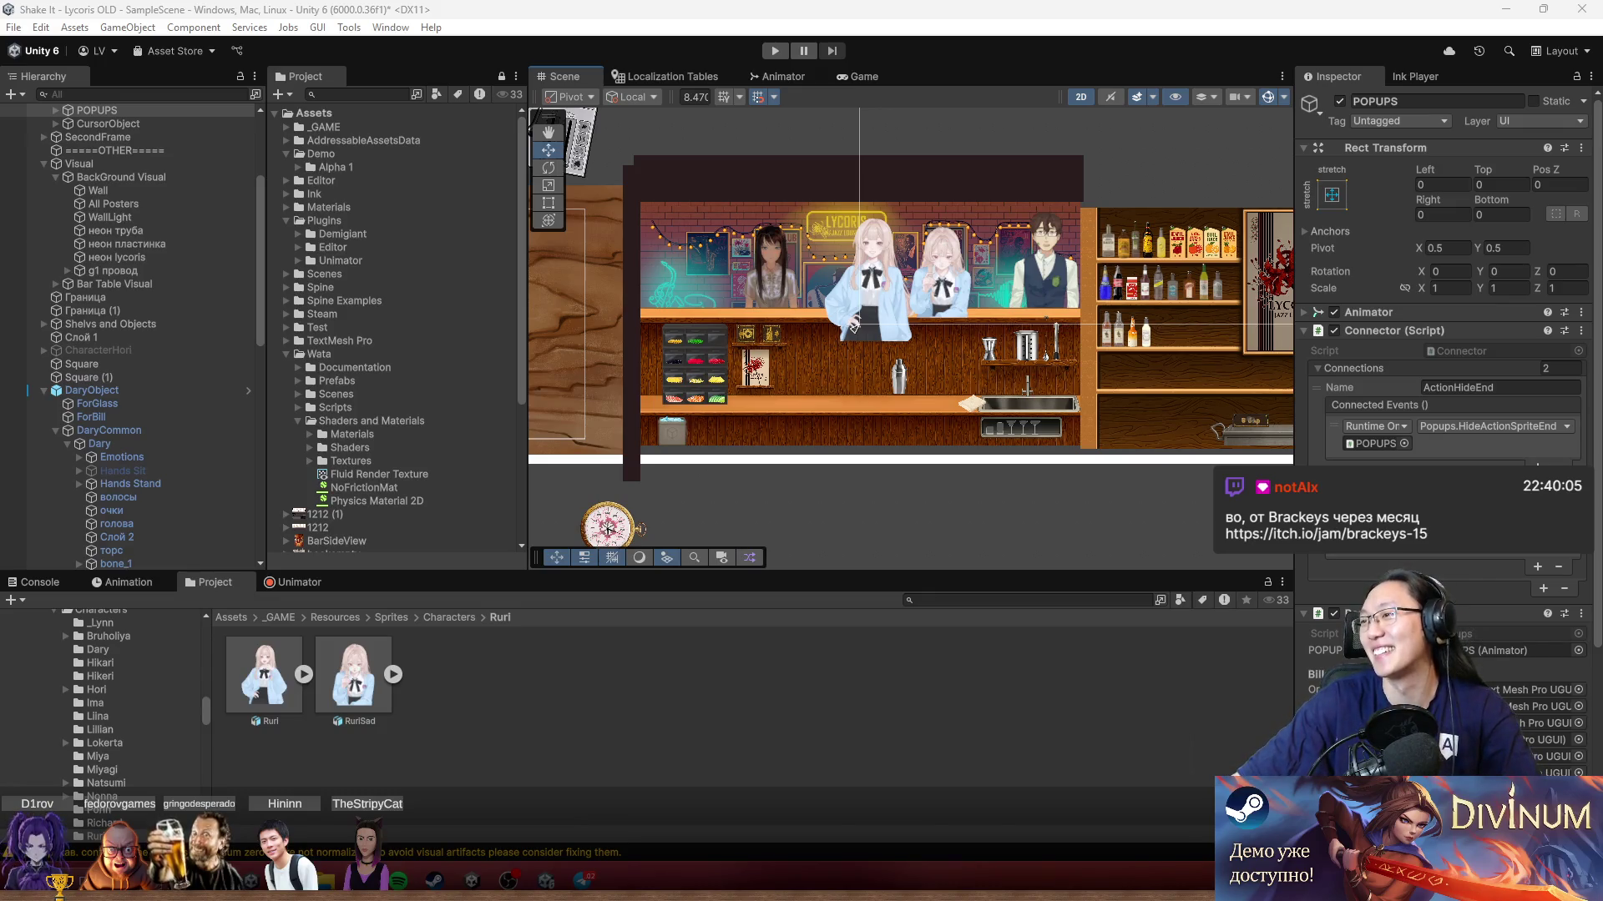
Step: Switch from the Unity bar scene to the browser showing the Twitch stream
key(alt+Tab)
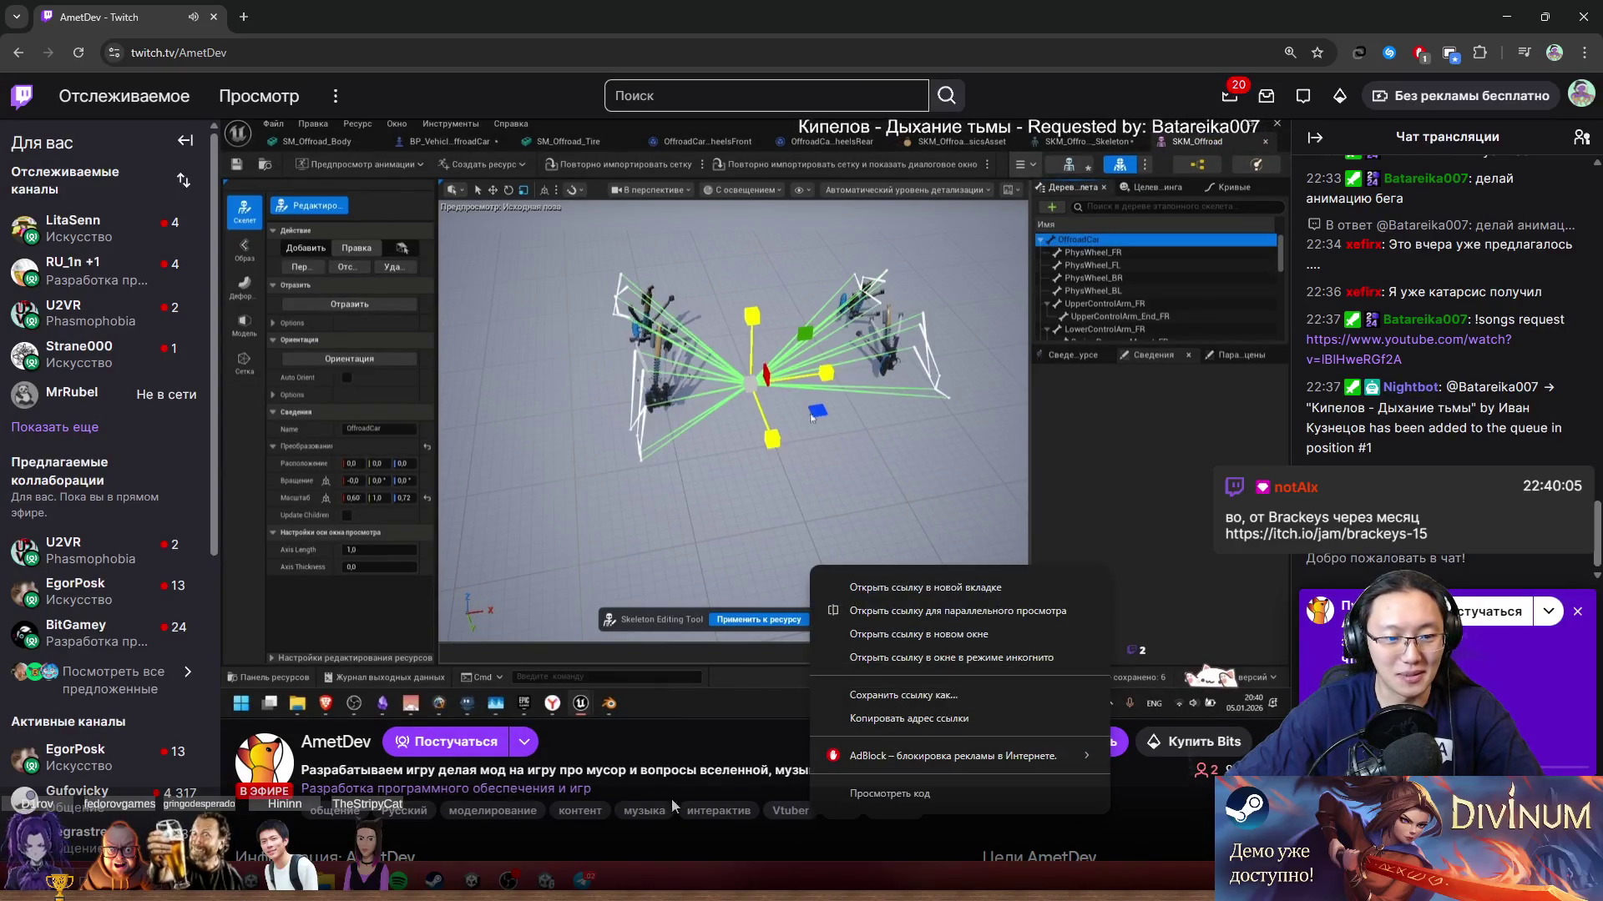
Step: Scroll the Twitch stream page and close its window to land on the Brackeys Game Jam 2026.1 page
scroll(676, 793, down, 1)
scroll(682, 787, down, 1)
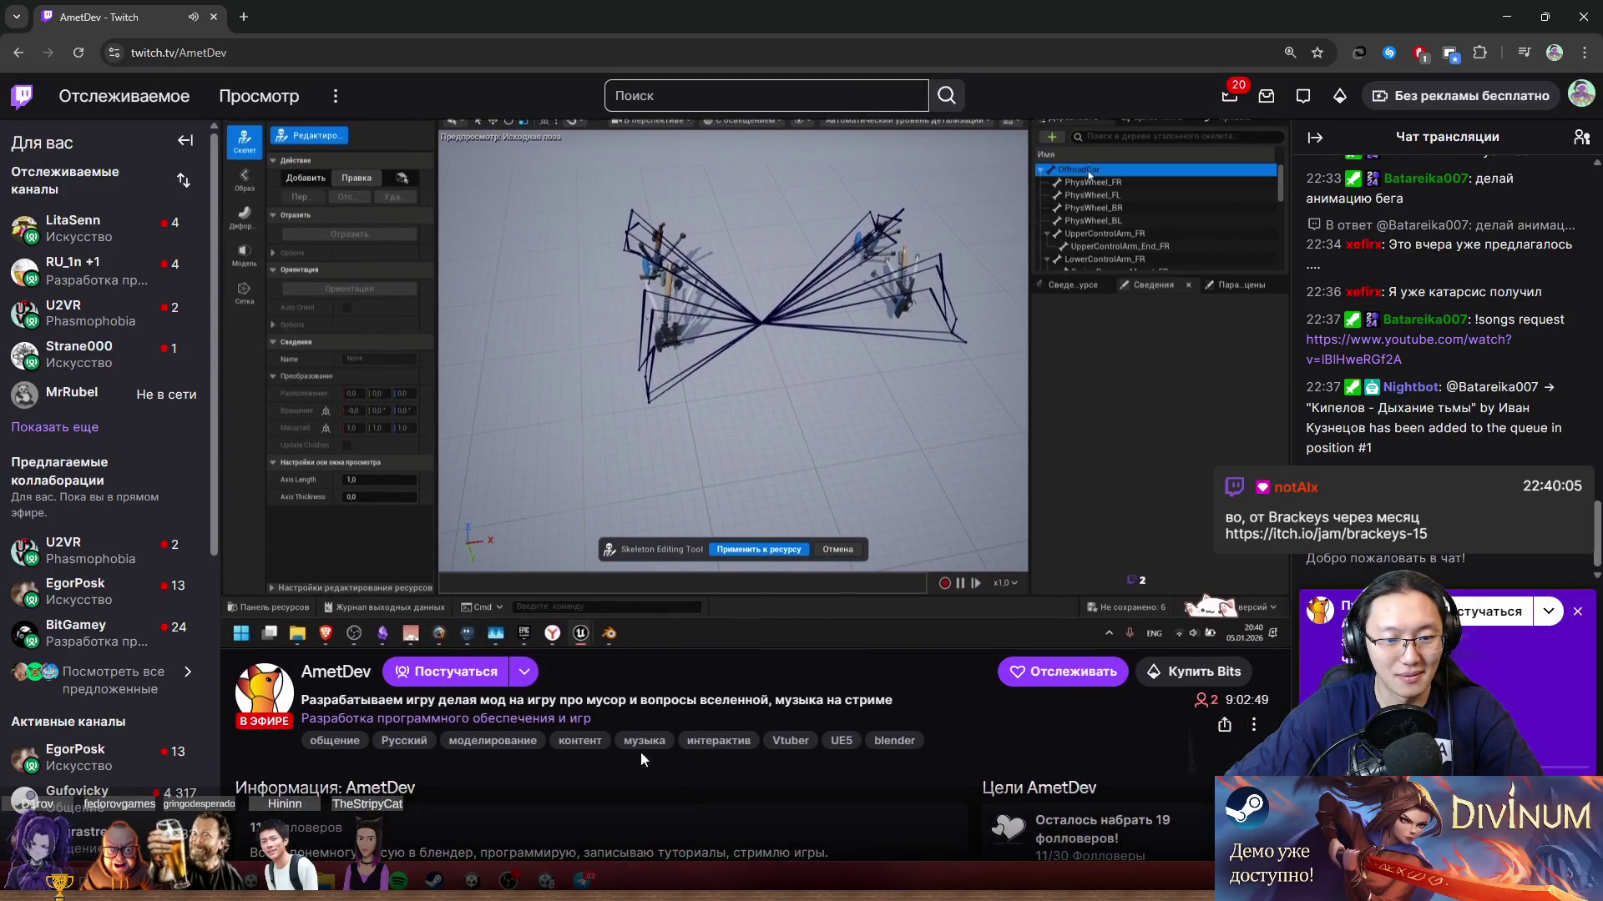
drag(438, 700, 777, 700)
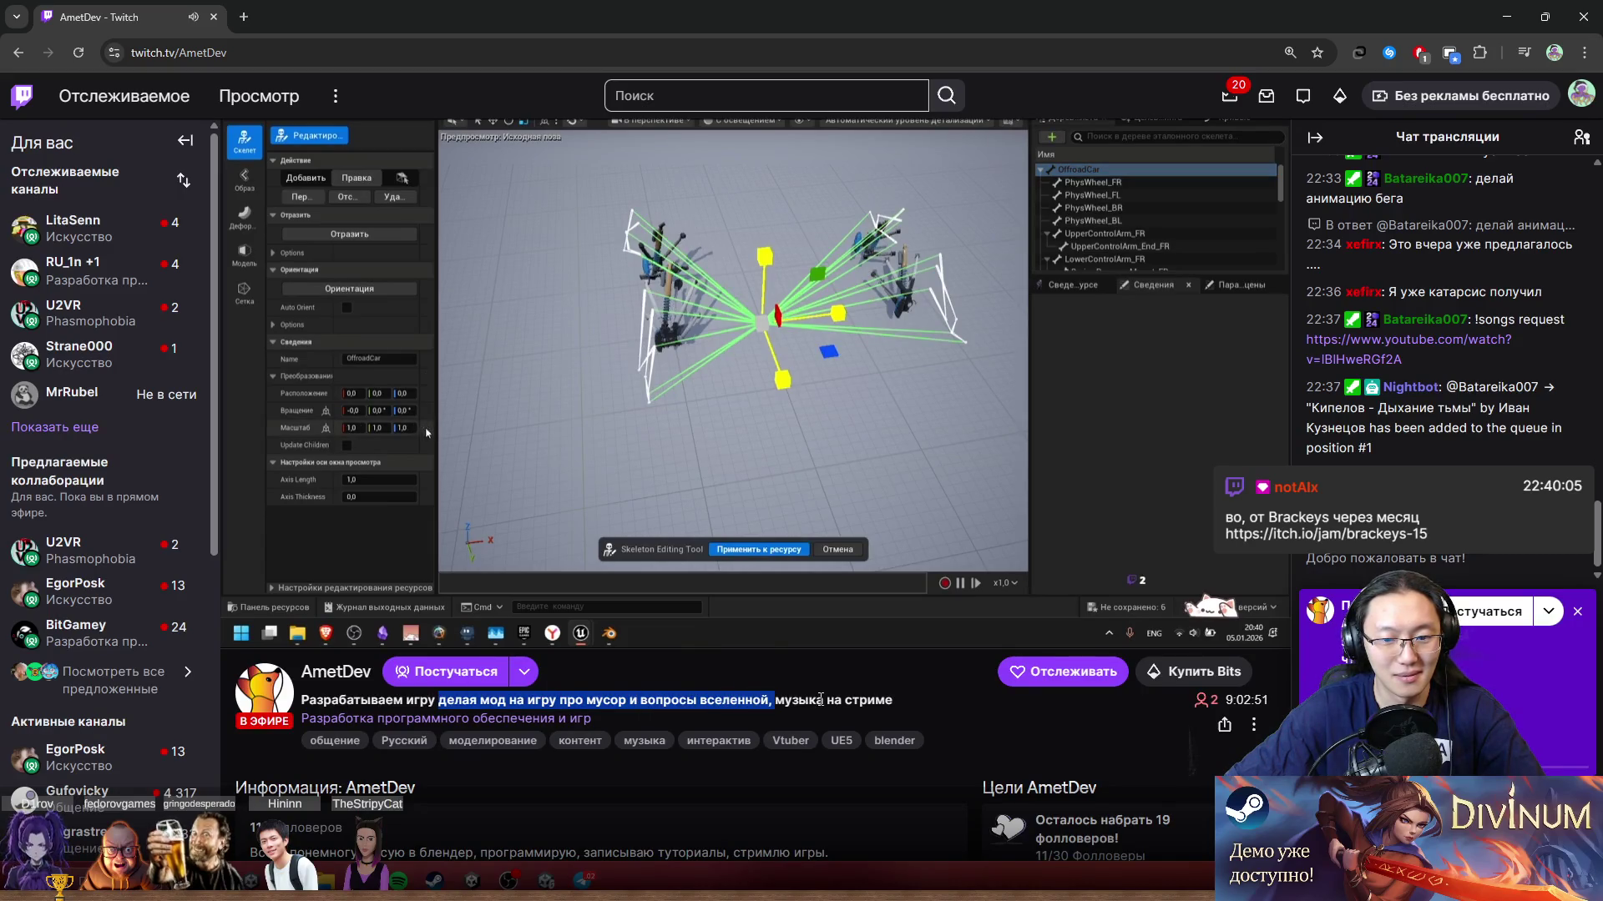
click(827, 699)
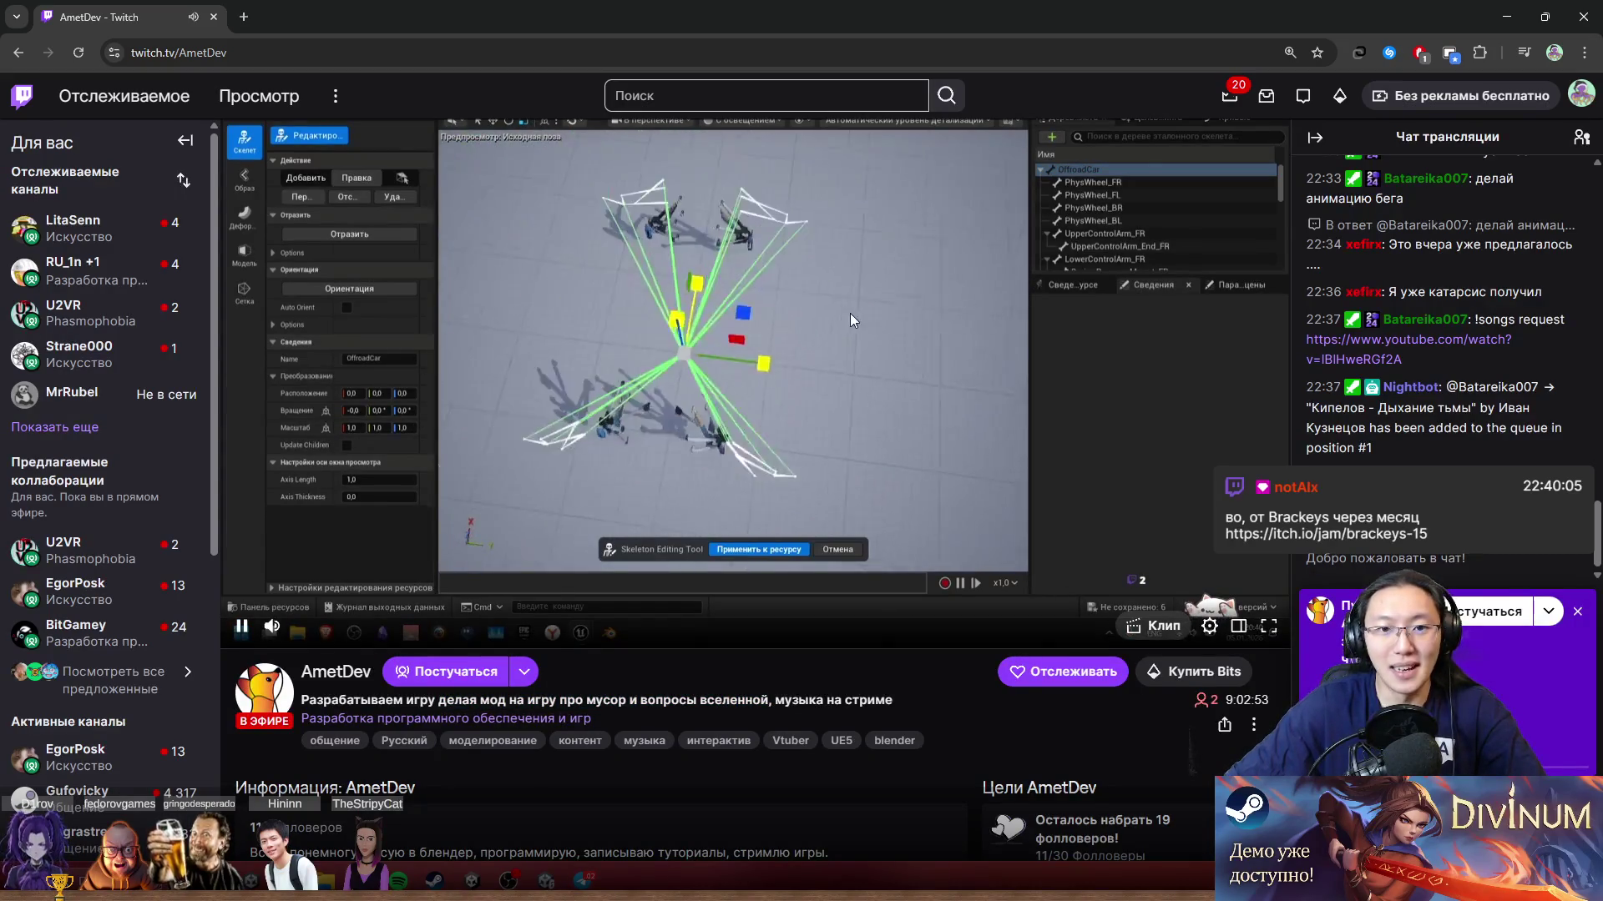
click(215, 17)
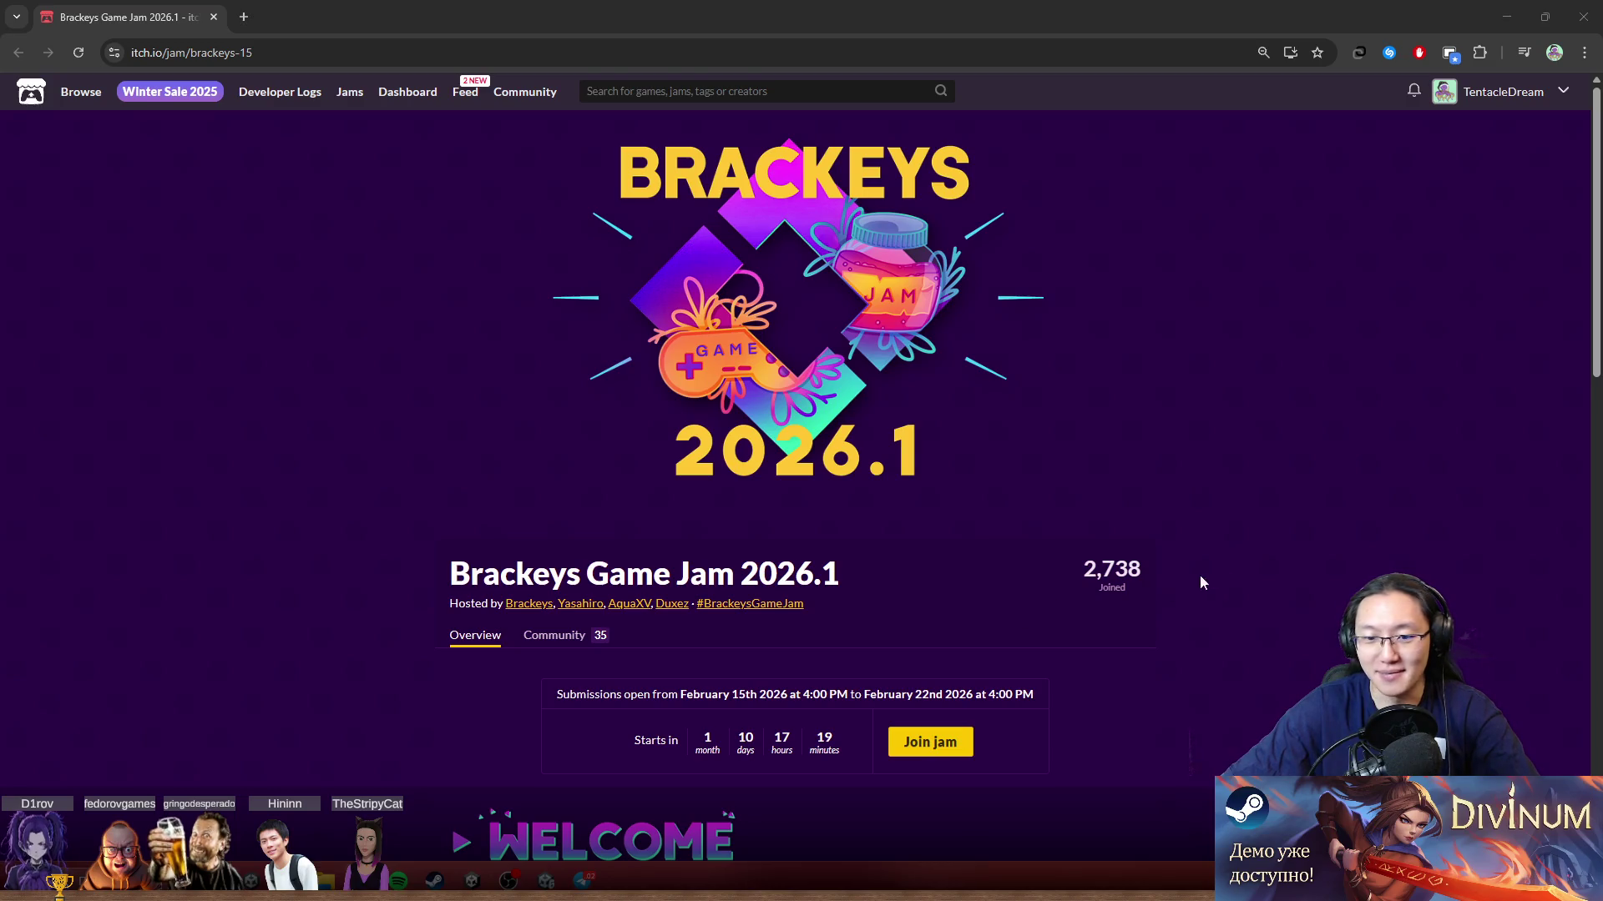
Step: Scroll through the Brackeys Game Jam 2026.1 page, briefly checking the notification centre
scroll(1272, 532, down, 6)
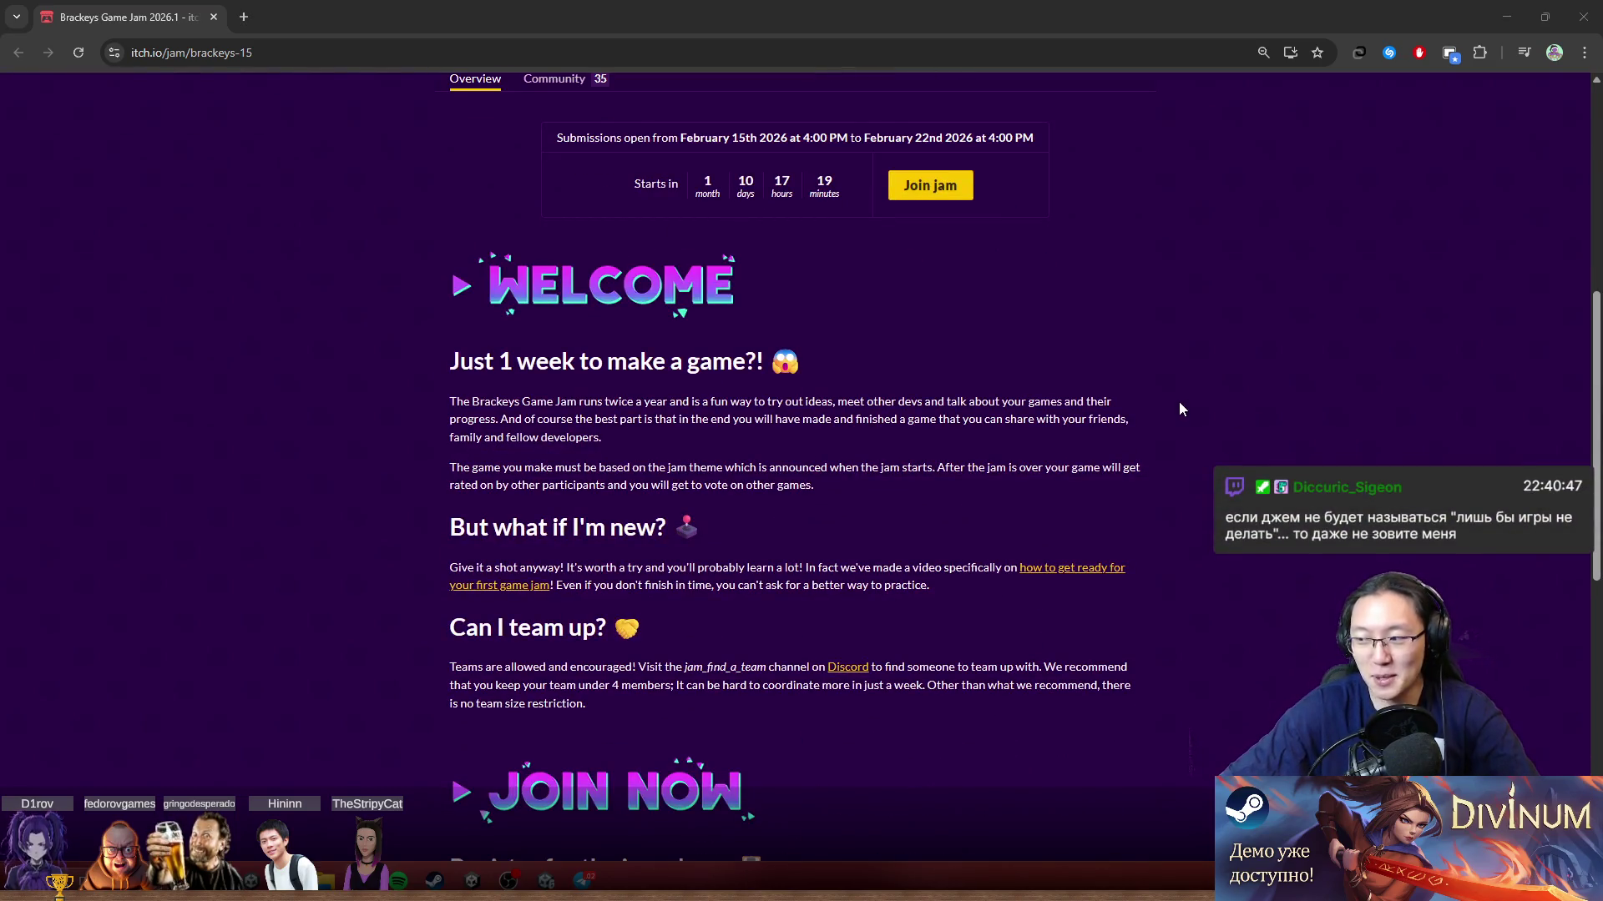
middle_click(1076, 465)
scroll(1075, 469, down, 2)
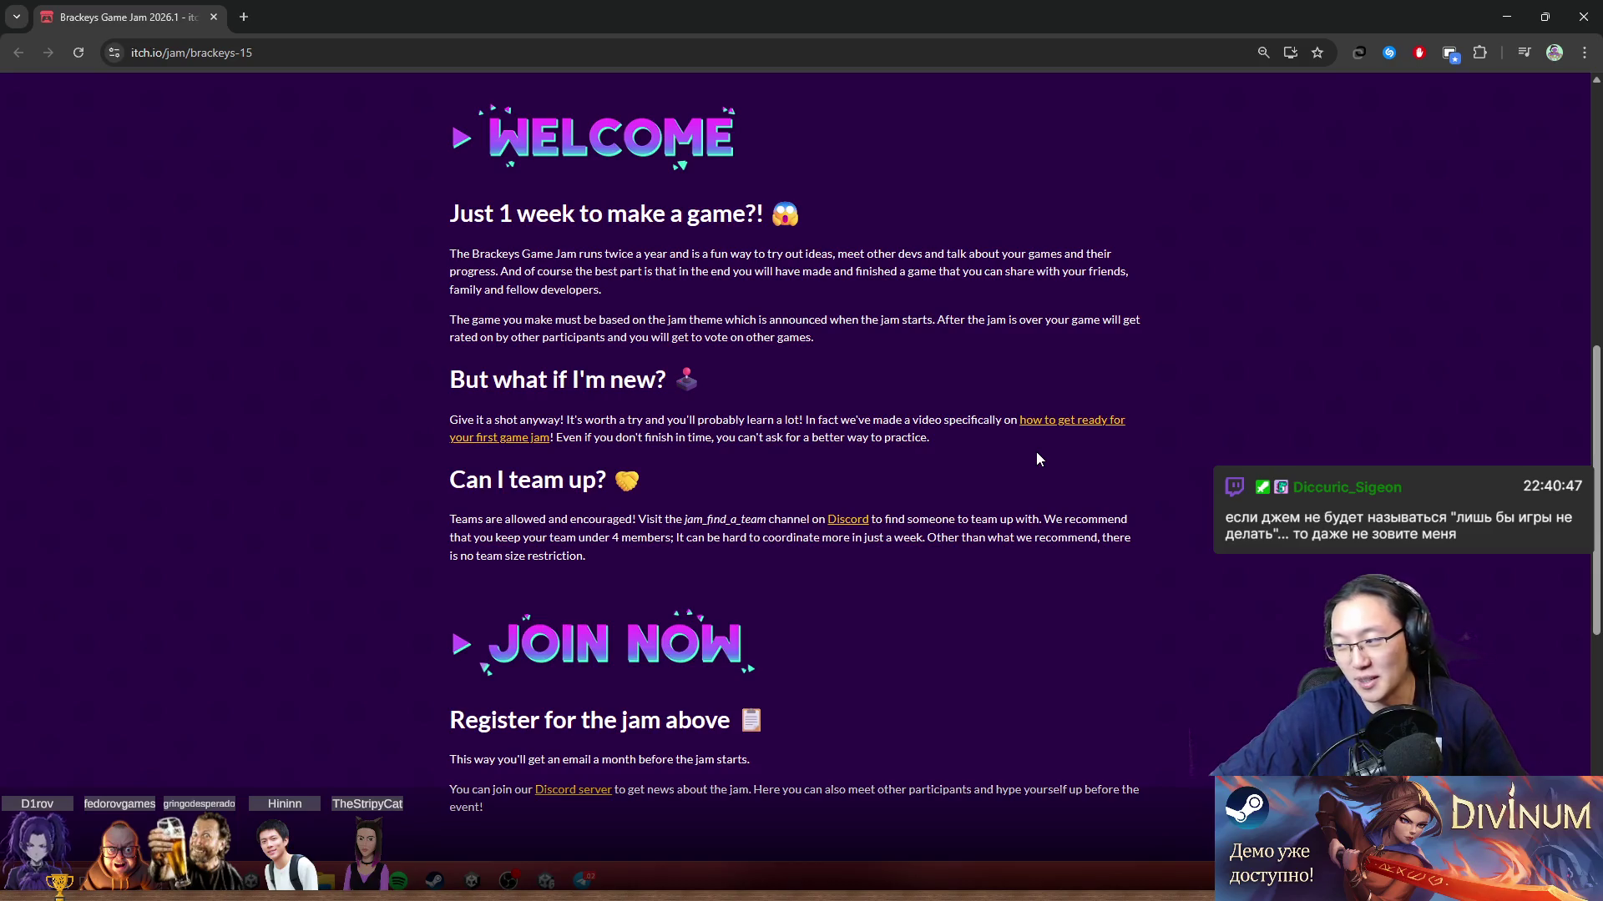
scroll(1049, 484, down, 5)
scroll(1055, 506, up, 12)
scroll(1055, 506, down, 3)
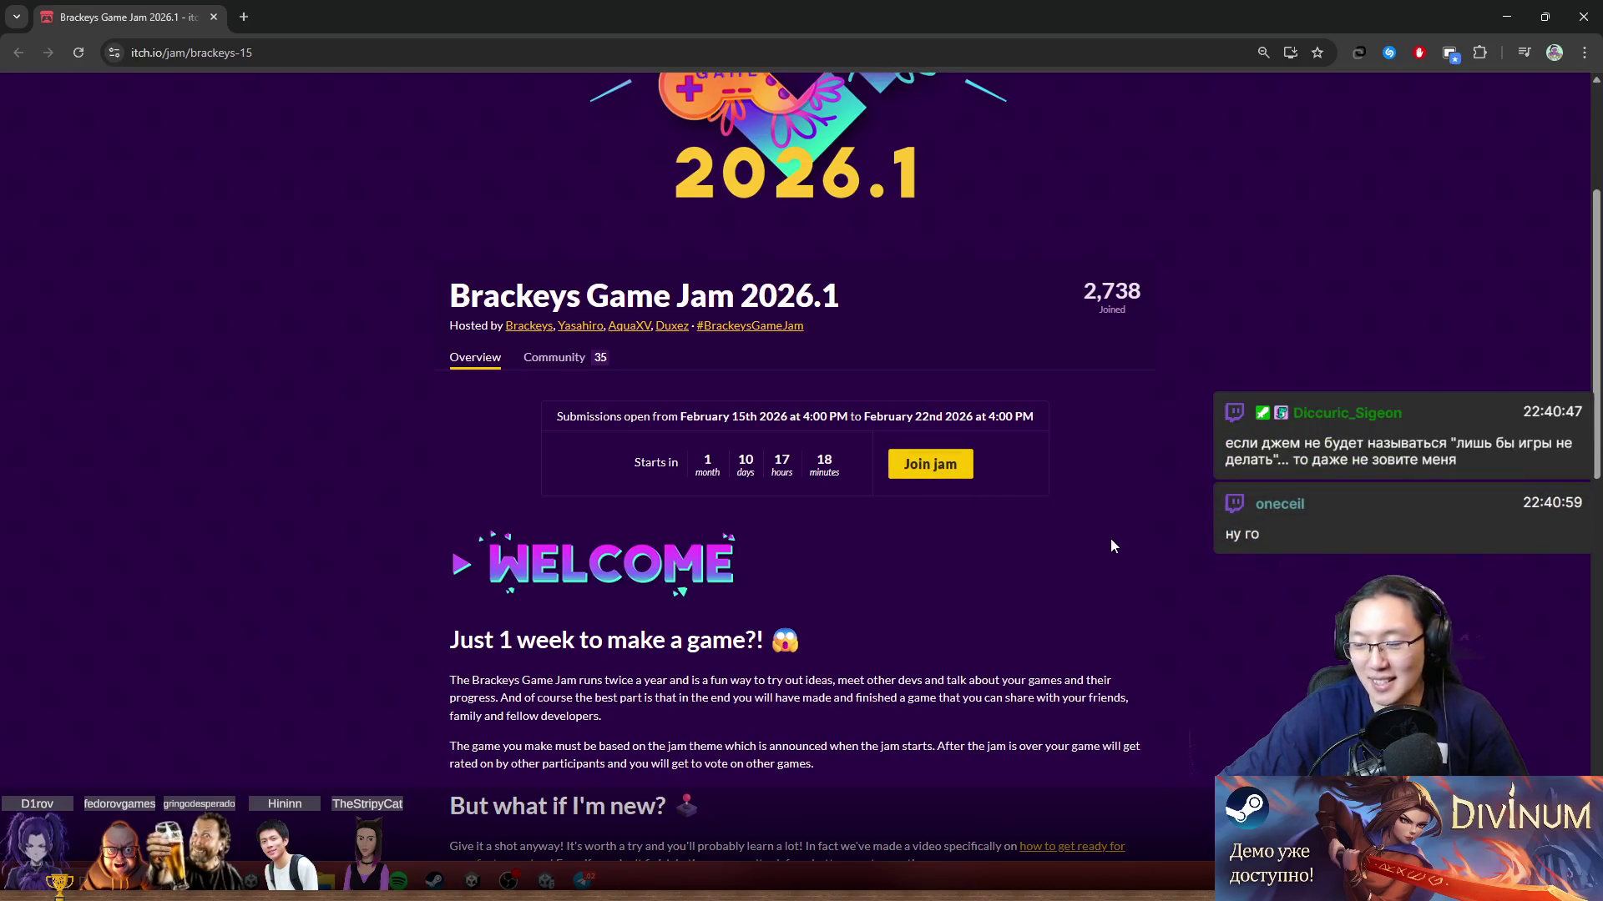
key(super+n)
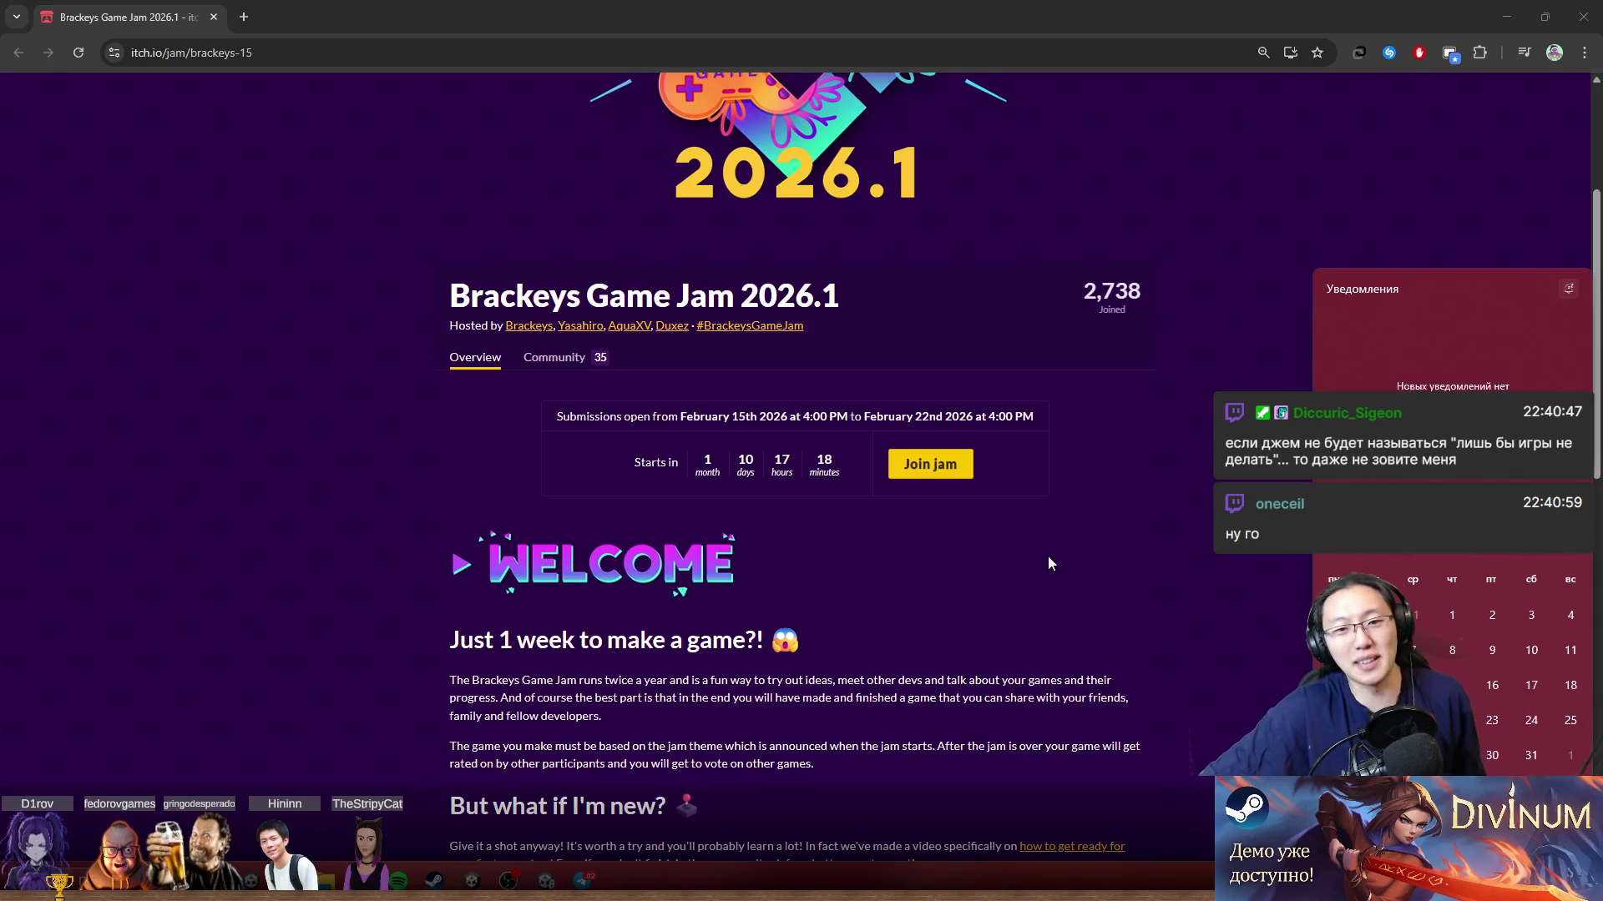
click(1048, 558)
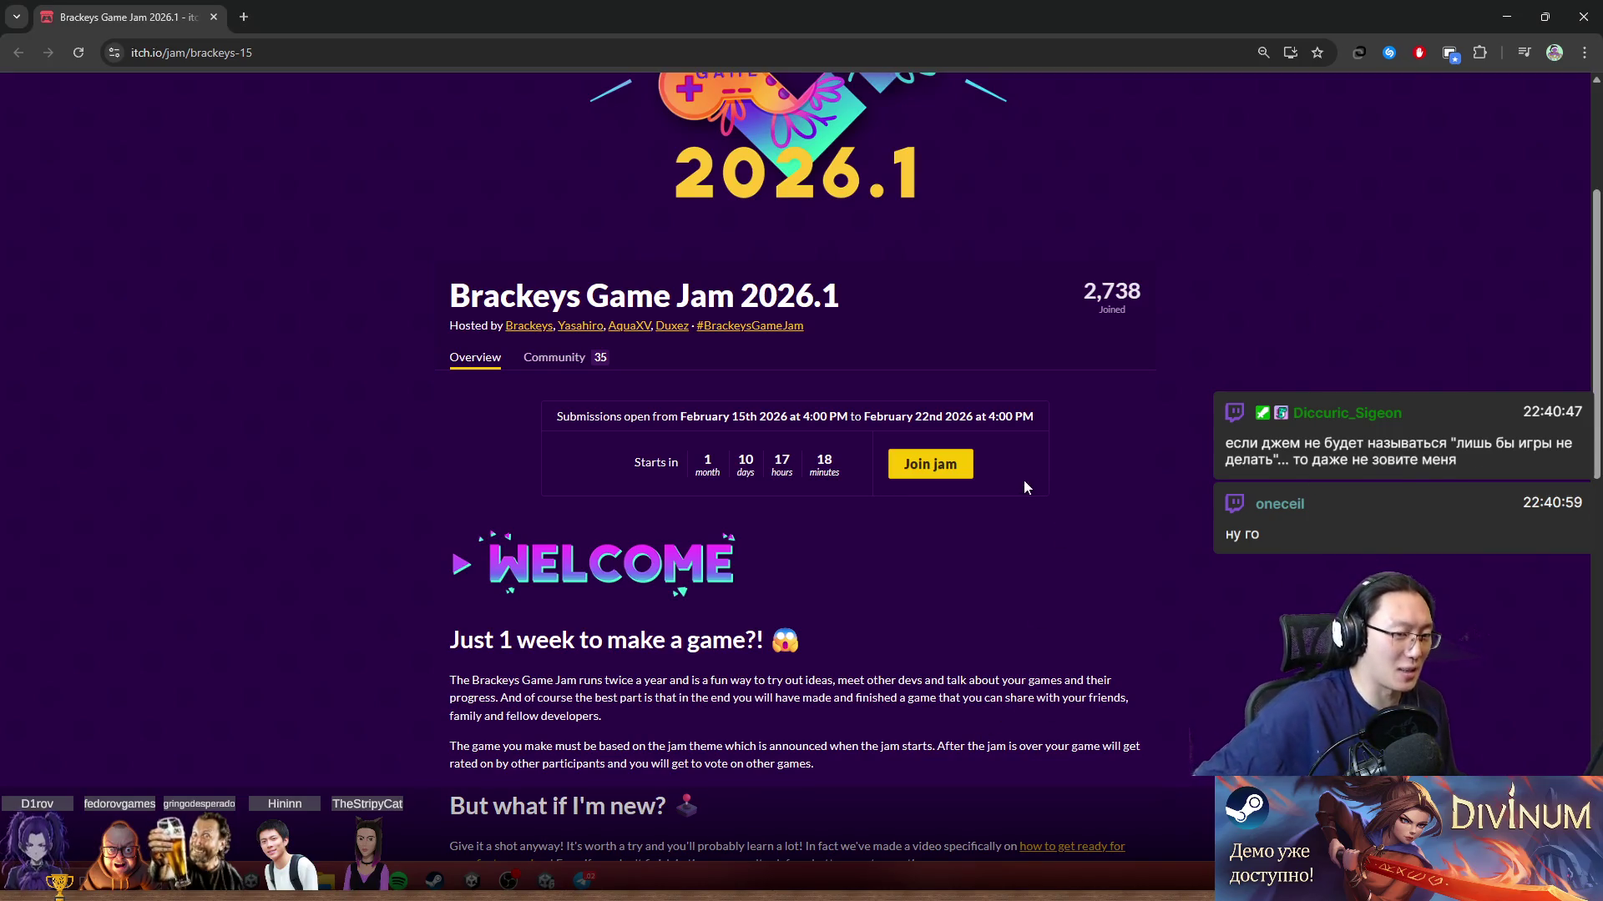
scroll(922, 559, down, 2)
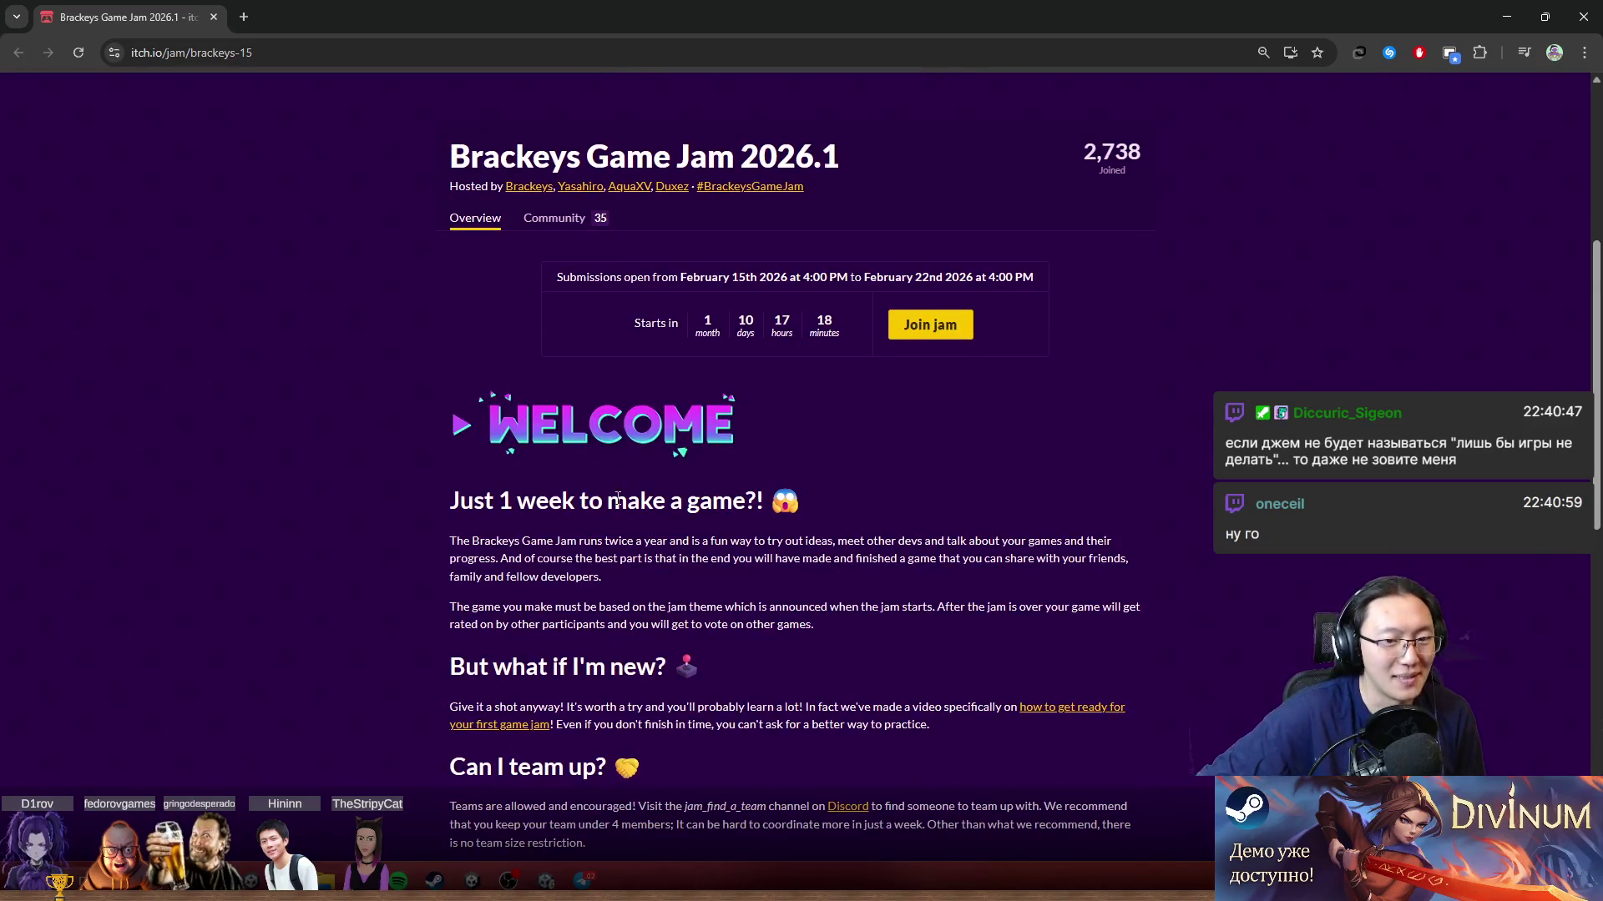
Step: Review the '1 week to make a game' details and join Brackeys Game Jam 2026.1
drag(493, 502, 733, 497)
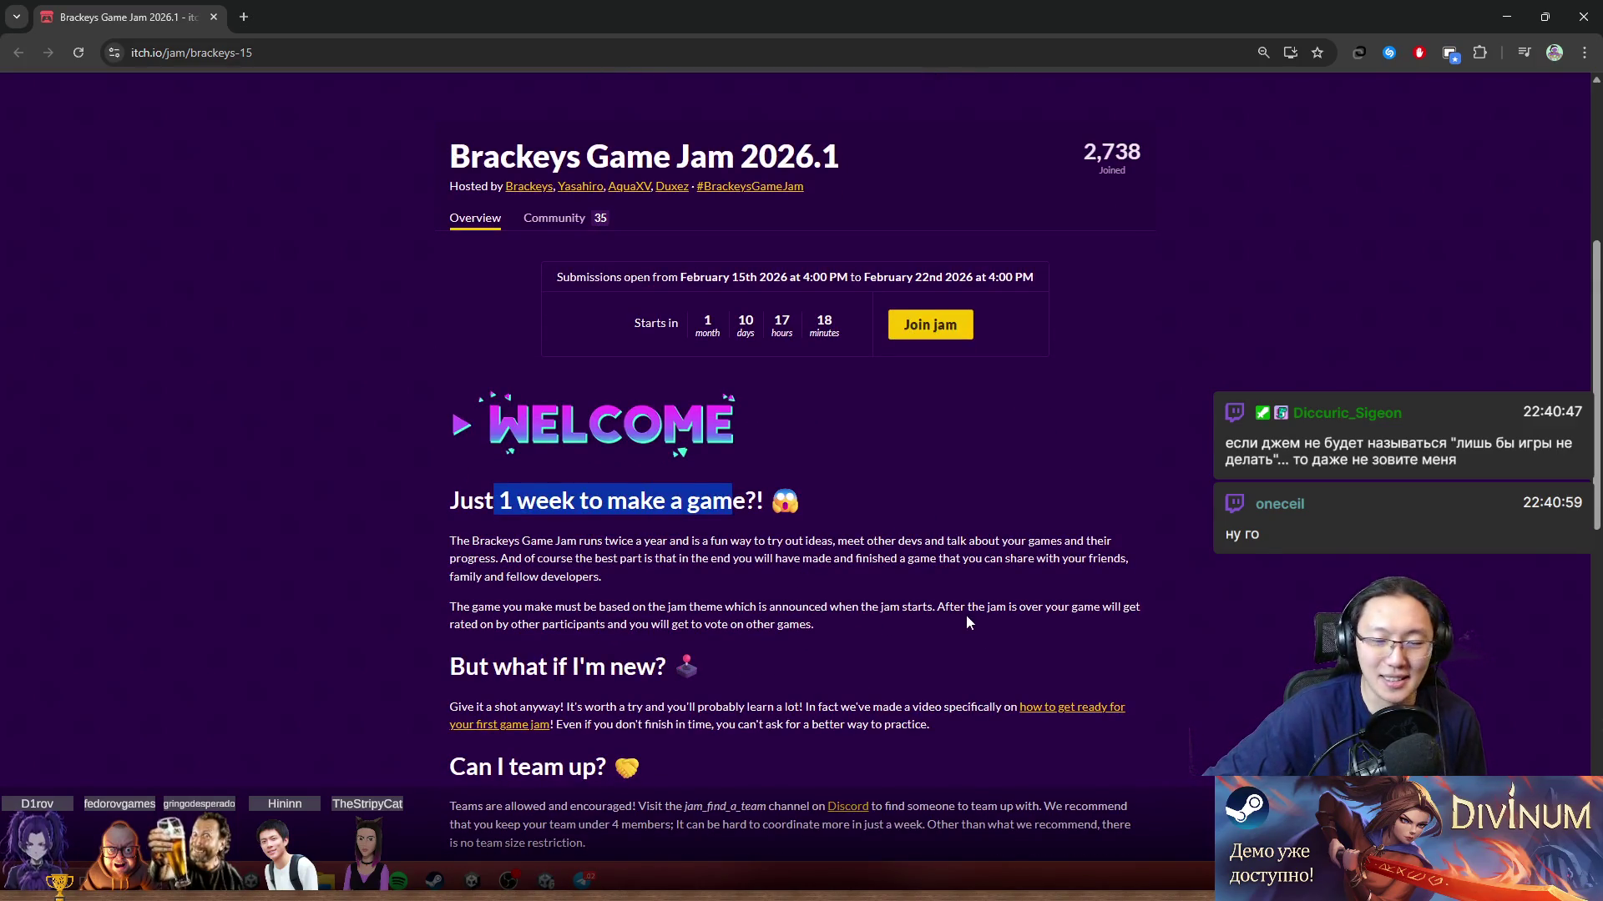
mouse_move(529, 596)
mouse_down()
mouse_move(602, 580)
mouse_move(703, 667)
mouse_up()
scroll(878, 654, down, 6)
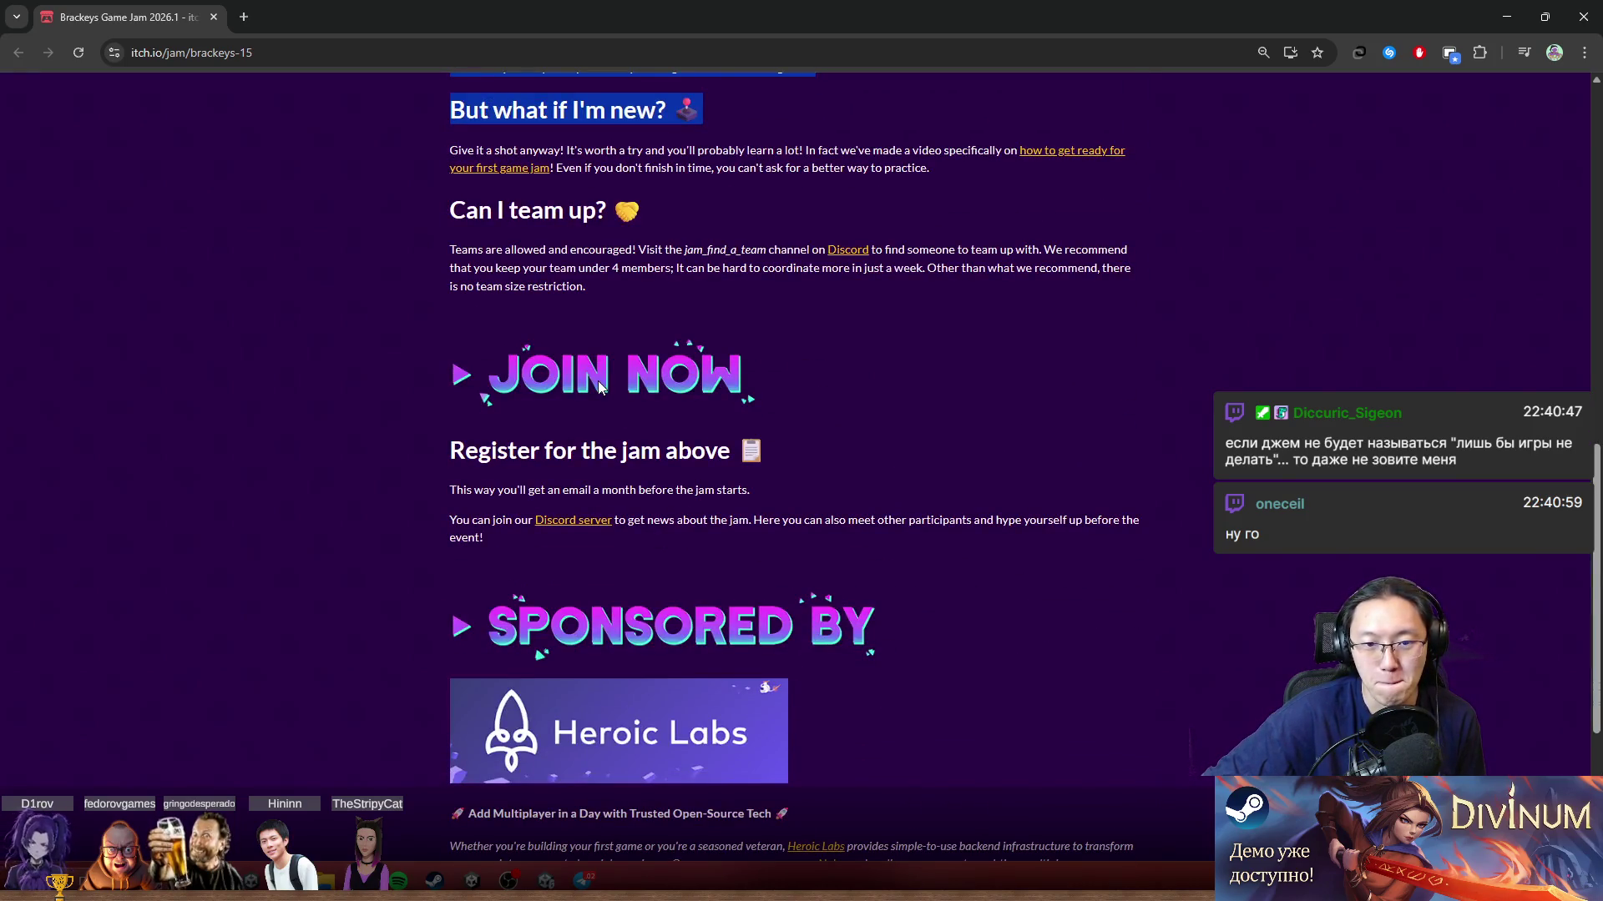
scroll(688, 658, down, 4)
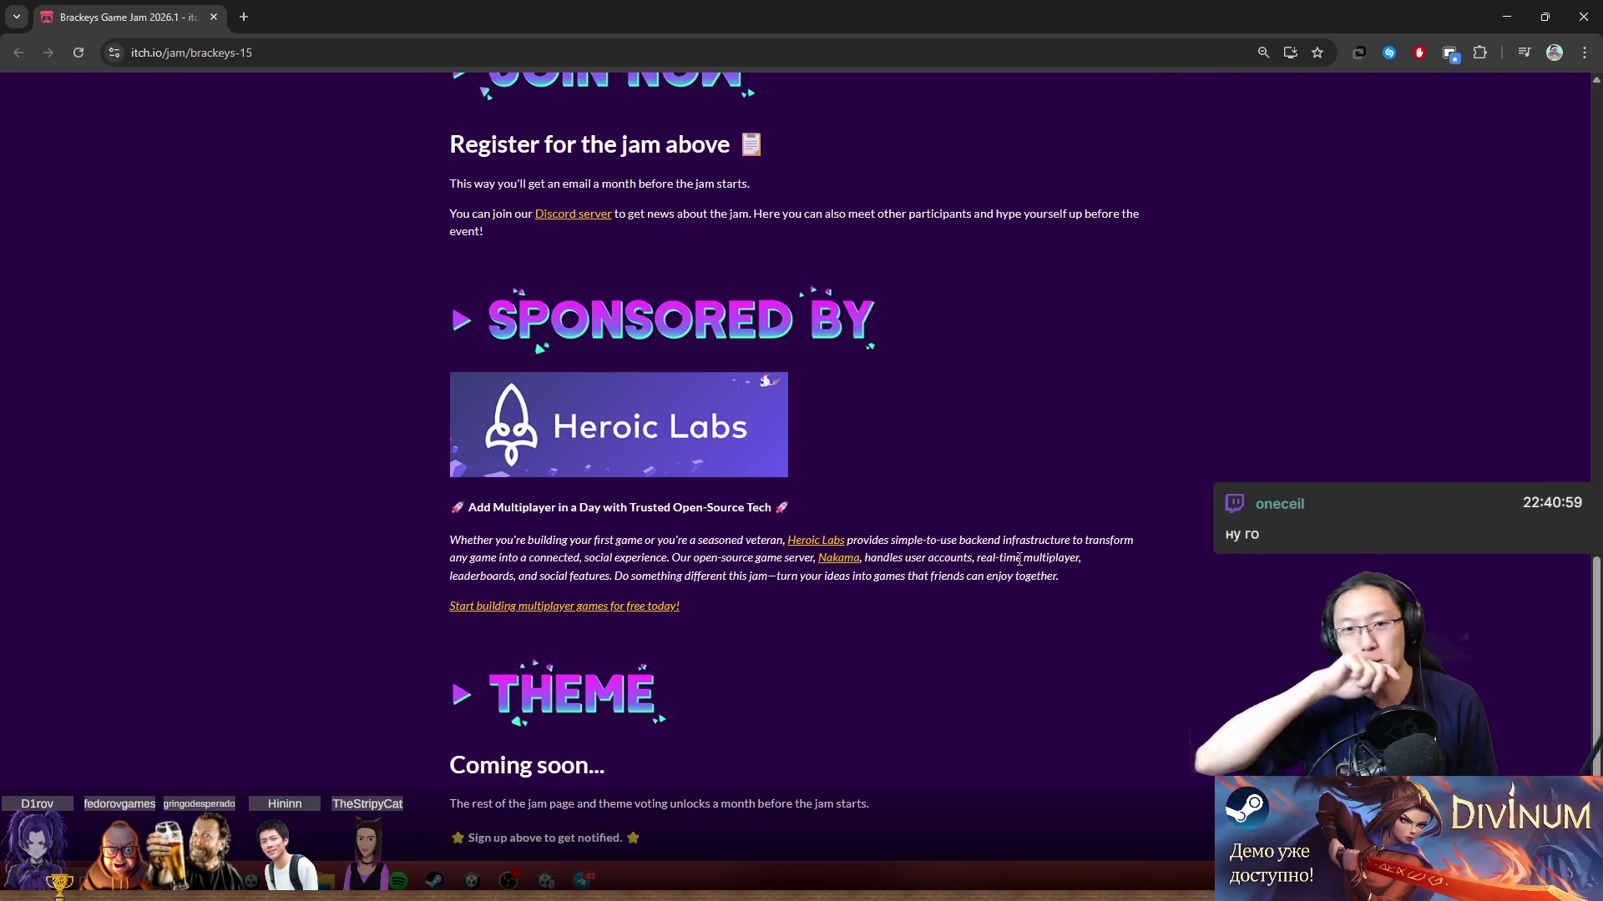
scroll(1121, 801, up, 10)
scroll(1119, 794, up, 4)
click(942, 750)
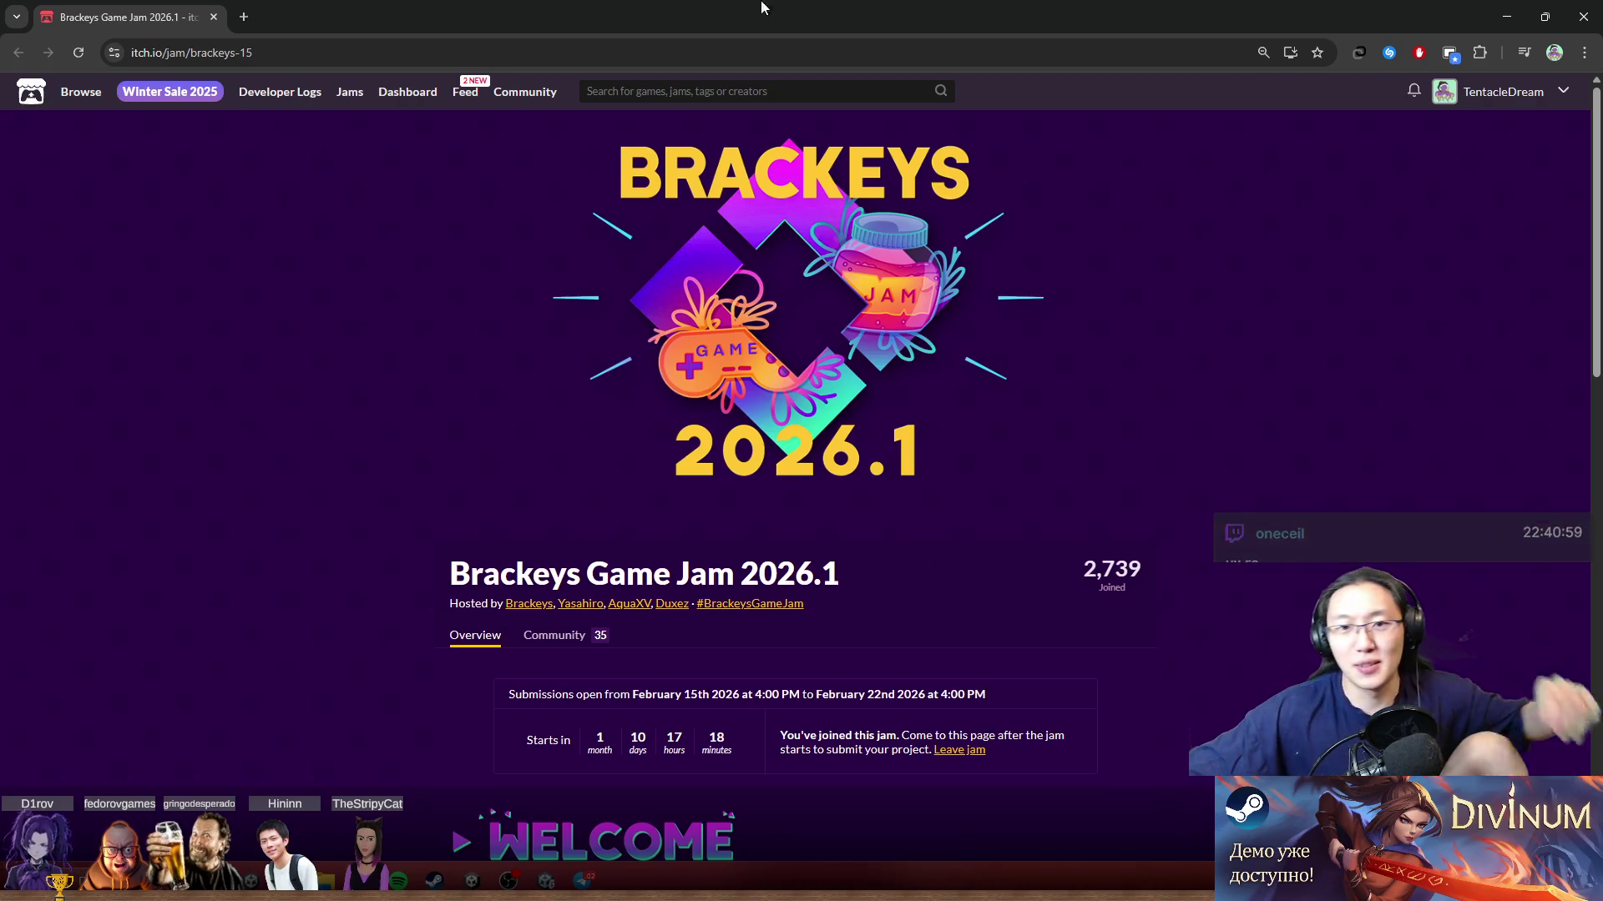
Step: Scroll through the Brackeys jam page details
scroll(1152, 309, down, 5)
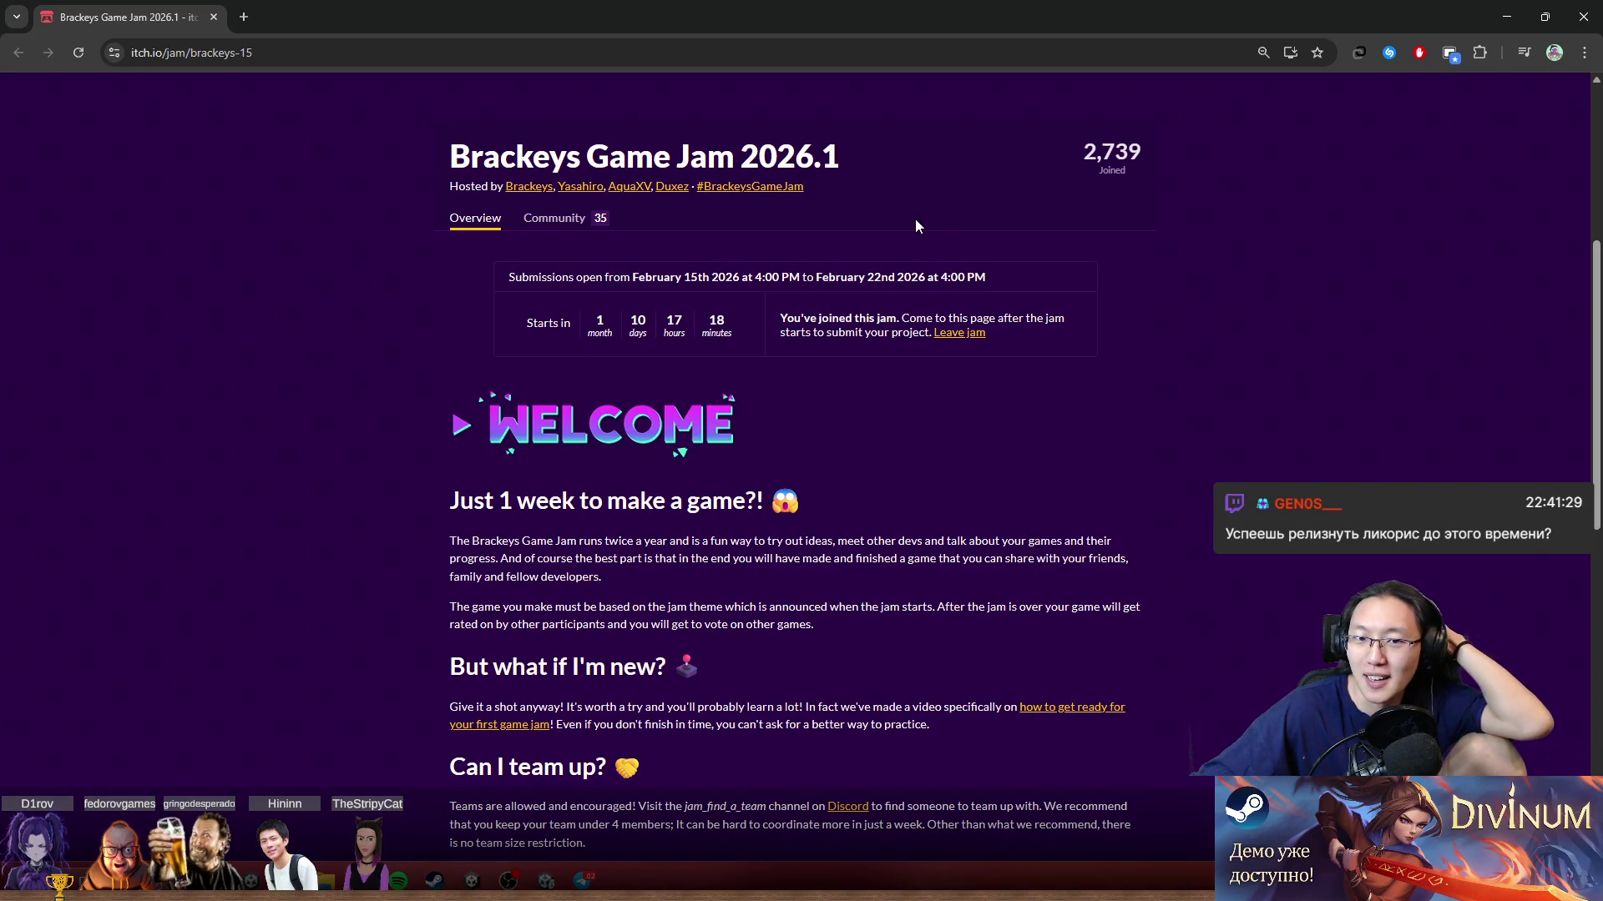
scroll(918, 224, up, 3)
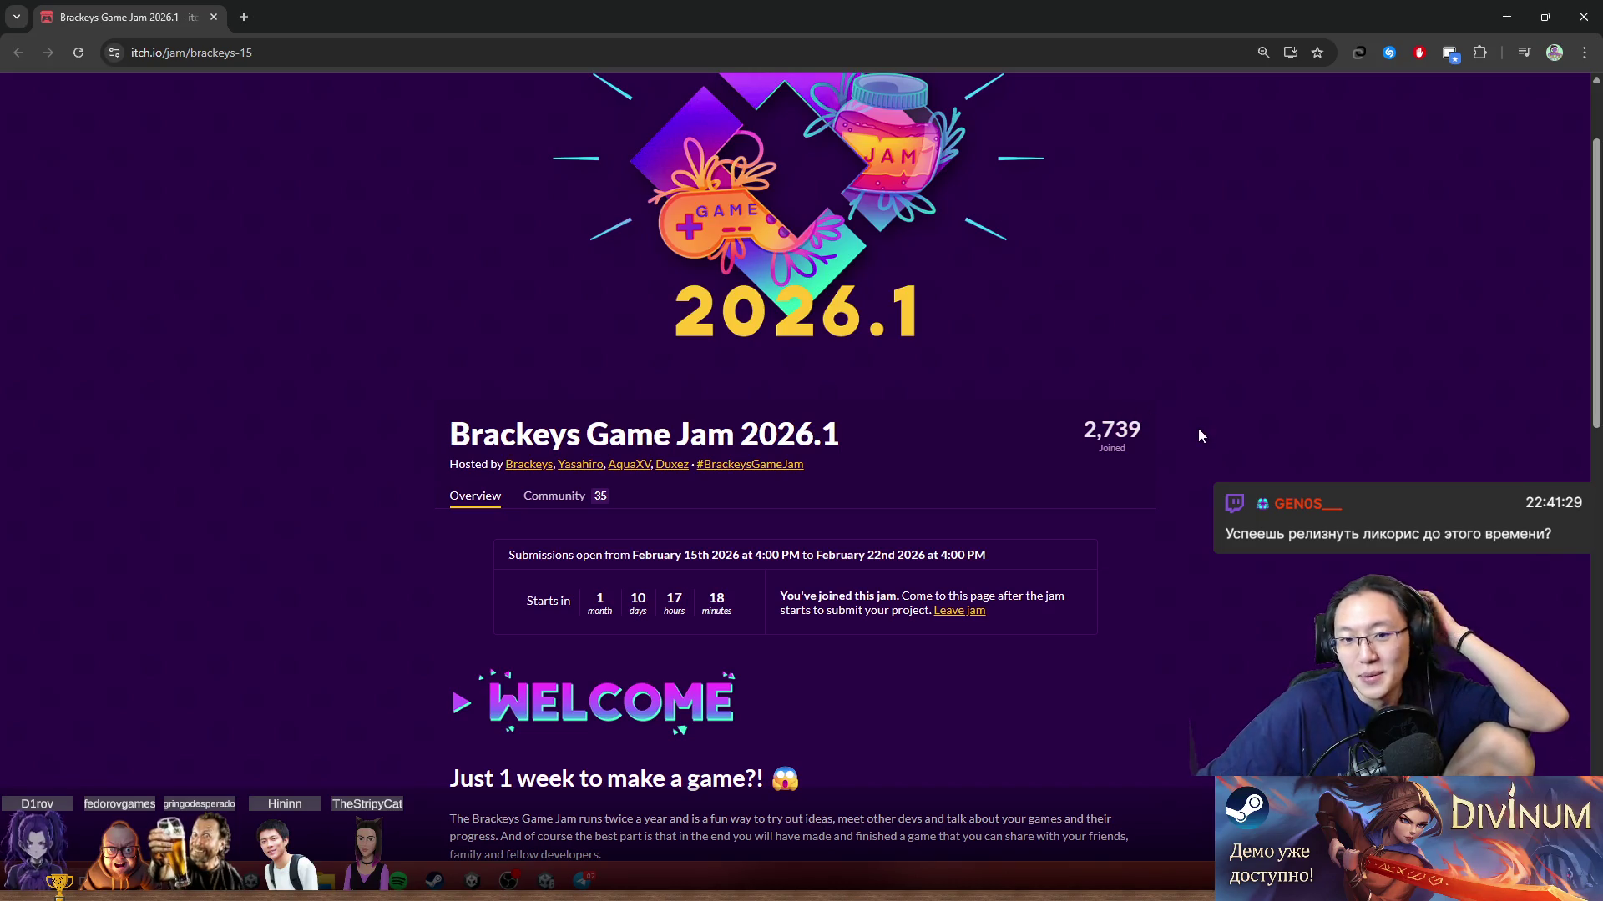
mouse_move(1012, 286)
mouse_down()
mouse_move(947, 325)
mouse_move(1232, 394)
mouse_move(1294, 393)
mouse_move(751, 327)
mouse_up()
scroll(1277, 615, down, 3)
scroll(1277, 622, up, 3)
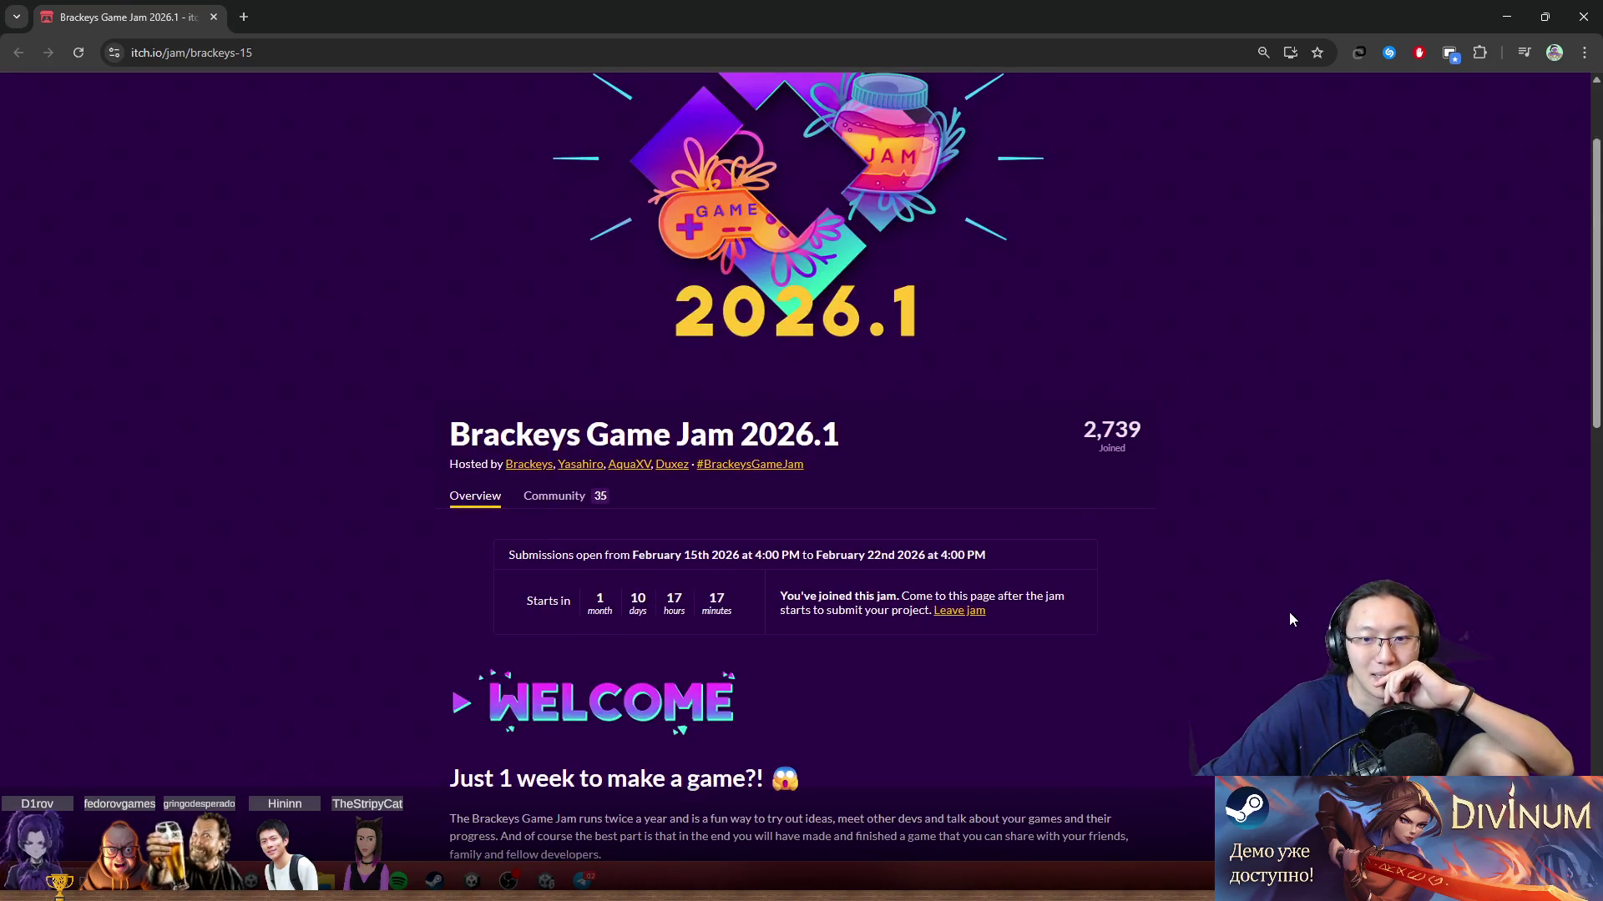
scroll(1237, 599, down, 5)
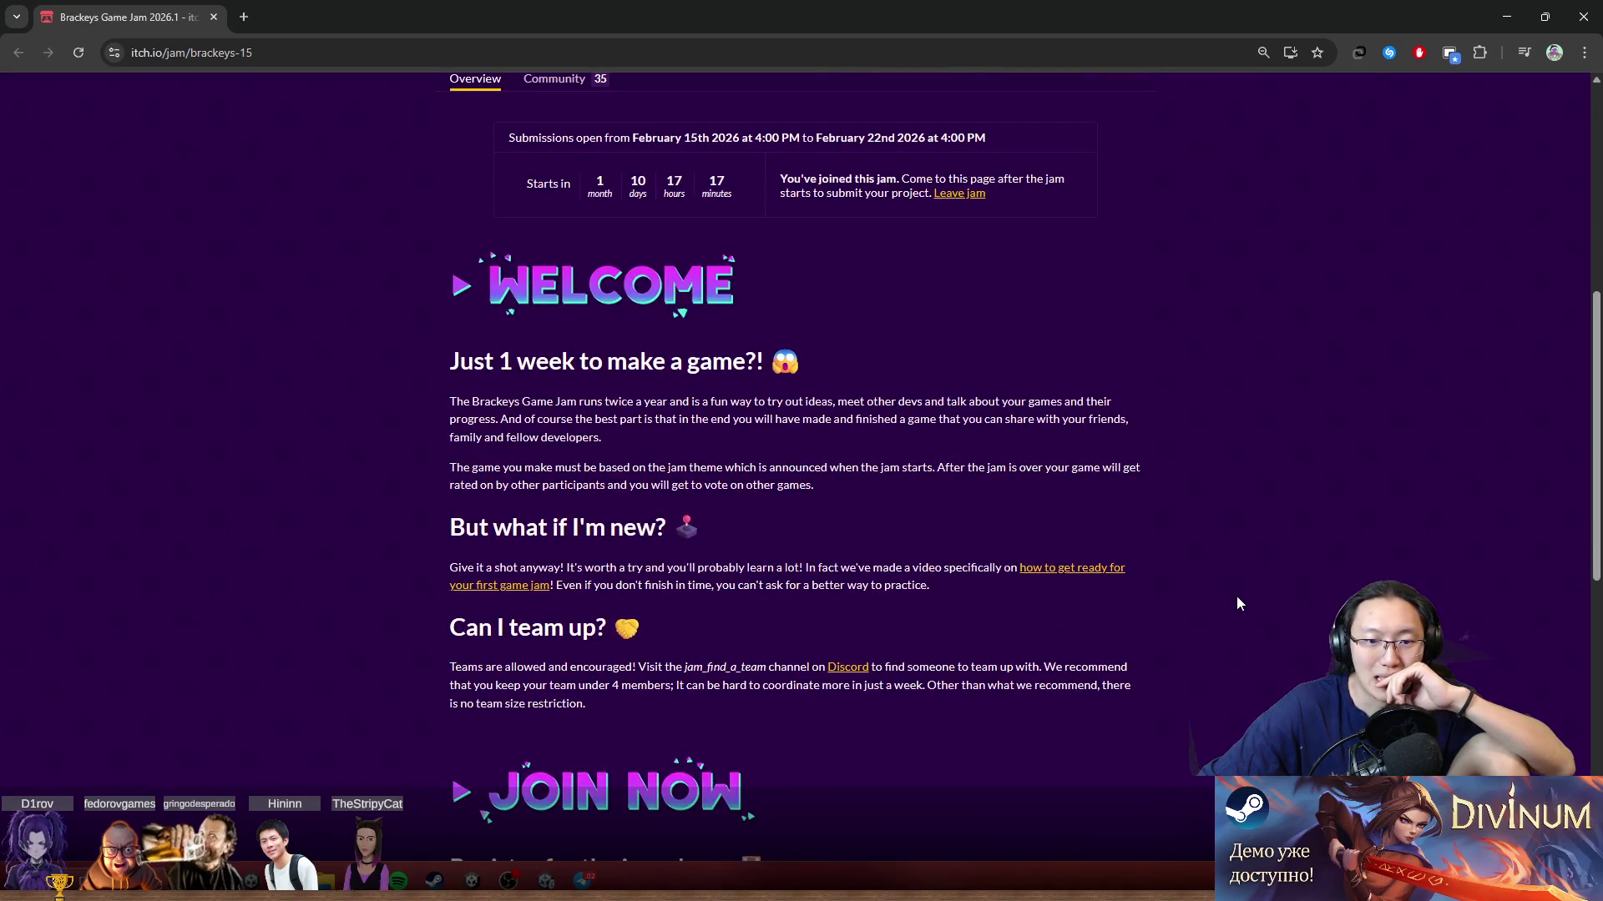
scroll(1237, 599, down, 9)
scroll(1237, 598, up, 3)
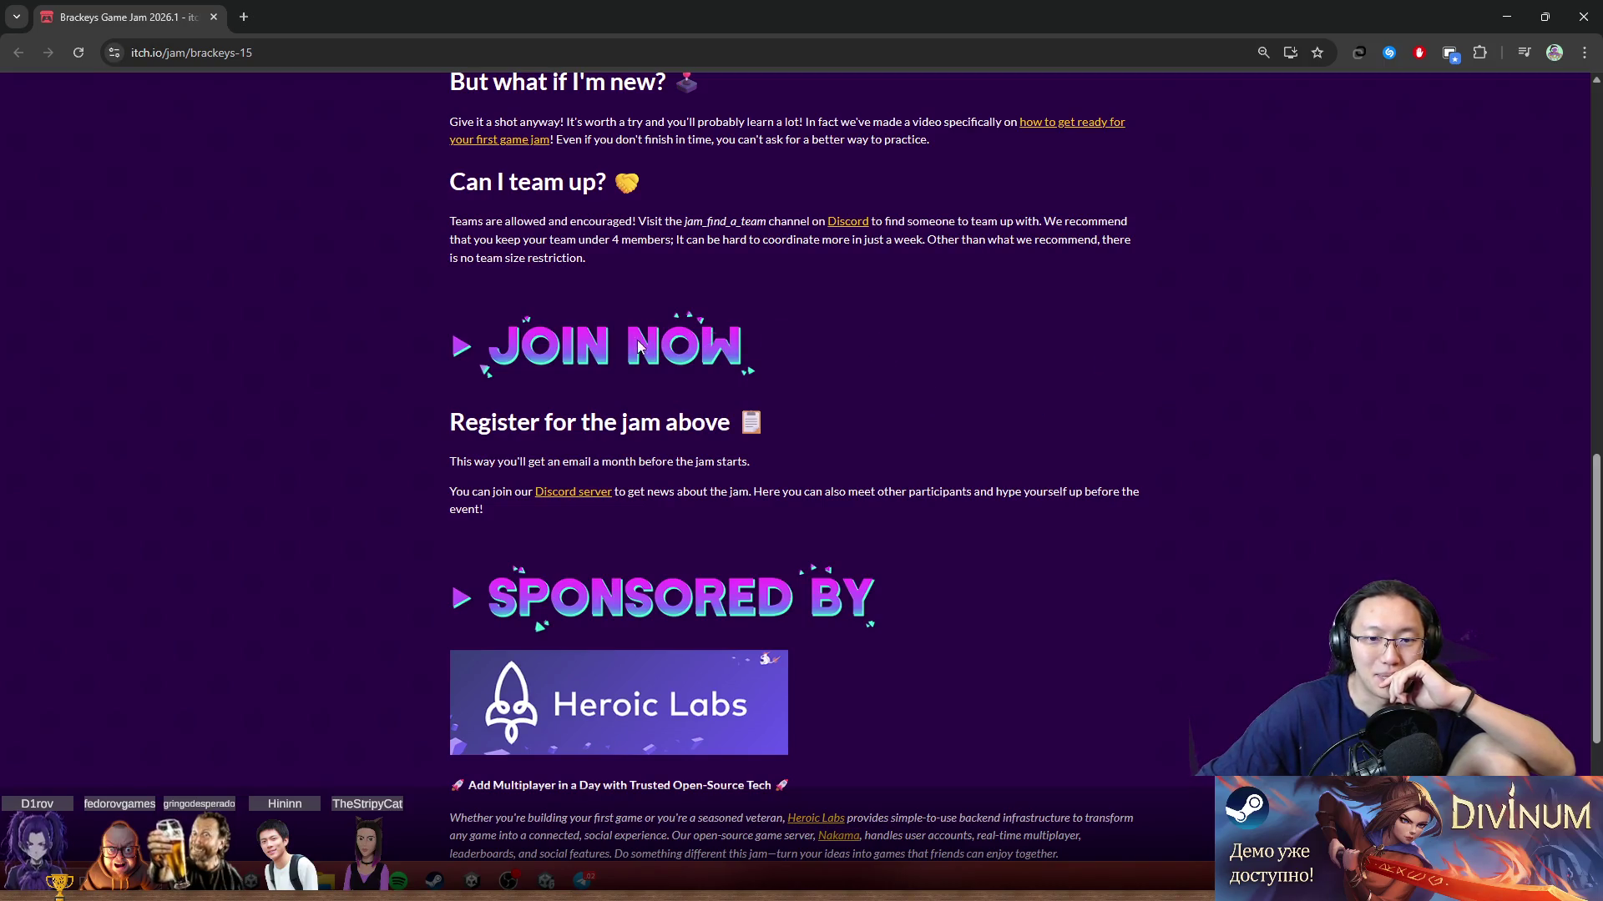
Step: Finish reviewing the jam page and restore the browser to a smaller window
drag(539, 364, 1173, 377)
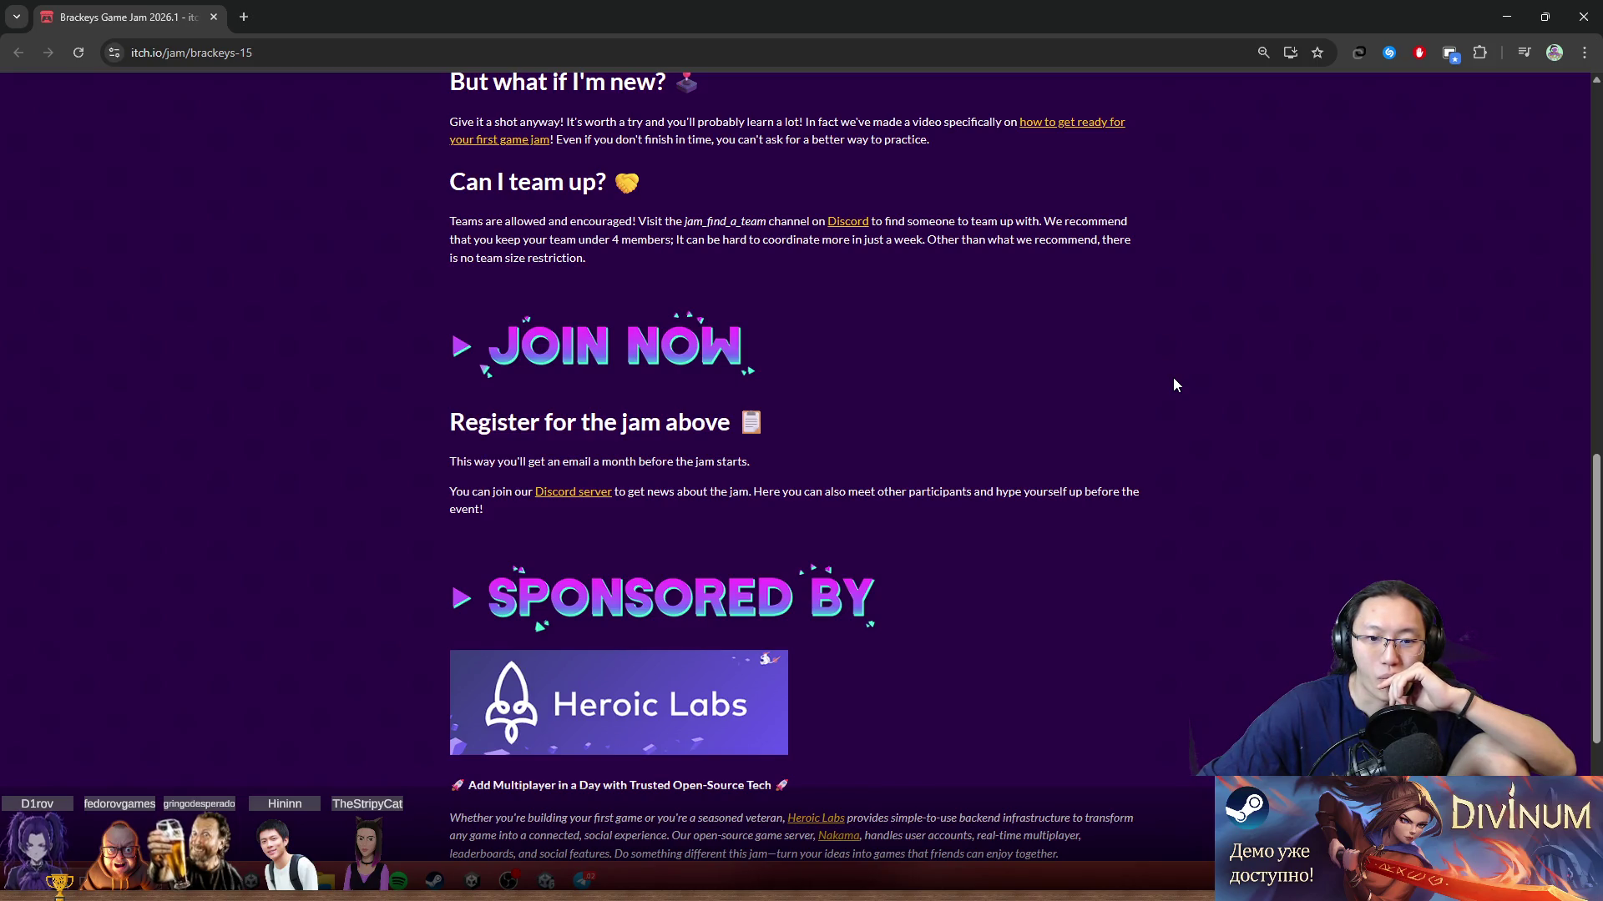
scroll(1118, 556, down, 3)
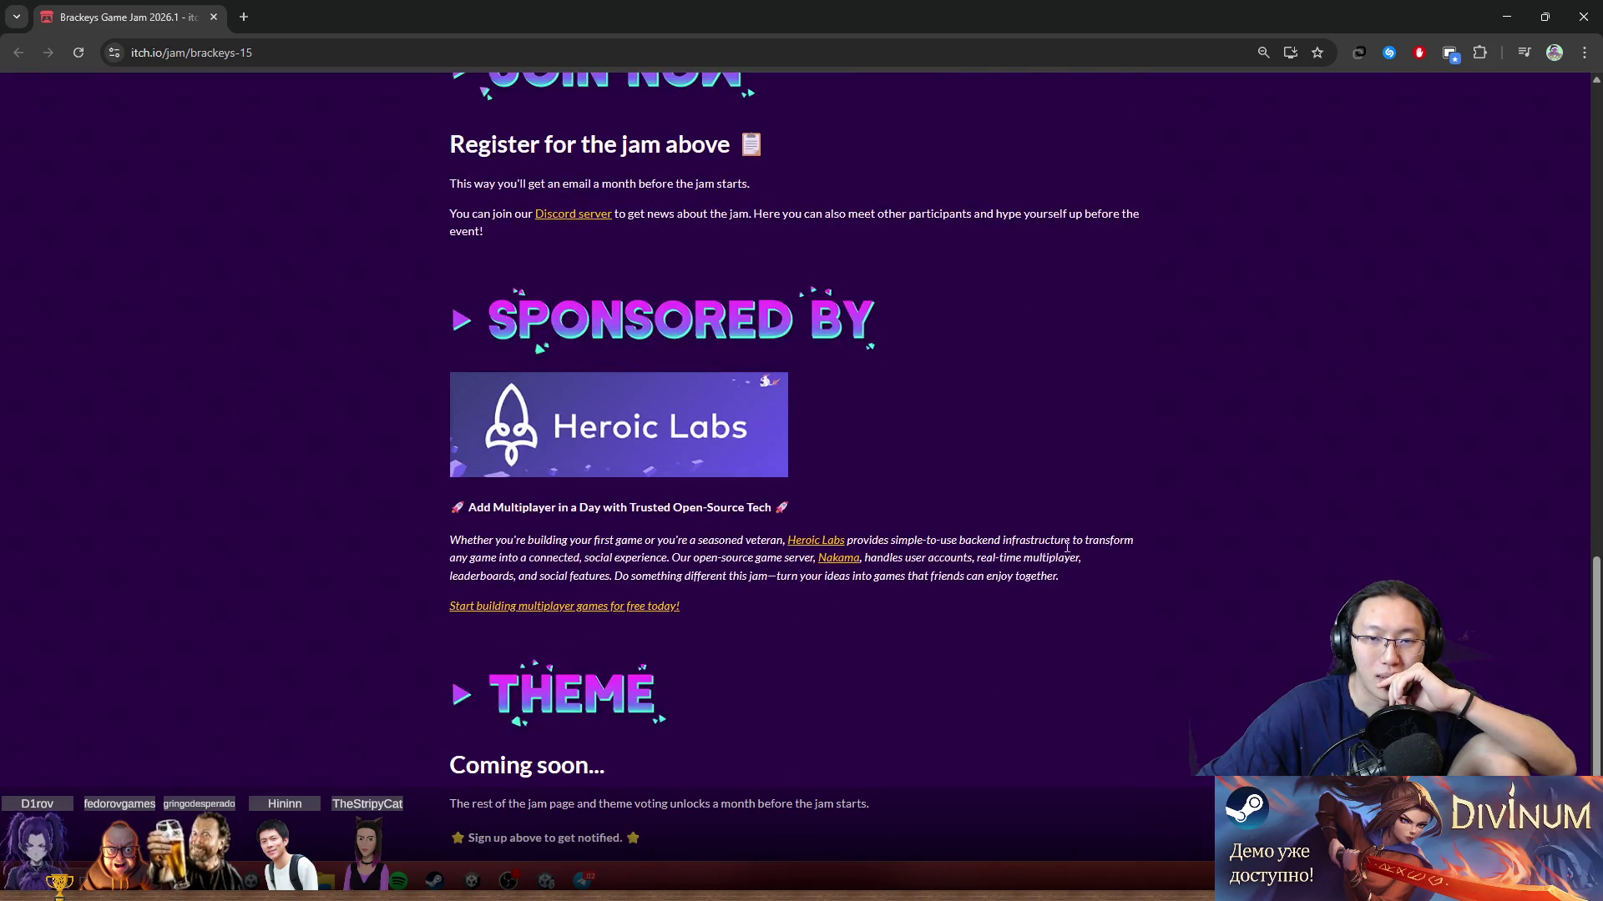
scroll(1252, 535, up, 12)
scroll(1169, 475, up, 2)
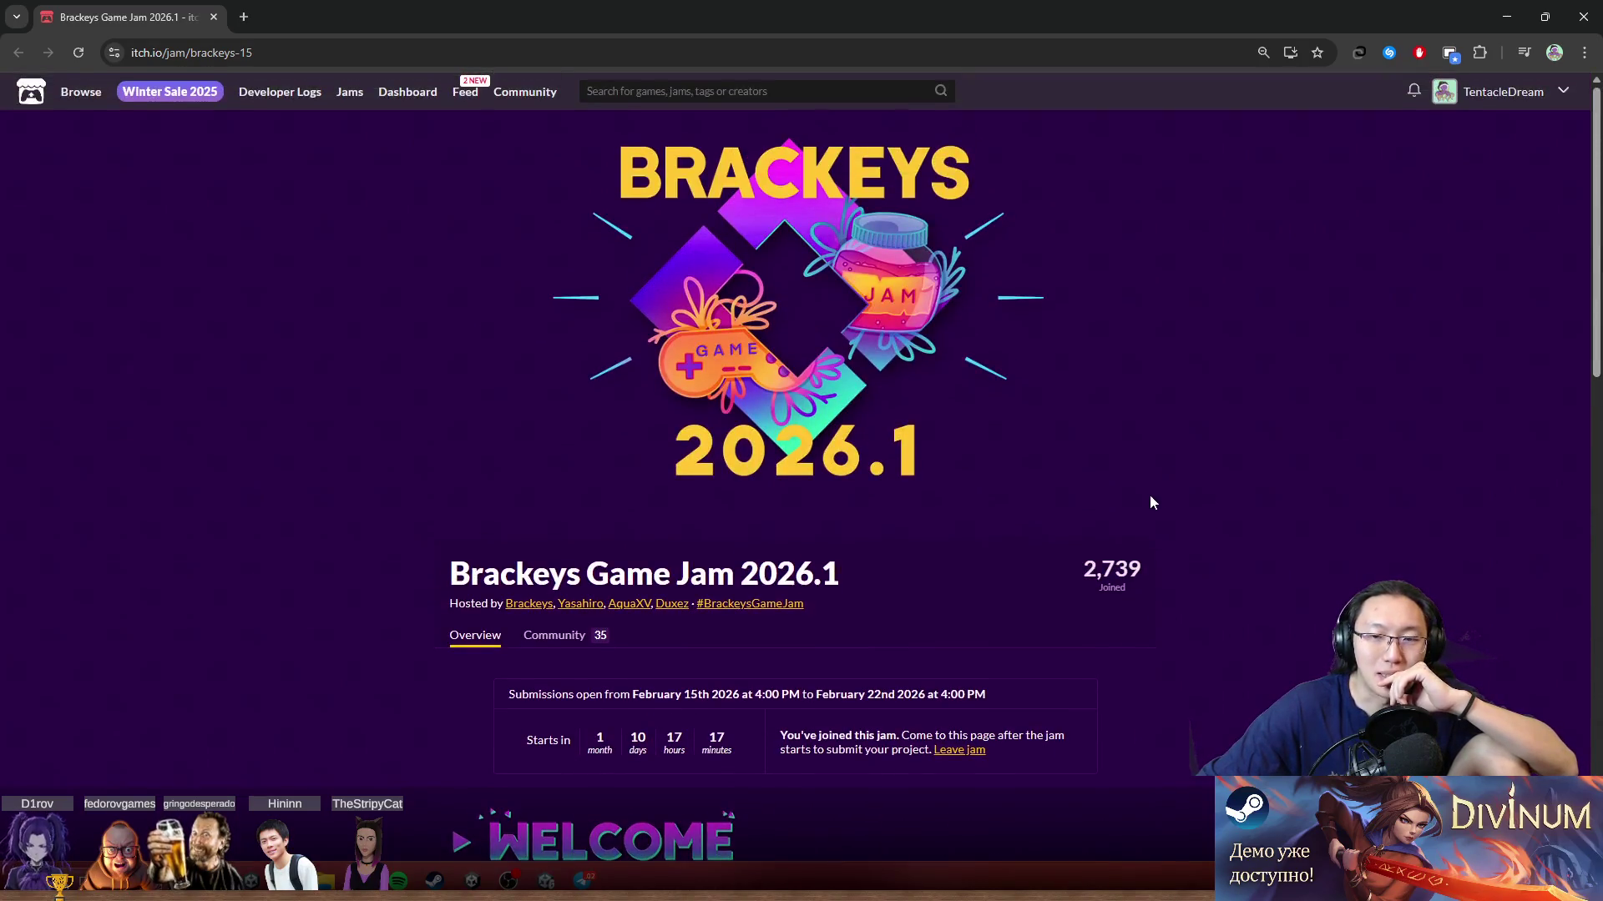
scroll(1119, 568, down, 2)
scroll(1119, 585, down, 5)
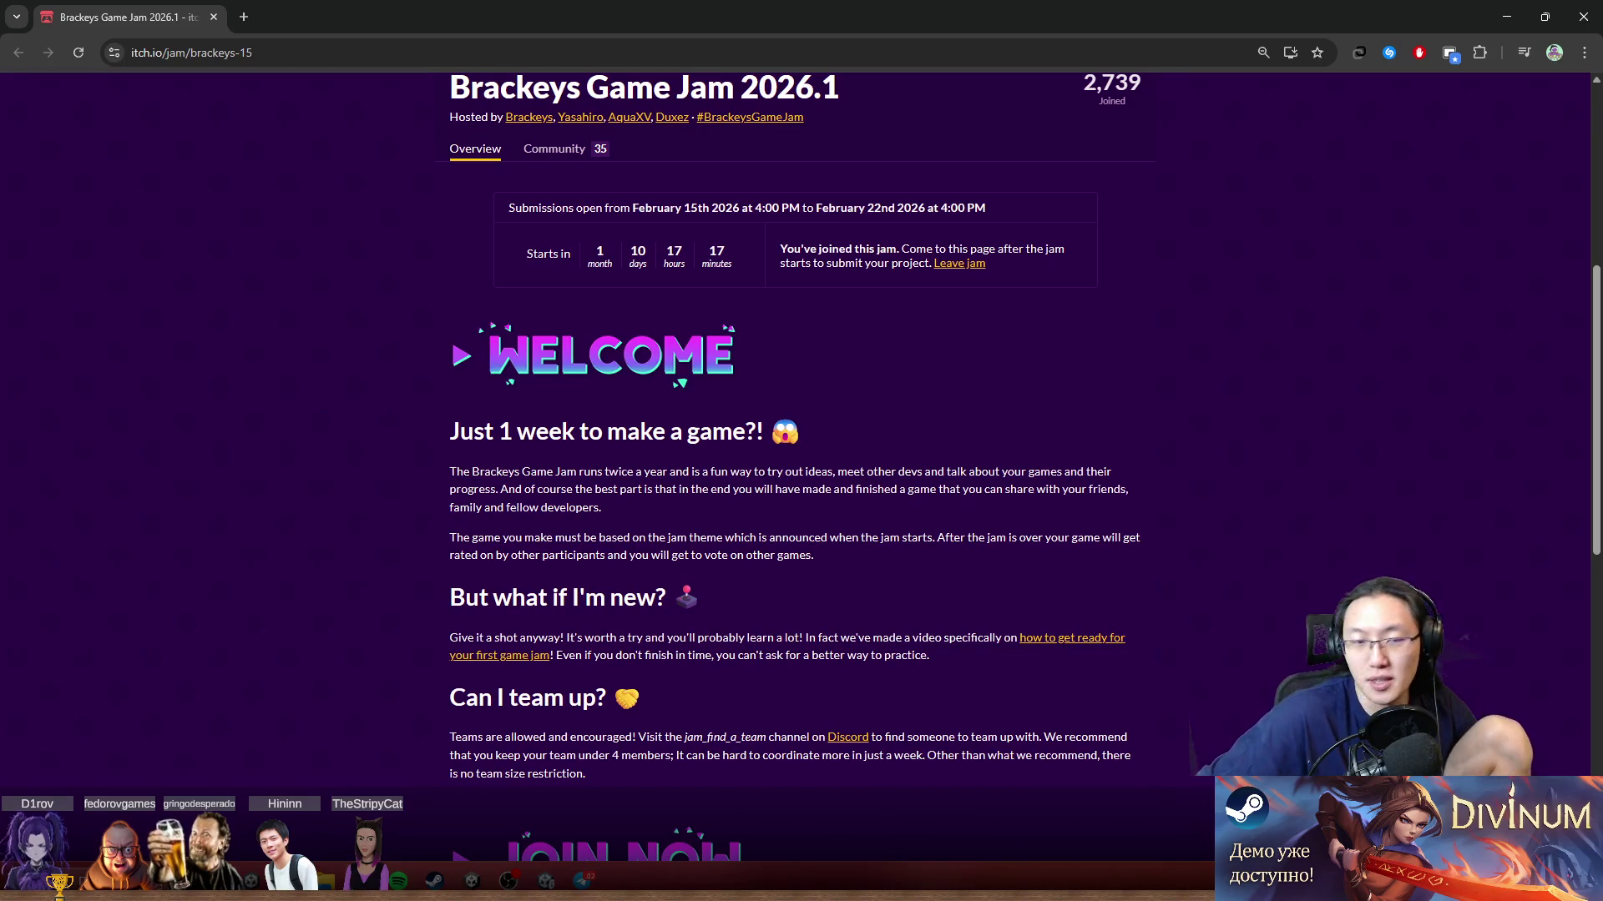
key(super+Down)
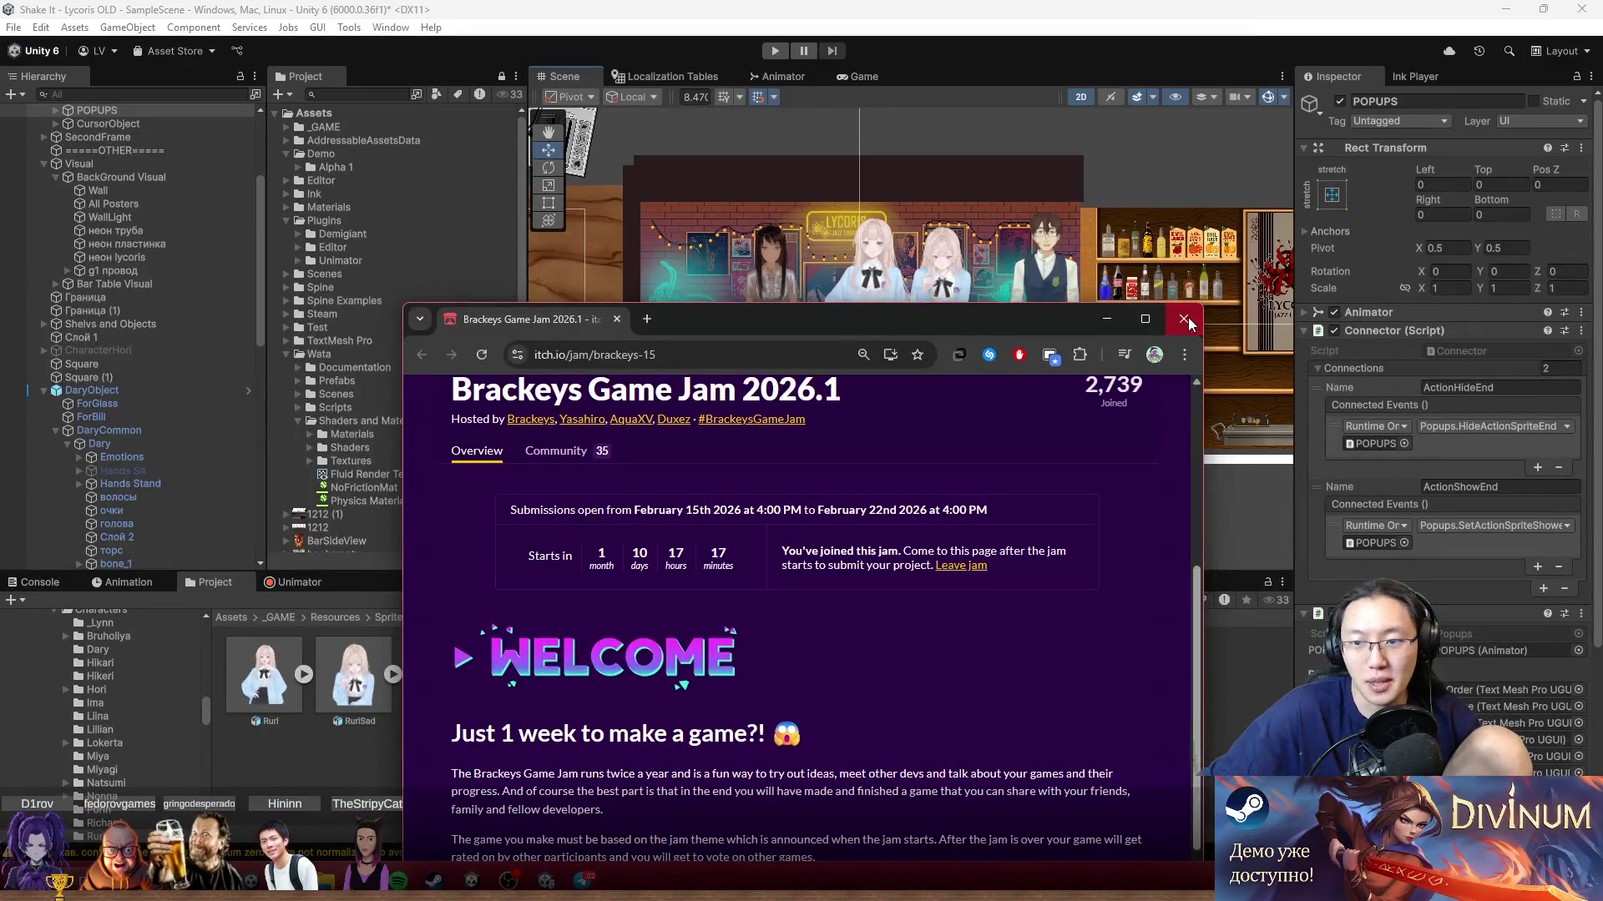
Step: Check the Windows calendar over Unity, then bring the Brackeys jam page back full screen
key(super+Down)
key(super+n)
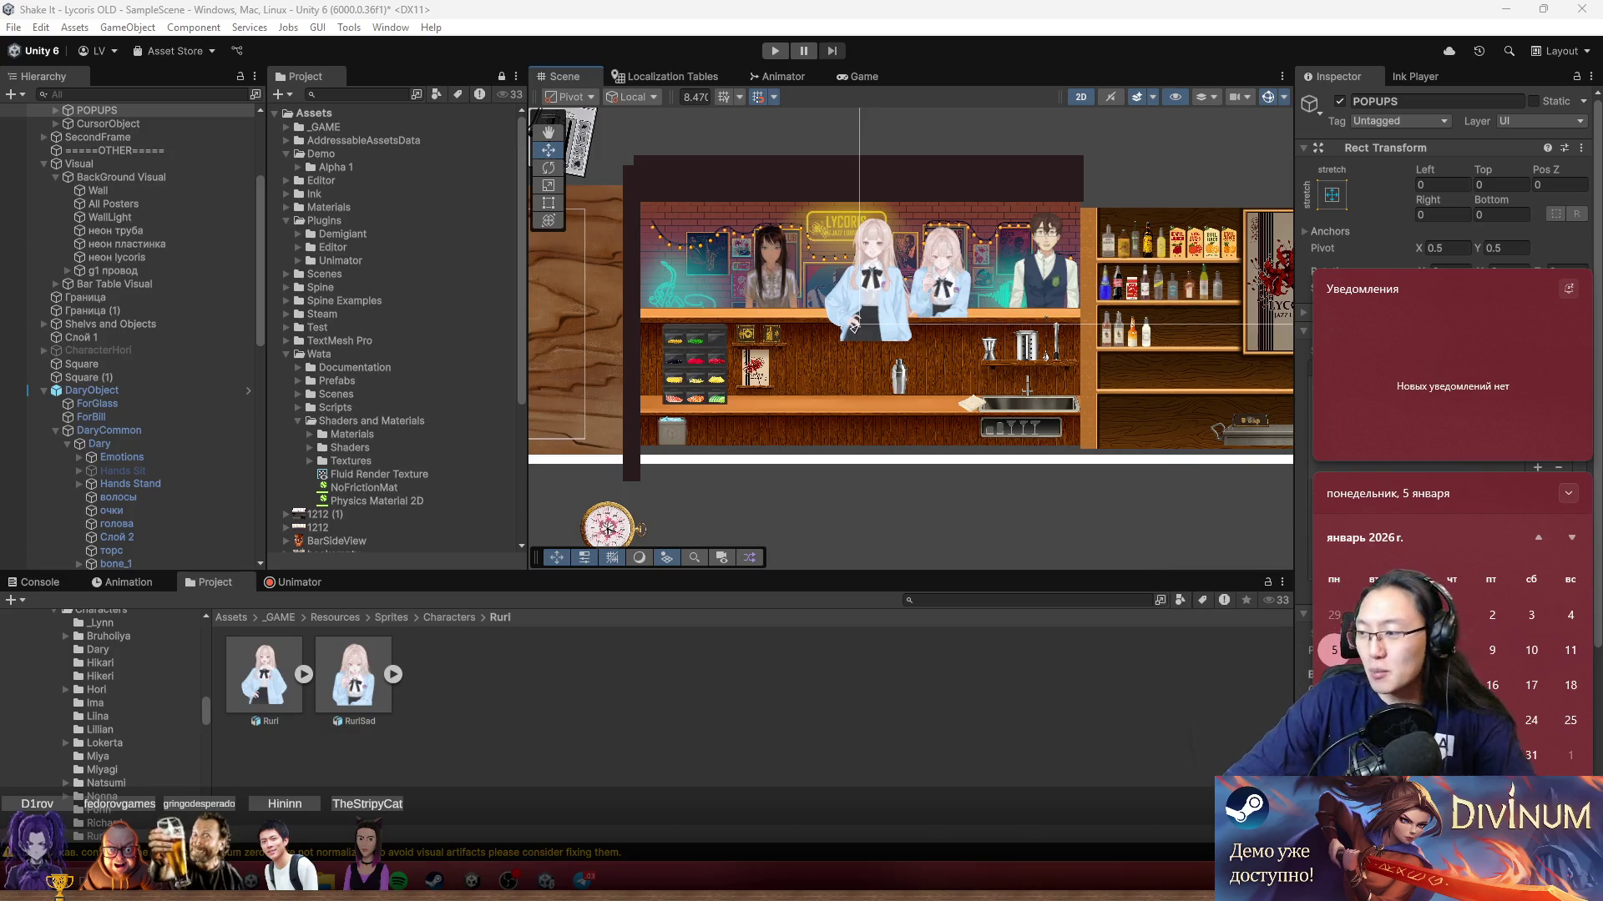
key(Escape)
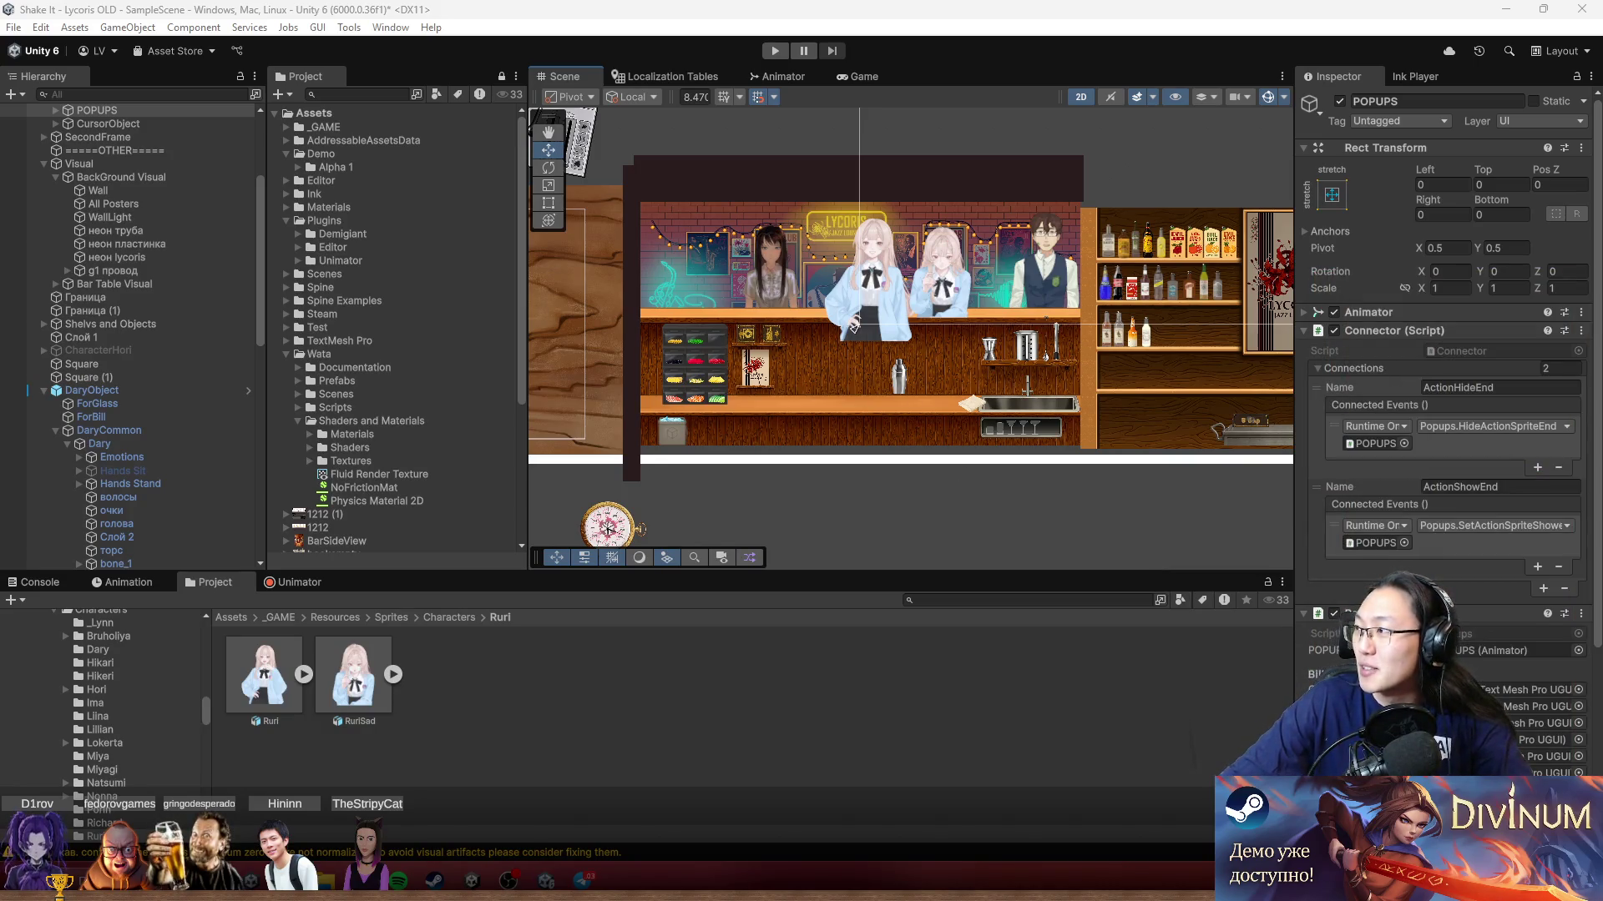
key(alt+Tab)
key(super+Up)
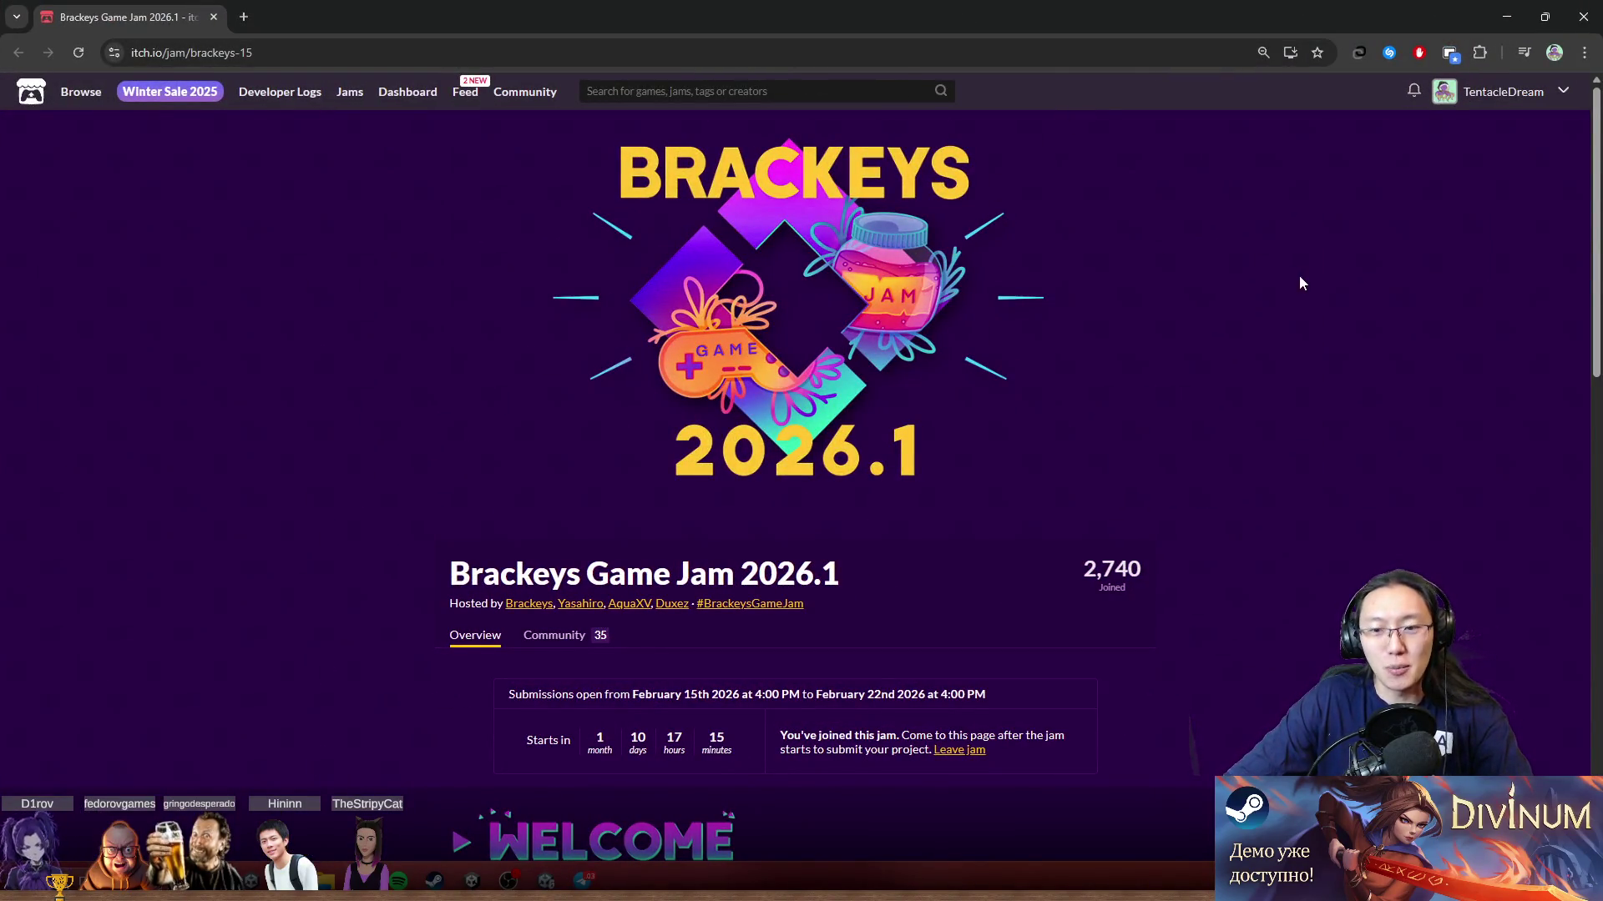
Step: Scroll the Brackeys jam page, then drag the browser down into a smaller window over Unity
scroll(1300, 277, down, 2)
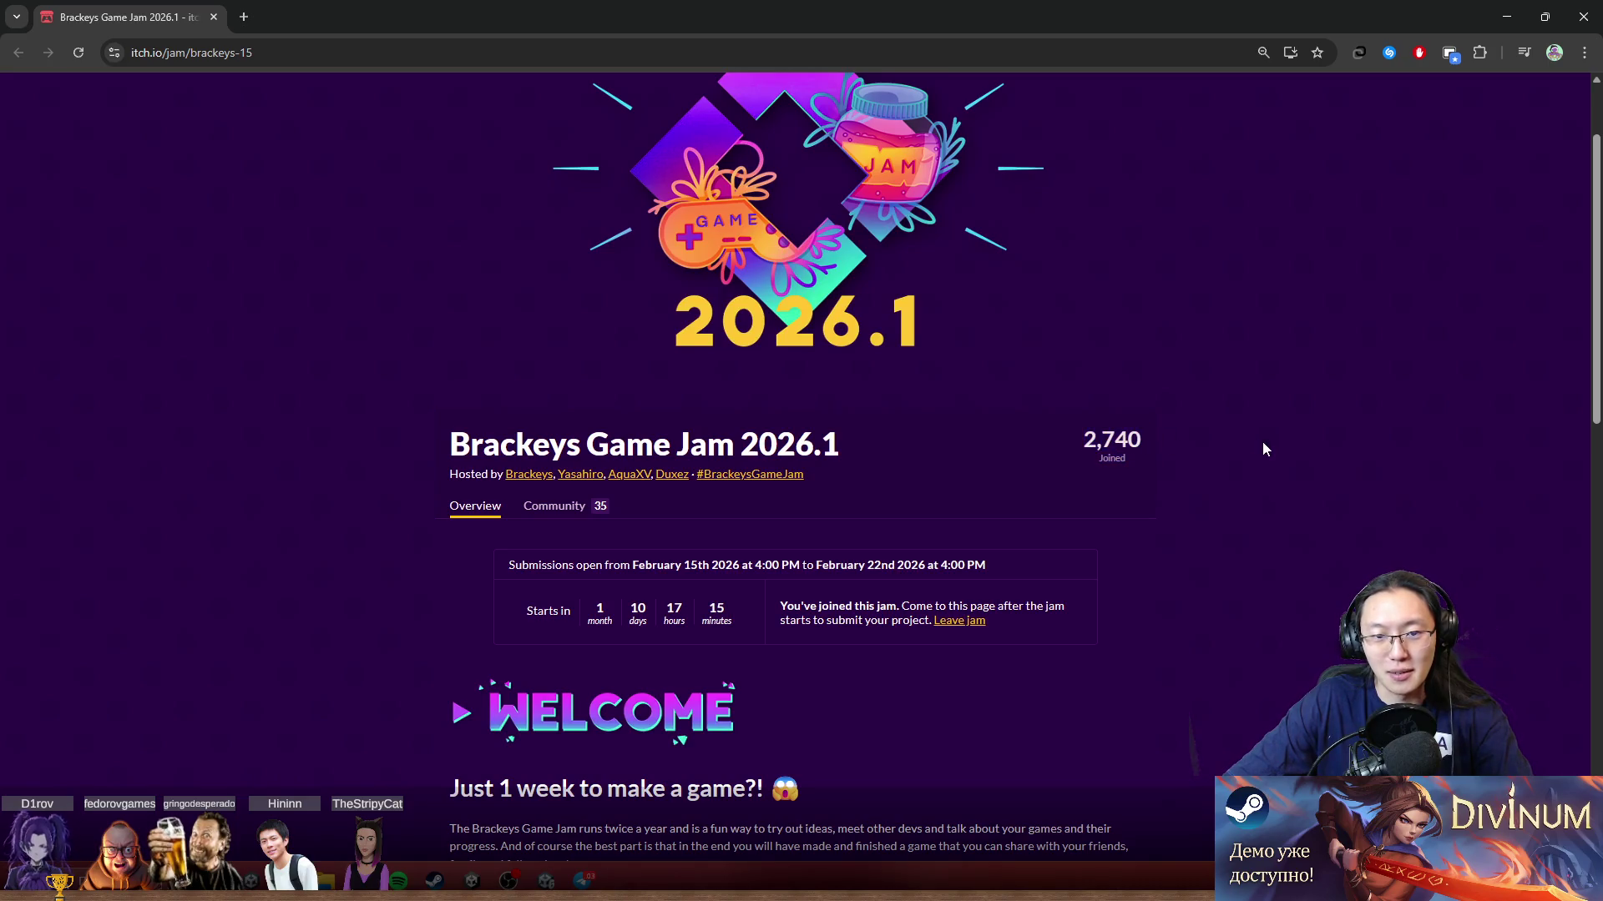
scroll(1114, 577, down, 8)
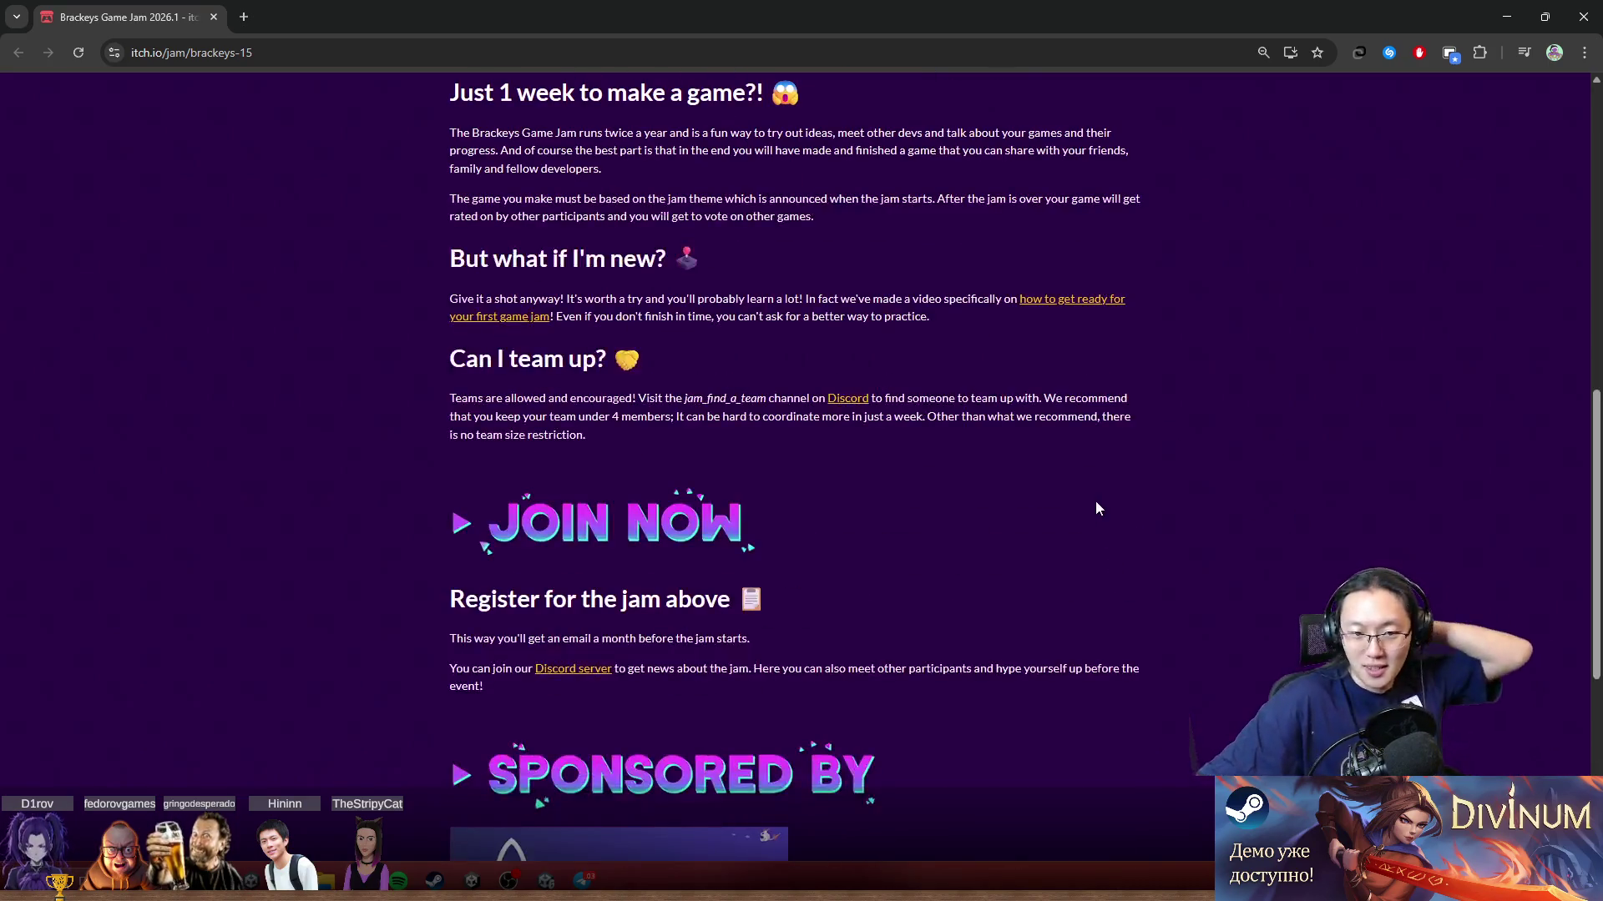
scroll(1217, 503, down, 5)
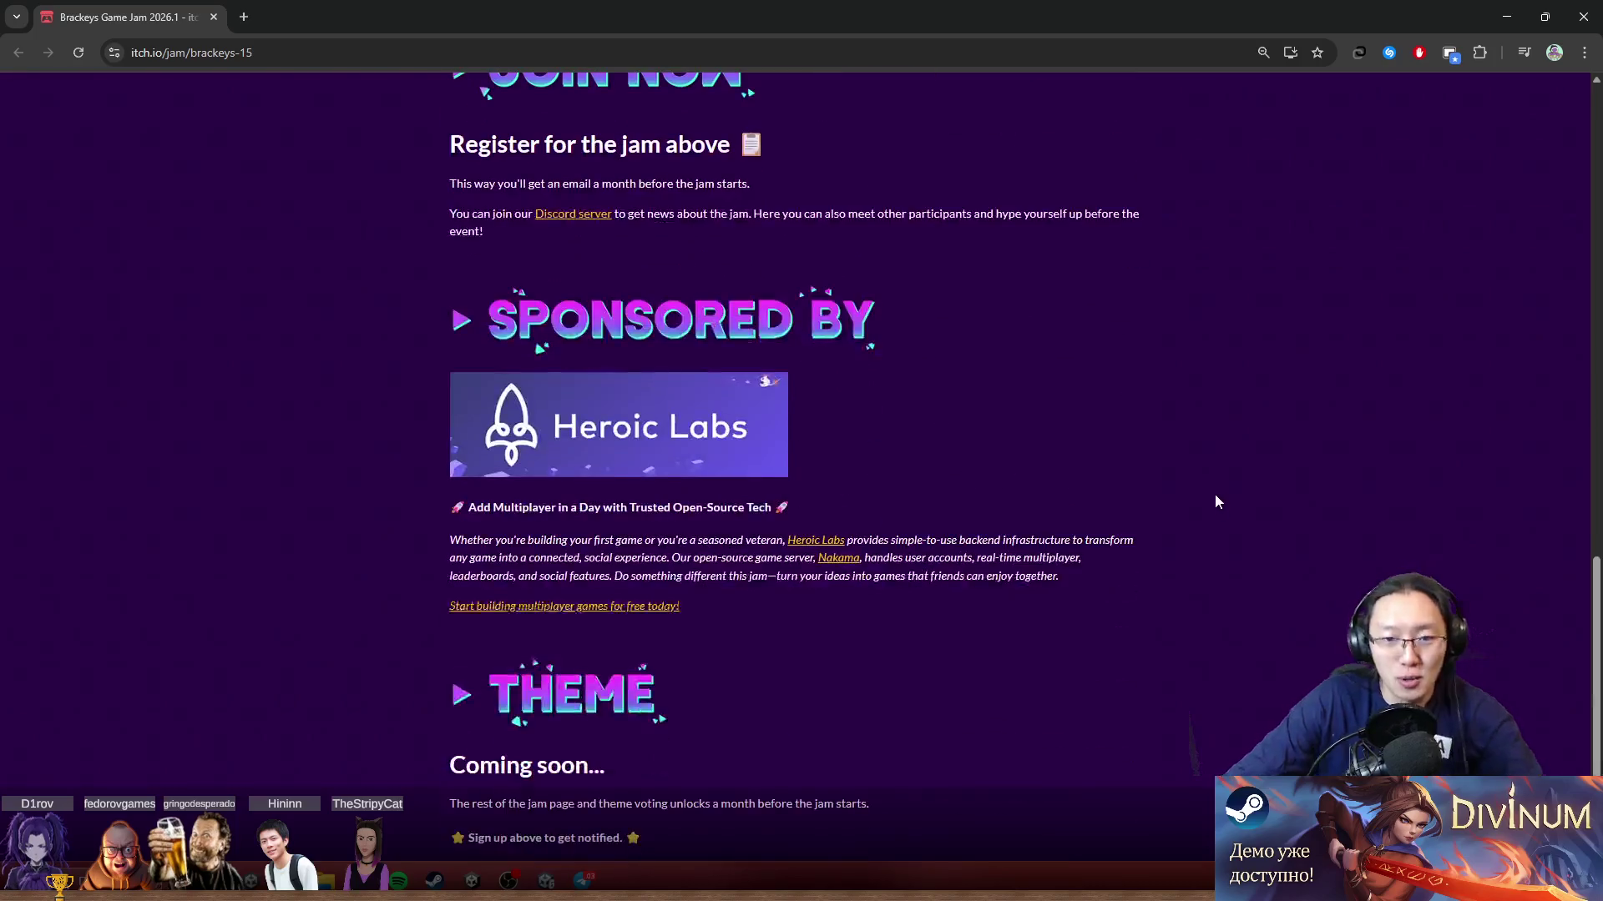
middle_click(1117, 471)
scroll(1109, 459, up, 5)
scroll(1095, 500, up, 4)
scroll(1086, 500, up, 5)
scroll(1040, 584, down, 2)
scroll(1027, 570, up, 2)
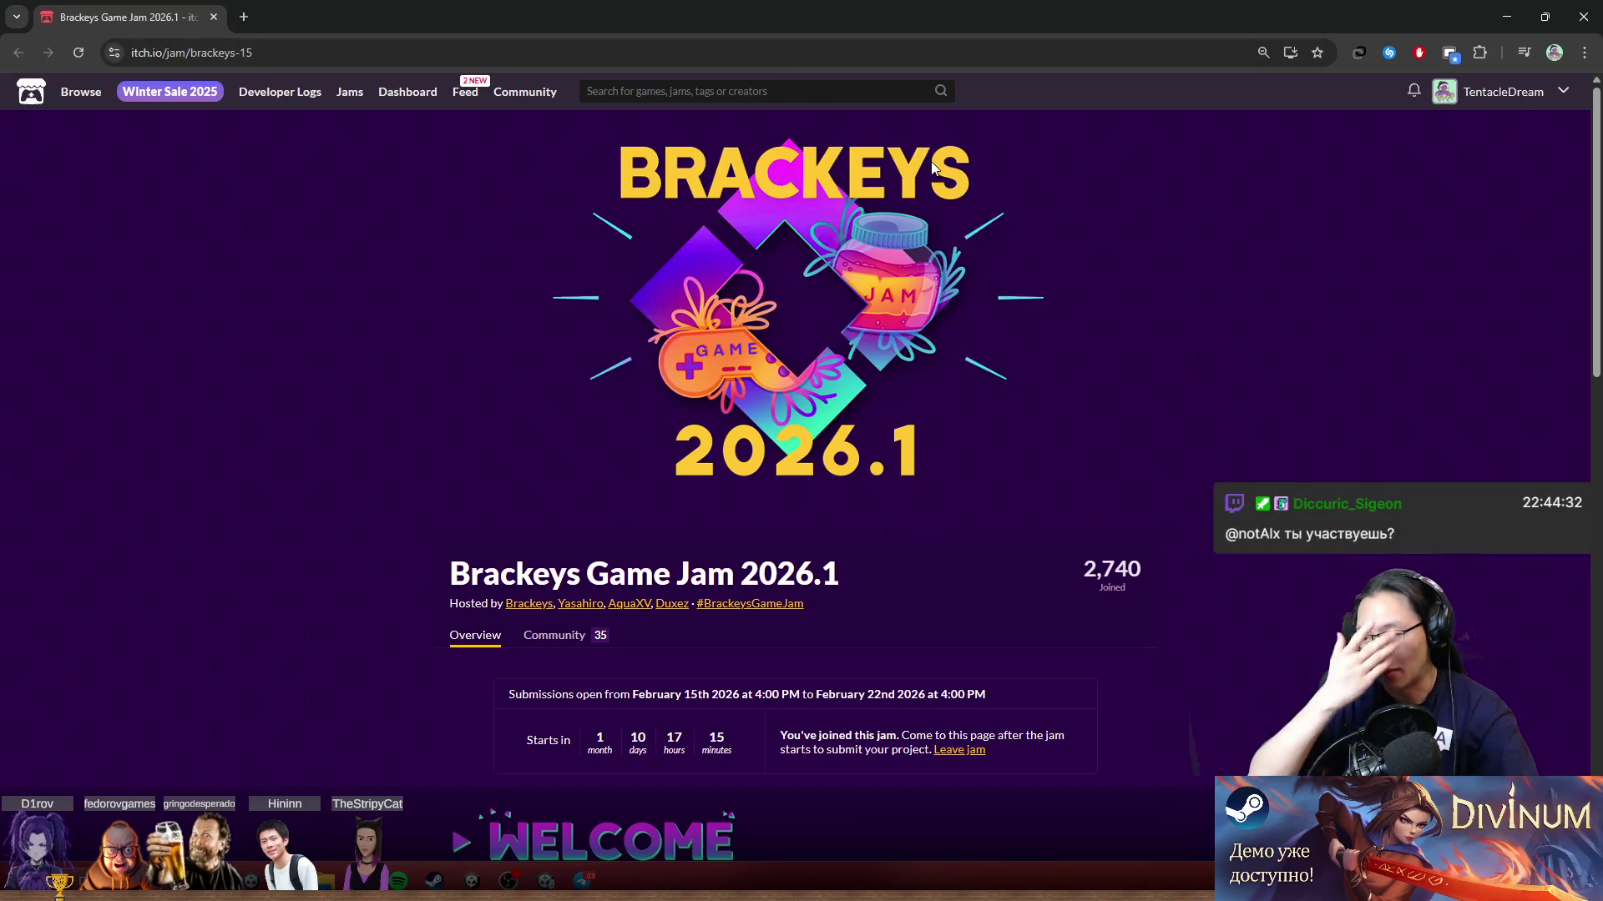
mouse_move(724, 9)
mouse_down()
mouse_move(696, 257)
mouse_move(759, 238)
mouse_up()
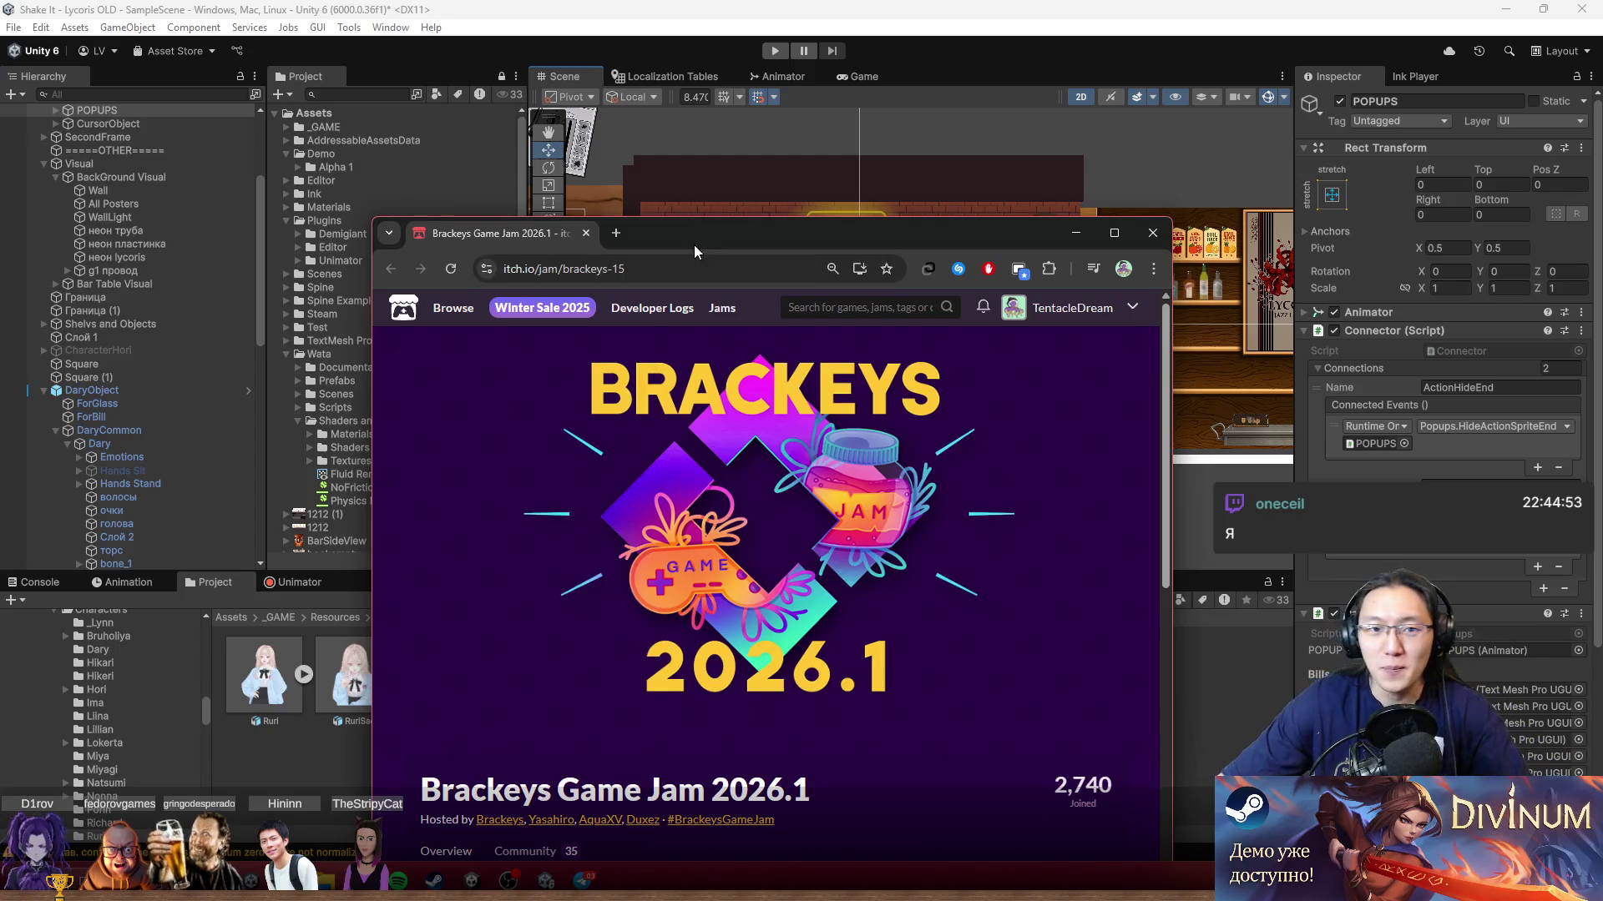
Step: Minimize the itch.io jam browser and frame the two blonde bar girls in Unity's Scene view
drag(695, 250, 722, 136)
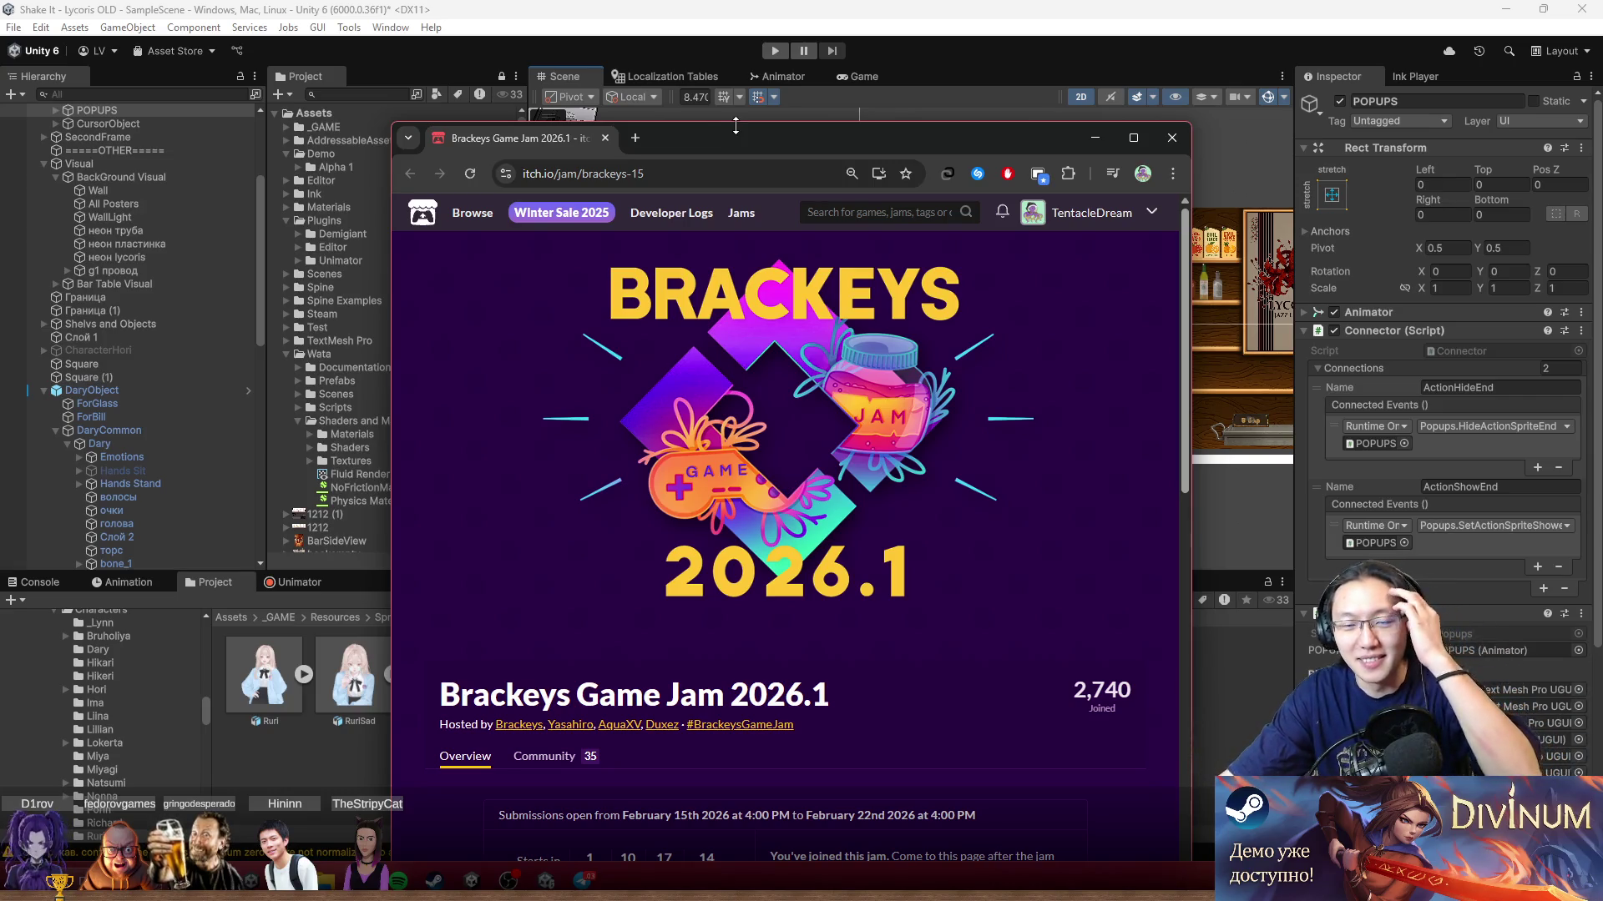
drag(814, 152, 873, 4)
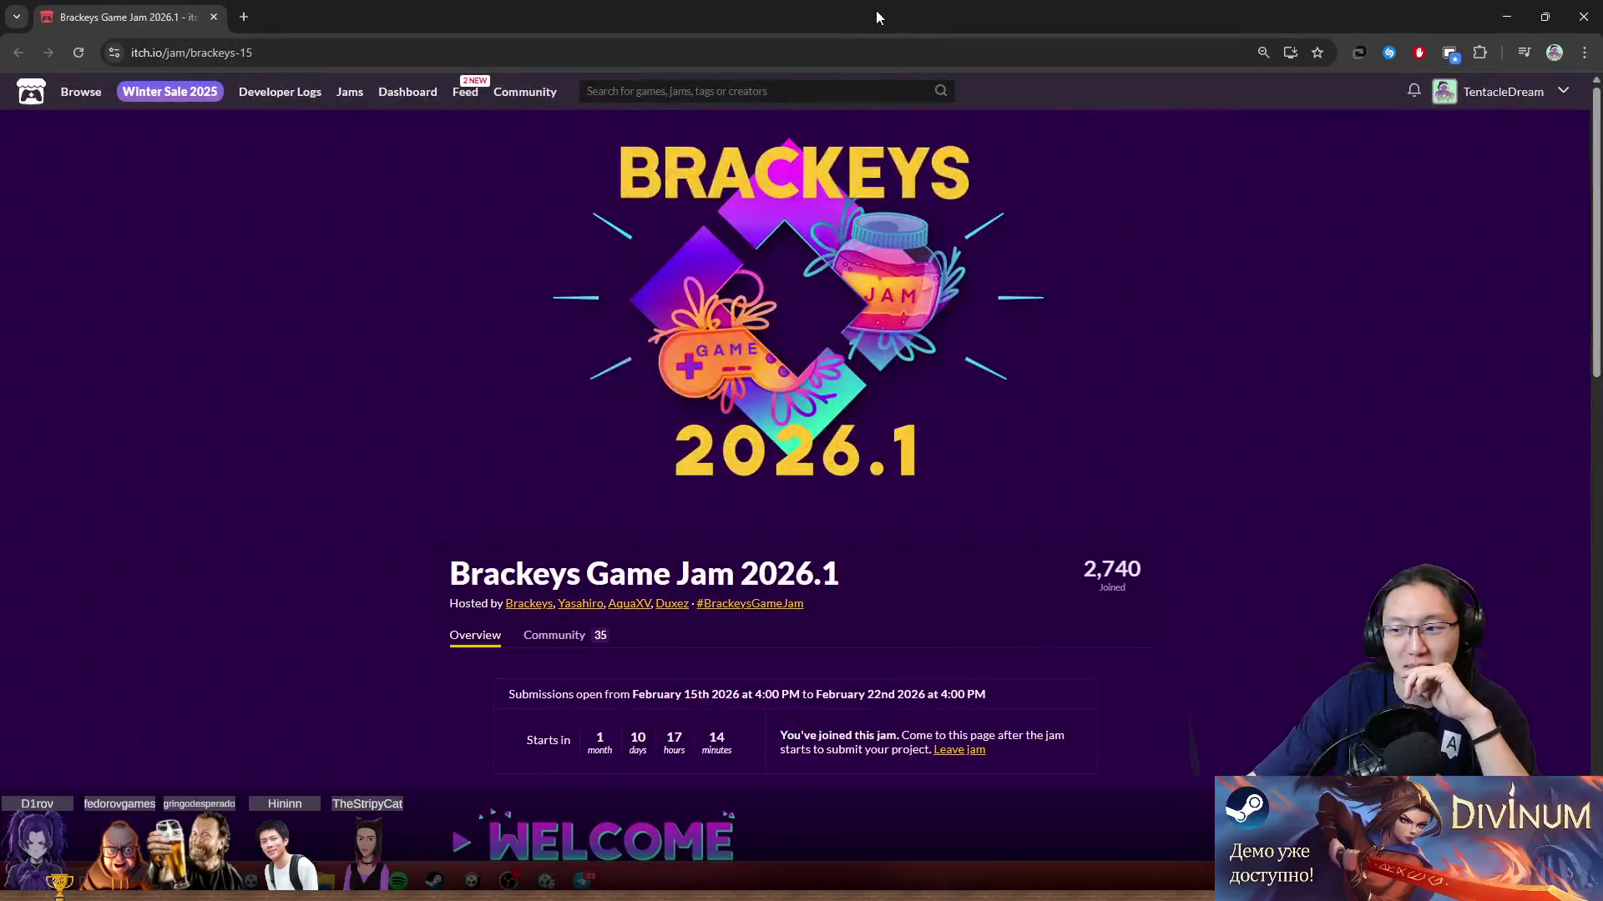
scroll(925, 287, down, 3)
double_click(788, 13)
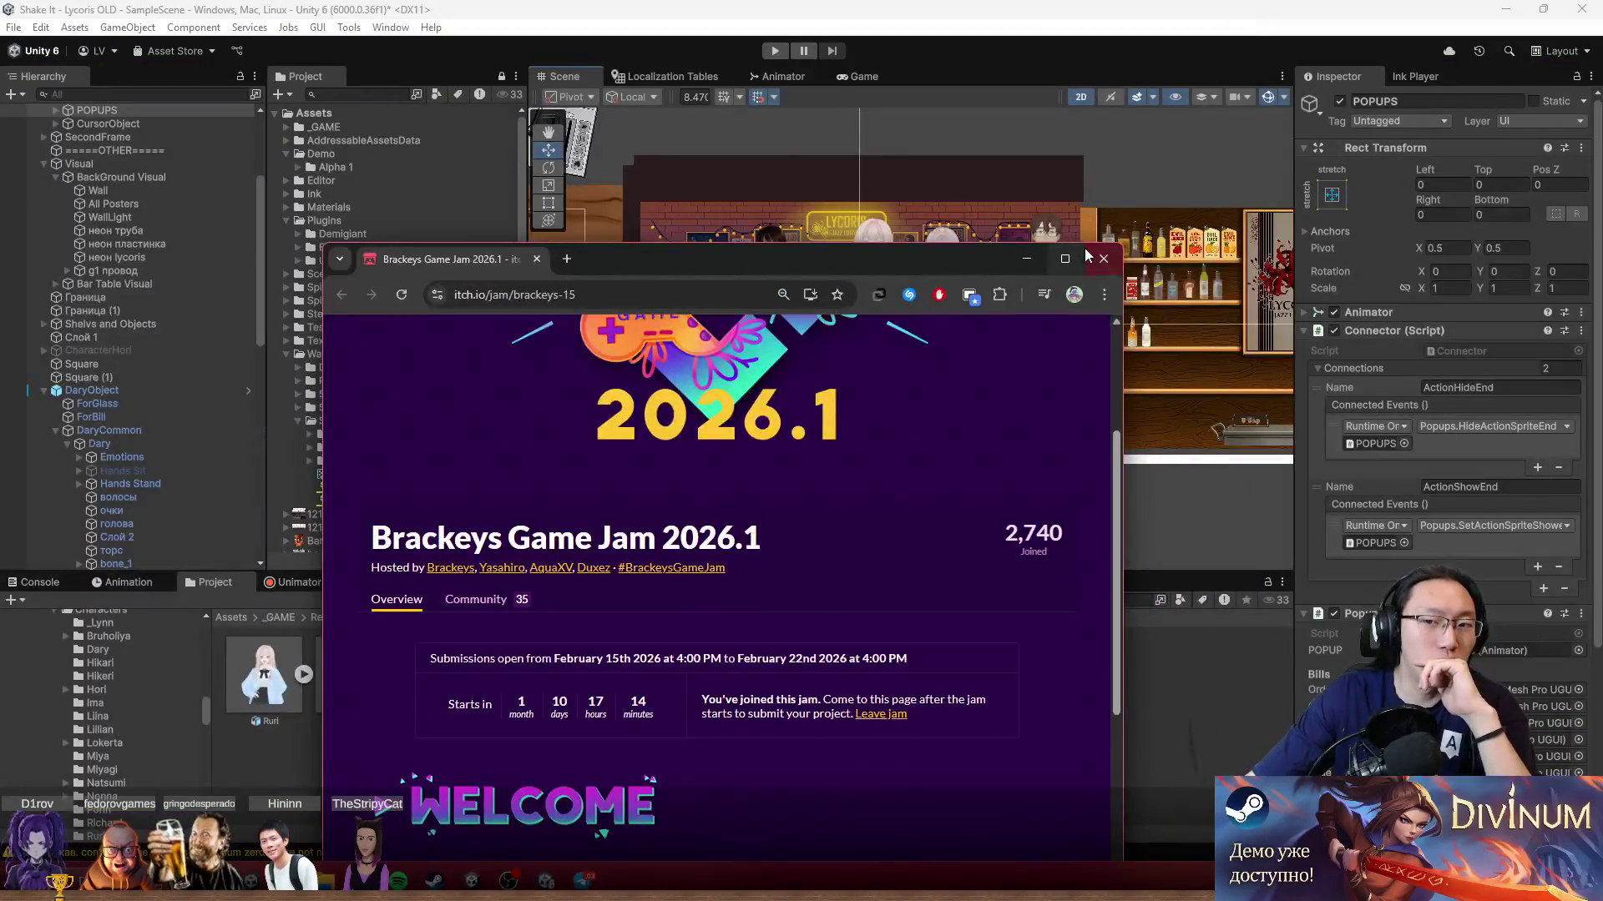
key(alt+Tab)
scroll(855, 332, up, 4)
drag(873, 325, 840, 354)
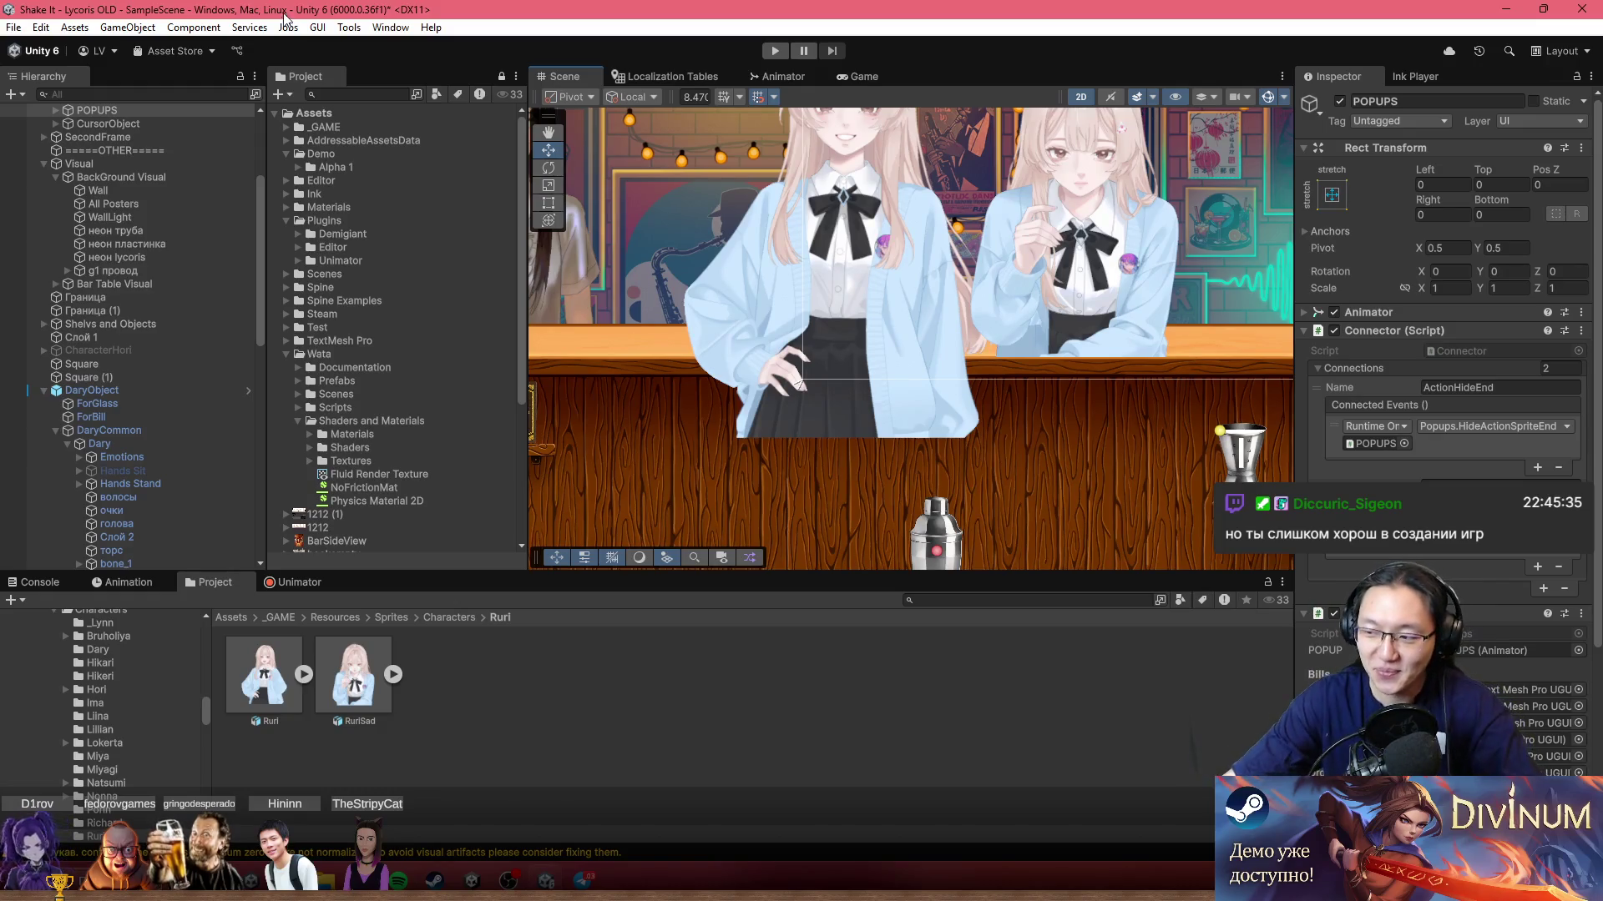
Step: Select Ruri's sleeve sprite HR_common_1 and pan the scene back onto the two girls
drag(834, 303, 808, 436)
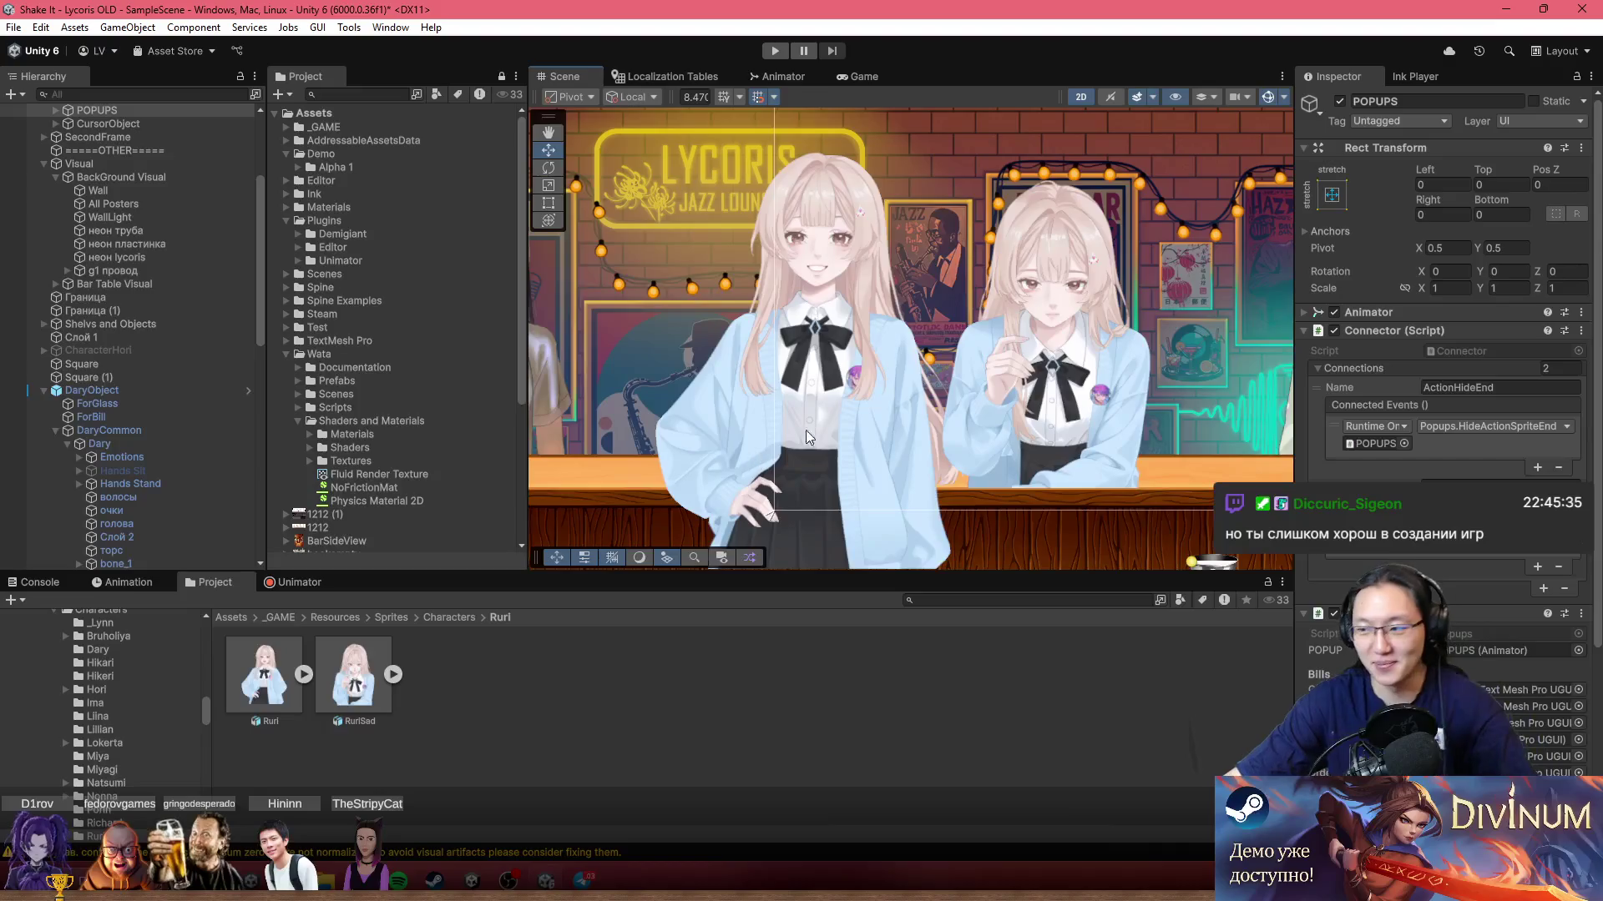
click(708, 392)
scroll(797, 434, up, 2)
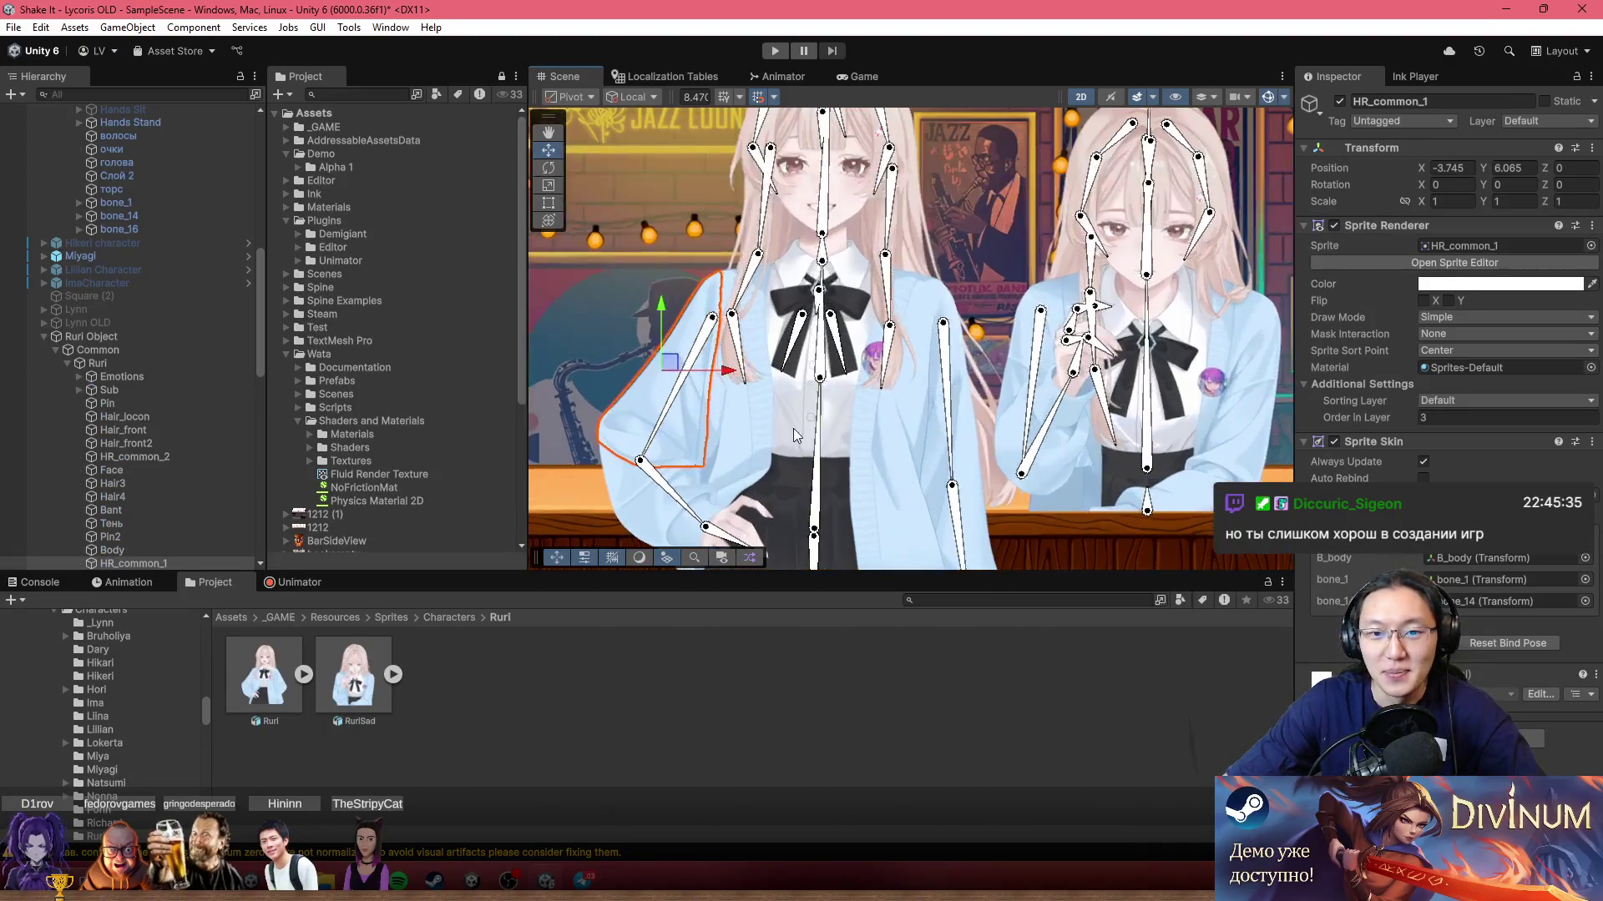
drag(775, 394, 566, 369)
scroll(154, 368, down, 3)
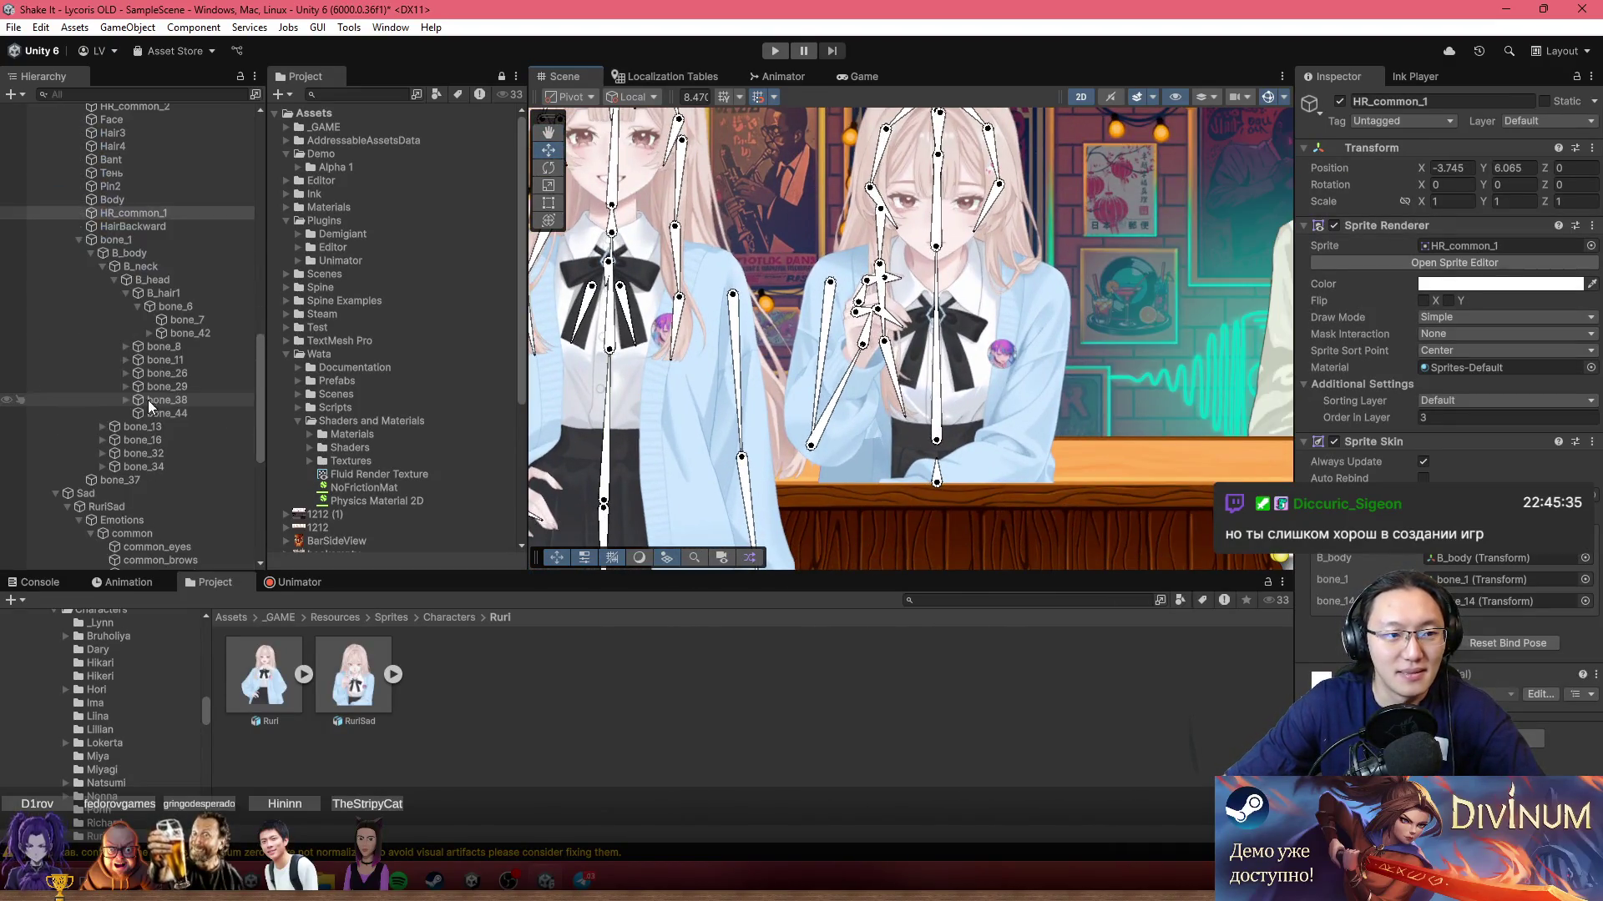
scroll(185, 415, up, 3)
drag(877, 326, 1018, 361)
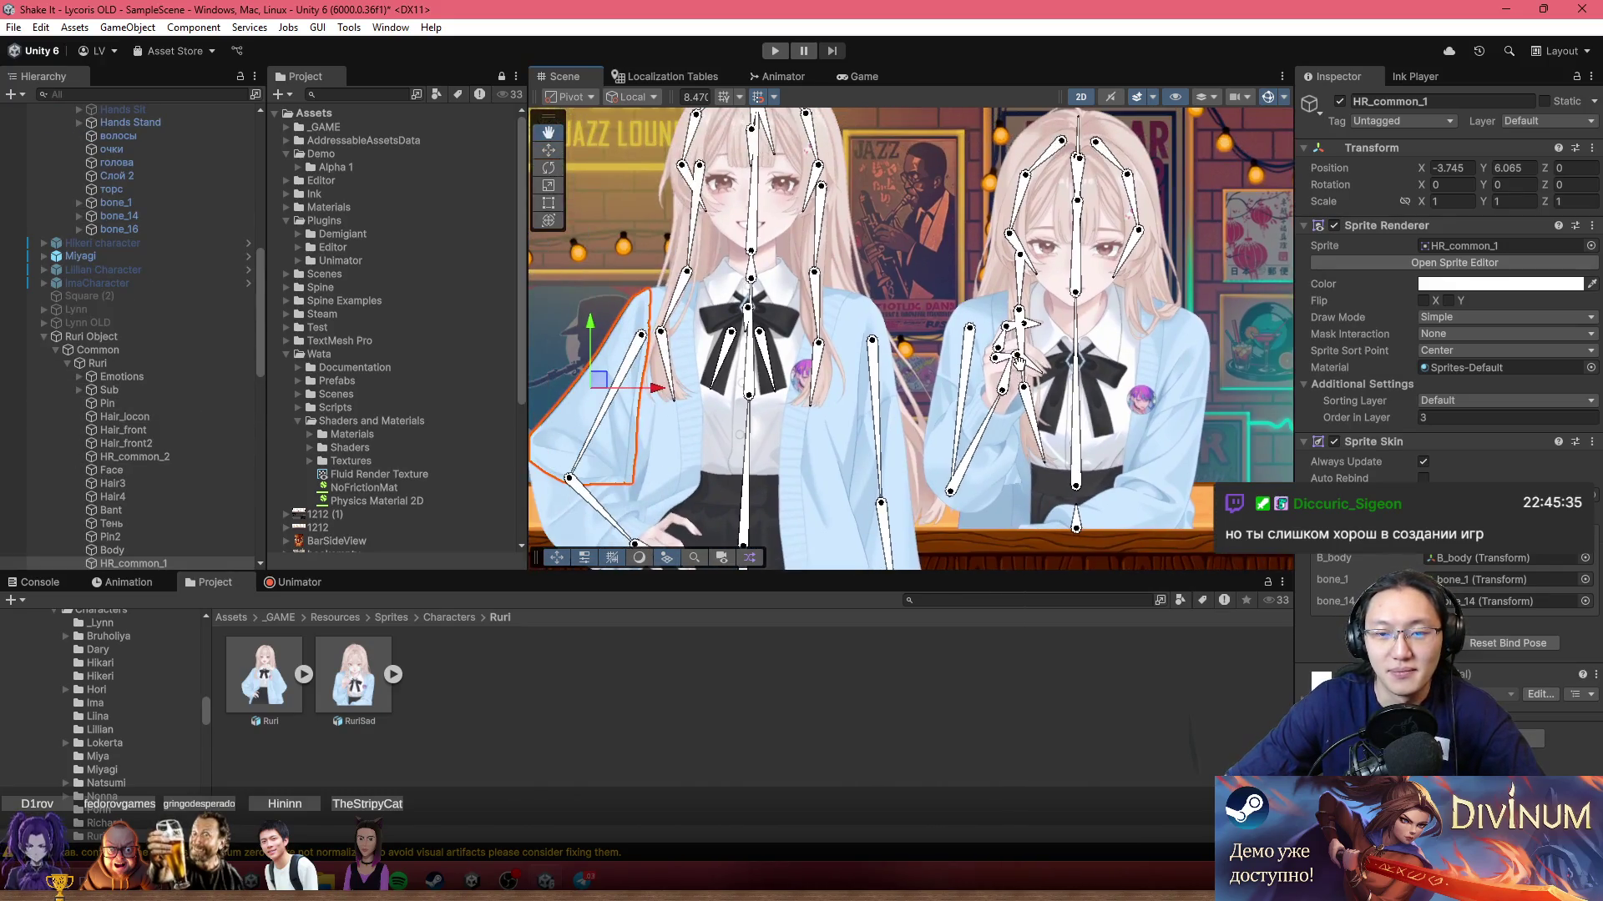
Step: In the Hierarchy, check the Common and Sad objects, then unfold Common and select Ruri
click(113, 351)
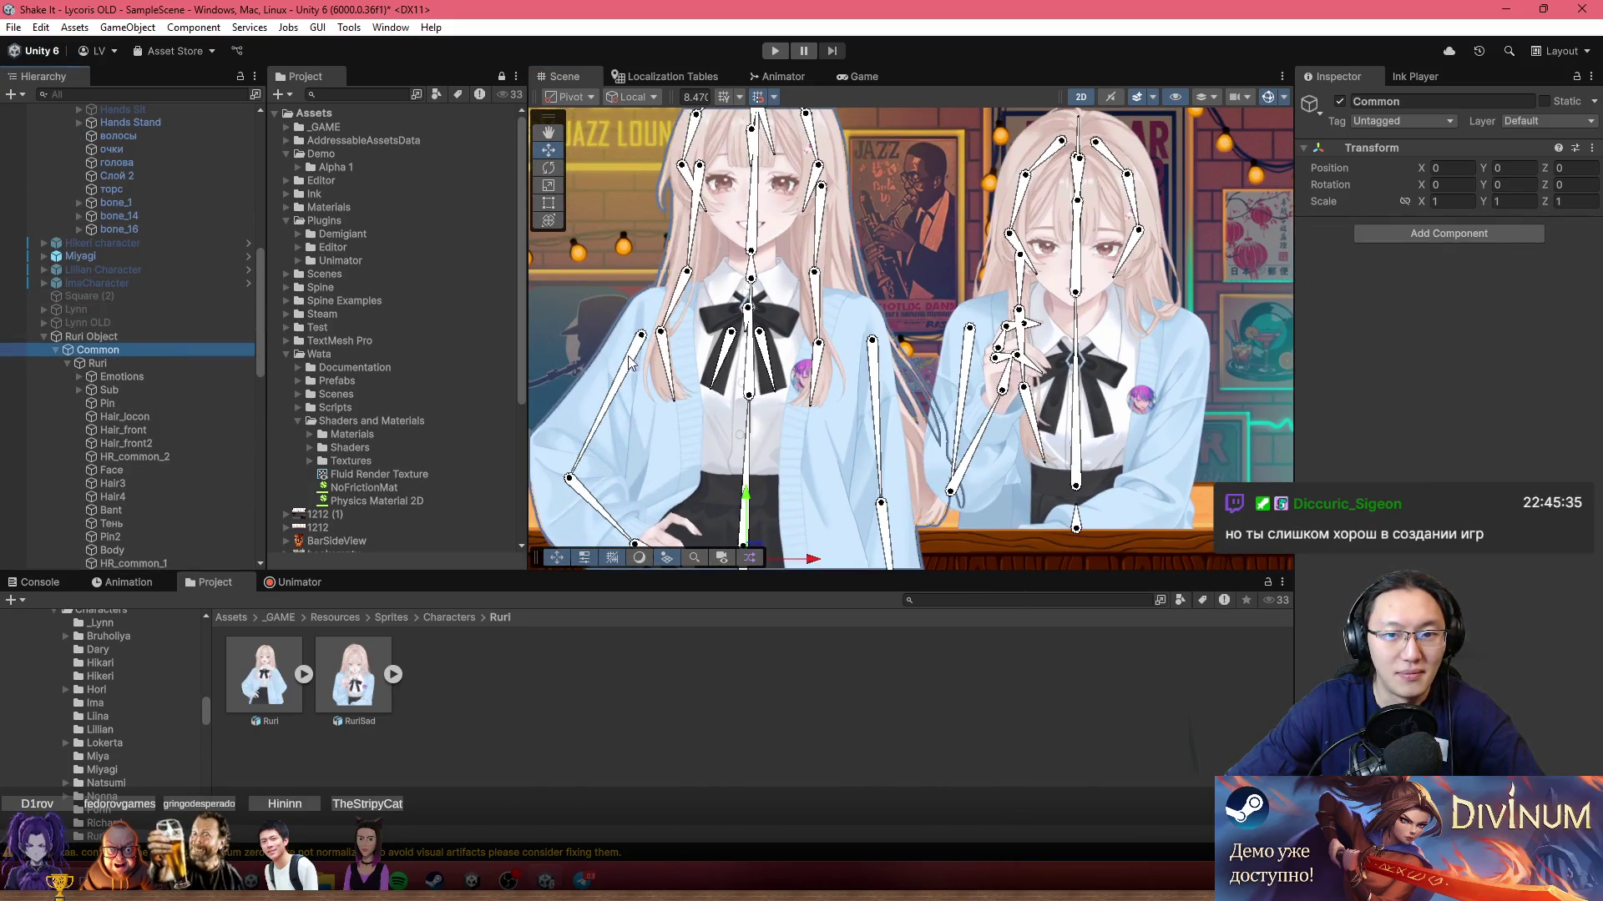
click(56, 352)
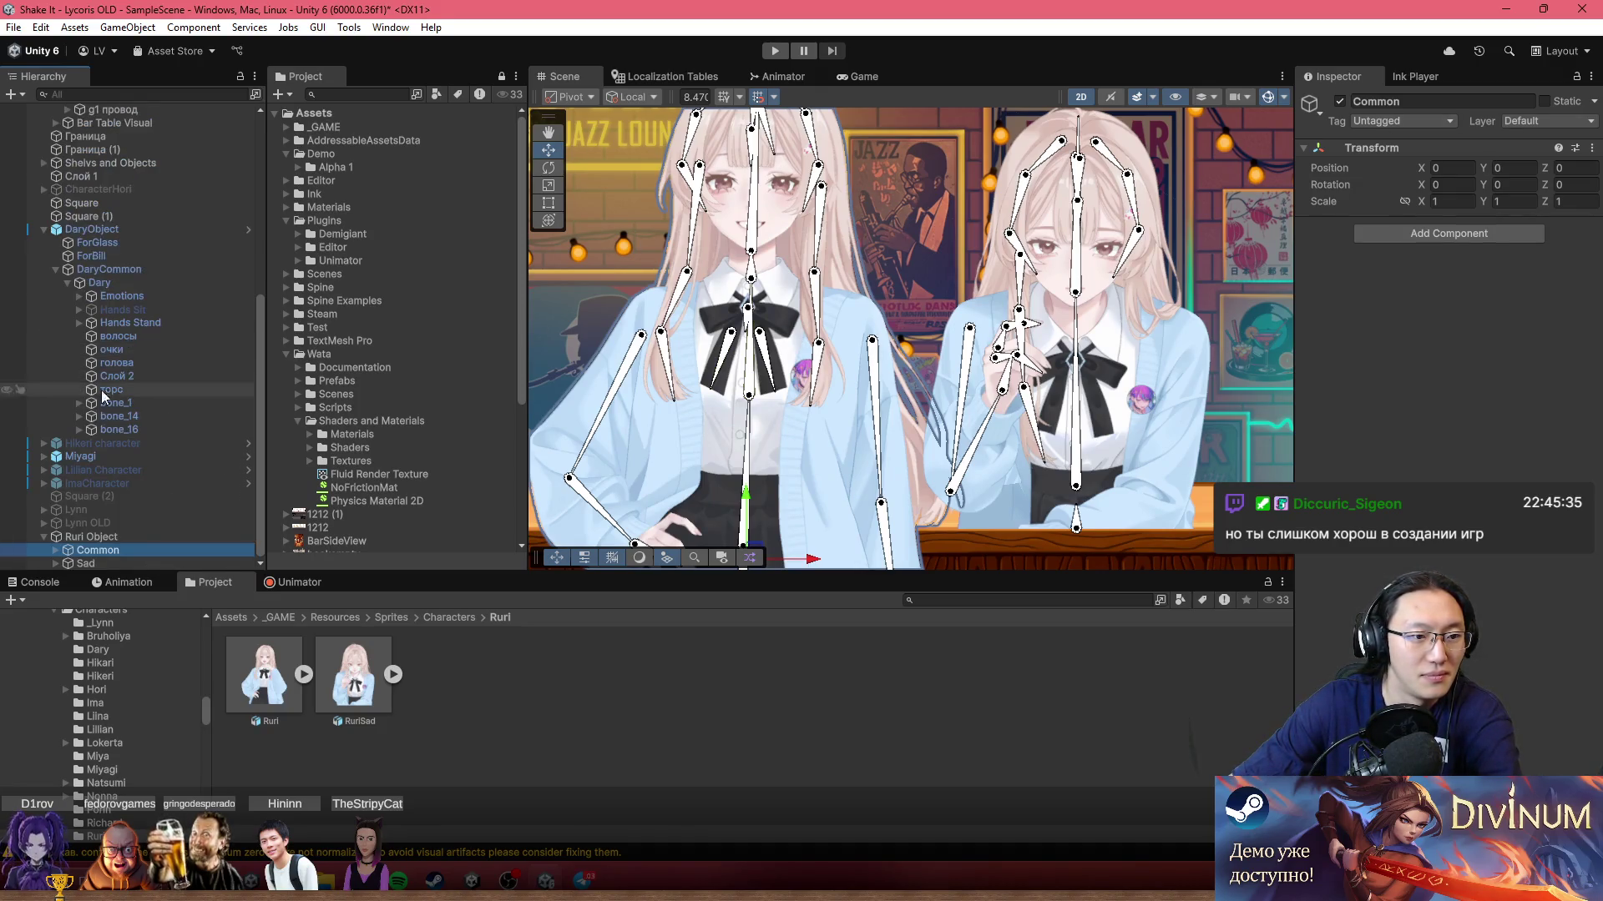
click(104, 563)
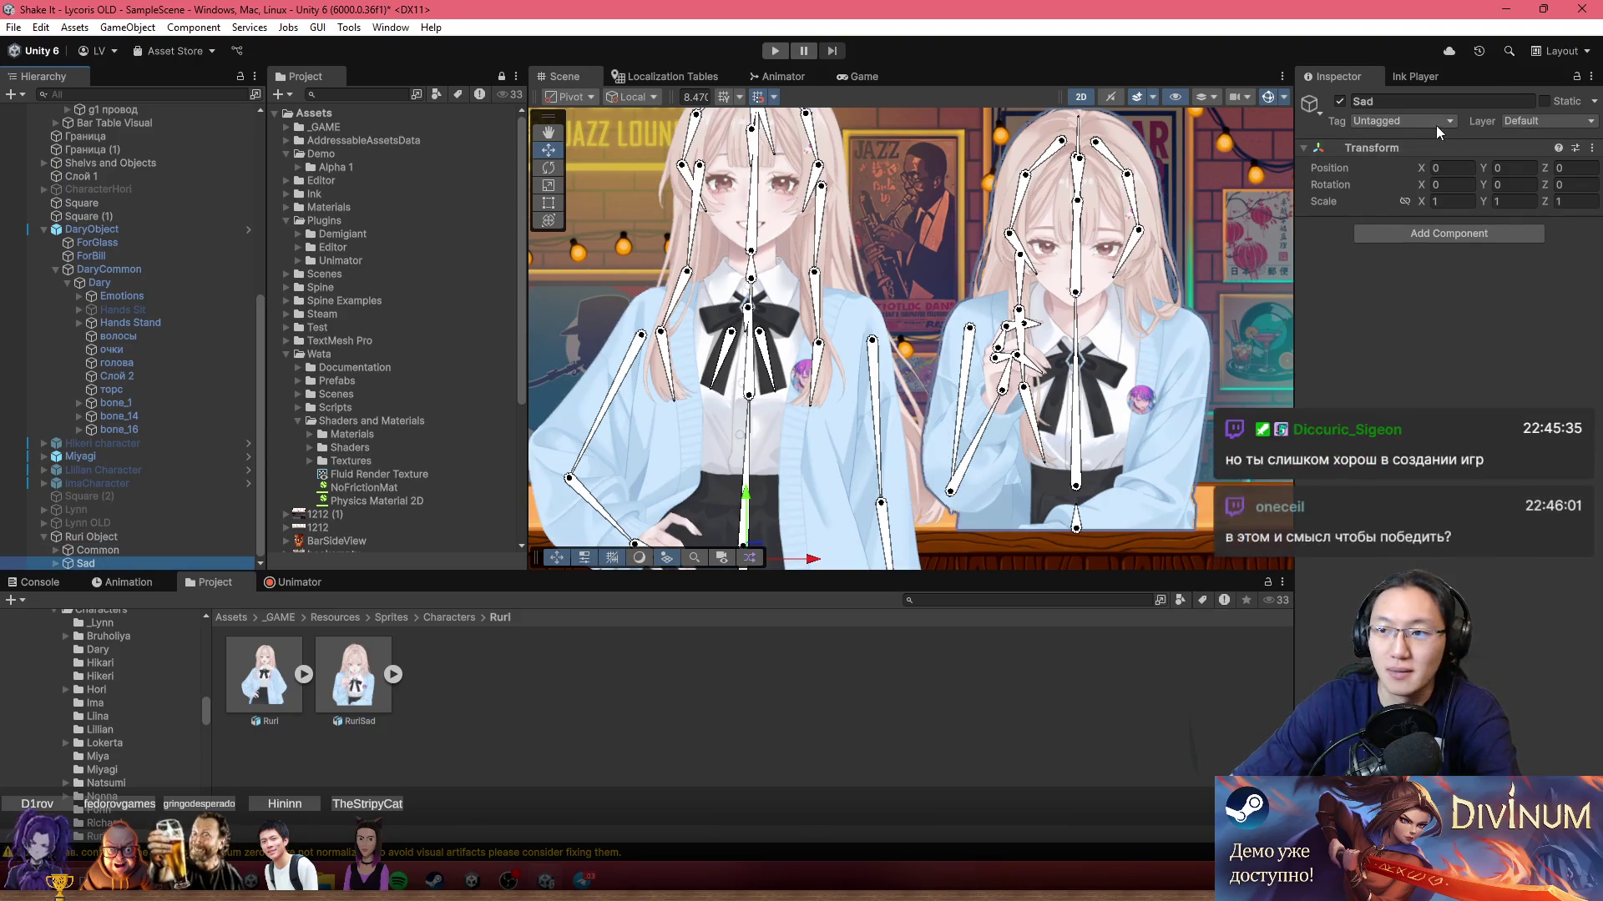
click(56, 550)
click(113, 363)
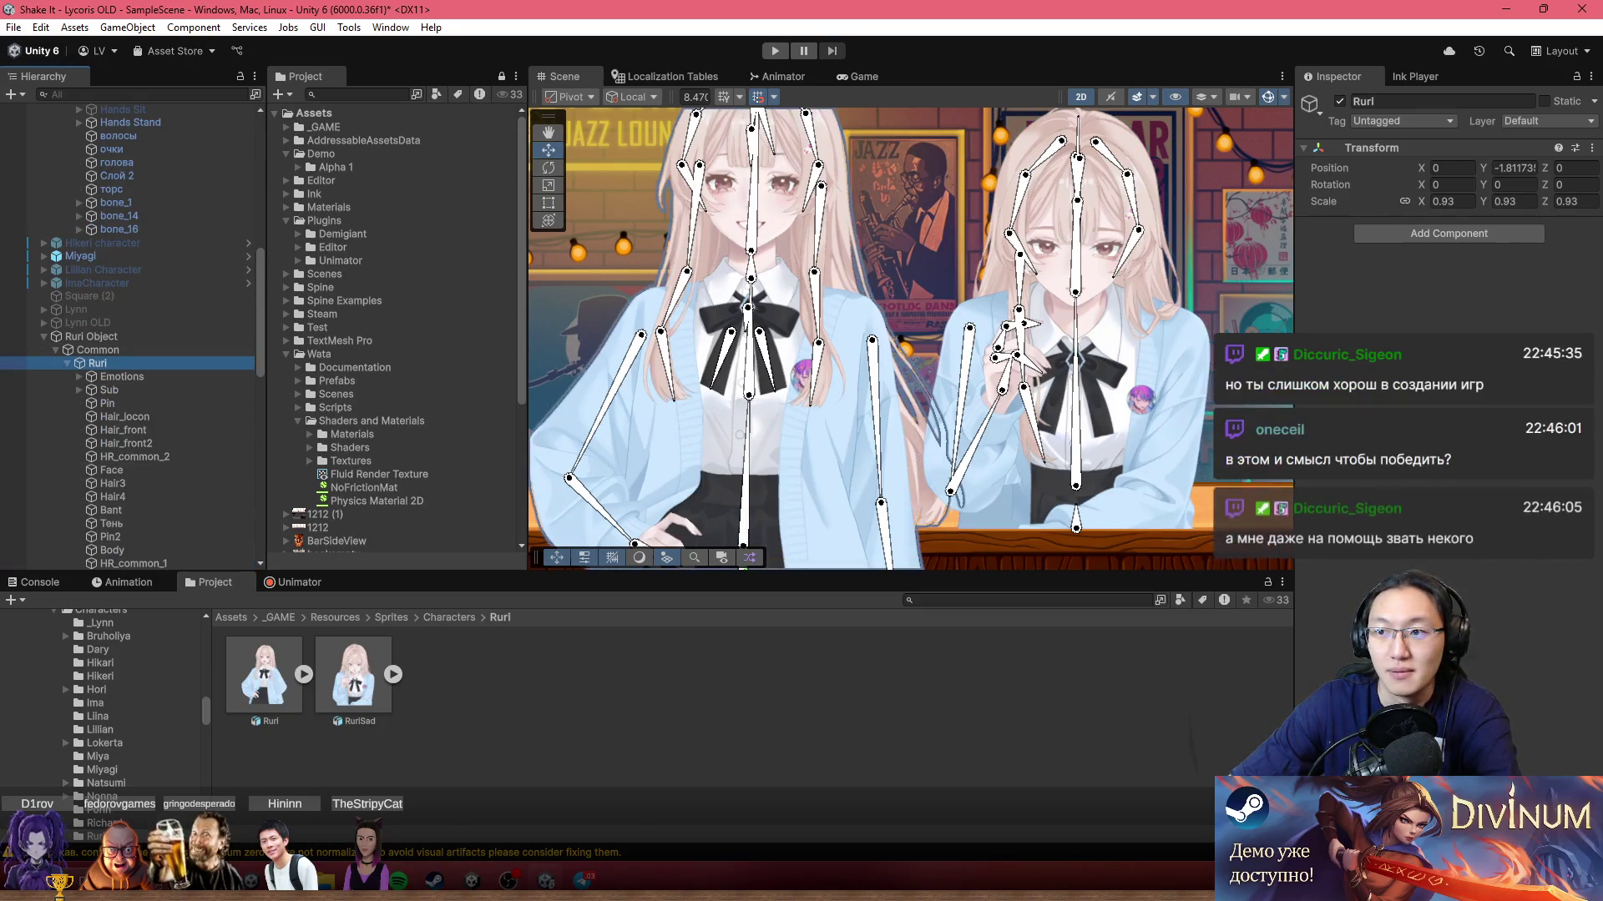
click(66, 364)
Step: Set RuriSad's Position X to 0, raise it to Y 1.836, then switch to the Twitch dashboard
click(56, 377)
click(117, 390)
click(1452, 168)
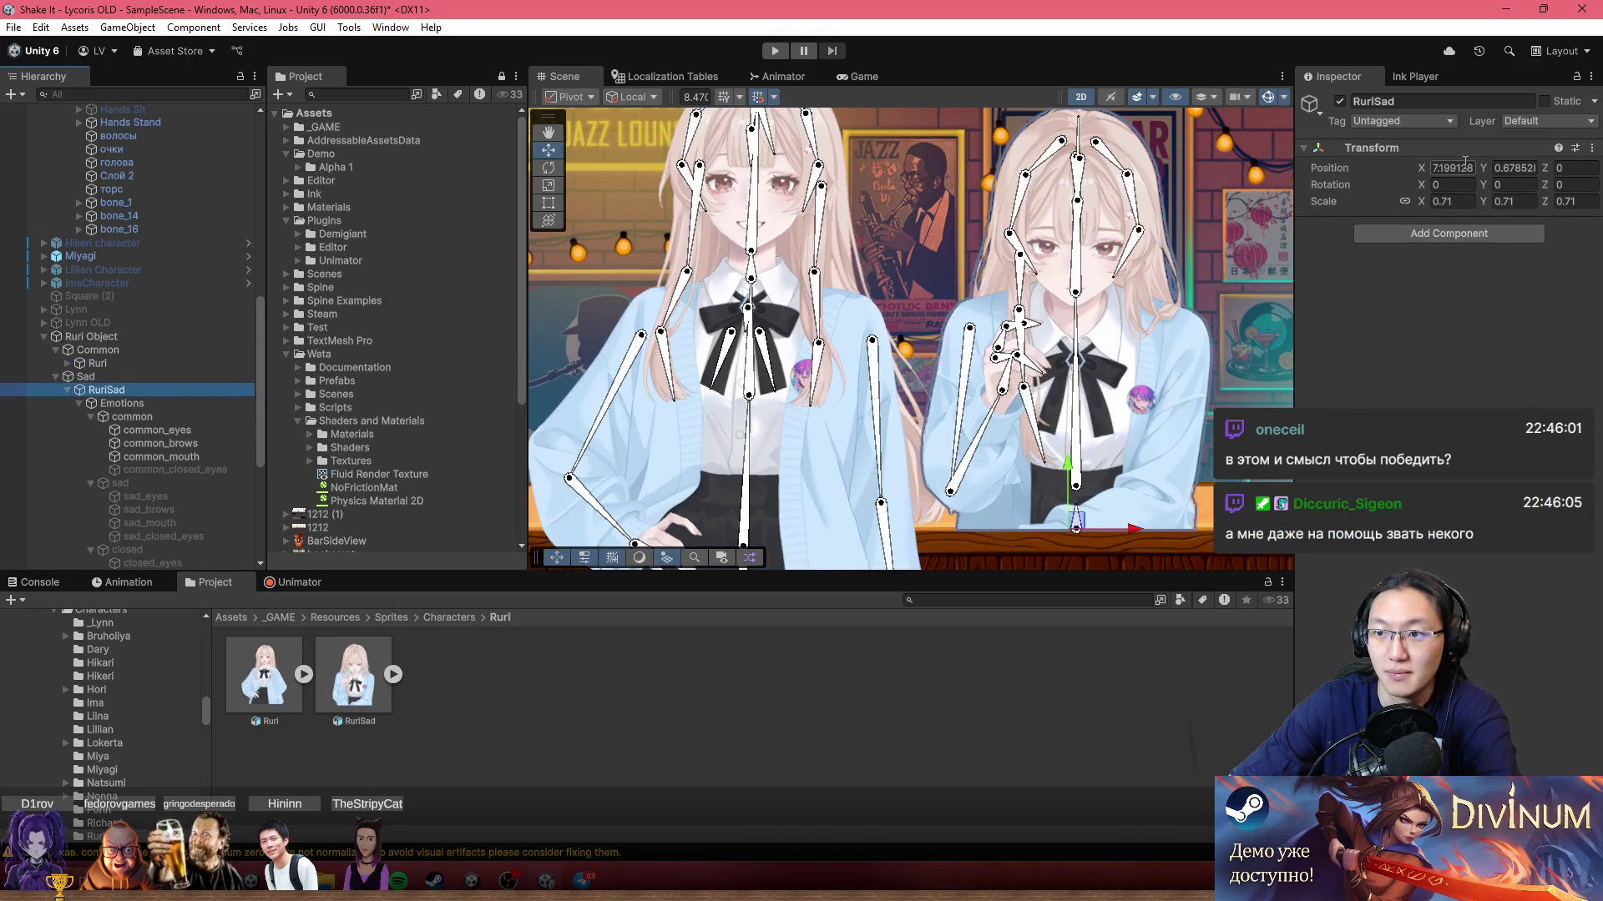
text(0)
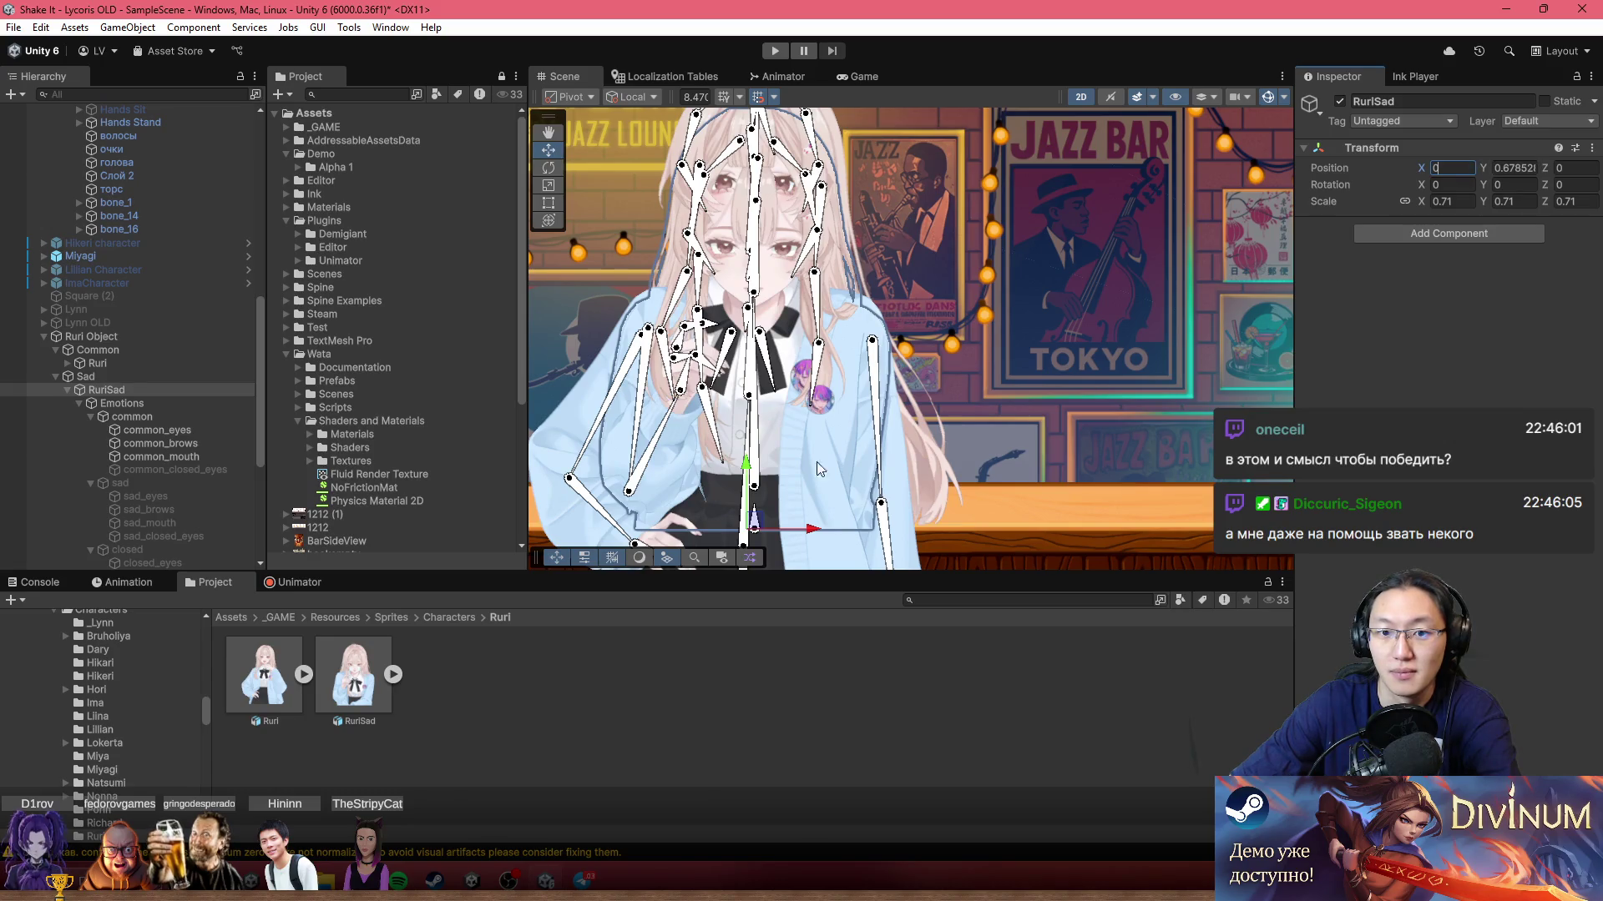
drag(749, 474, 770, 414)
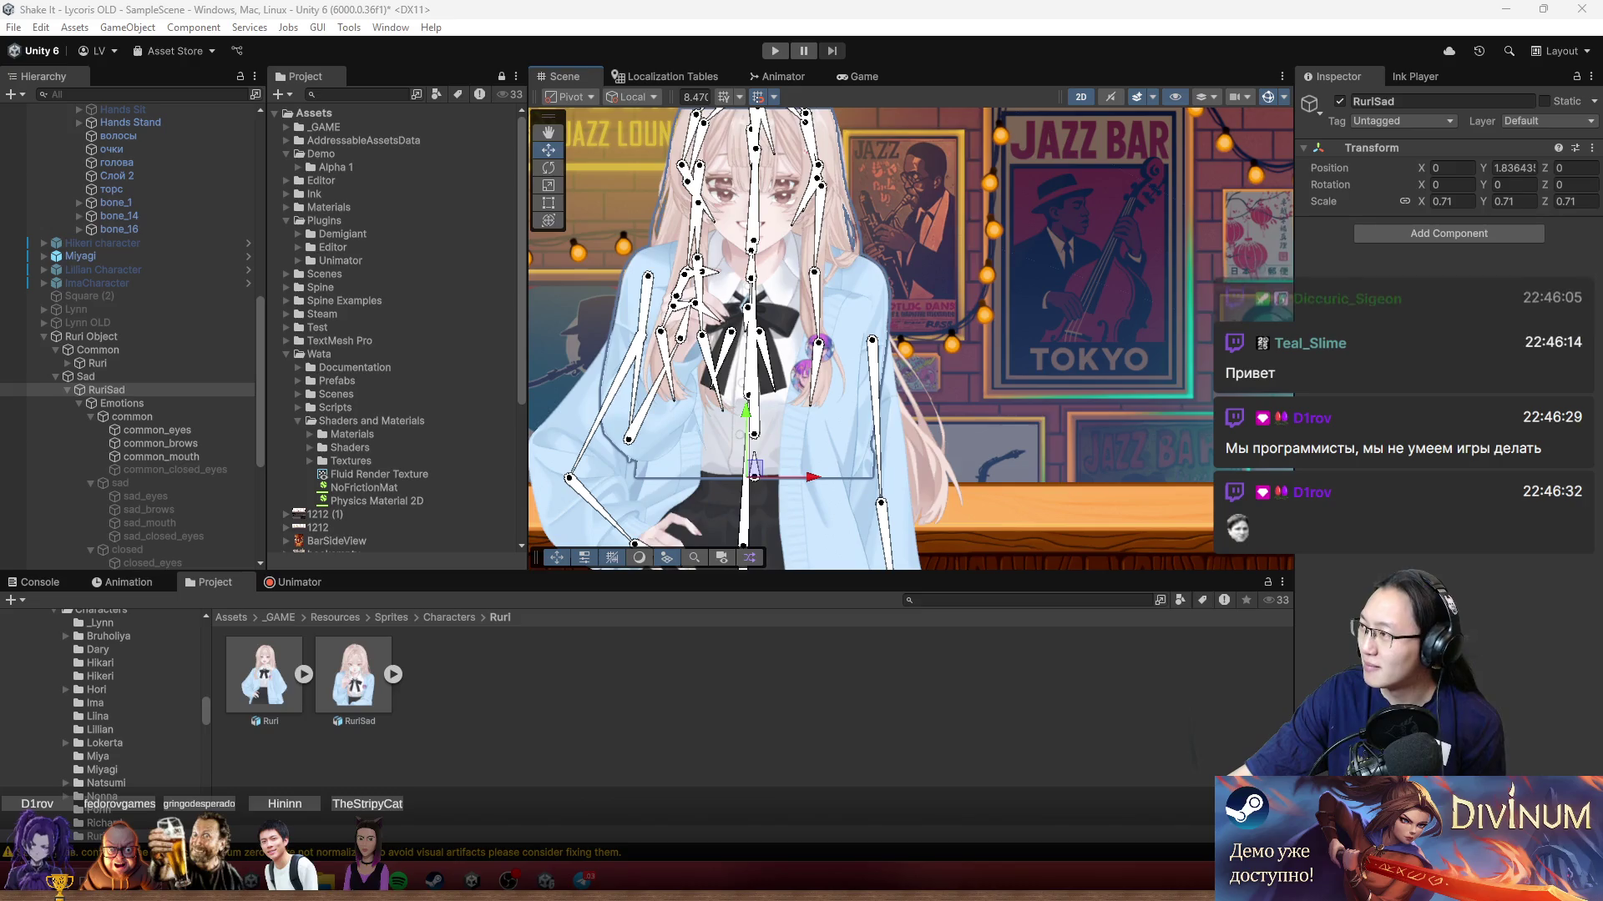
key(alt+Tab)
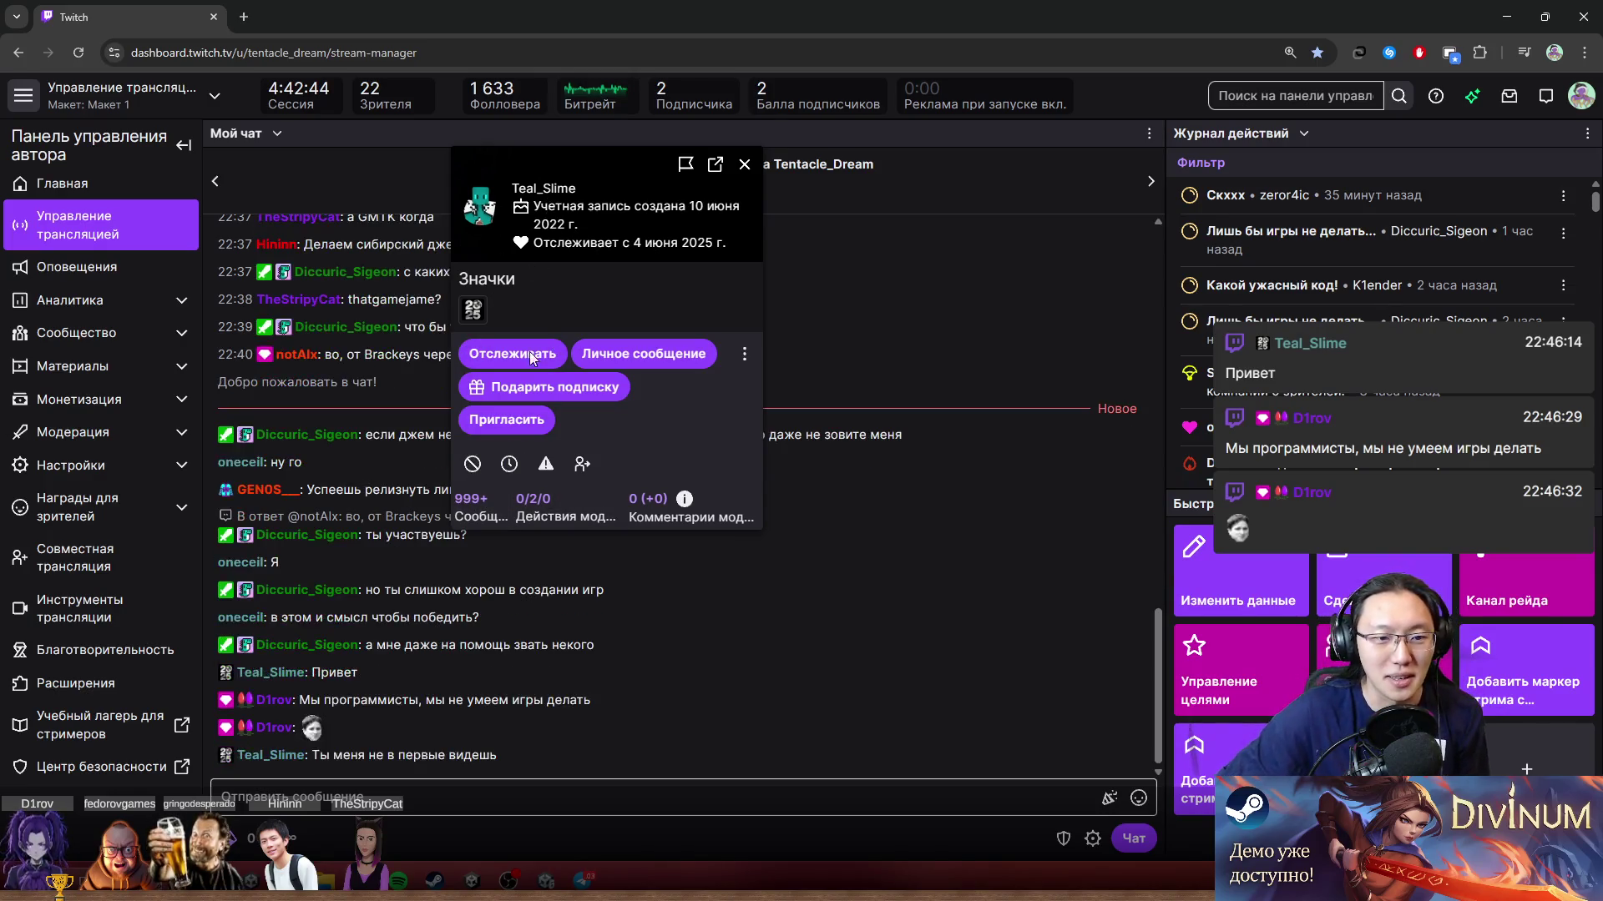
click(504, 508)
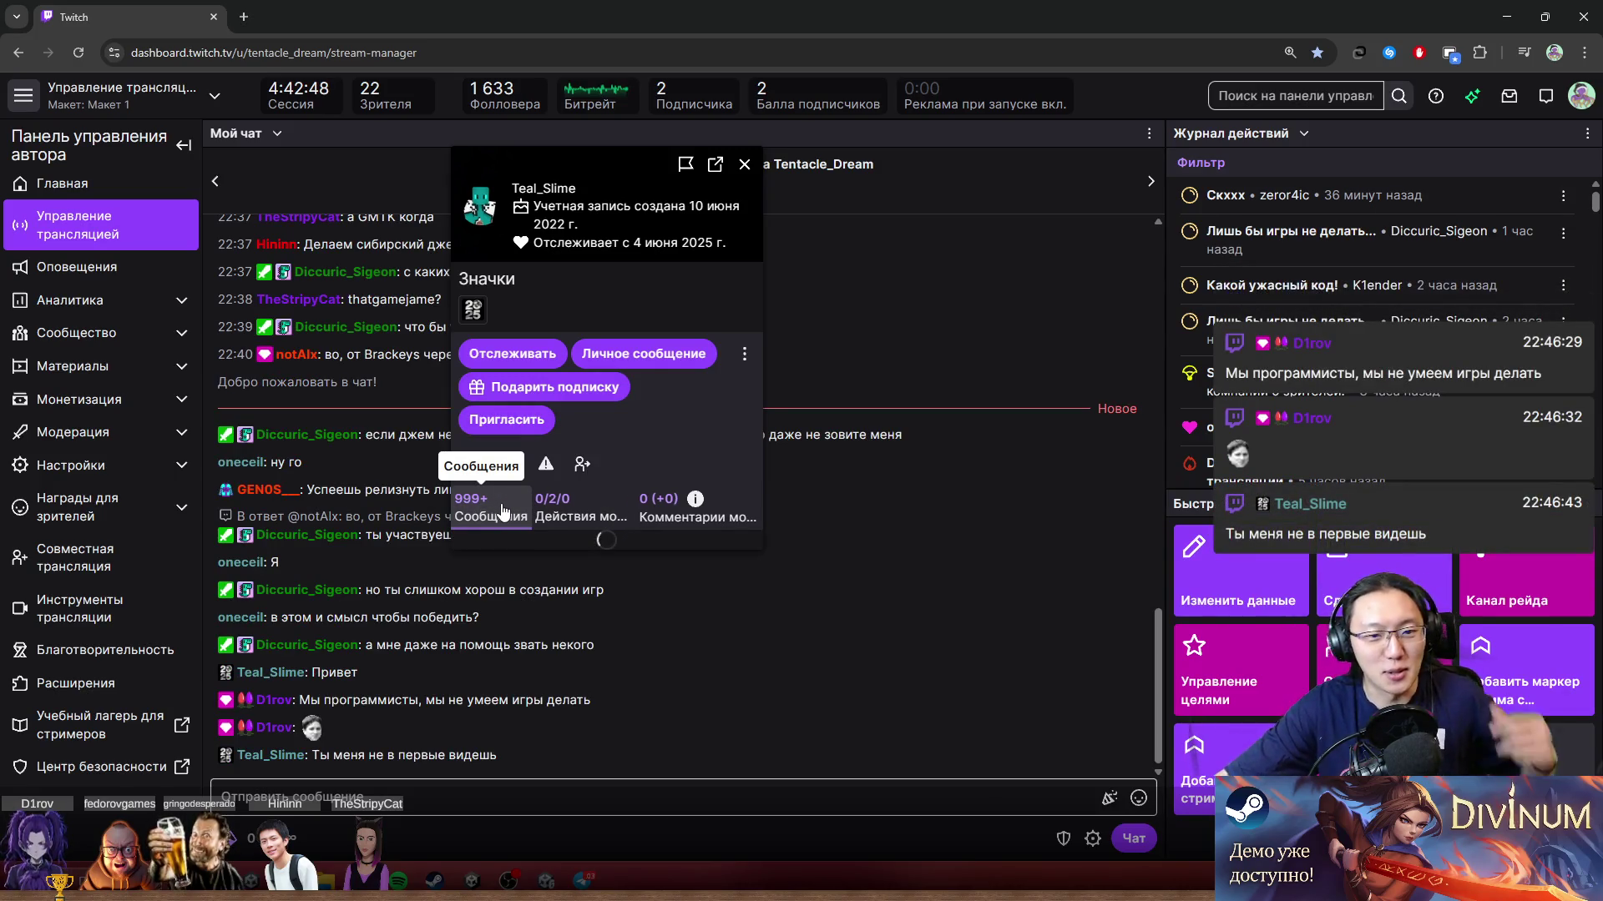
drag(630, 175, 854, 113)
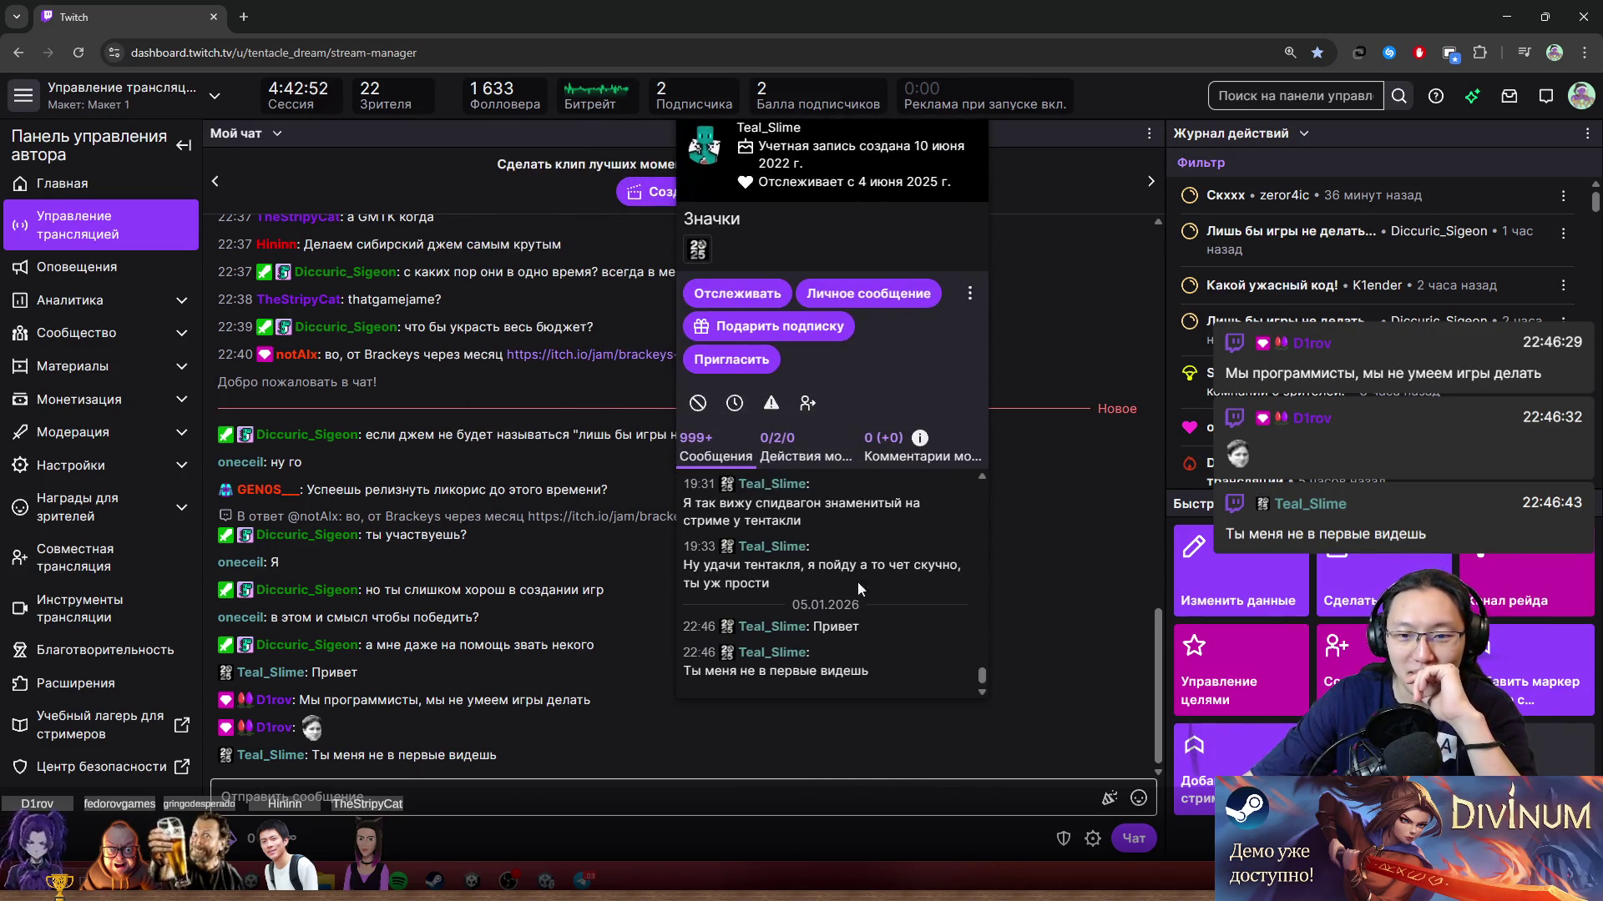
drag(705, 567, 813, 590)
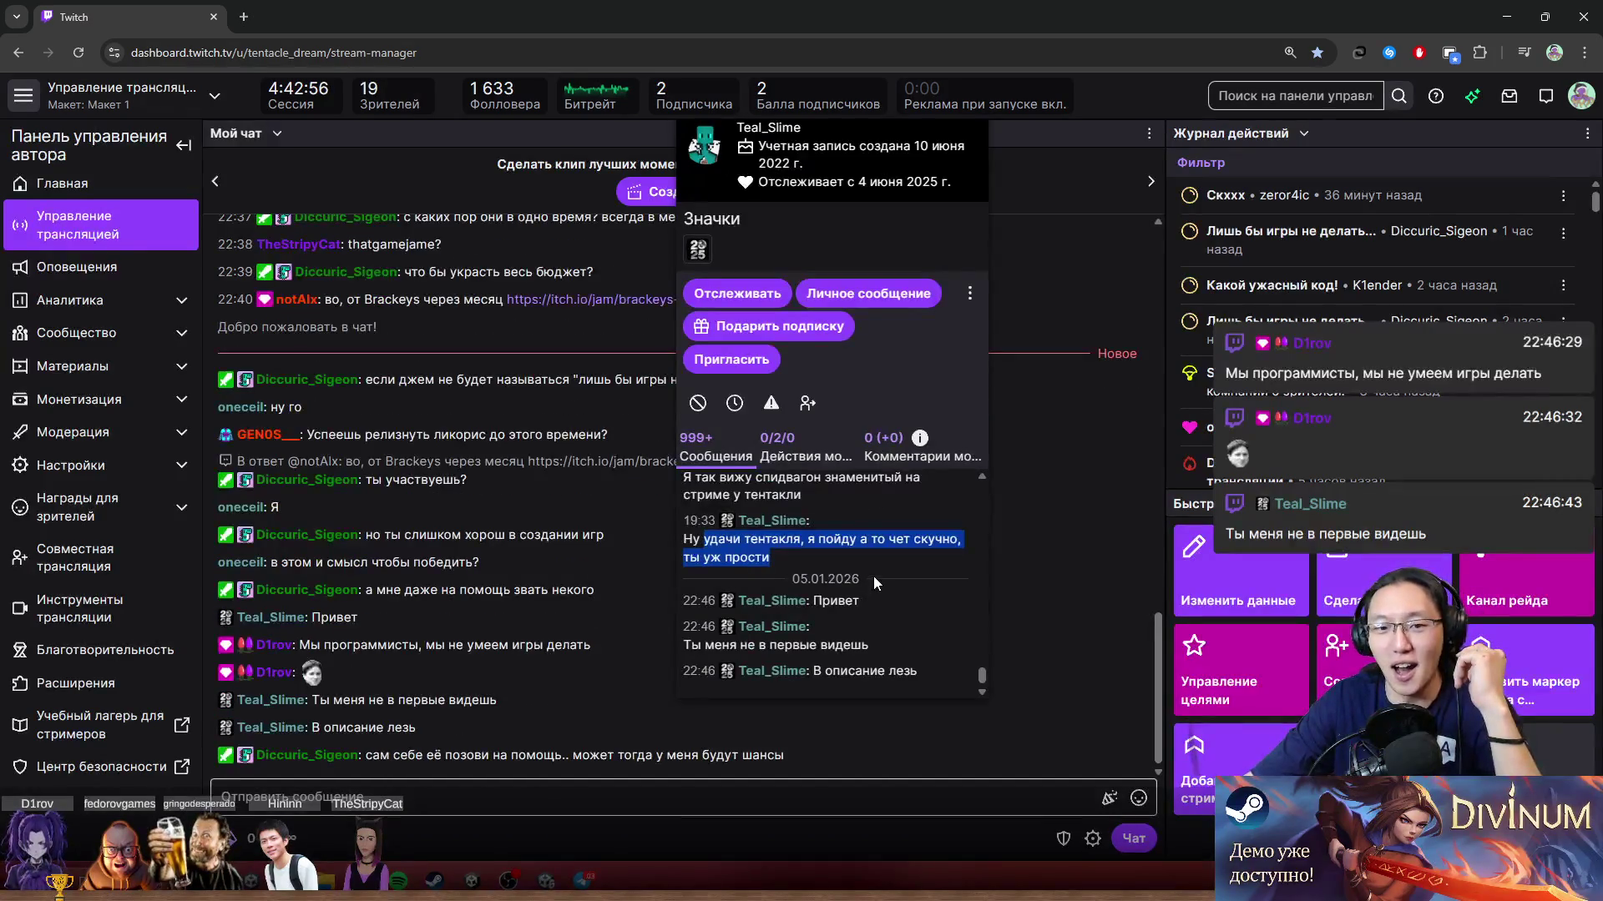
scroll(874, 573, up, 2)
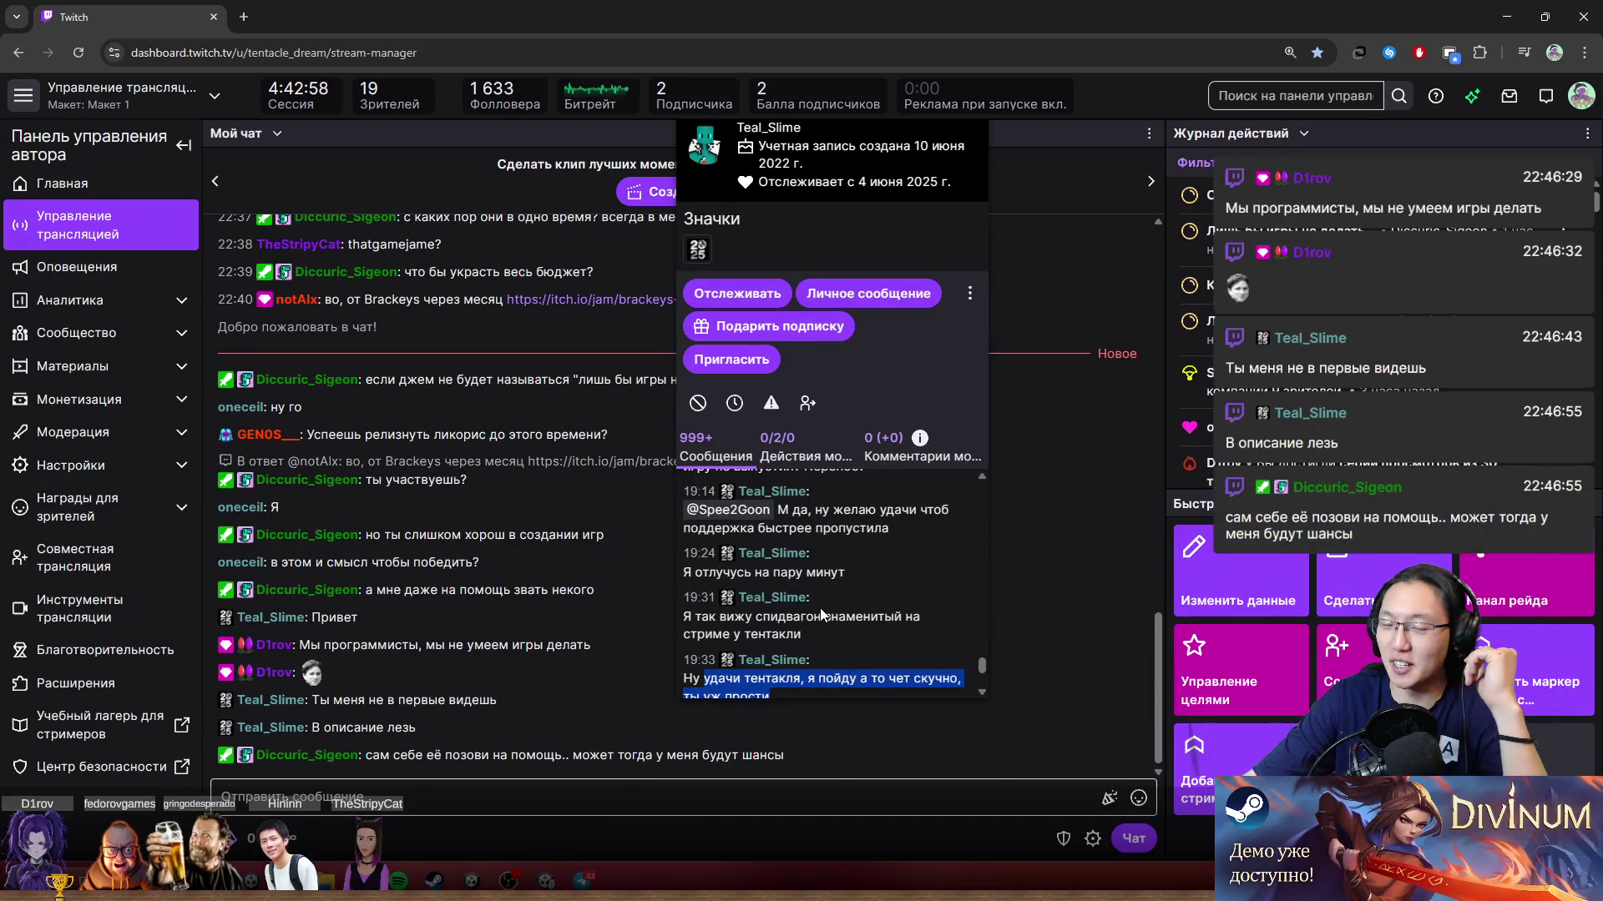
drag(694, 617, 802, 631)
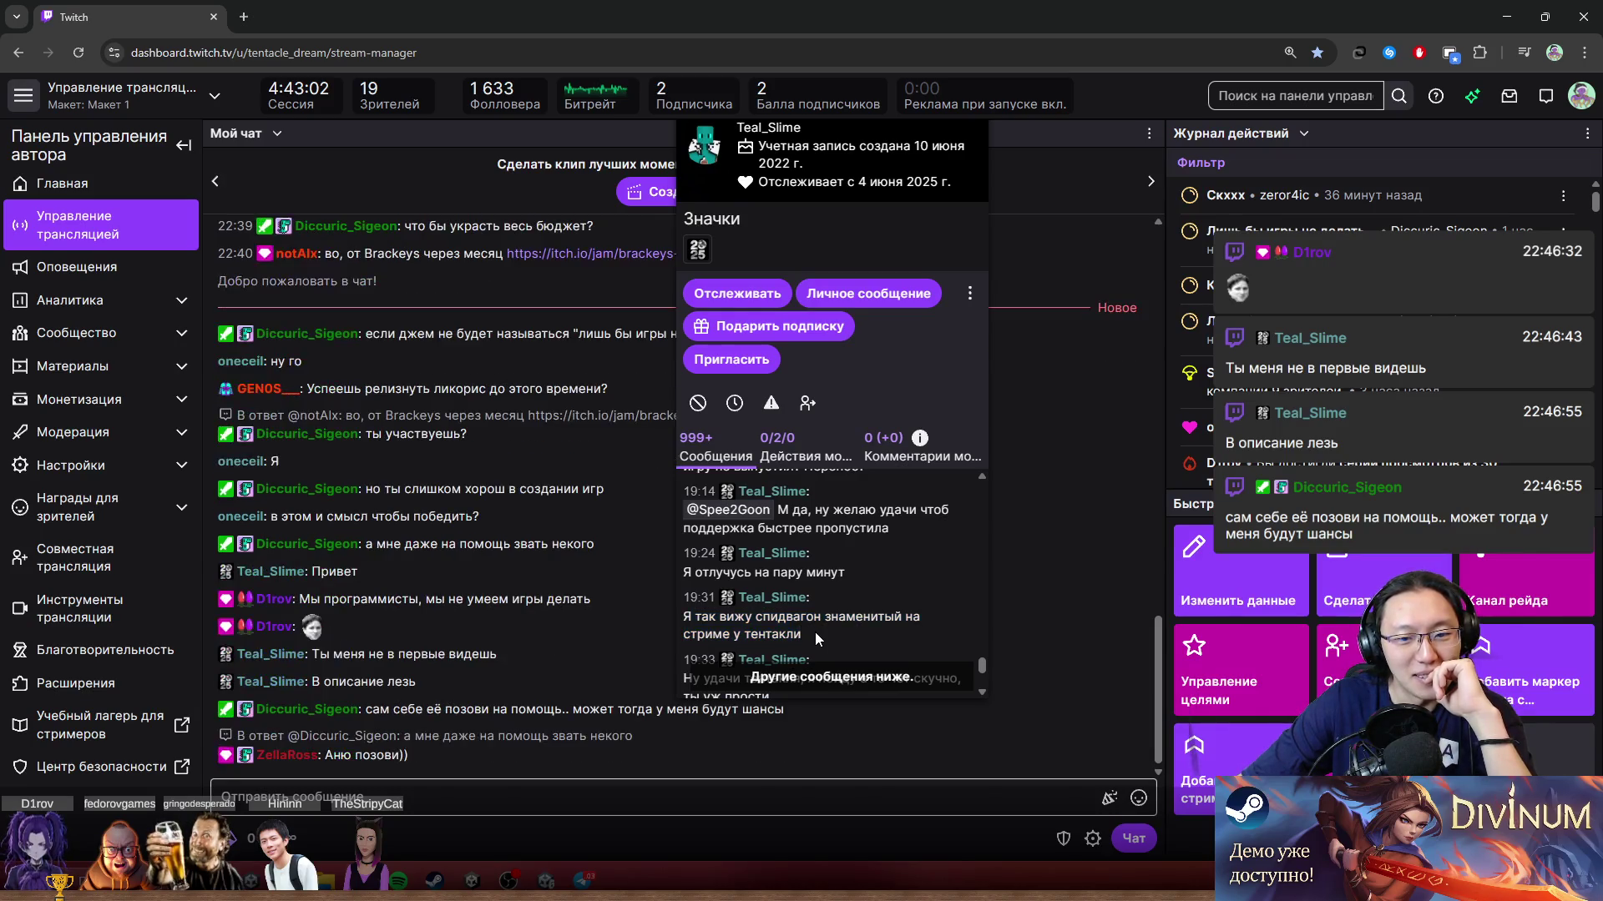
drag(793, 617, 884, 650)
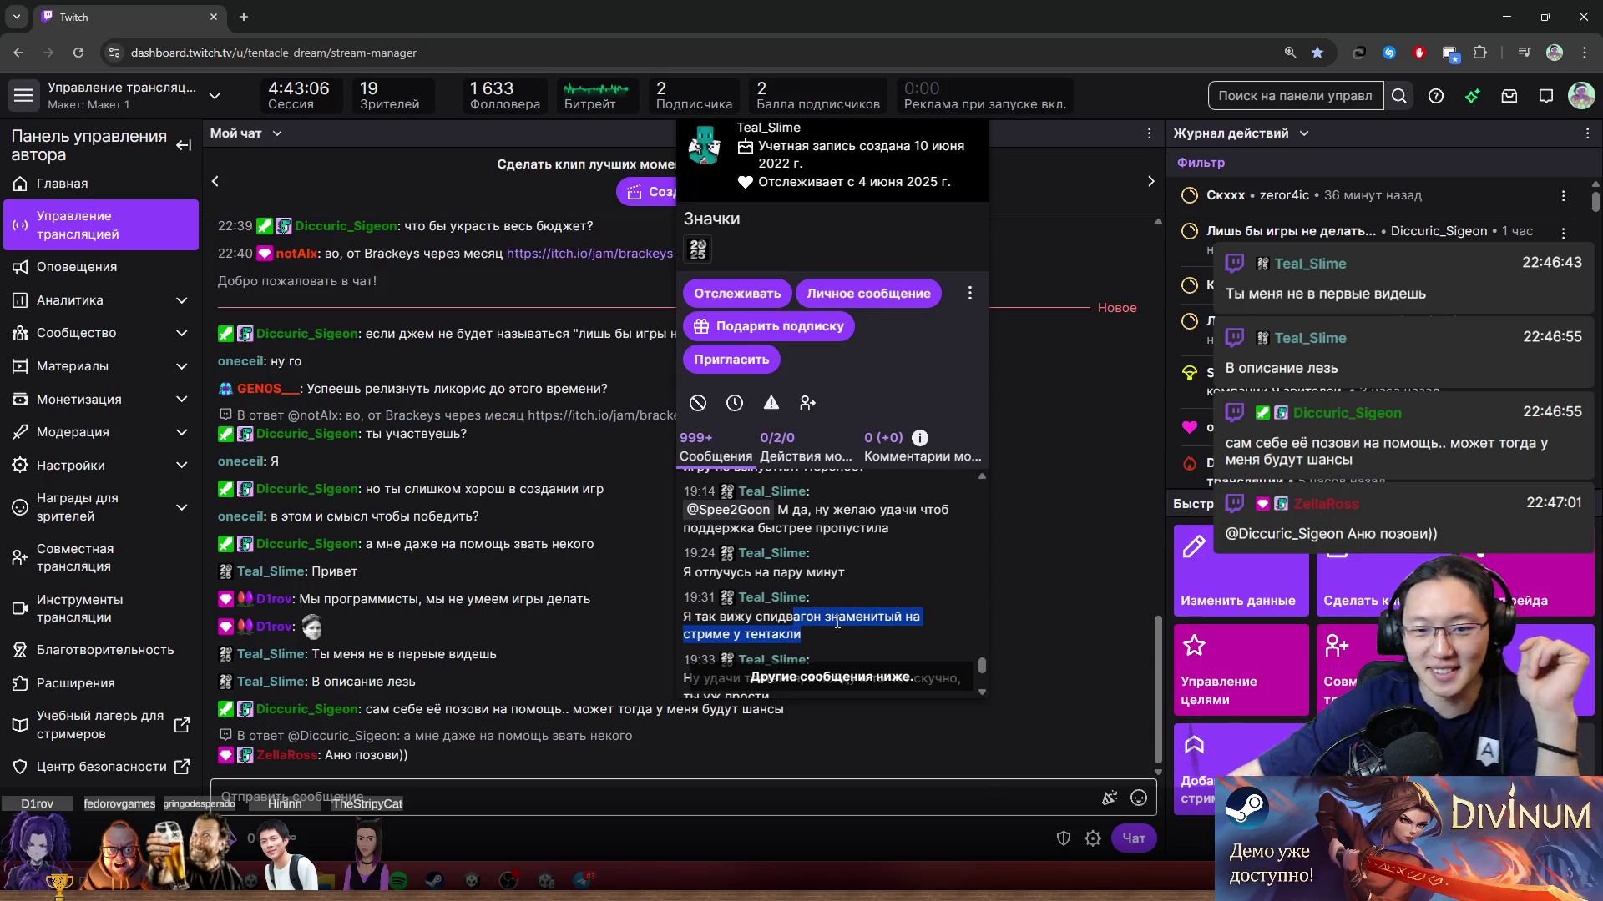
click(873, 506)
drag(873, 505, 890, 528)
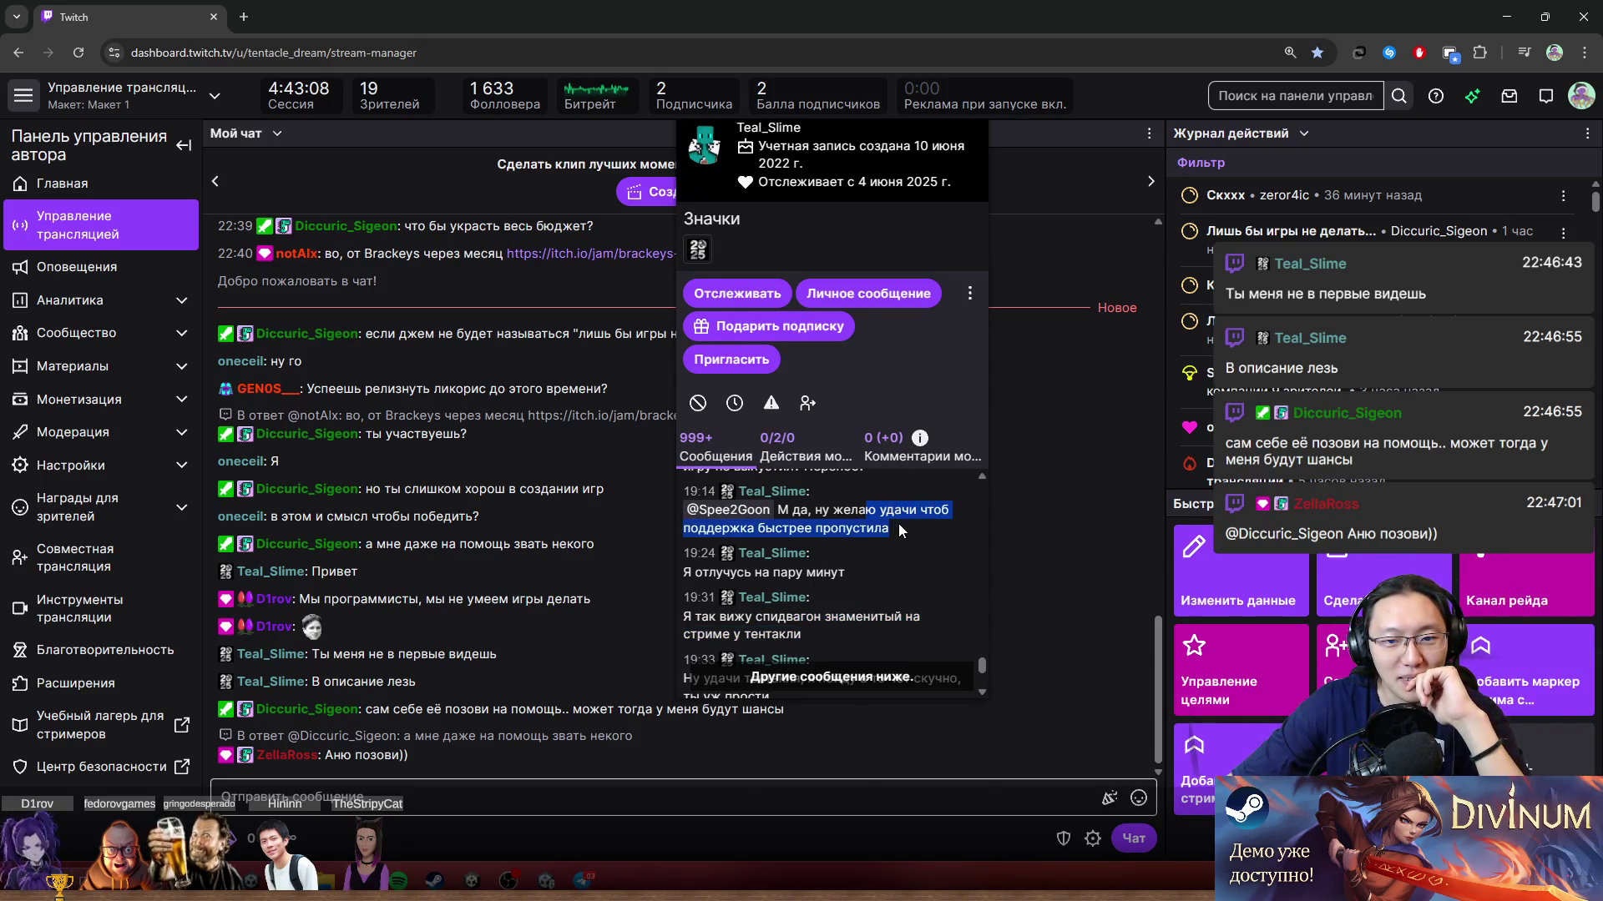
scroll(910, 569, up, 2)
scroll(841, 548, up, 5)
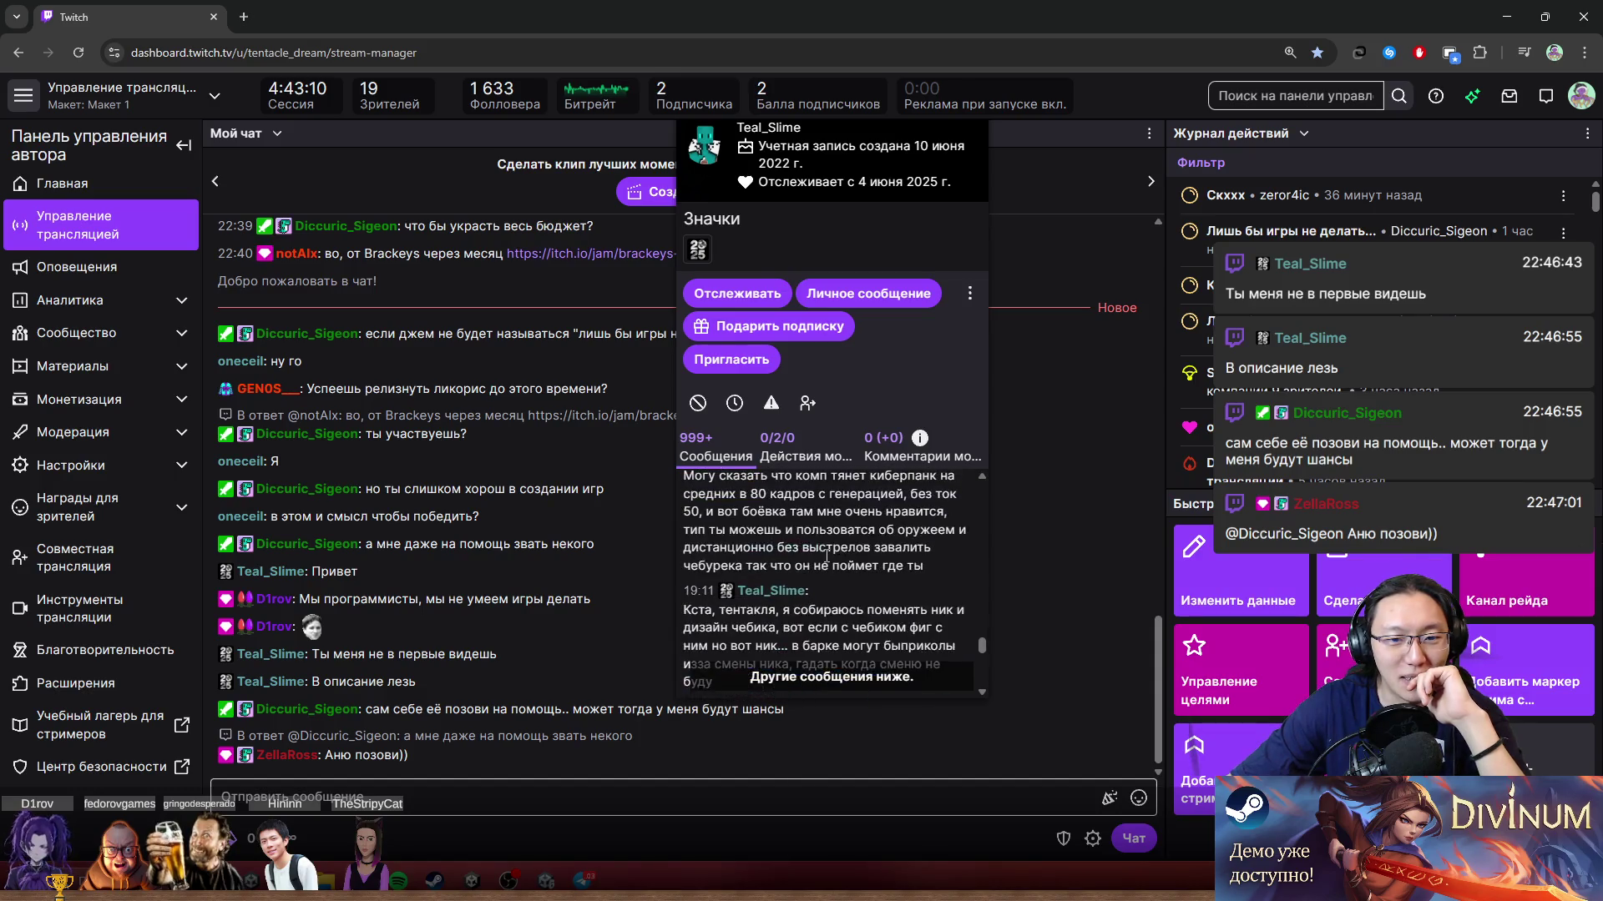
scroll(792, 548, up, 3)
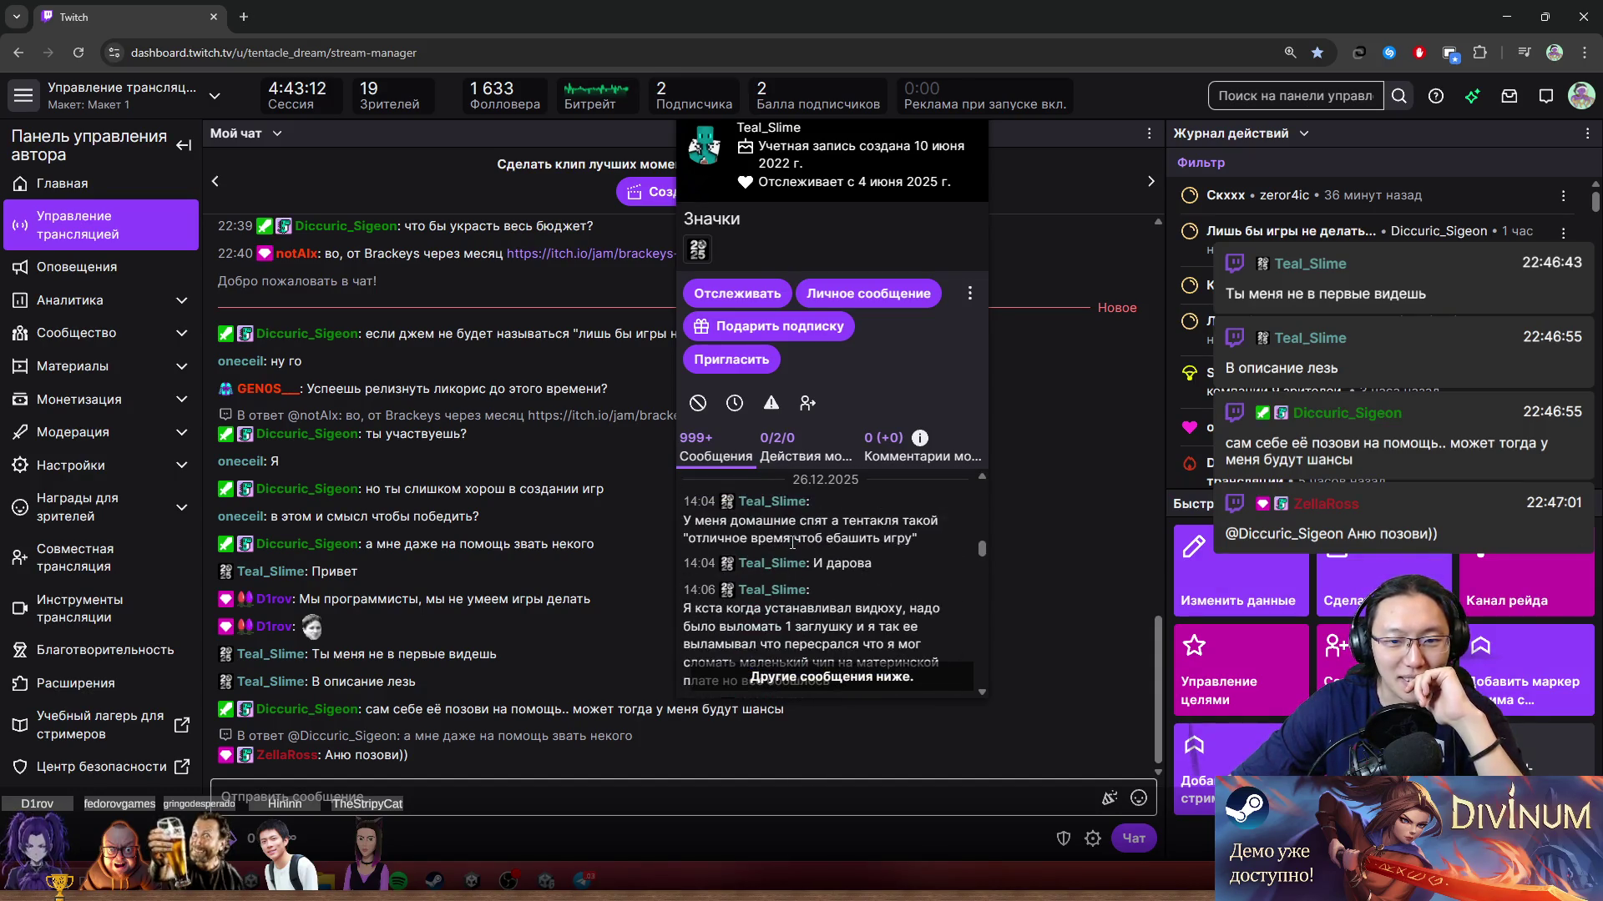
scroll(803, 554, up, 2)
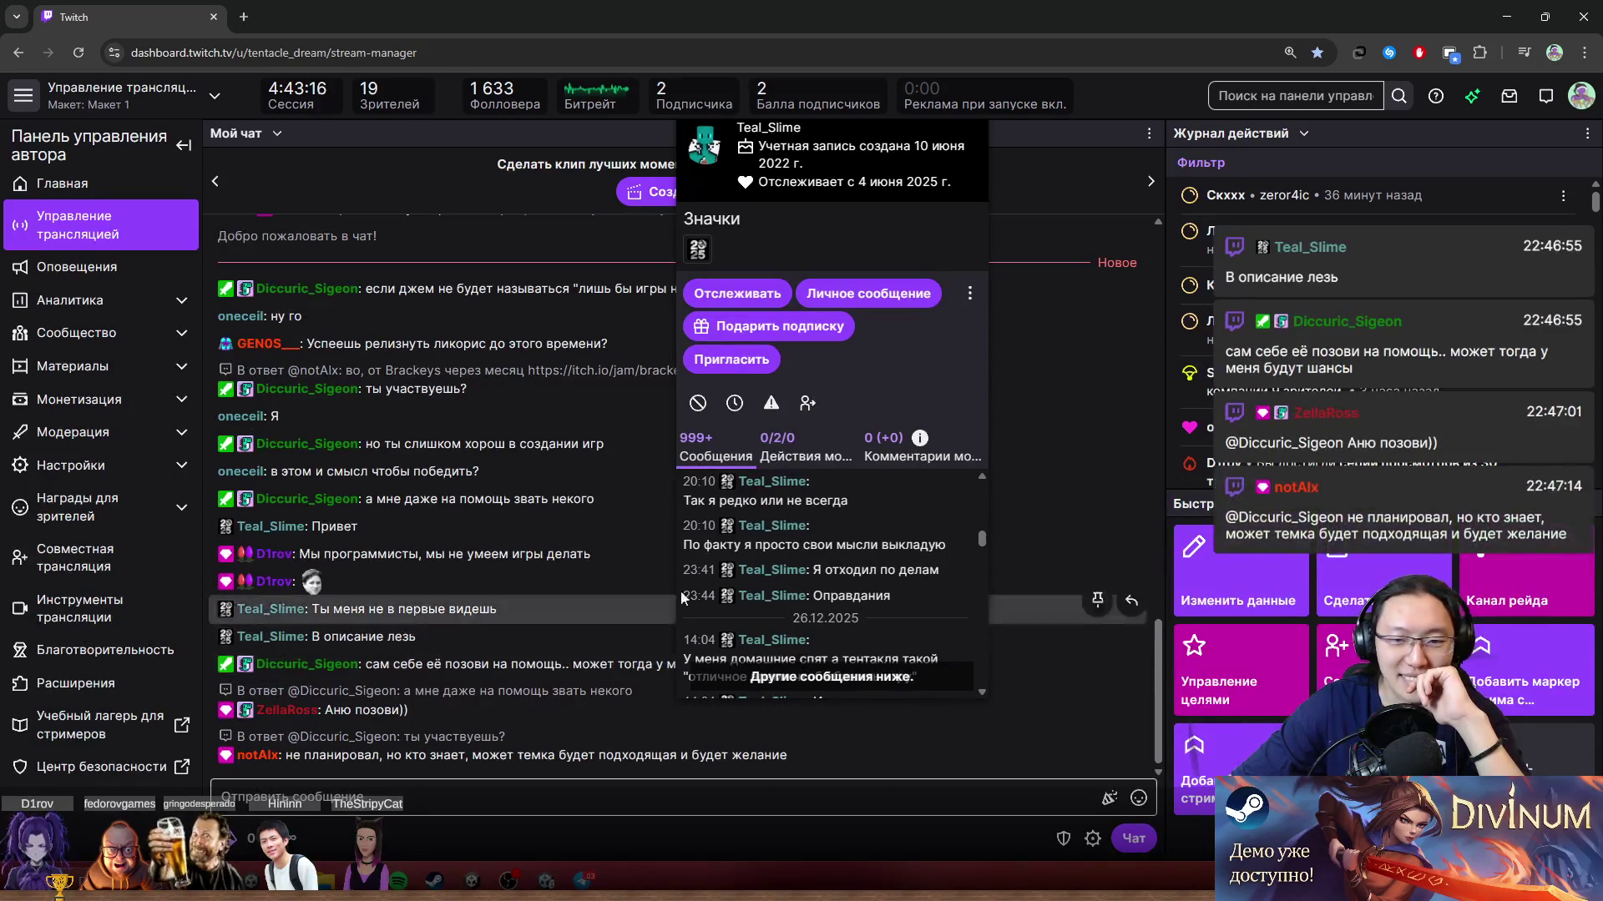
middle_click(881, 598)
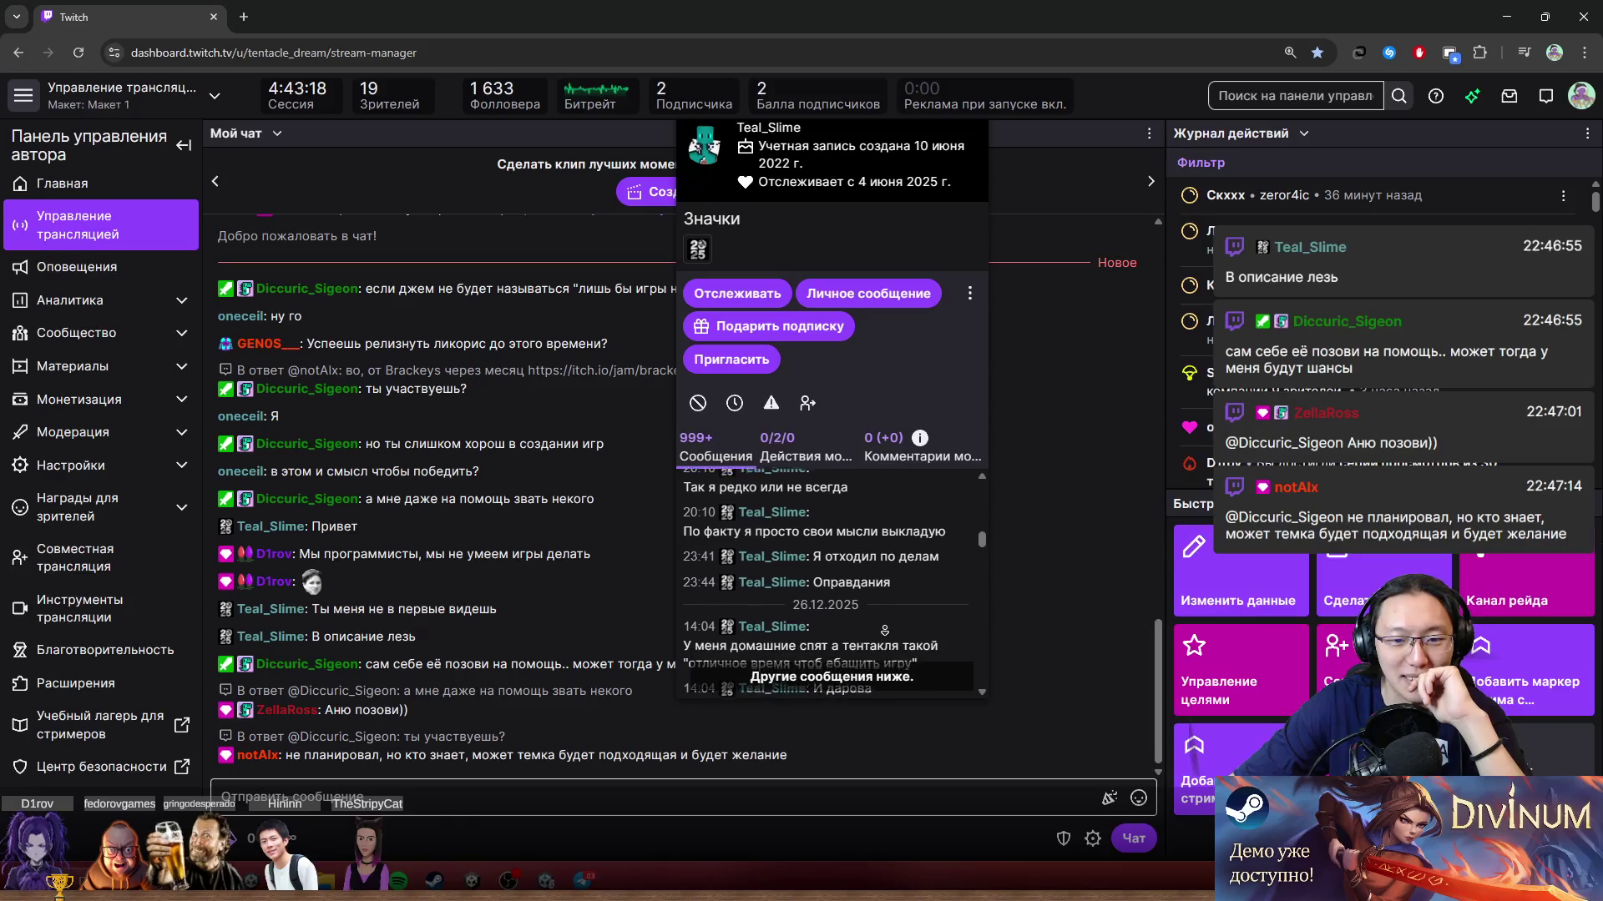
click(780, 578)
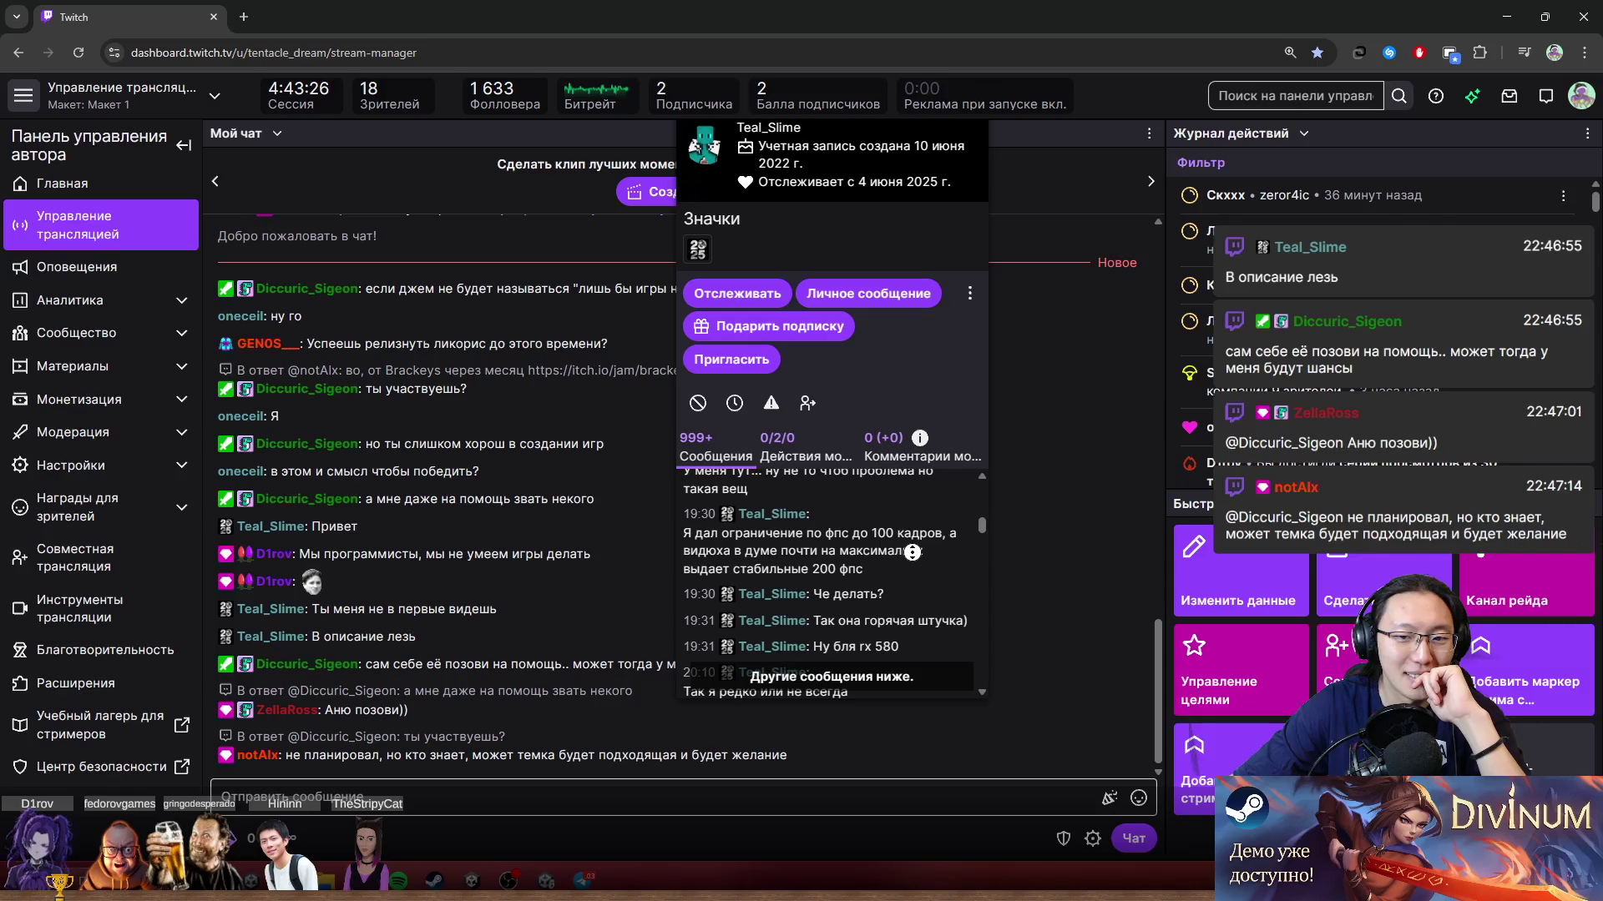
Step: Scroll through the viewer card's message history, then move the card down and close it
scroll(913, 552, up, 1)
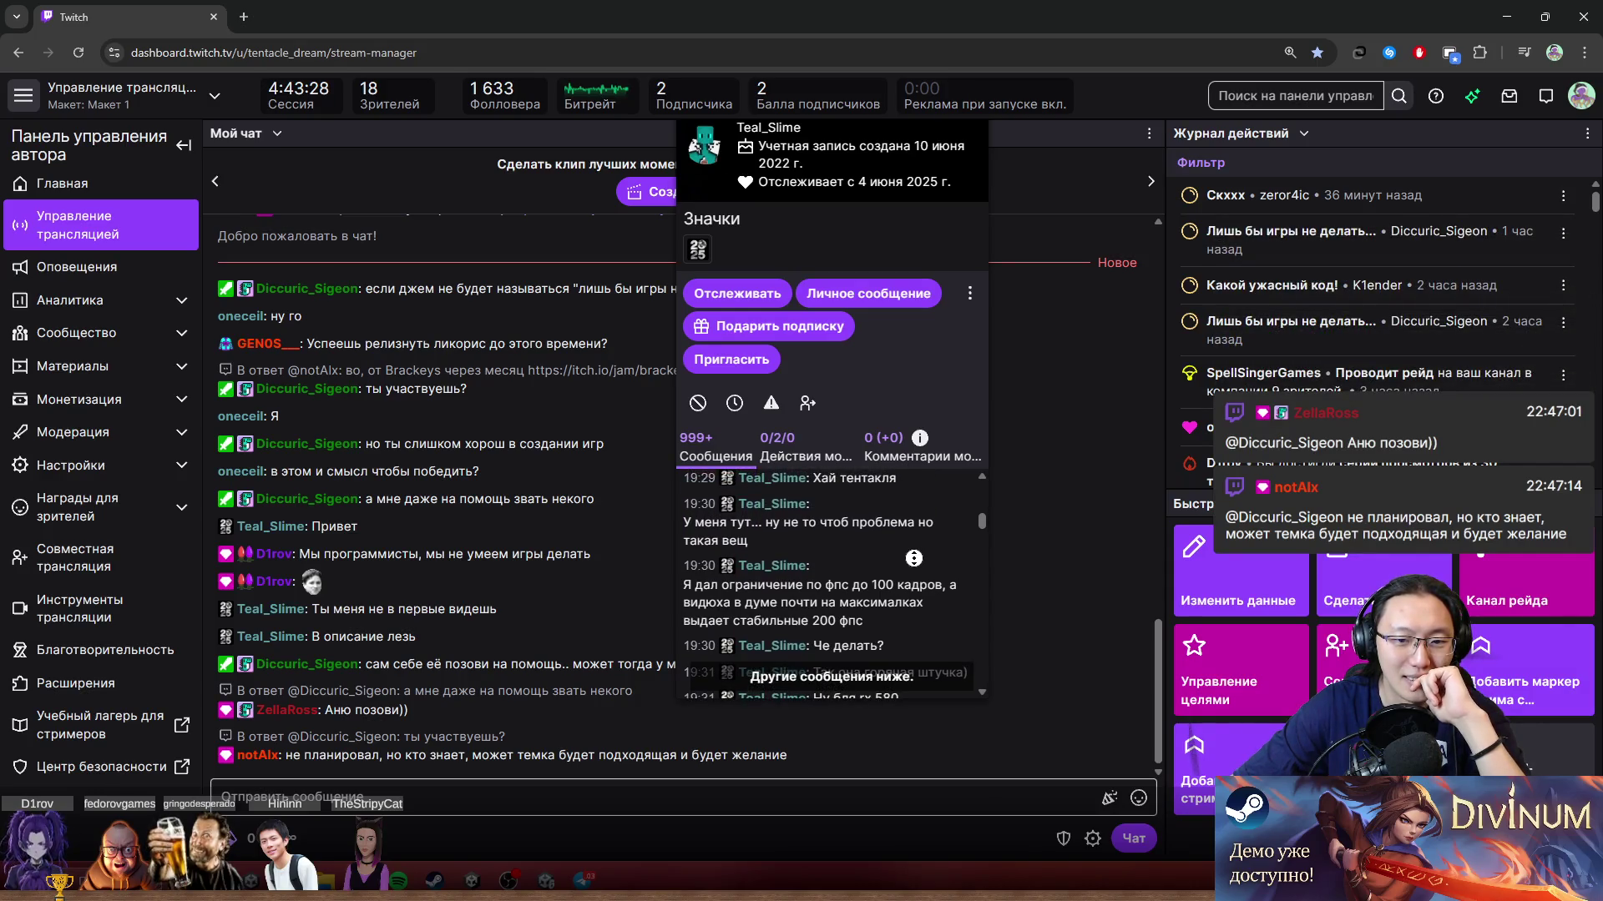
scroll(915, 521, up, 1)
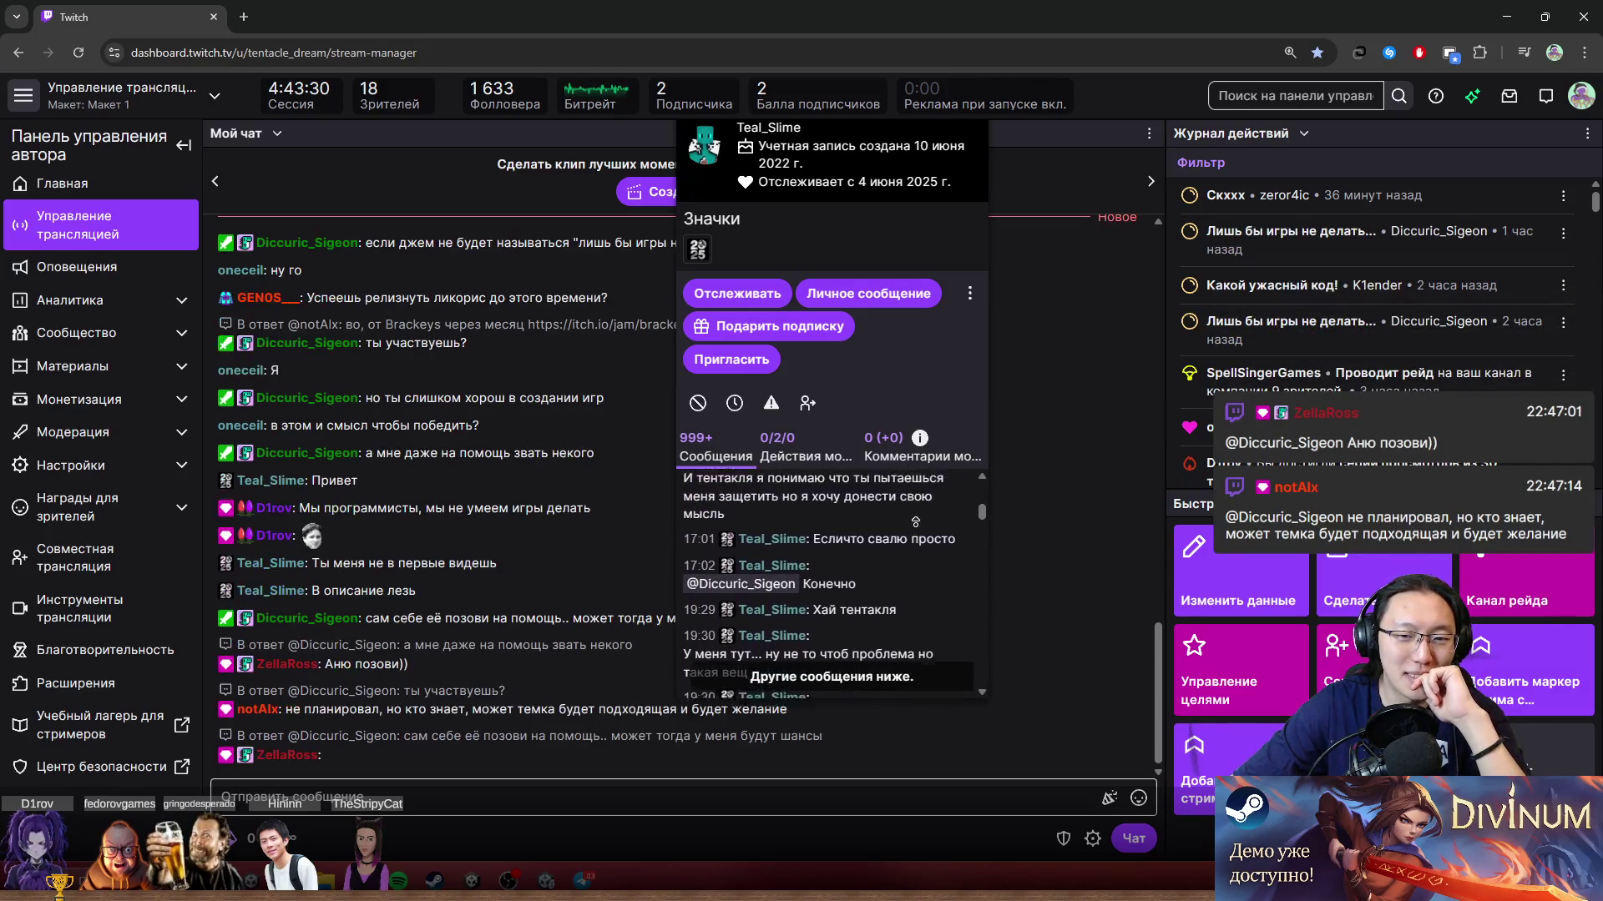
scroll(912, 547, up, 1)
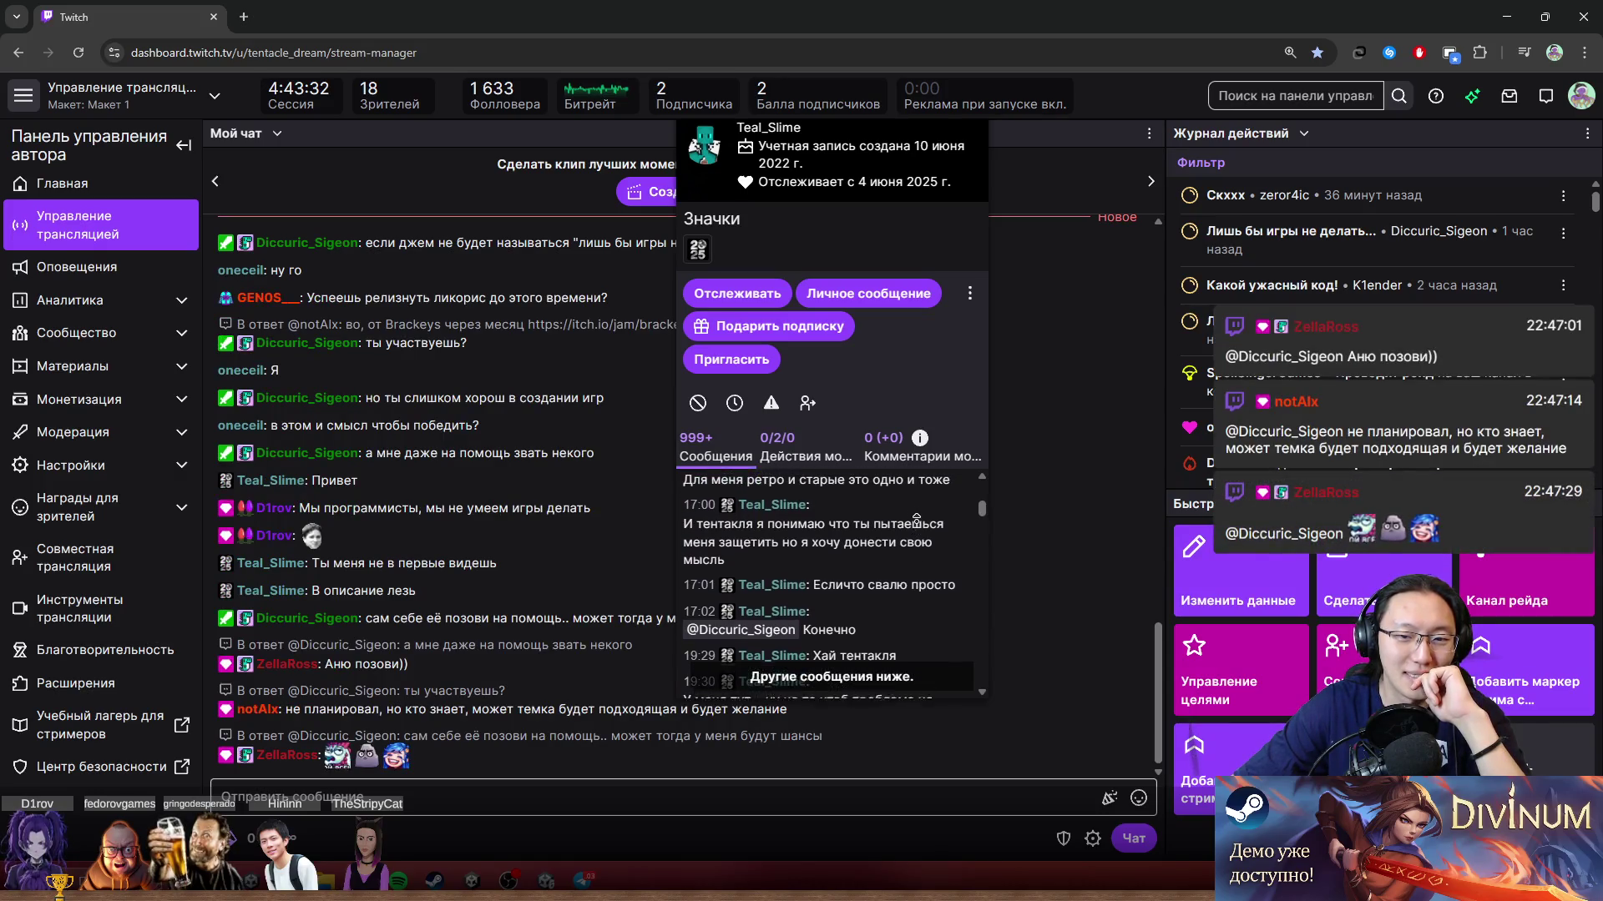
scroll(915, 526, up, 2)
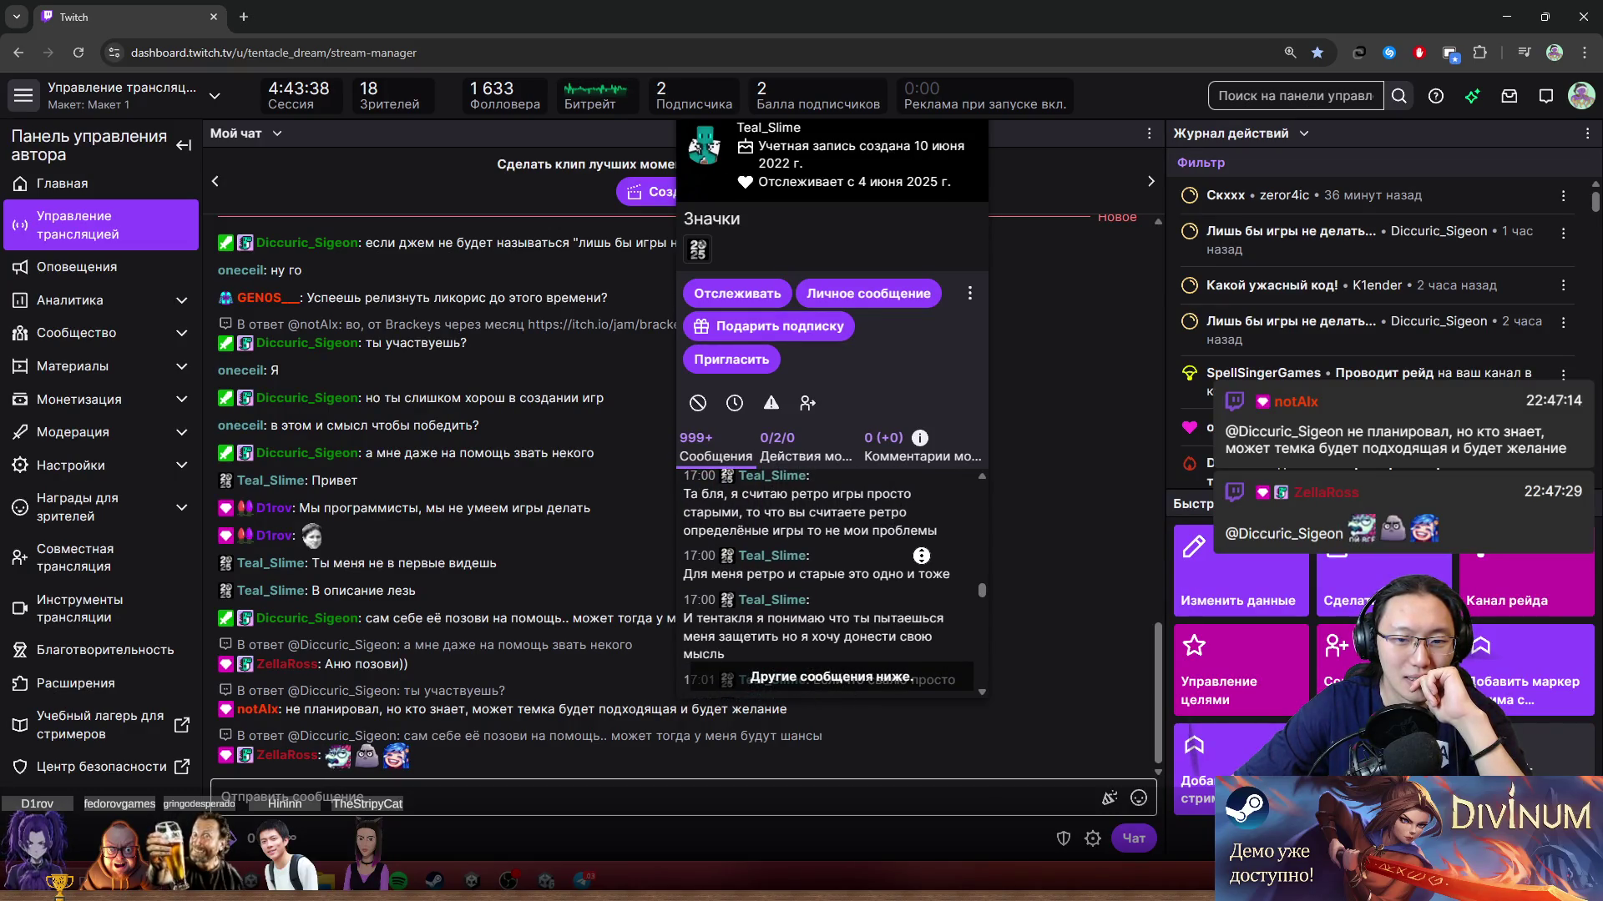
scroll(921, 535, up, 3)
scroll(924, 524, up, 1)
scroll(915, 587, down, 2)
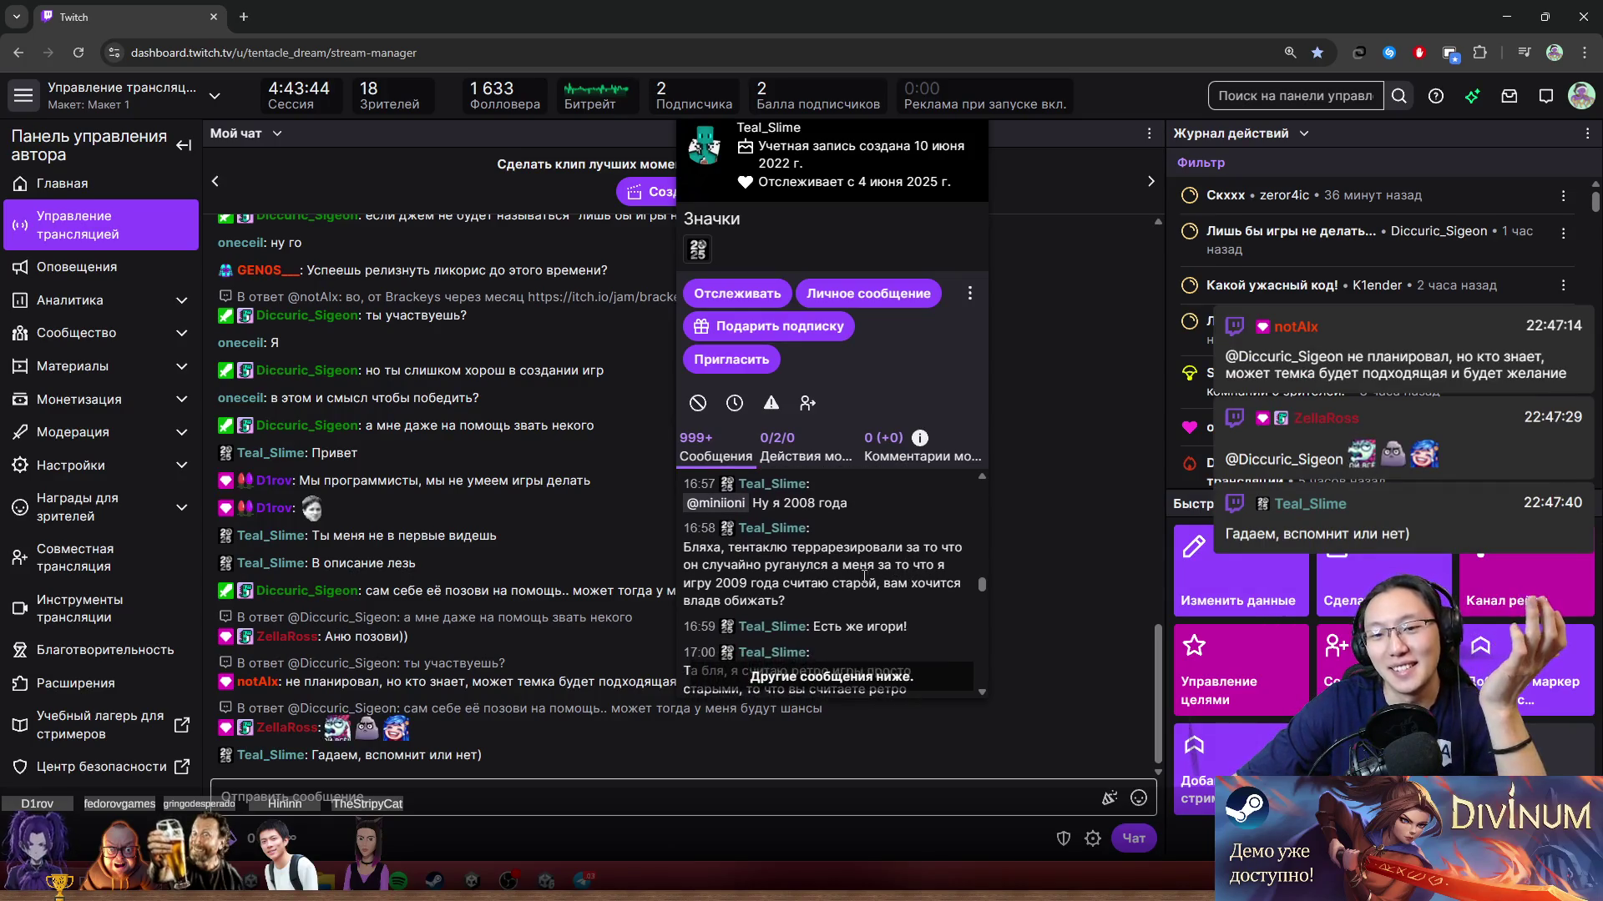
drag(792, 547, 877, 583)
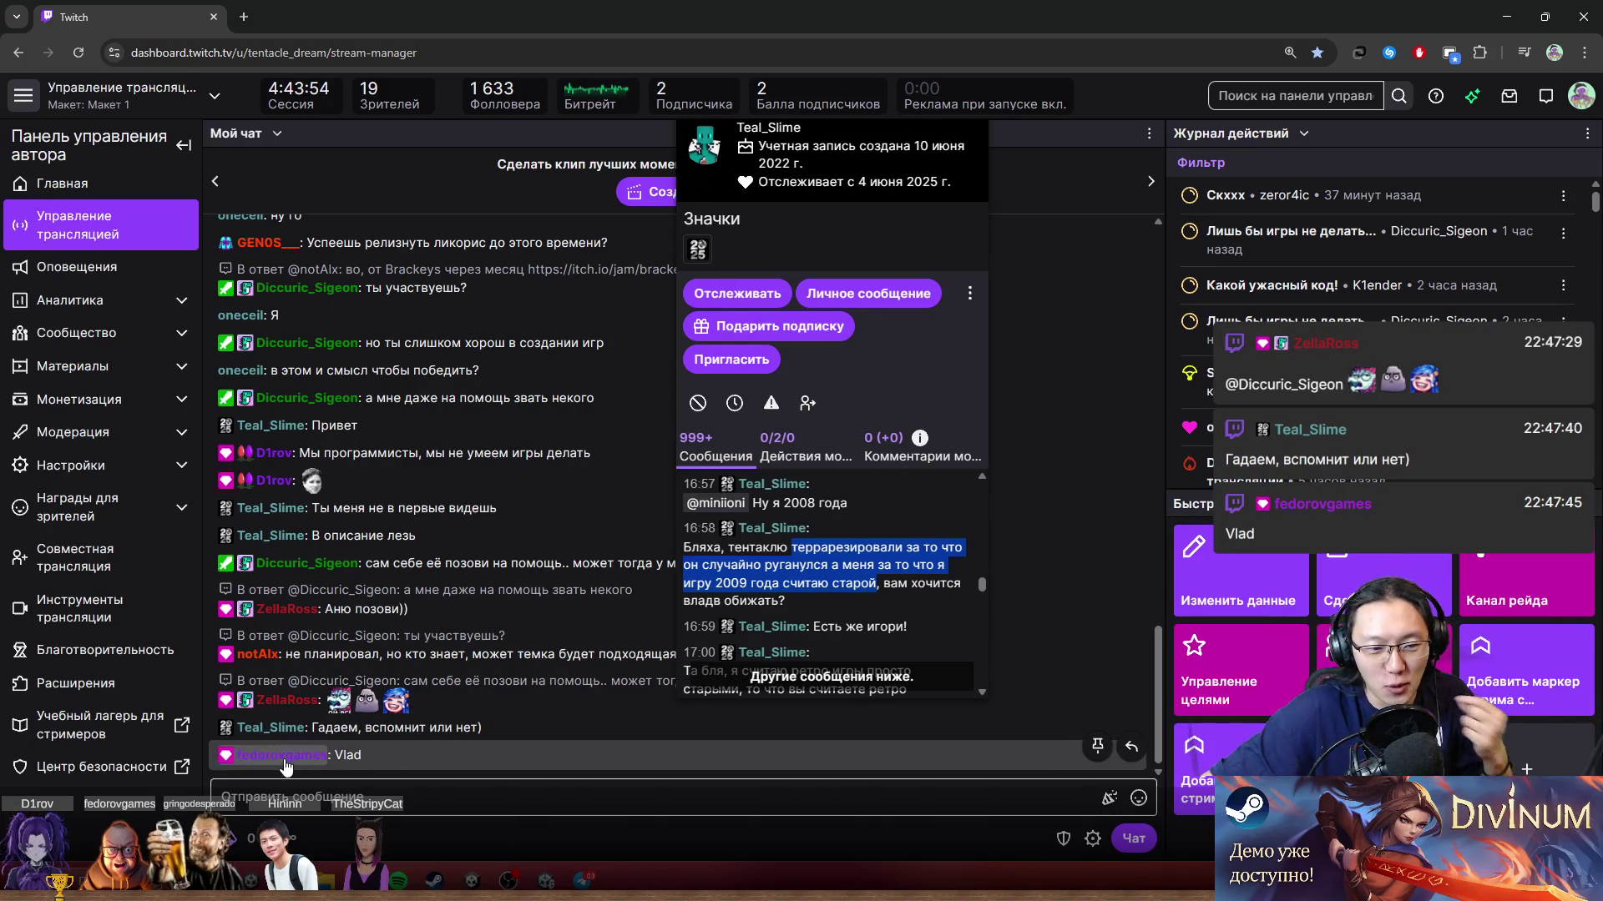
click(943, 350)
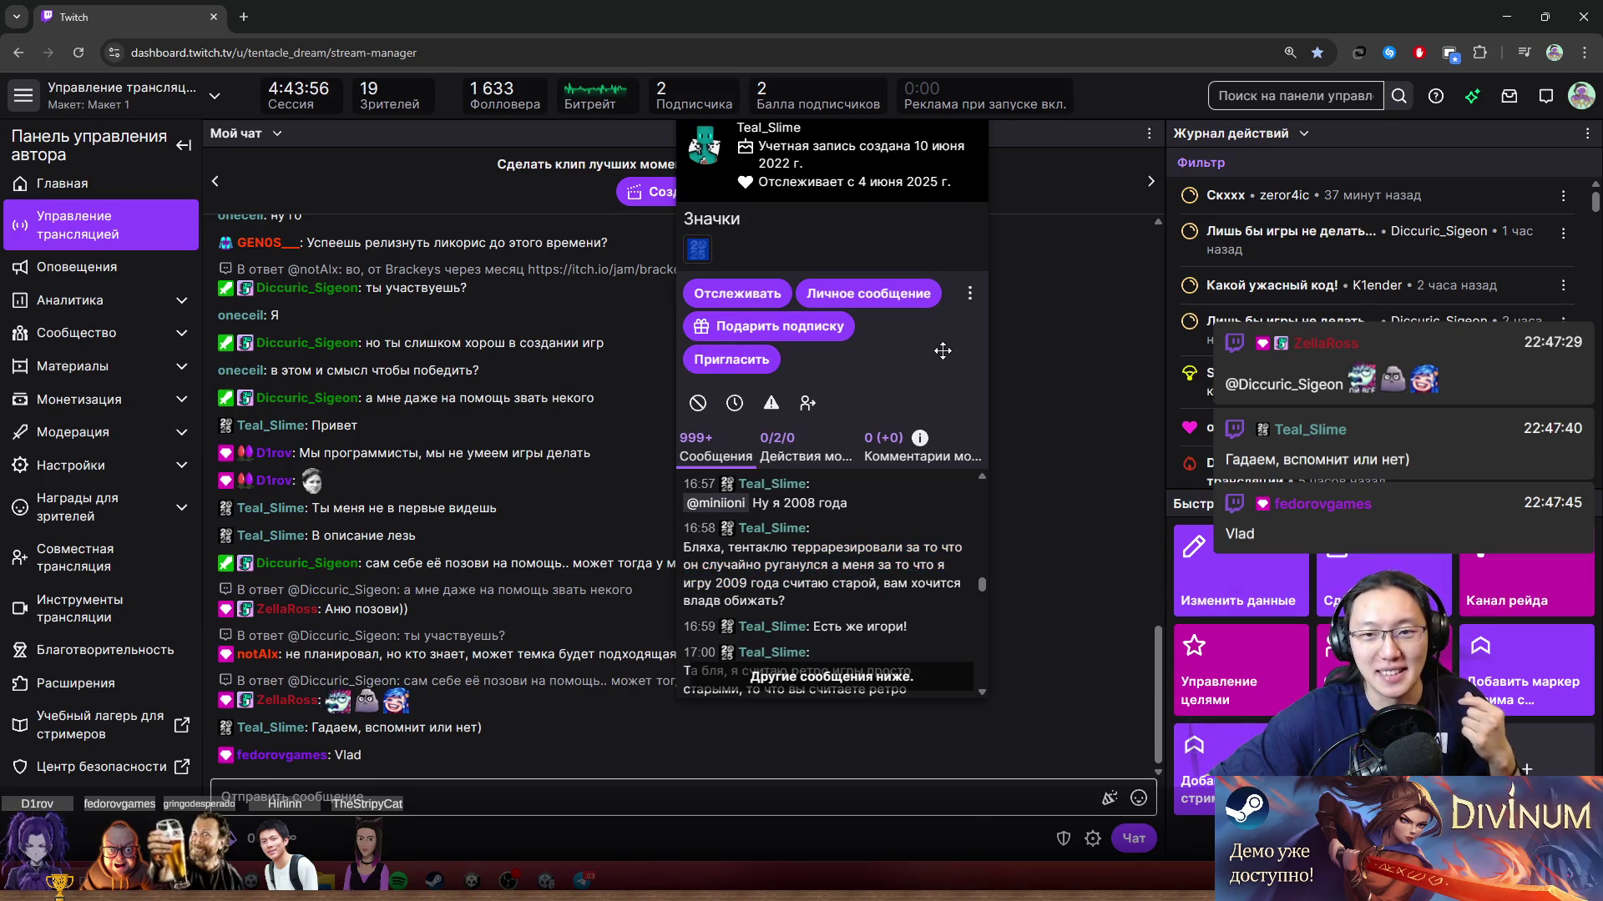
drag(942, 350, 943, 635)
click(965, 379)
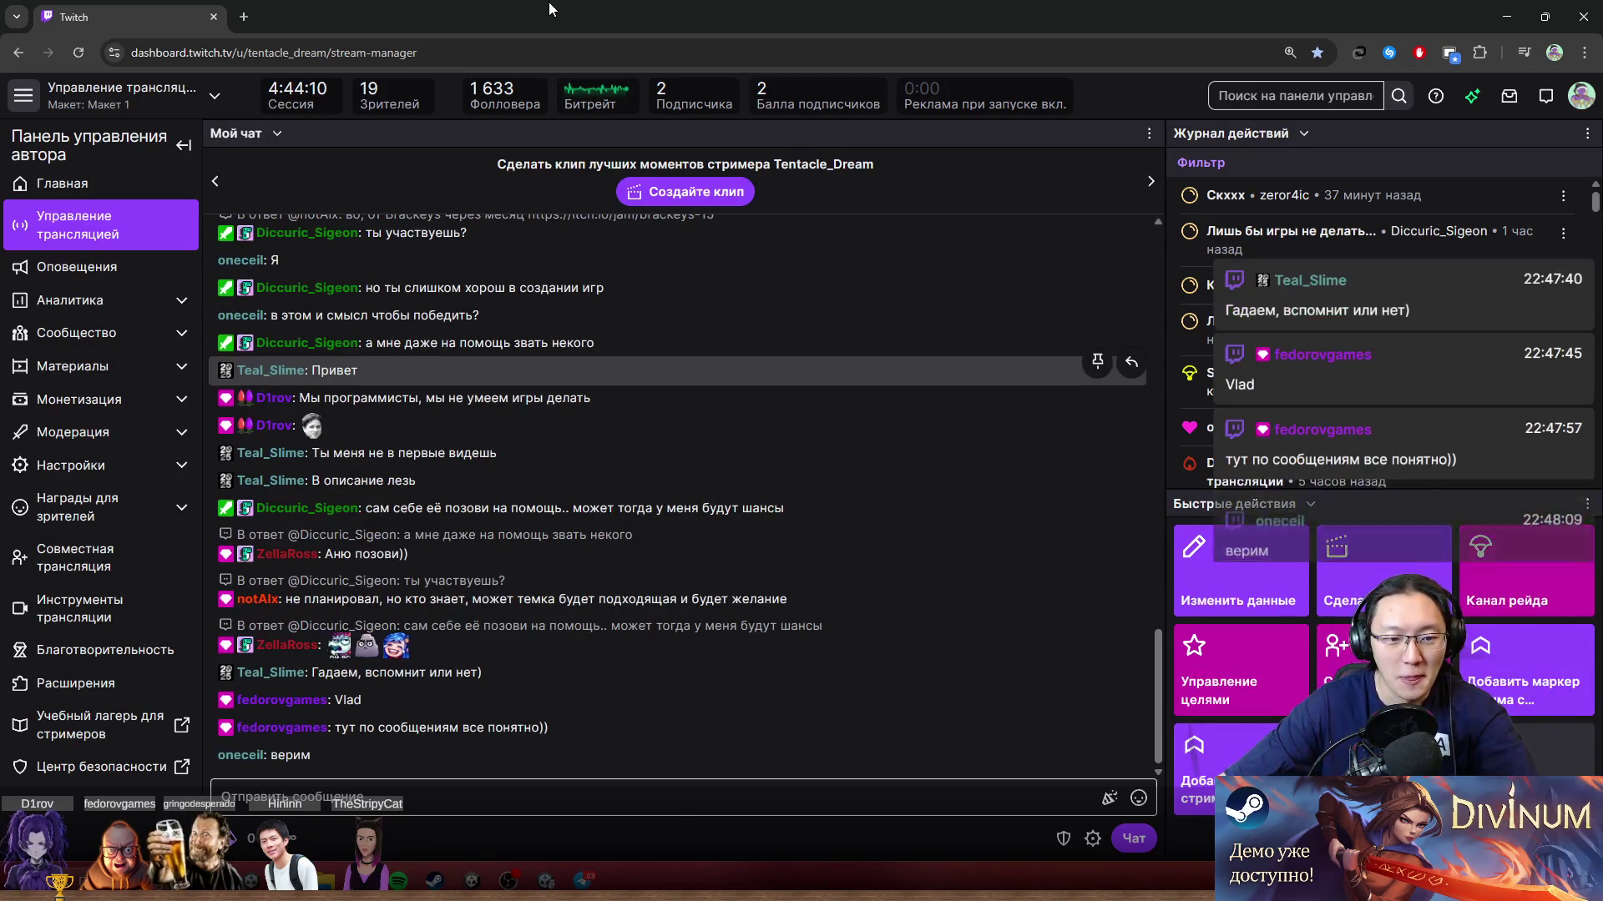
Step: Bring Unity forward and deactivate the Sad group under Ruri Object with Alt+Shift+A
mouse_move(613, 6)
mouse_down()
mouse_move(1344, 8)
mouse_move(1419, 397)
mouse_move(1602, 401)
mouse_up()
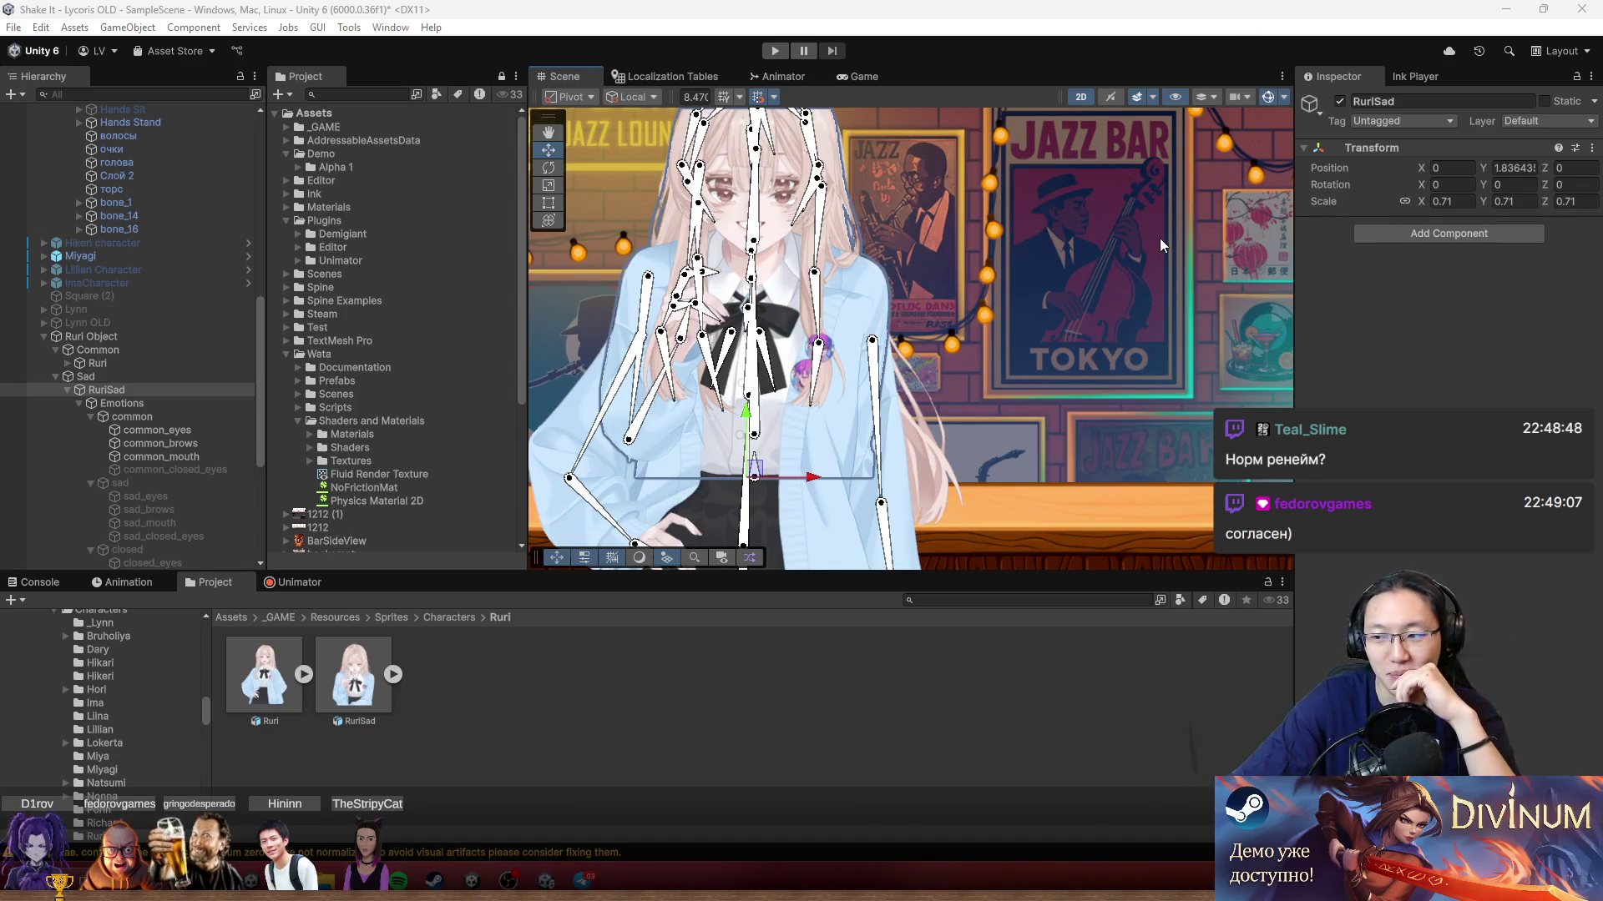
mouse_move(818, 293)
mouse_down()
mouse_move(1043, 384)
mouse_move(949, 358)
mouse_up()
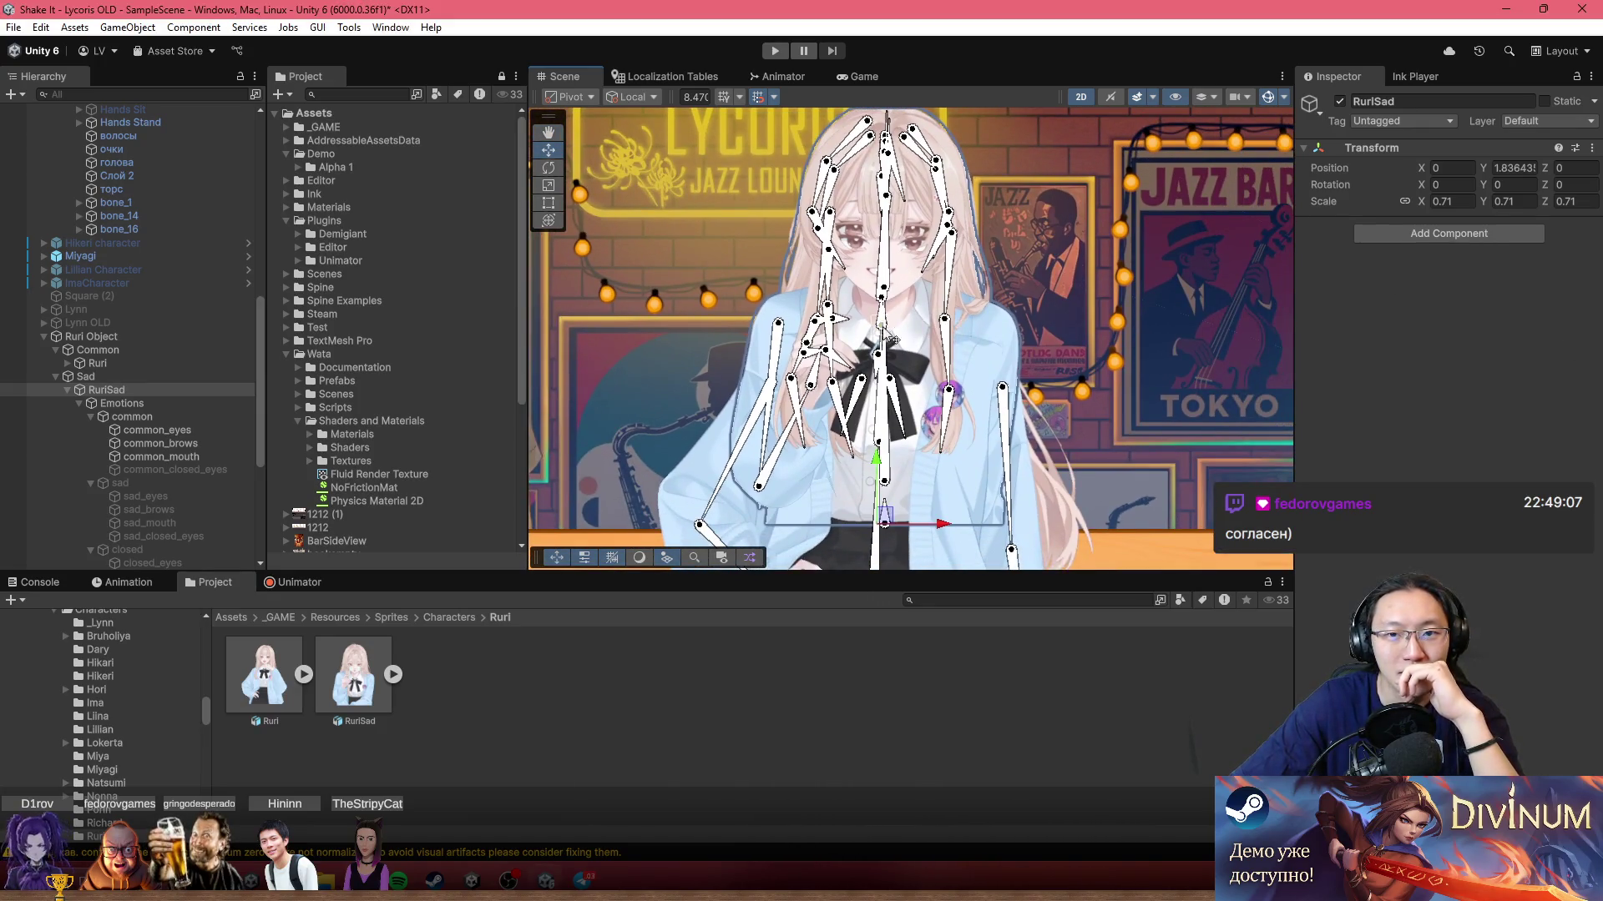
scroll(71, 399, up, 5)
click(102, 563)
click(86, 551)
key(alt+shift+a)
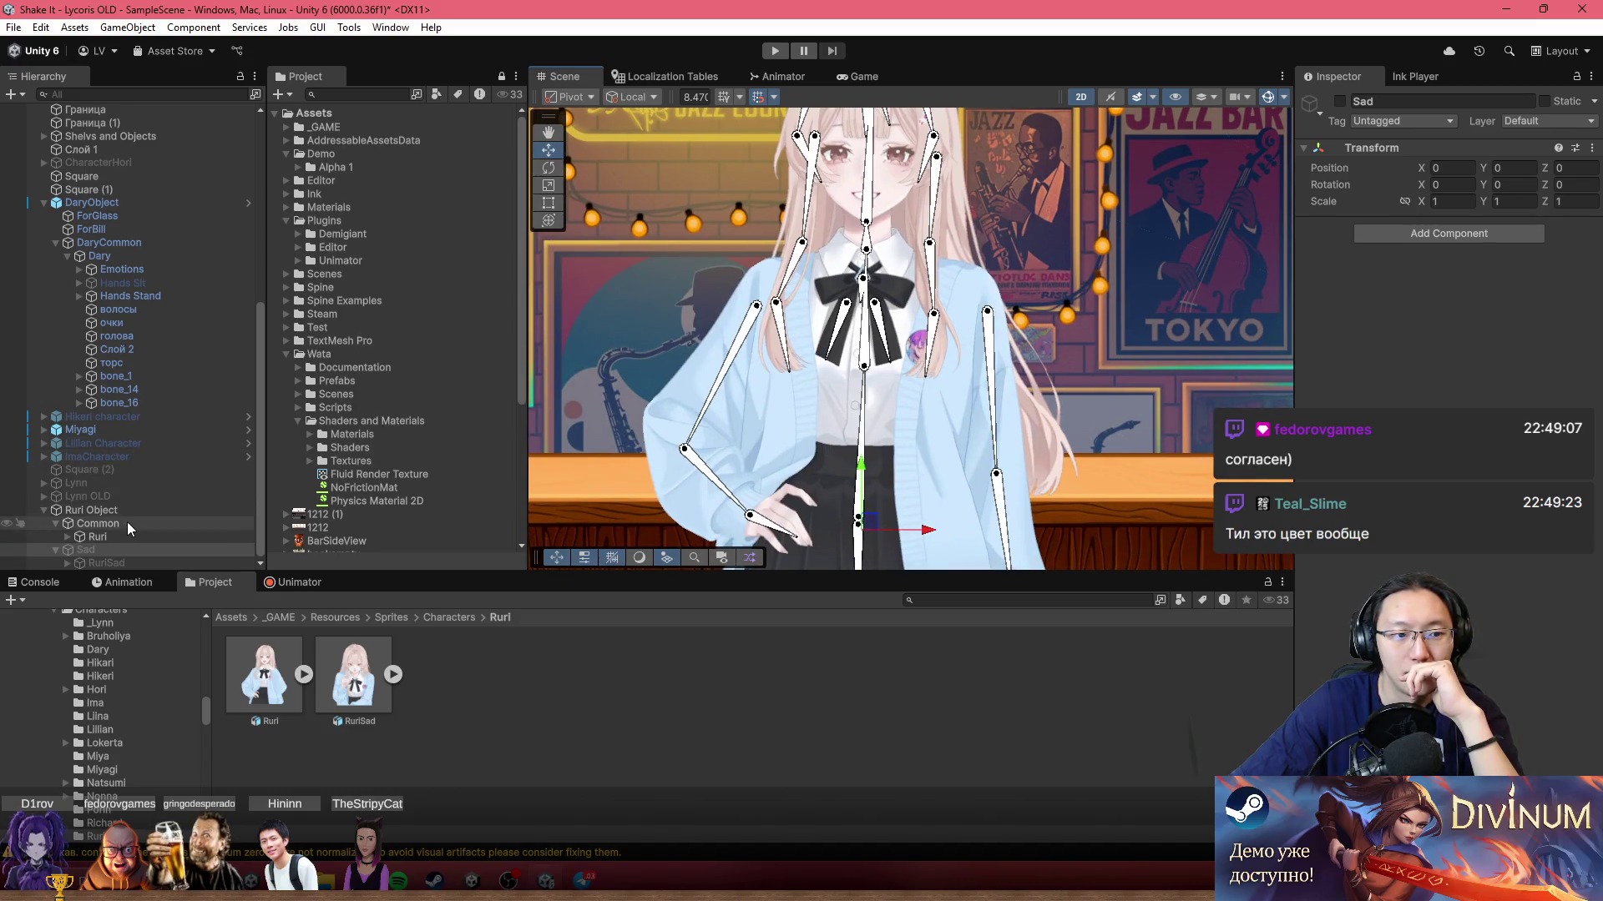
Step: Check the Common group and Ruri Object, recentre the scene on Ruri's torso, and select Ruri
click(114, 527)
click(132, 538)
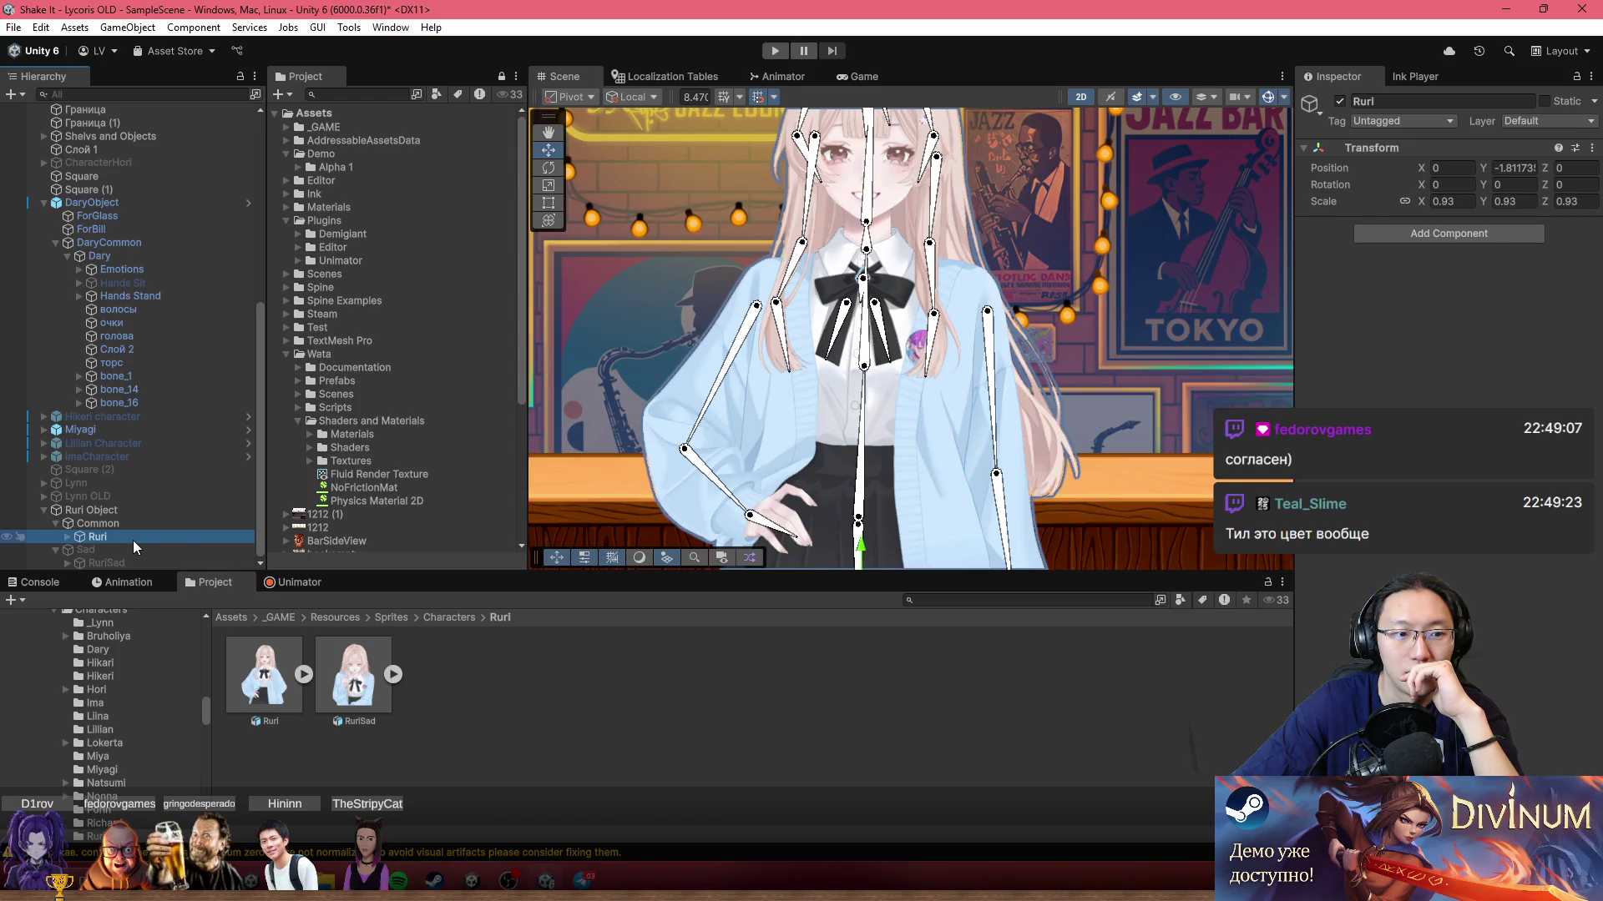
scroll(1020, 444, down, 3)
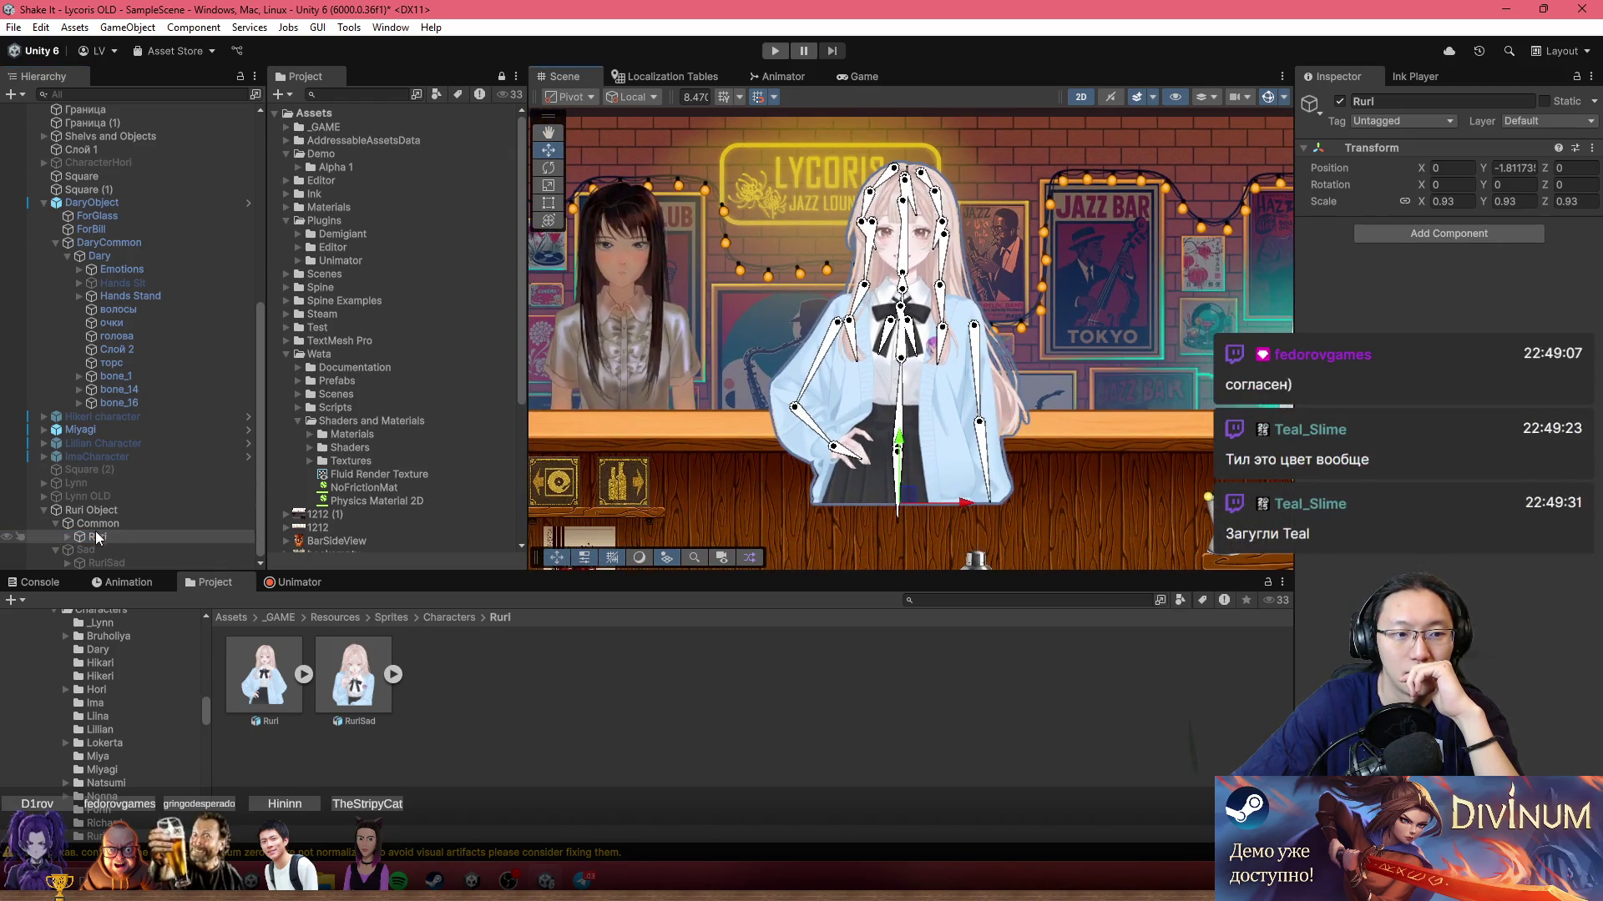
click(115, 523)
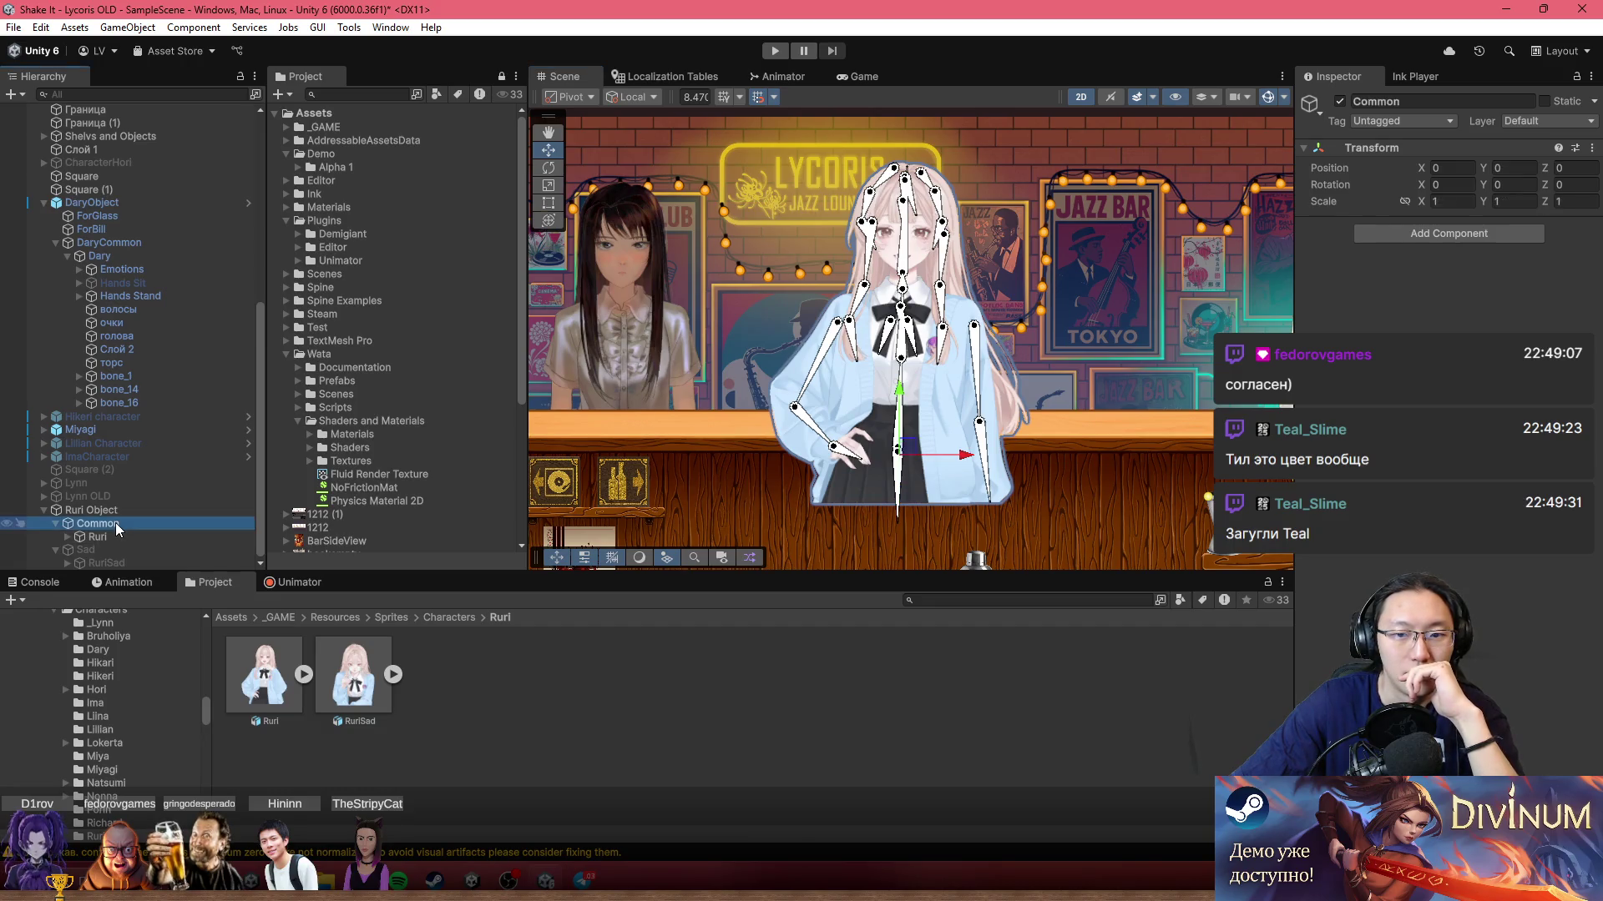
scroll(993, 439, up, 5)
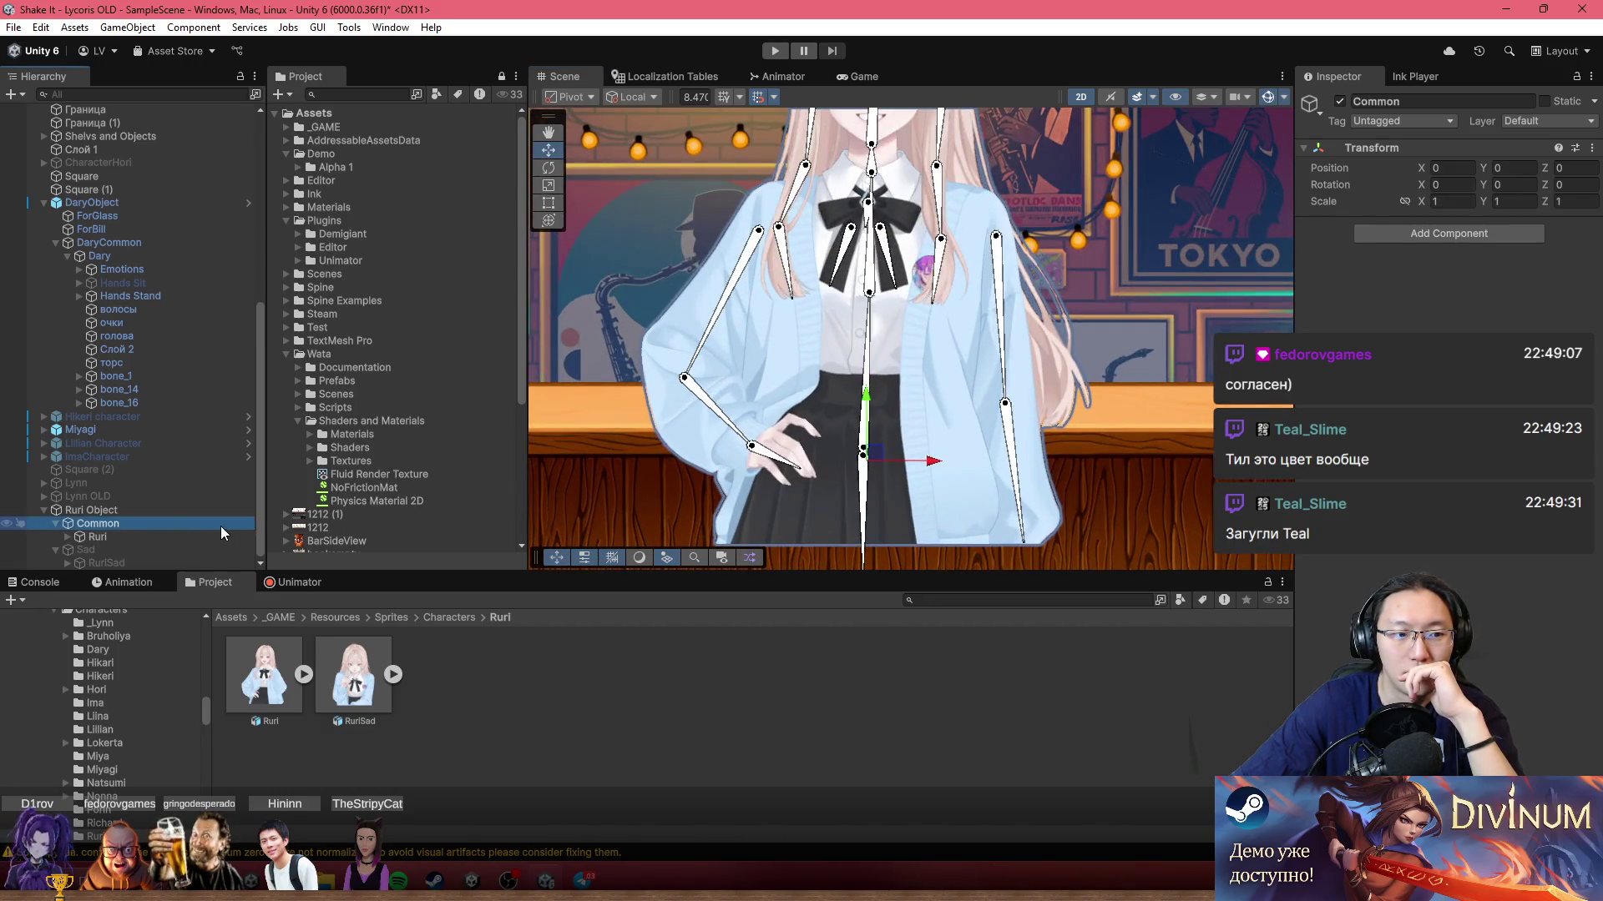
click(204, 511)
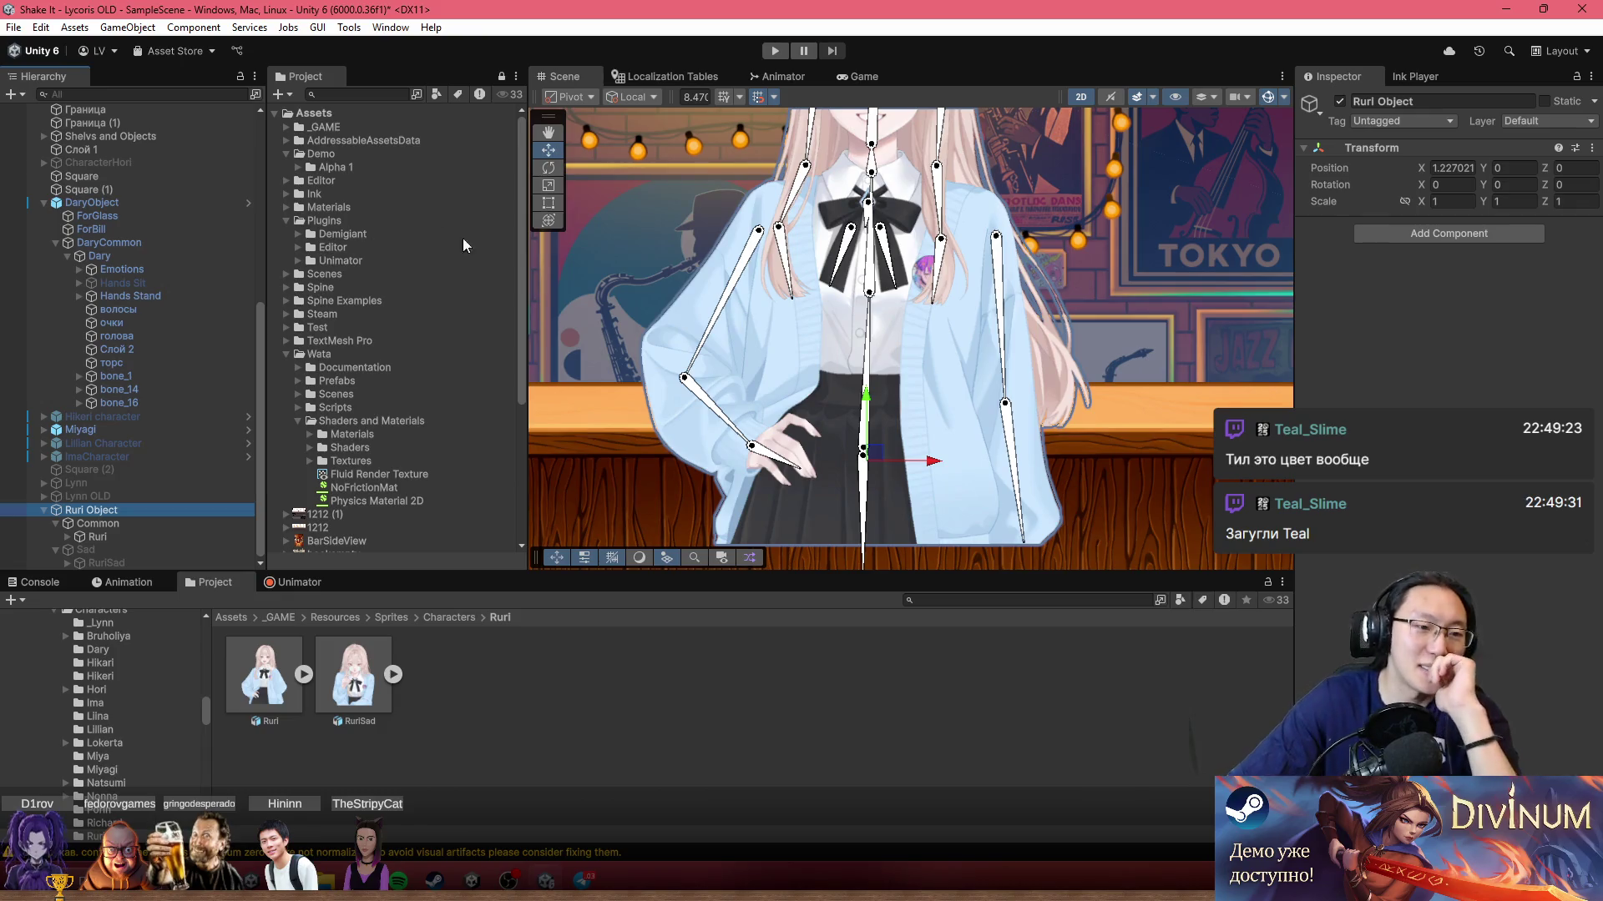
drag(953, 379, 939, 398)
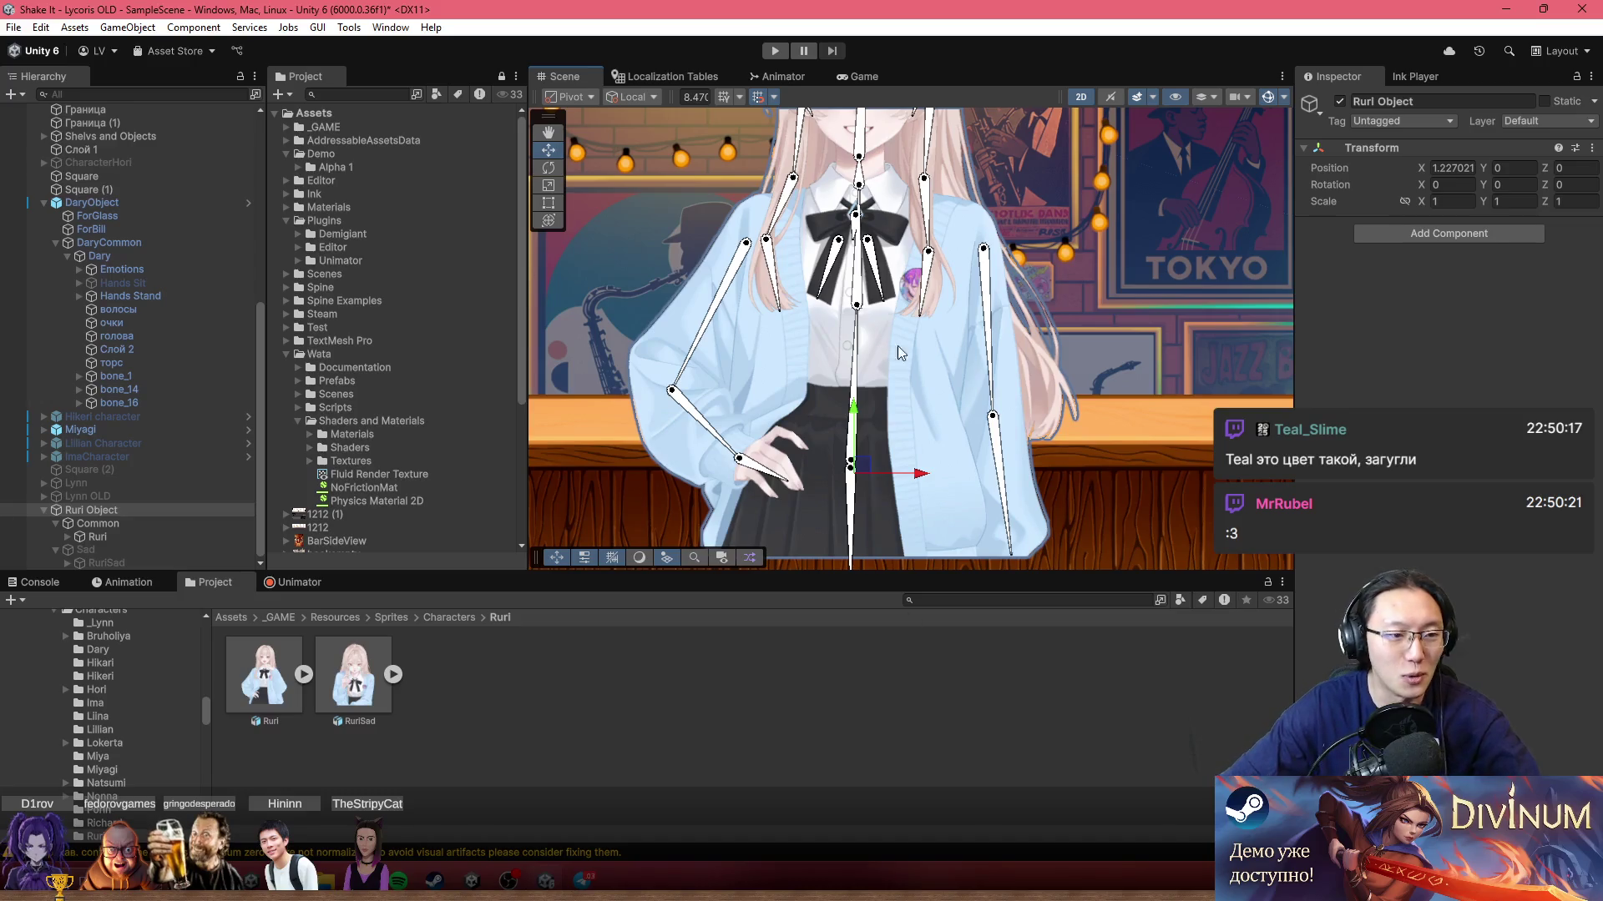
drag(852, 330, 826, 386)
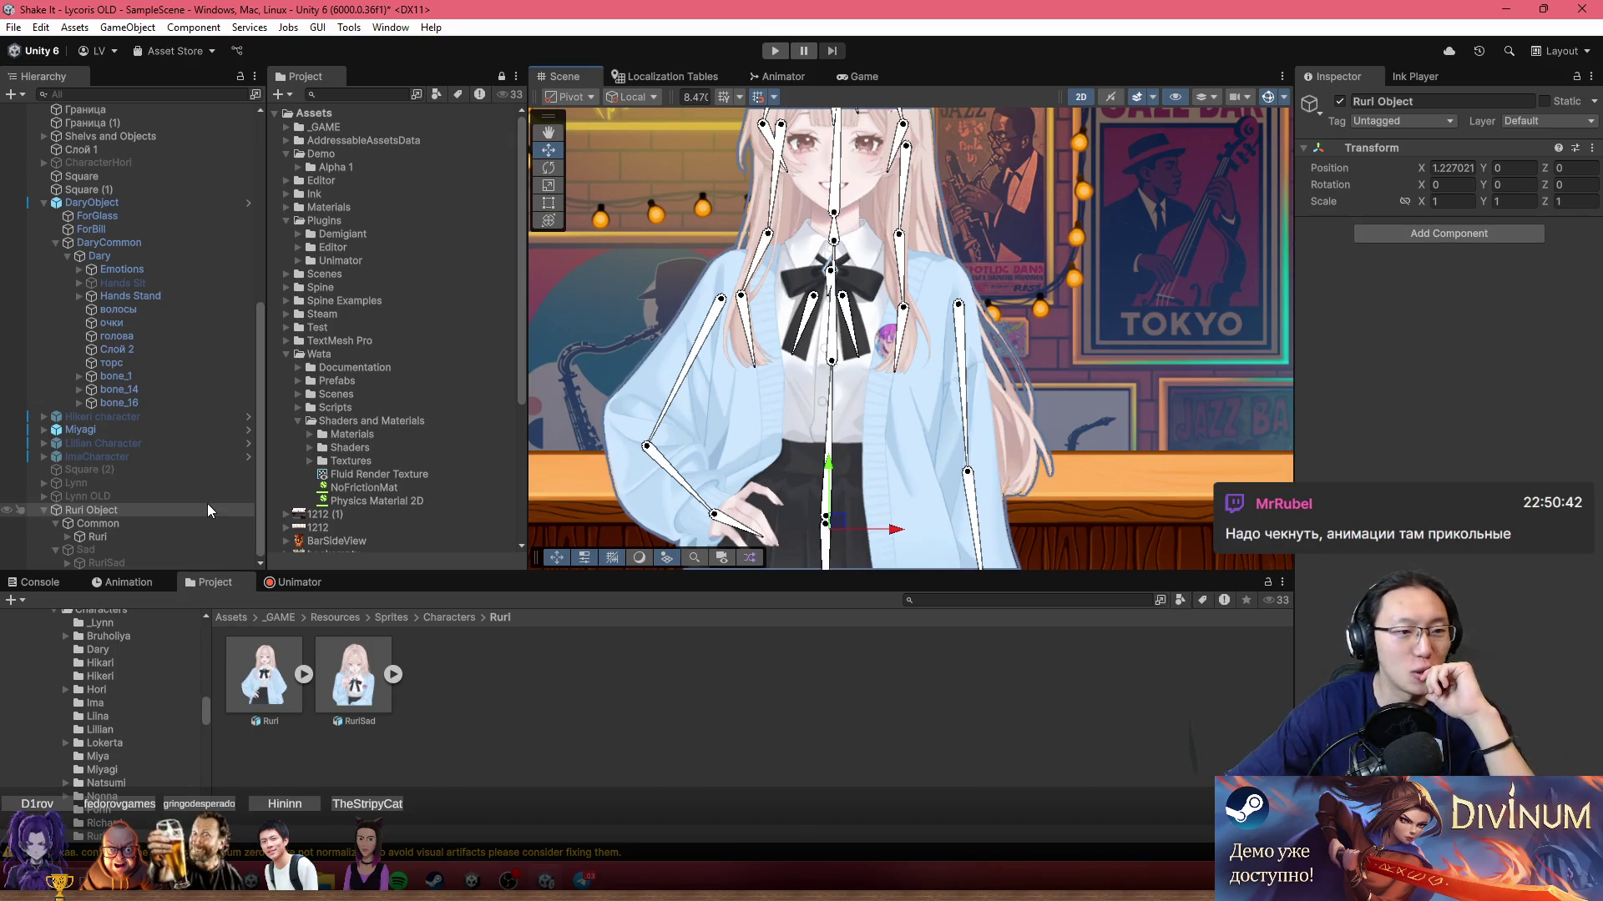
click(98, 537)
Step: Add an Animation component to Ruri, then remove it again
click(1455, 233)
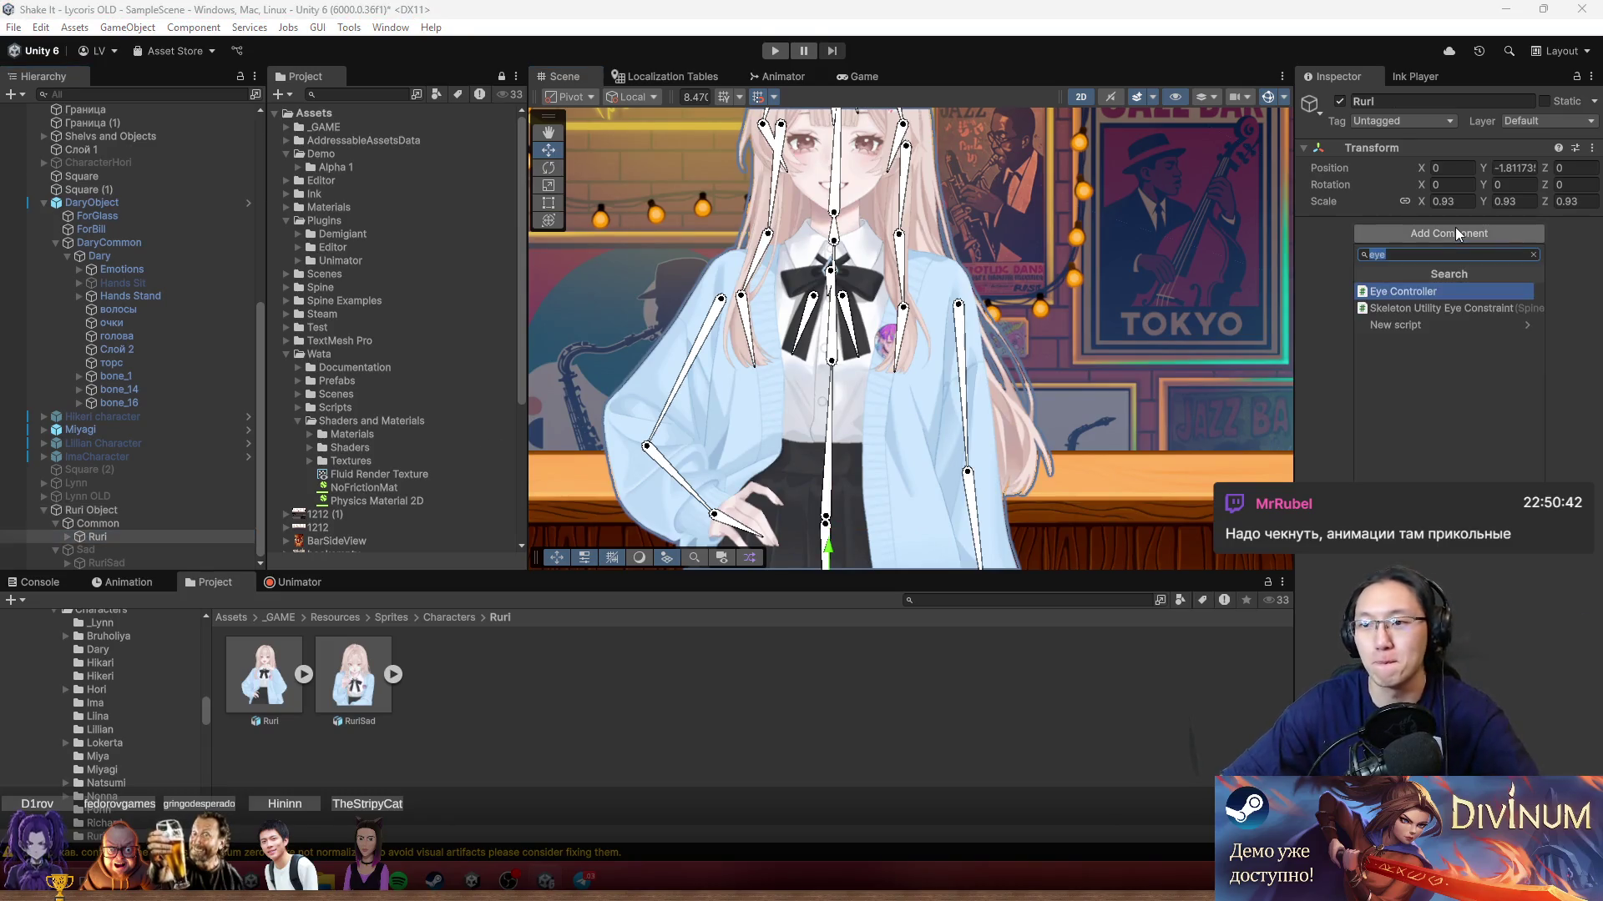
text(Anima)
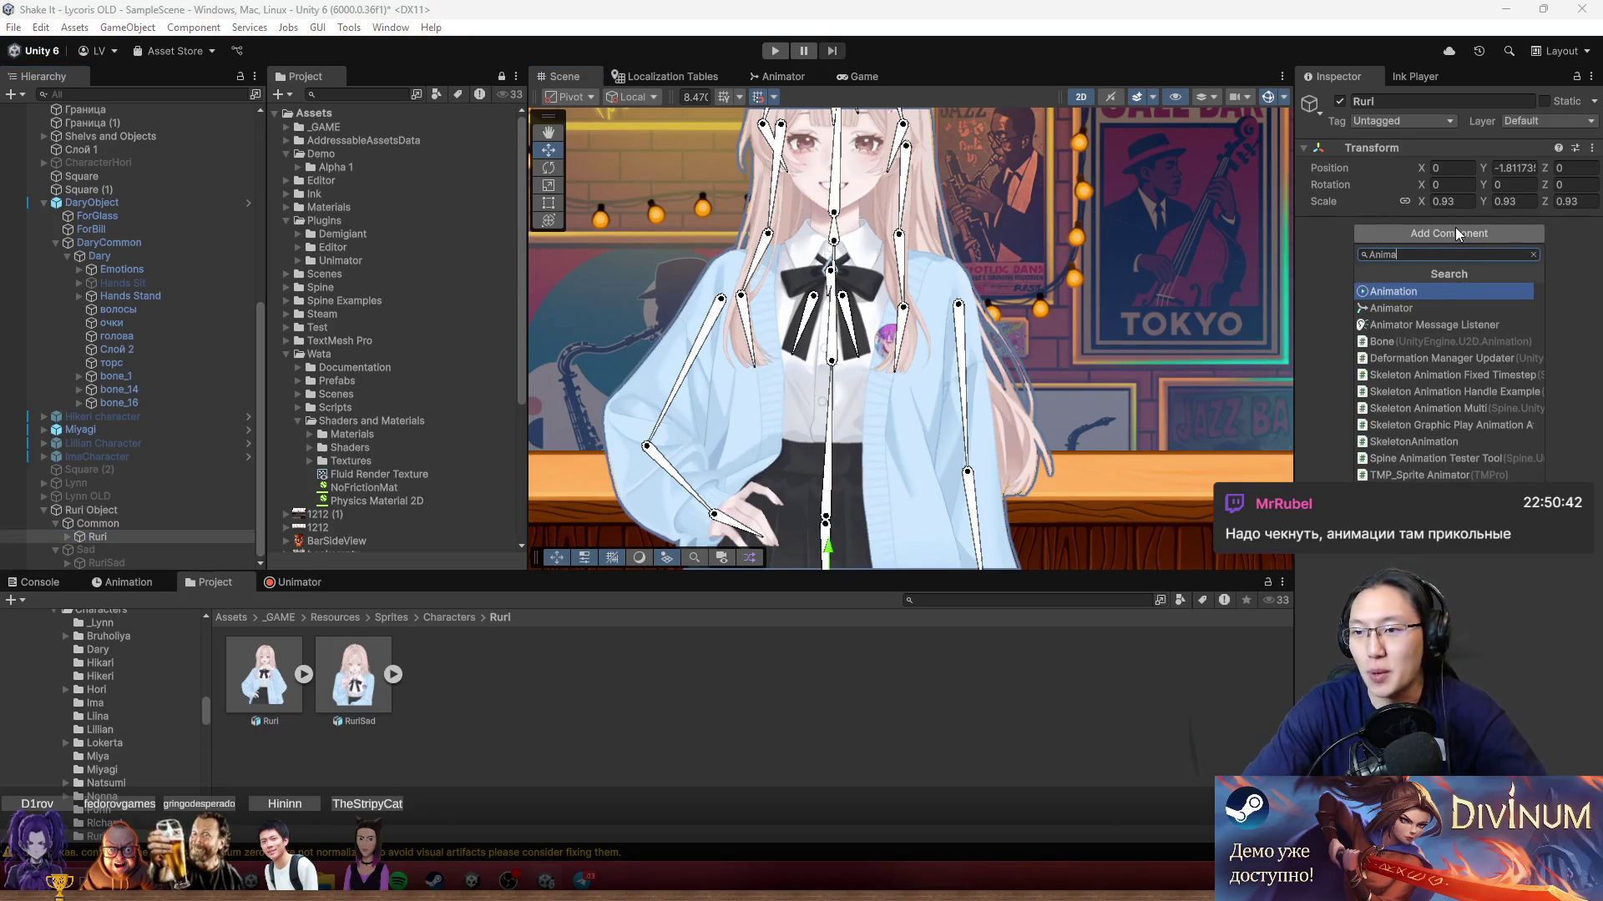
key(Return)
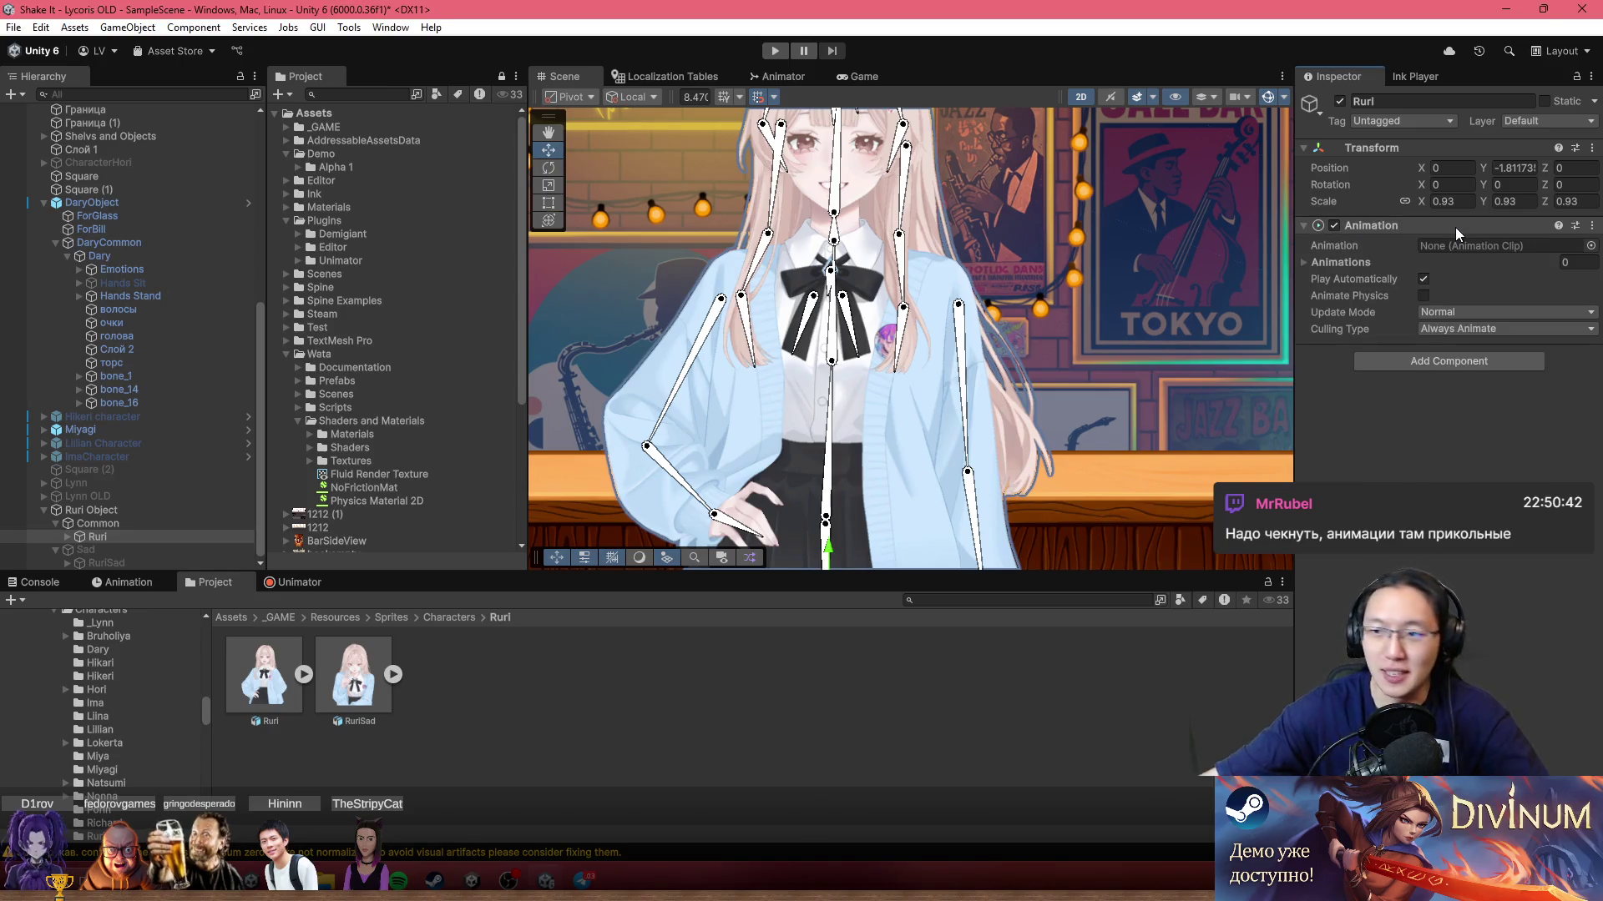
click(1591, 225)
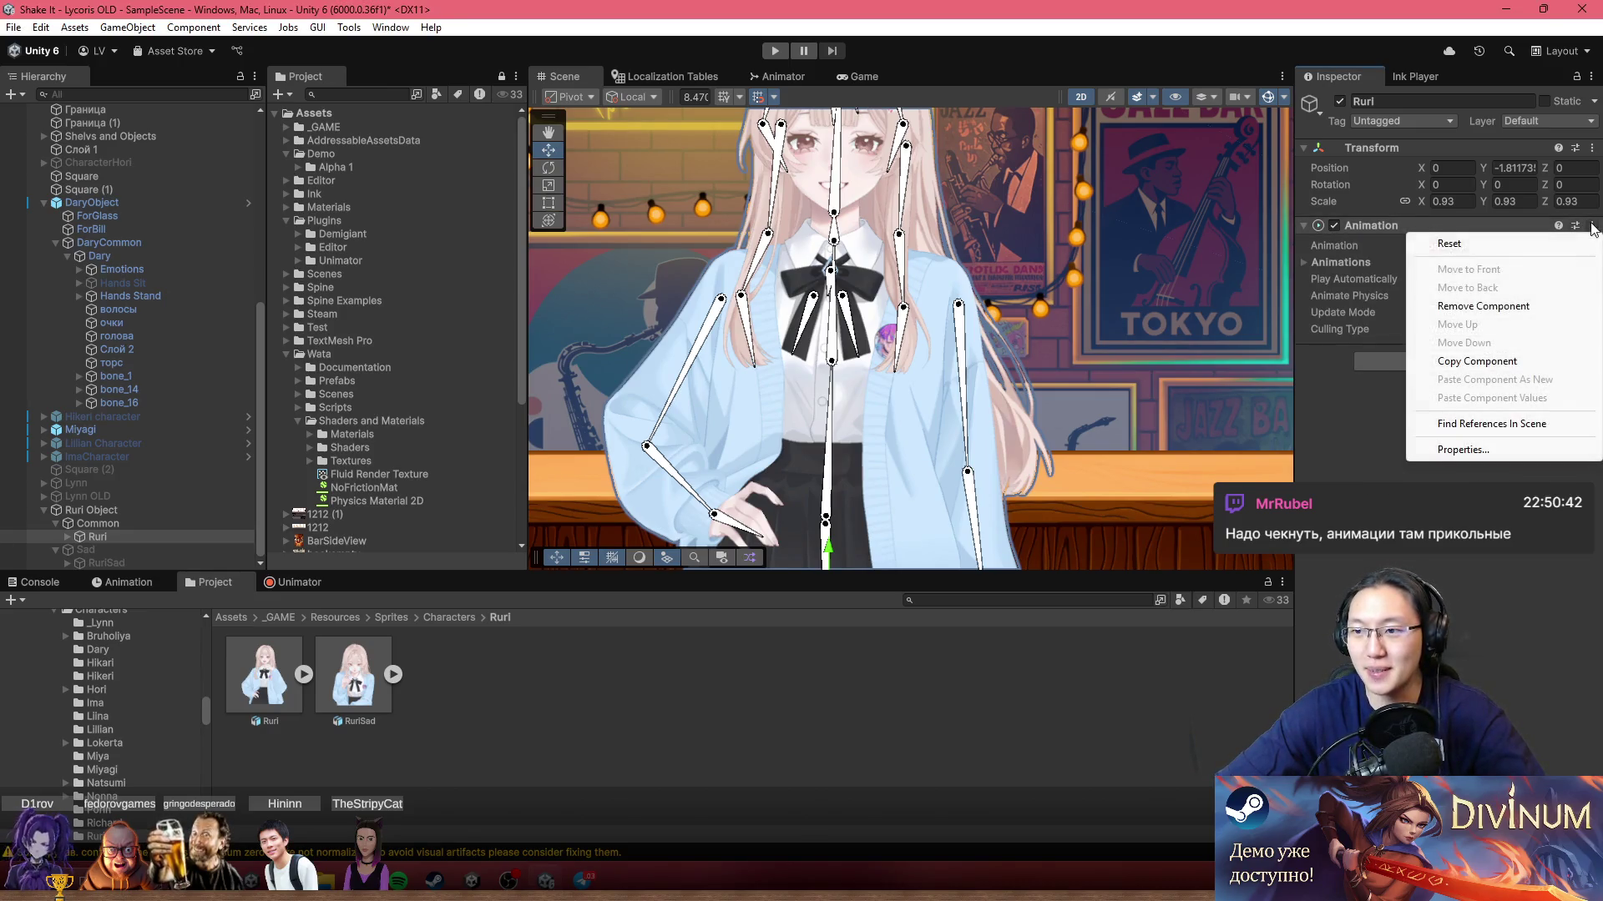
click(1483, 306)
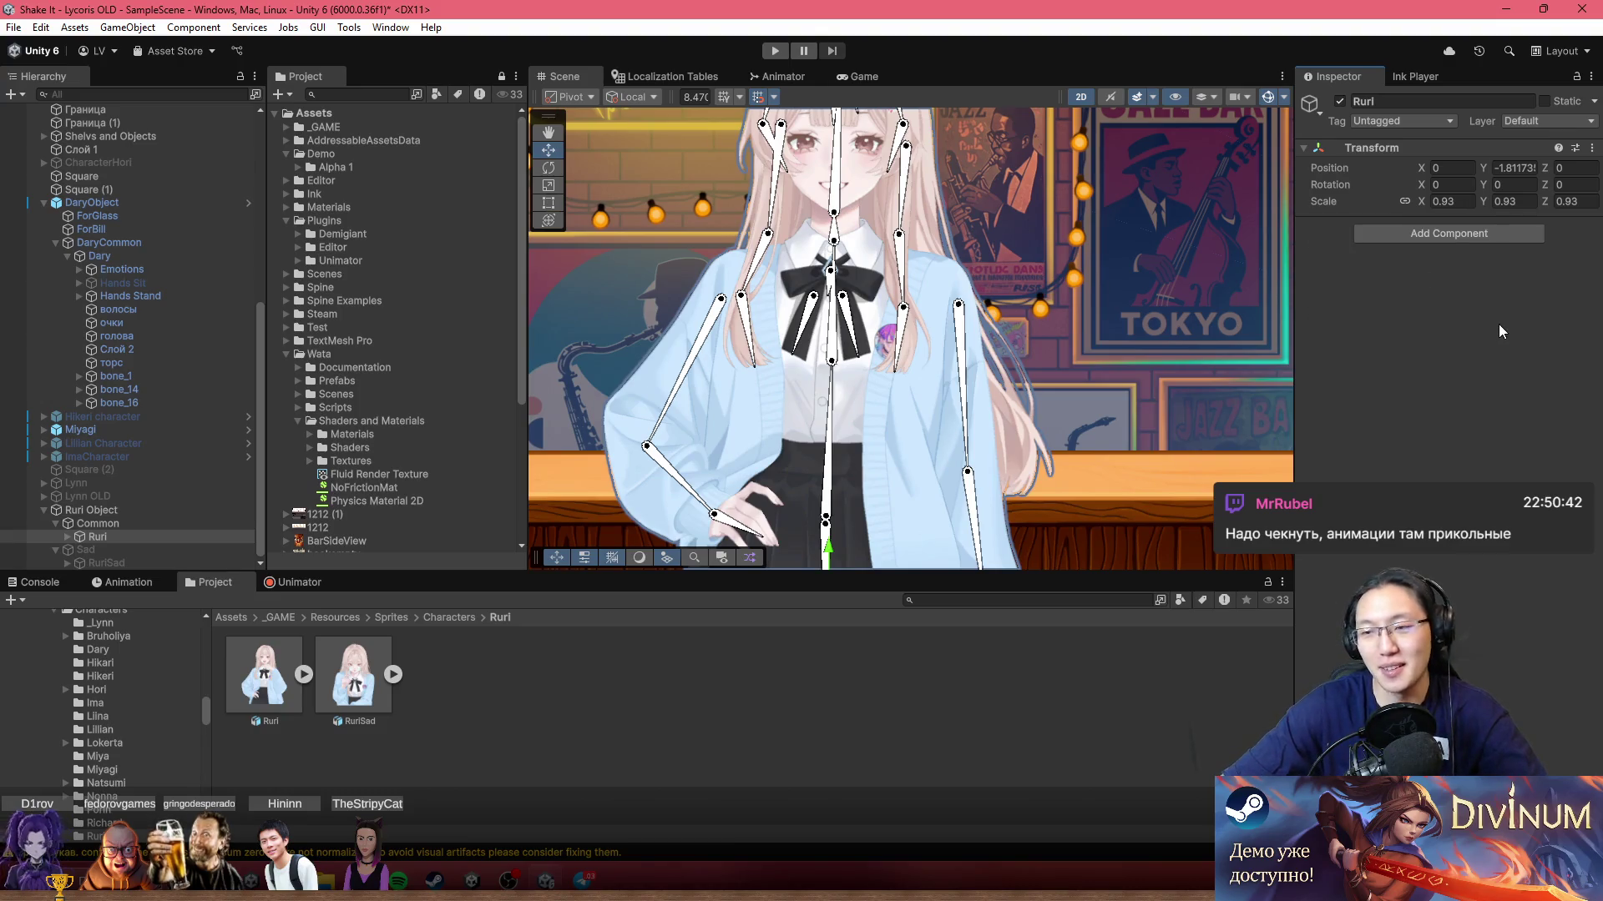
Step: Add an Animator component to Ruri, expand its settings, and browse to the _GAME folder
click(1470, 233)
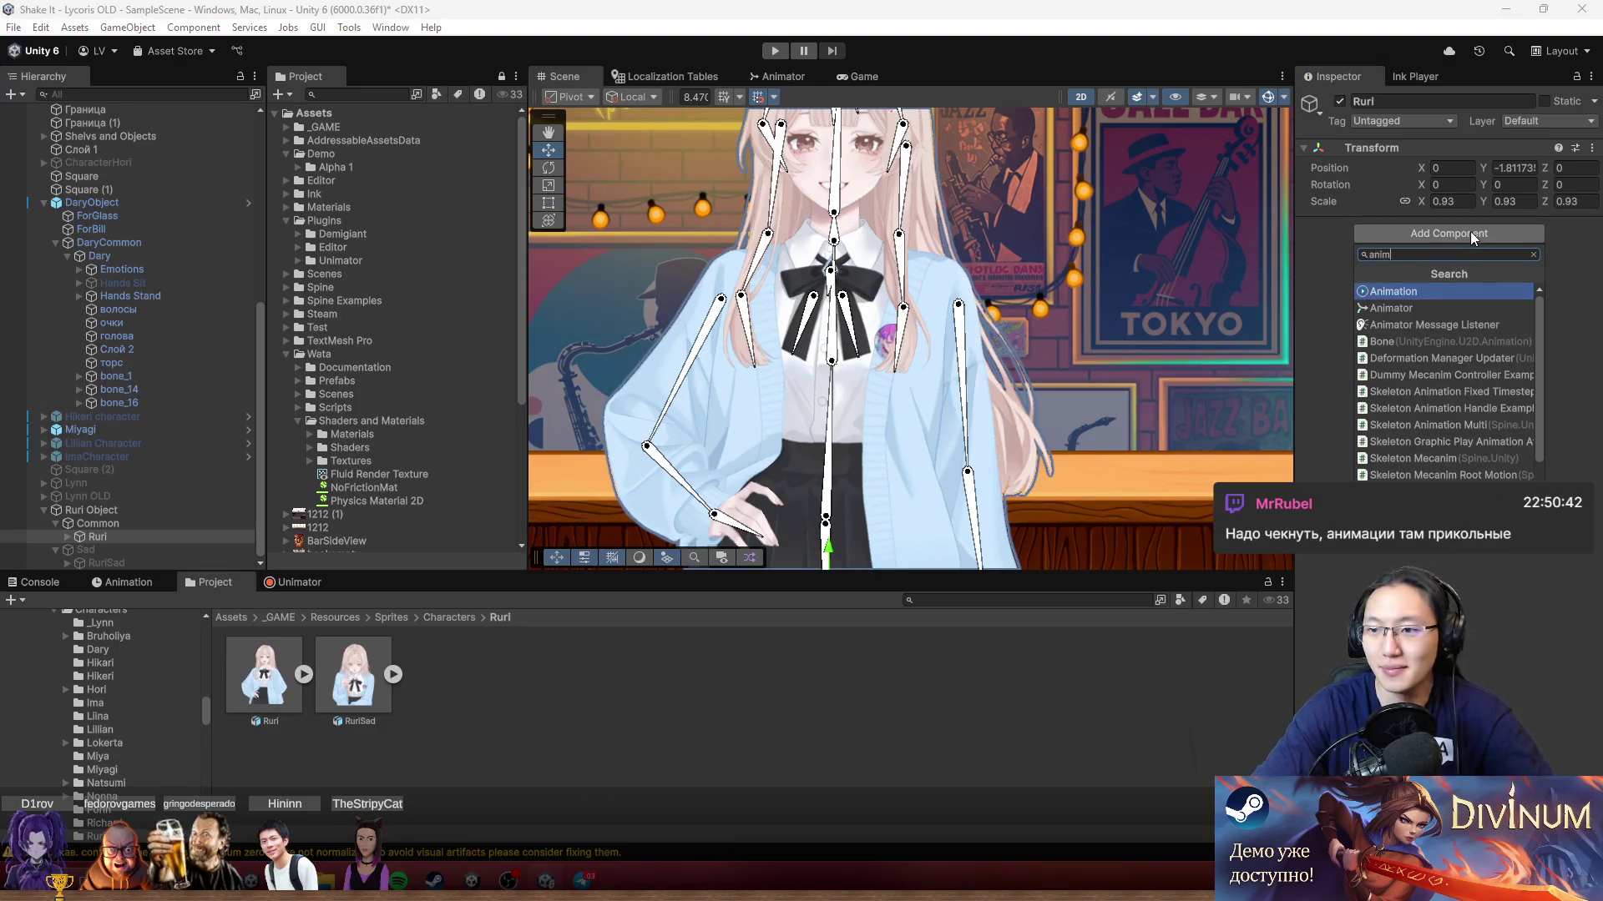
key(Down)
key(Return)
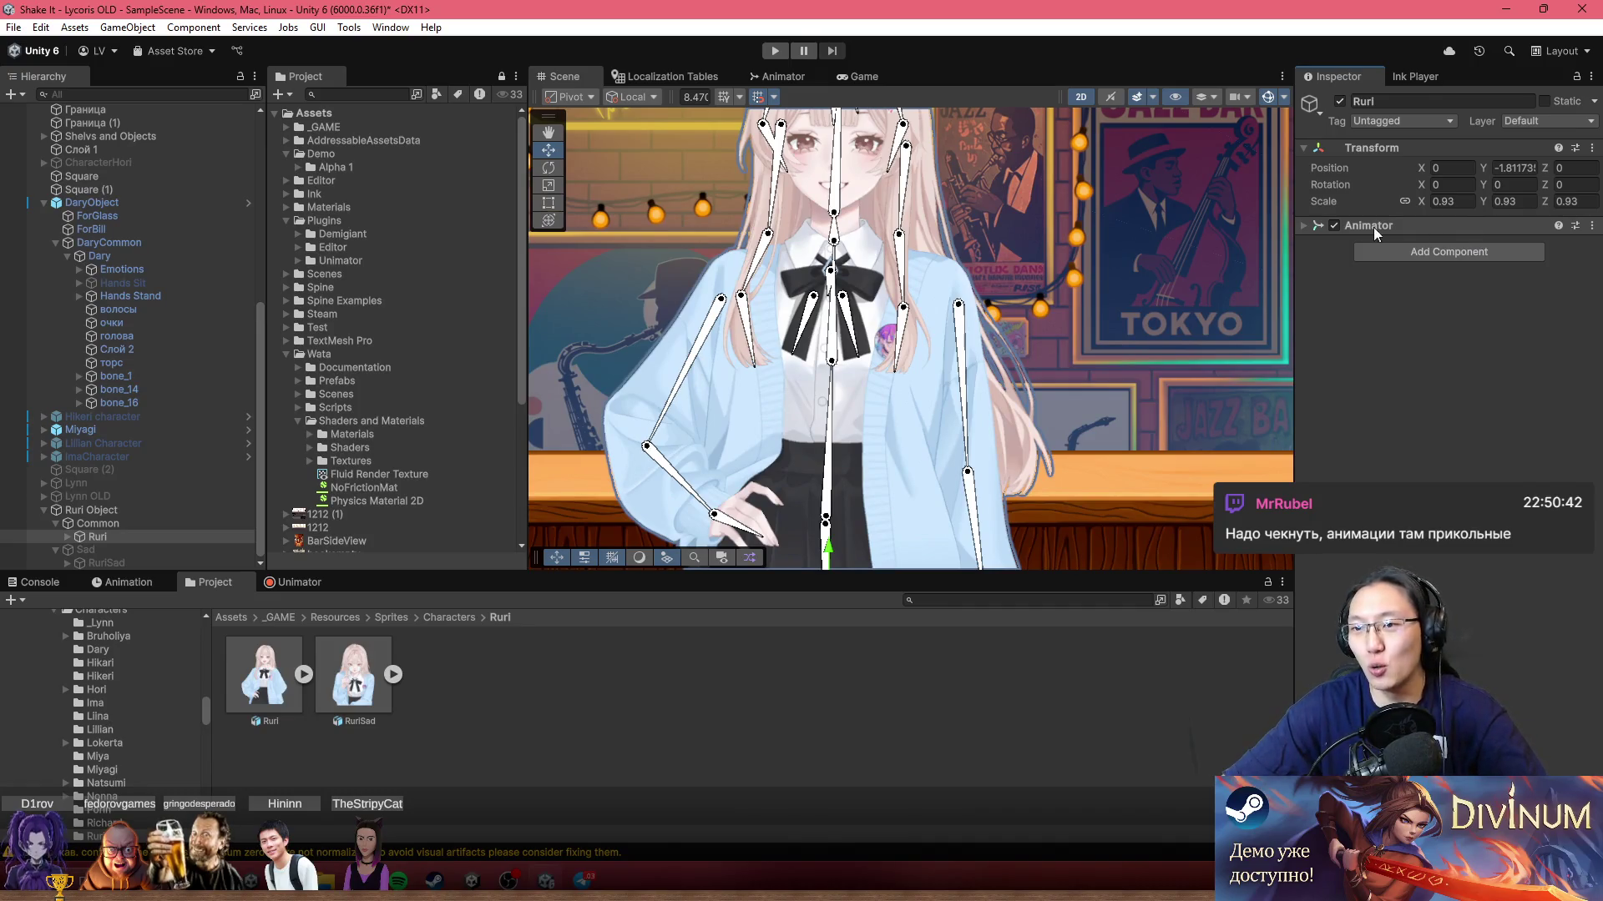
click(1303, 225)
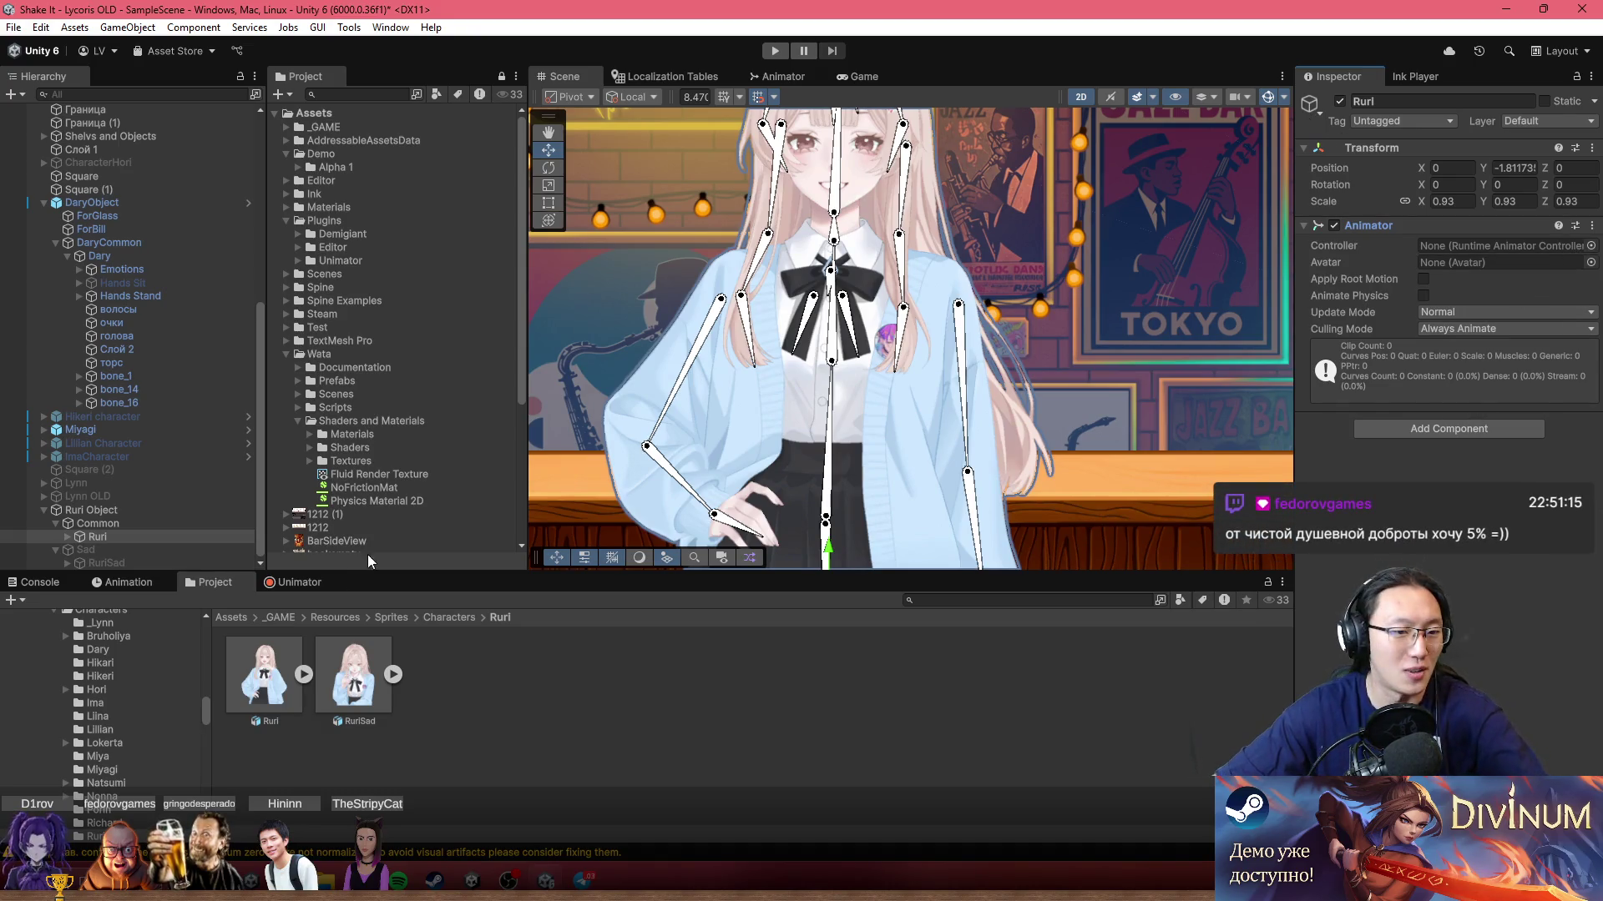
click(237, 629)
click(282, 617)
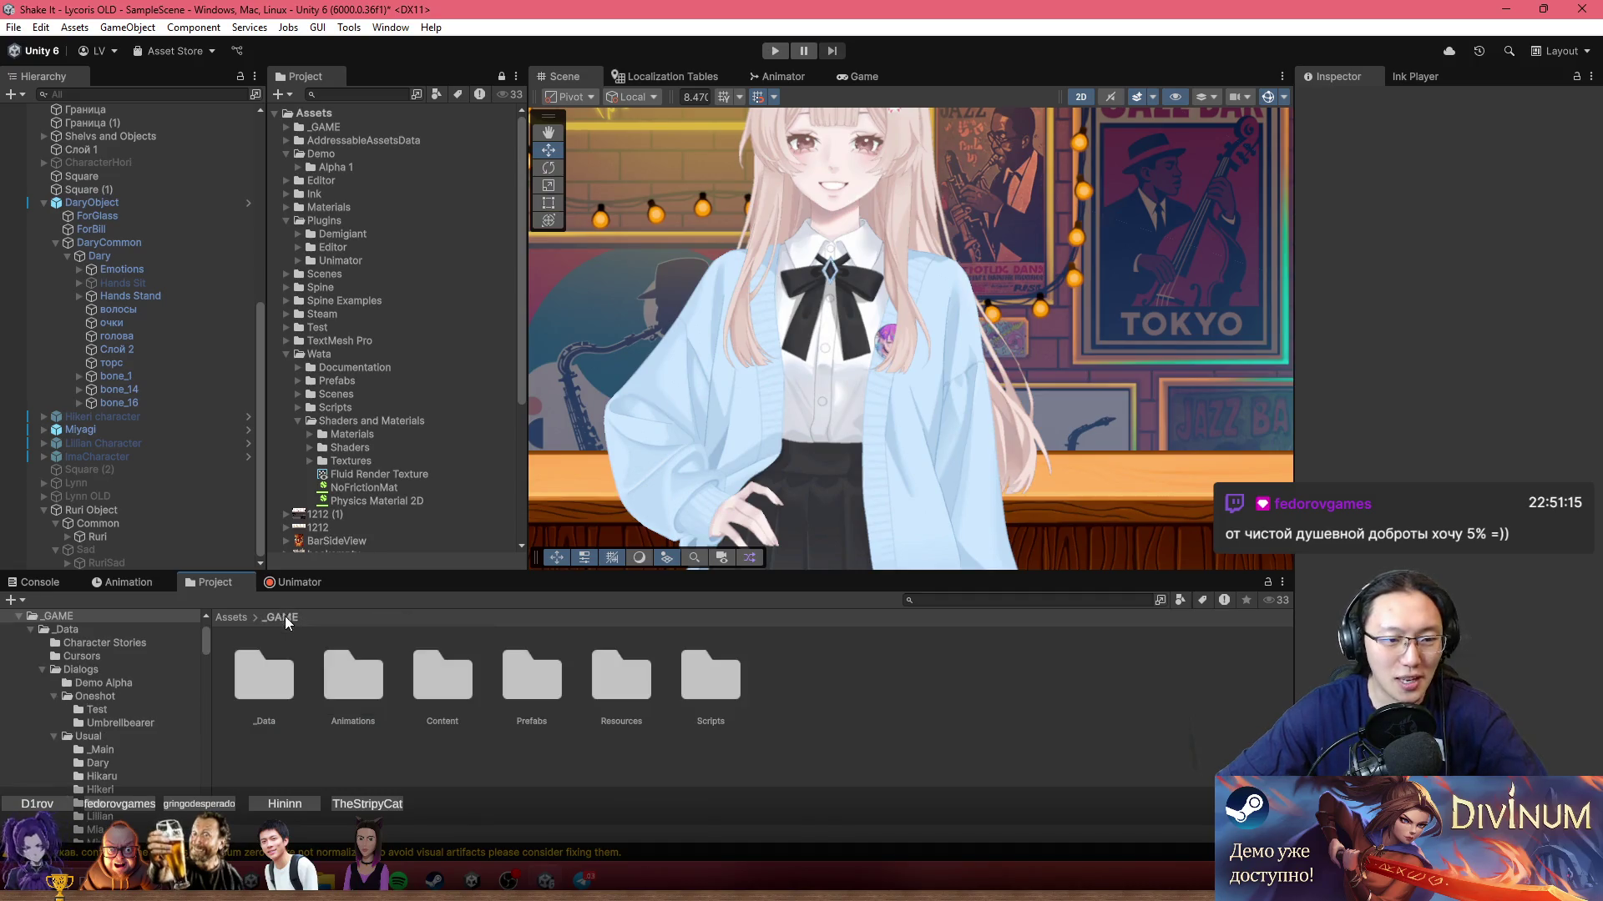
Step: Create a new folder named Ruri inside _GAME/Animations/Characters
double_click(352, 693)
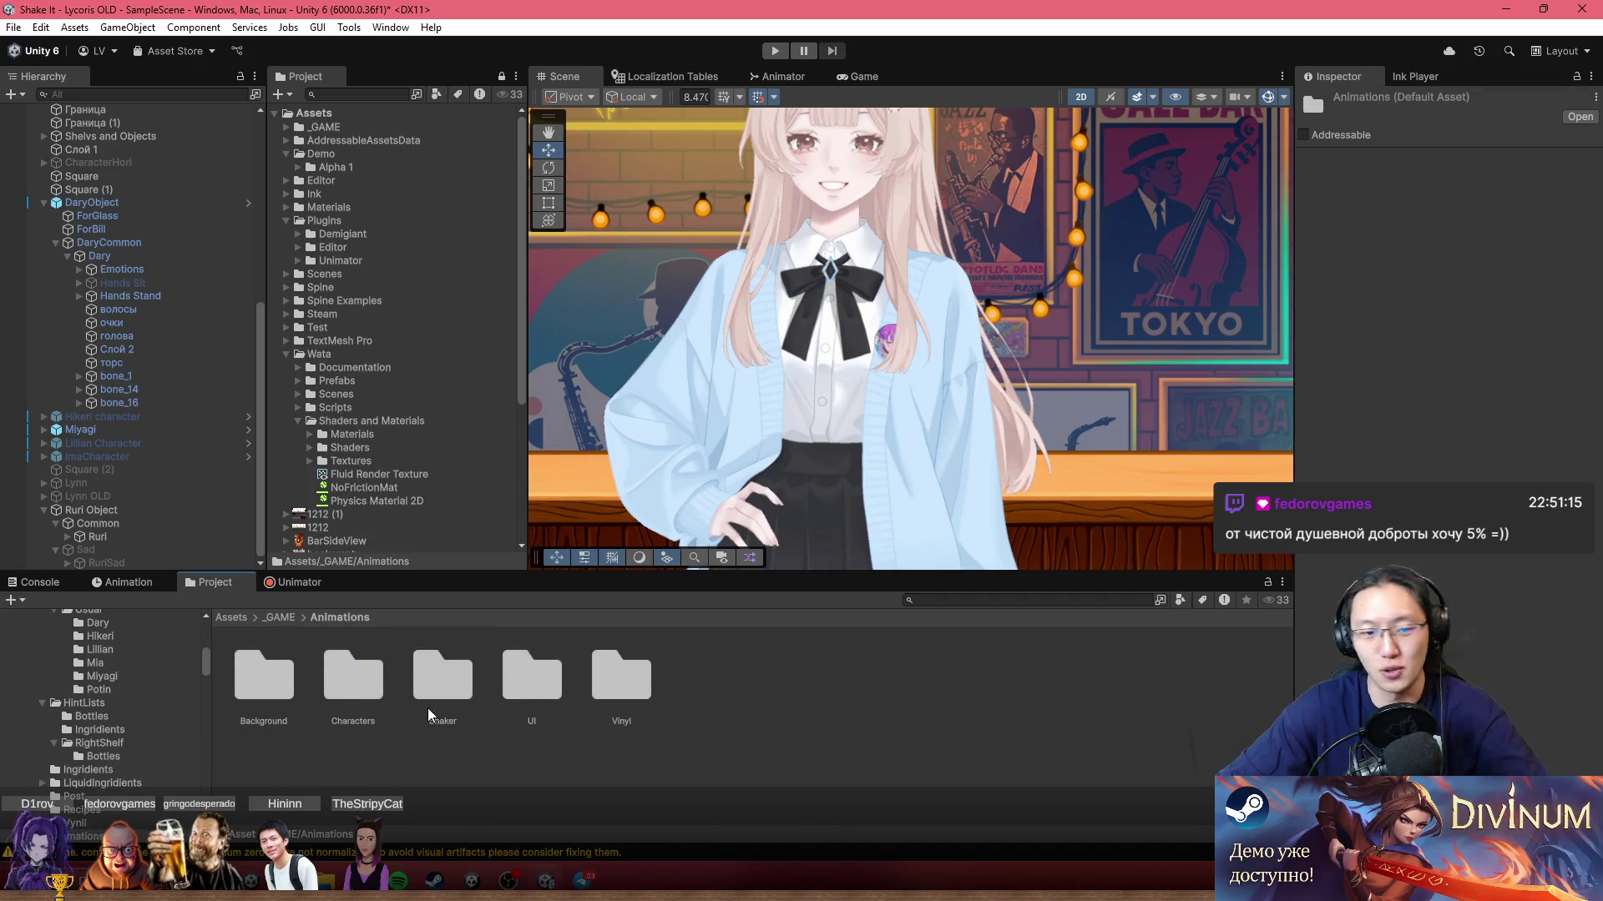
double_click(367, 705)
right_click(760, 741)
mouse_move(958, 223)
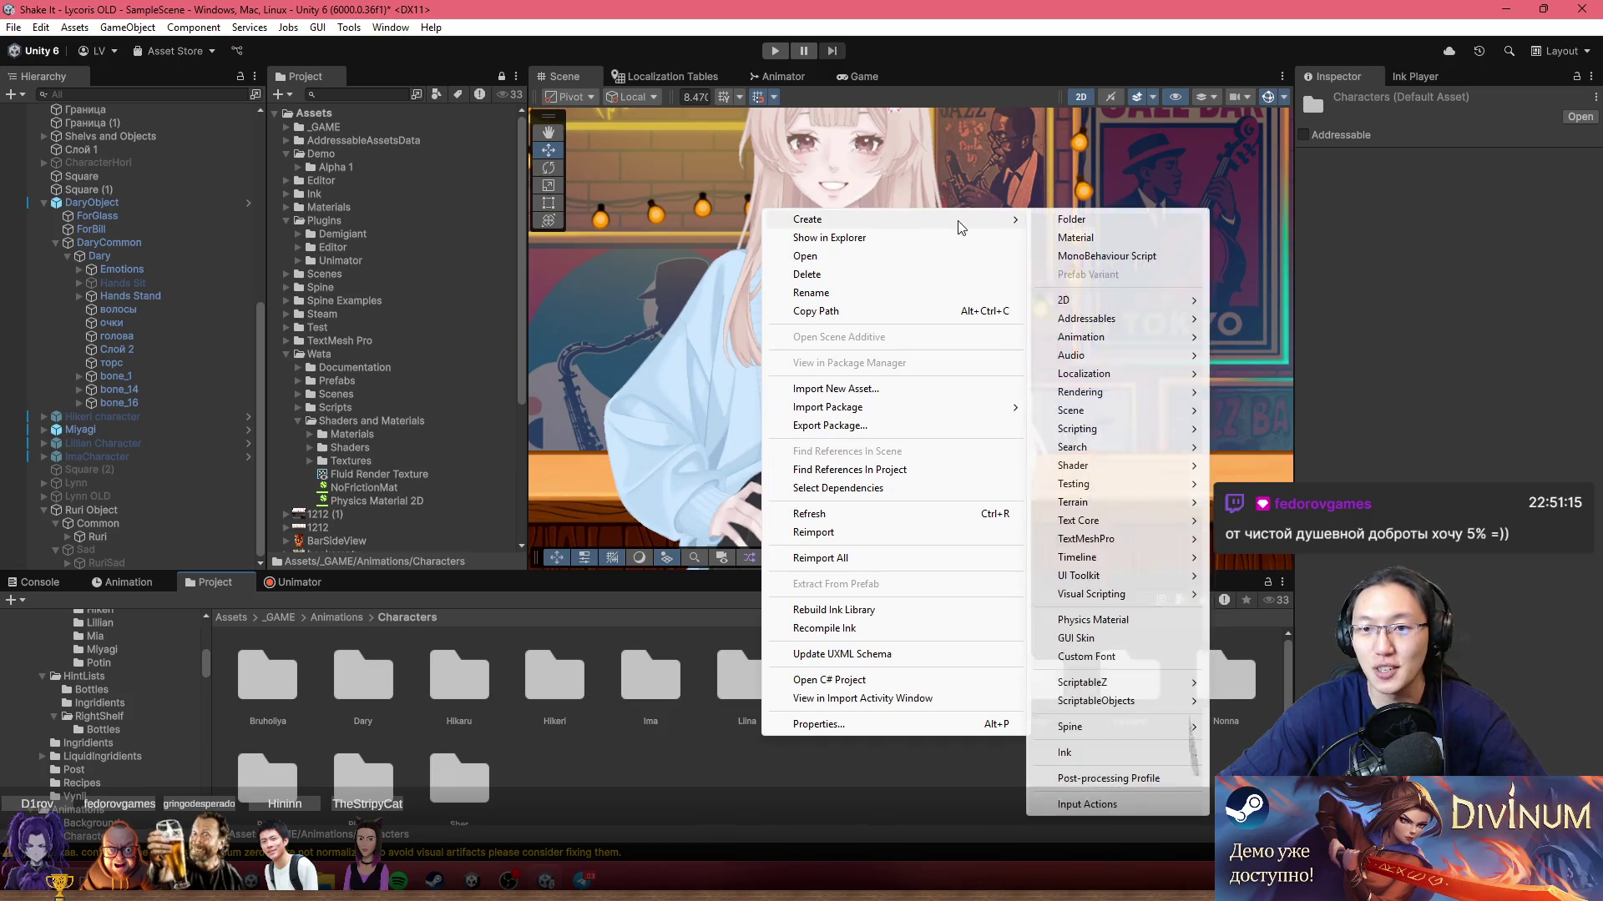
click(1120, 220)
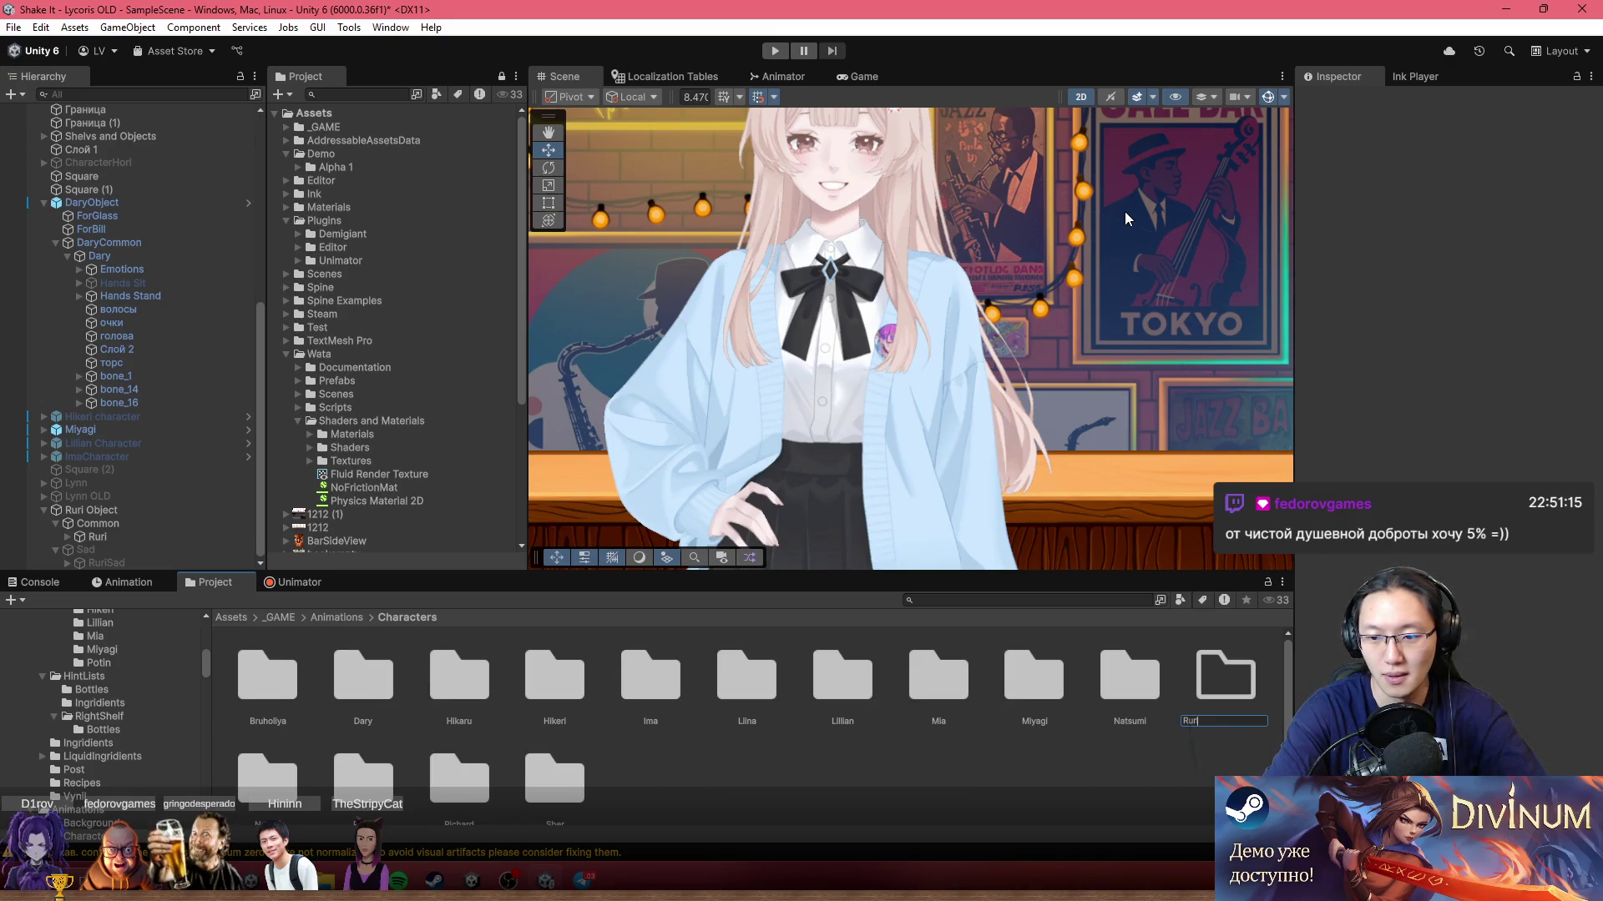
key(Return)
Step: Enter the Ruri folder and bring up its Create > Animation menu
double_click(445, 775)
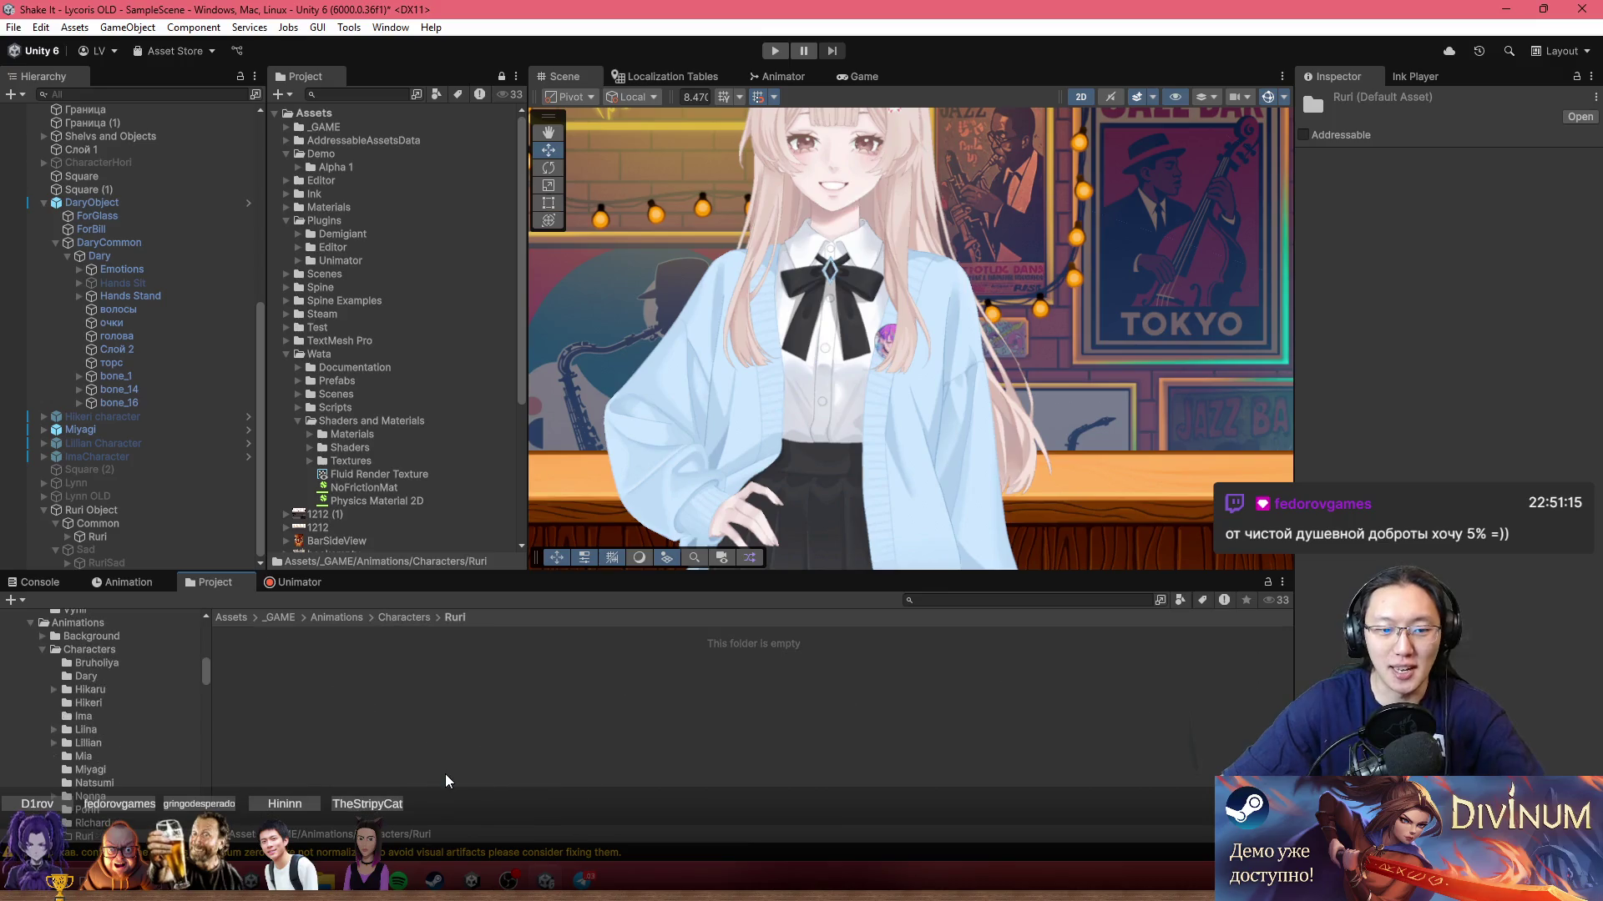
right_click(506, 706)
mouse_move(677, 196)
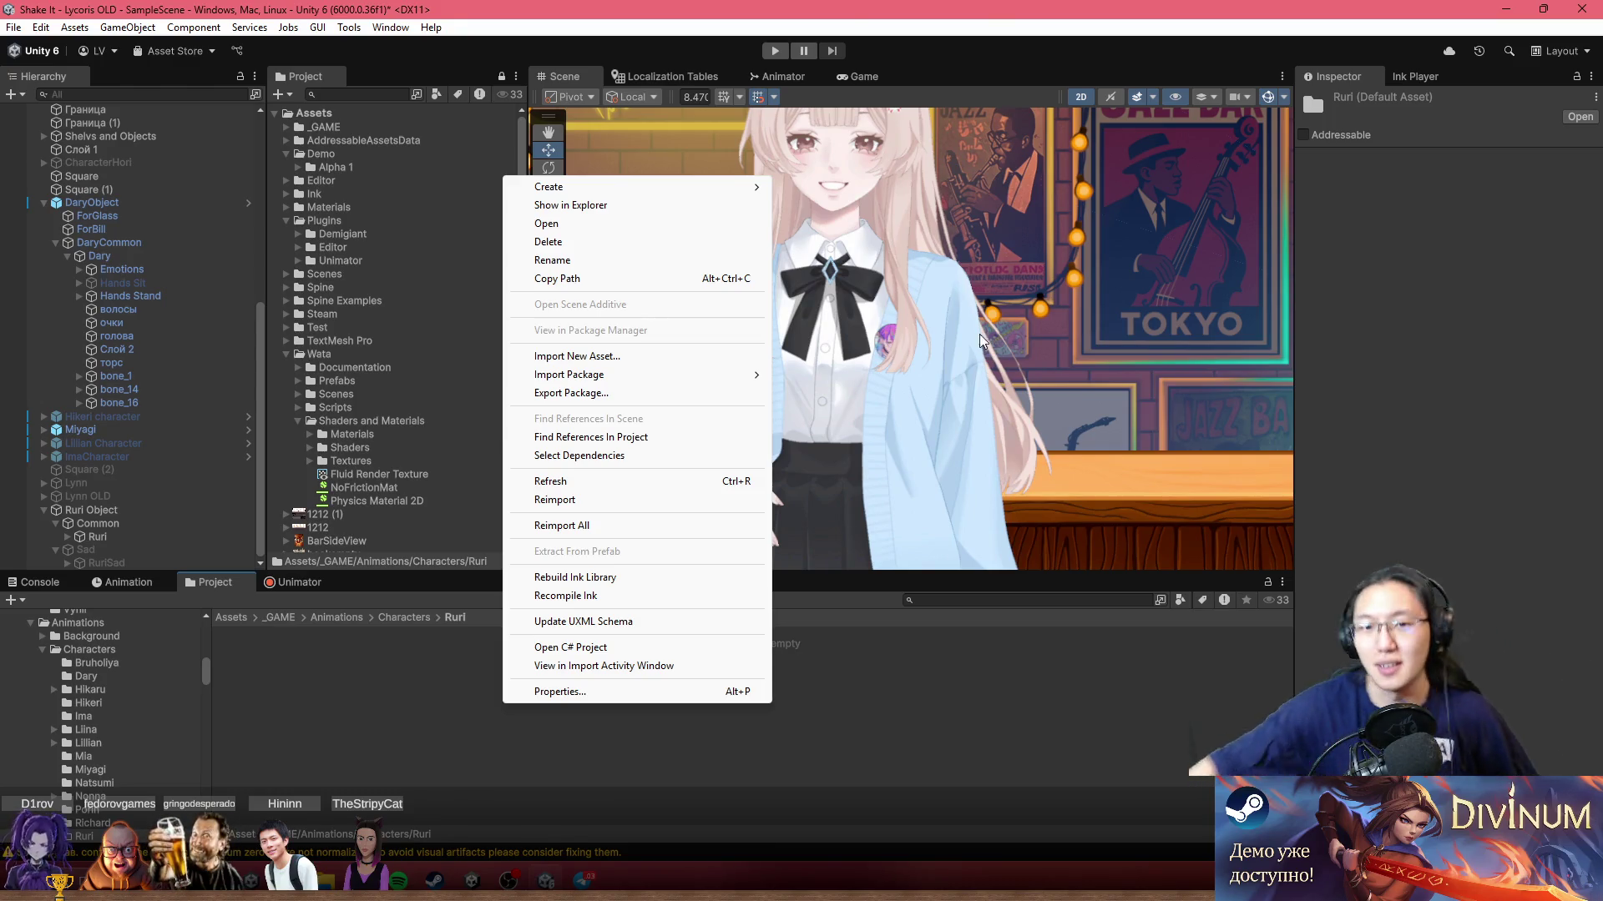
mouse_move(752, 186)
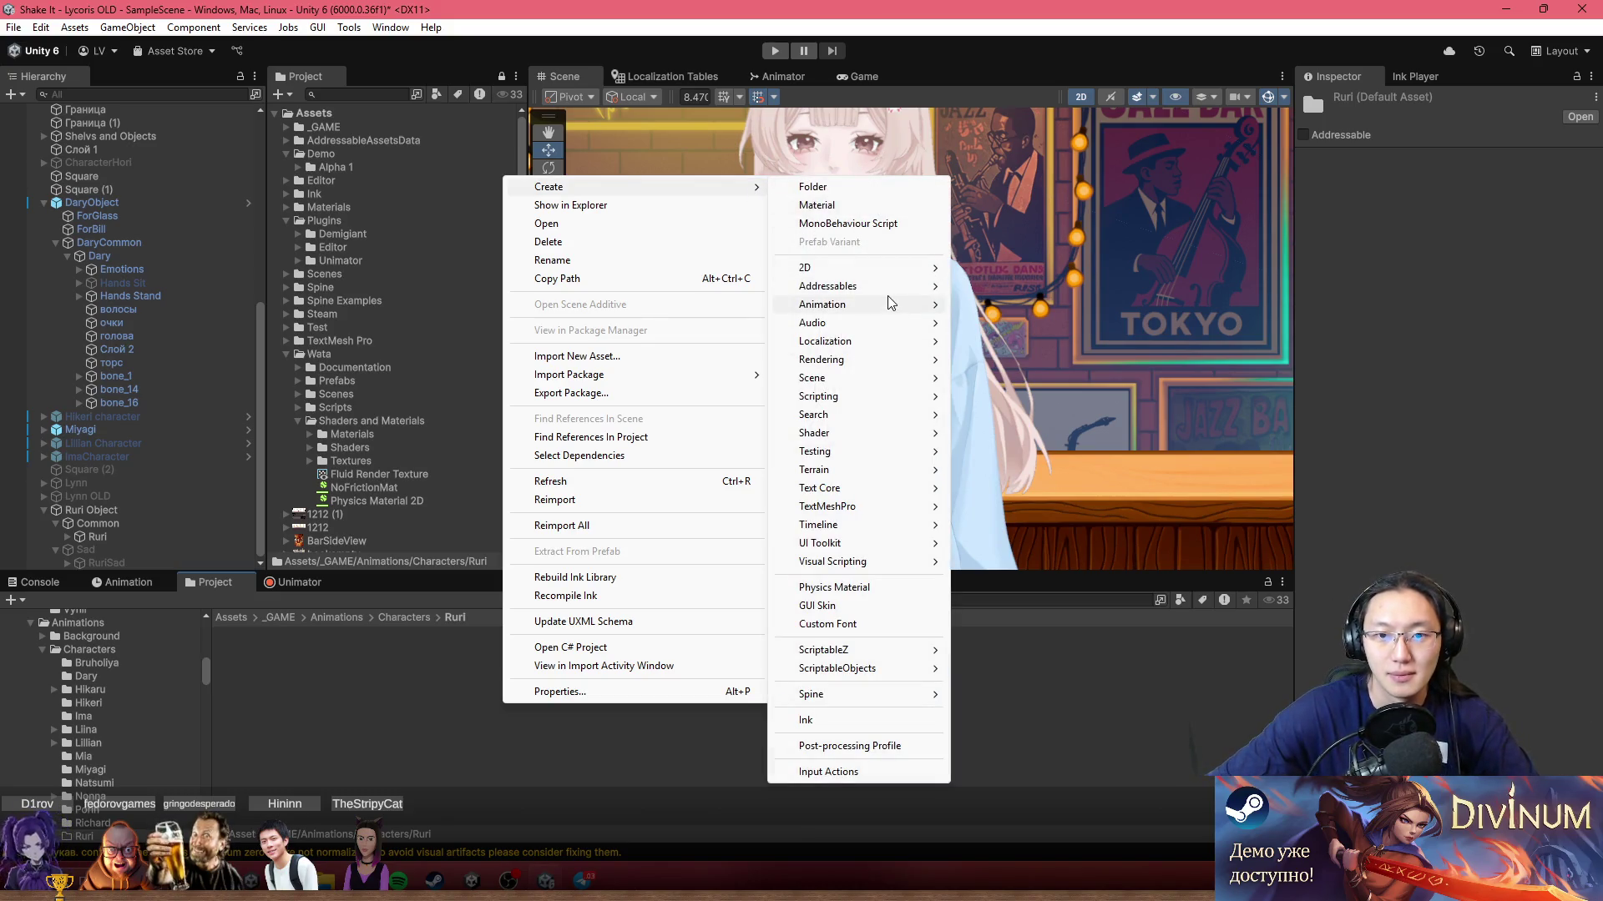
mouse_move(892, 303)
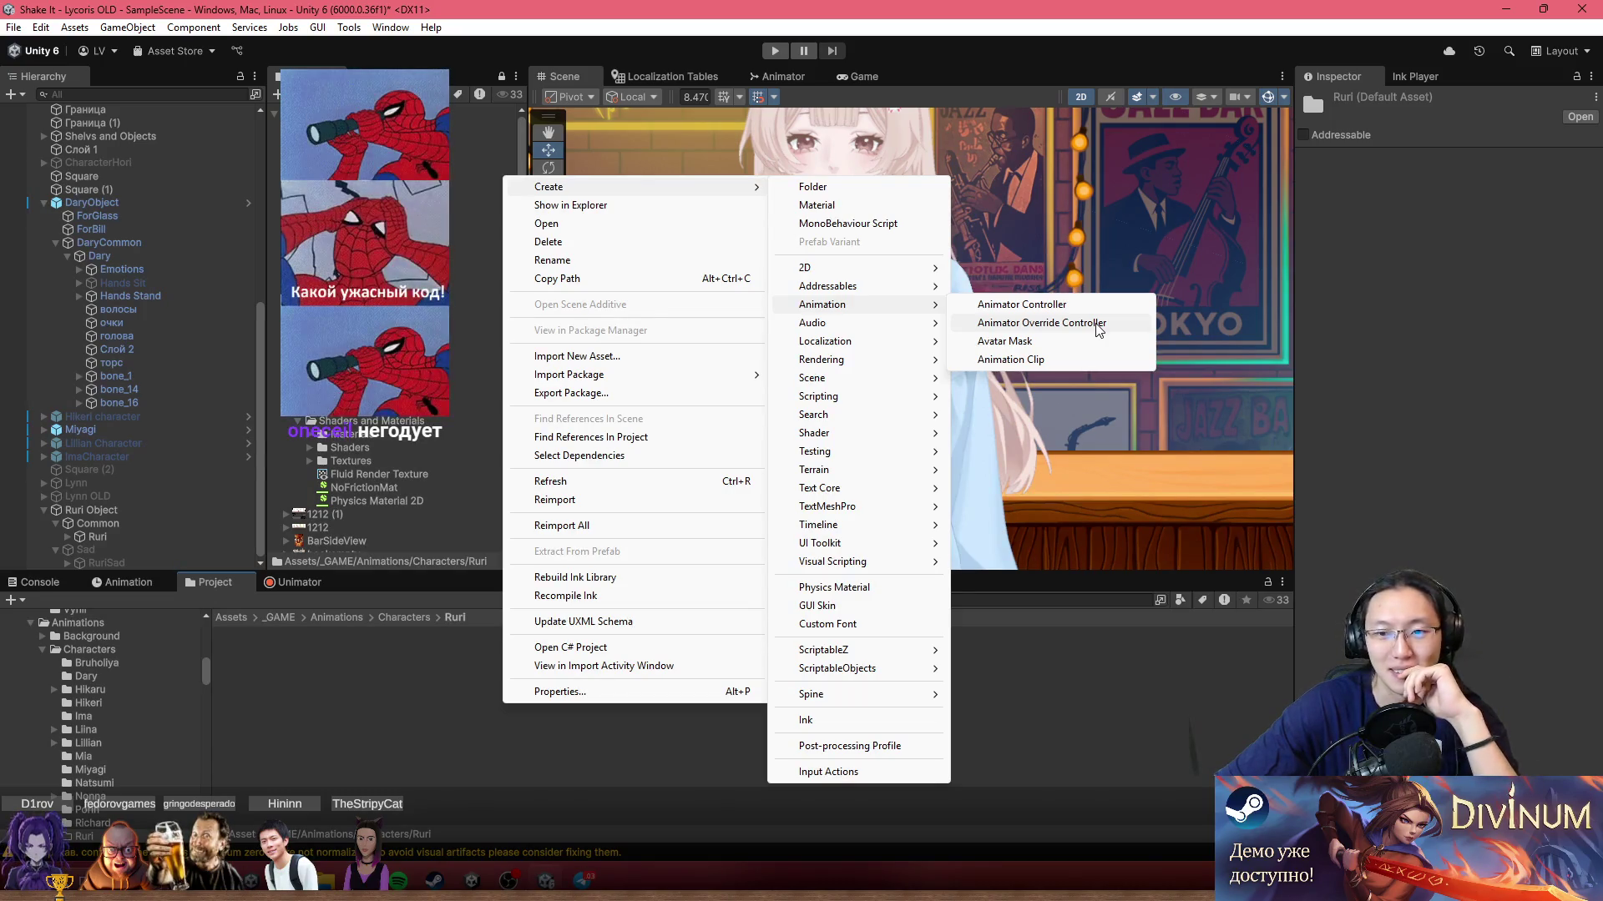
Step: Create an animator controller named Ruri and assign it to Ruri's Animator component
click(1103, 306)
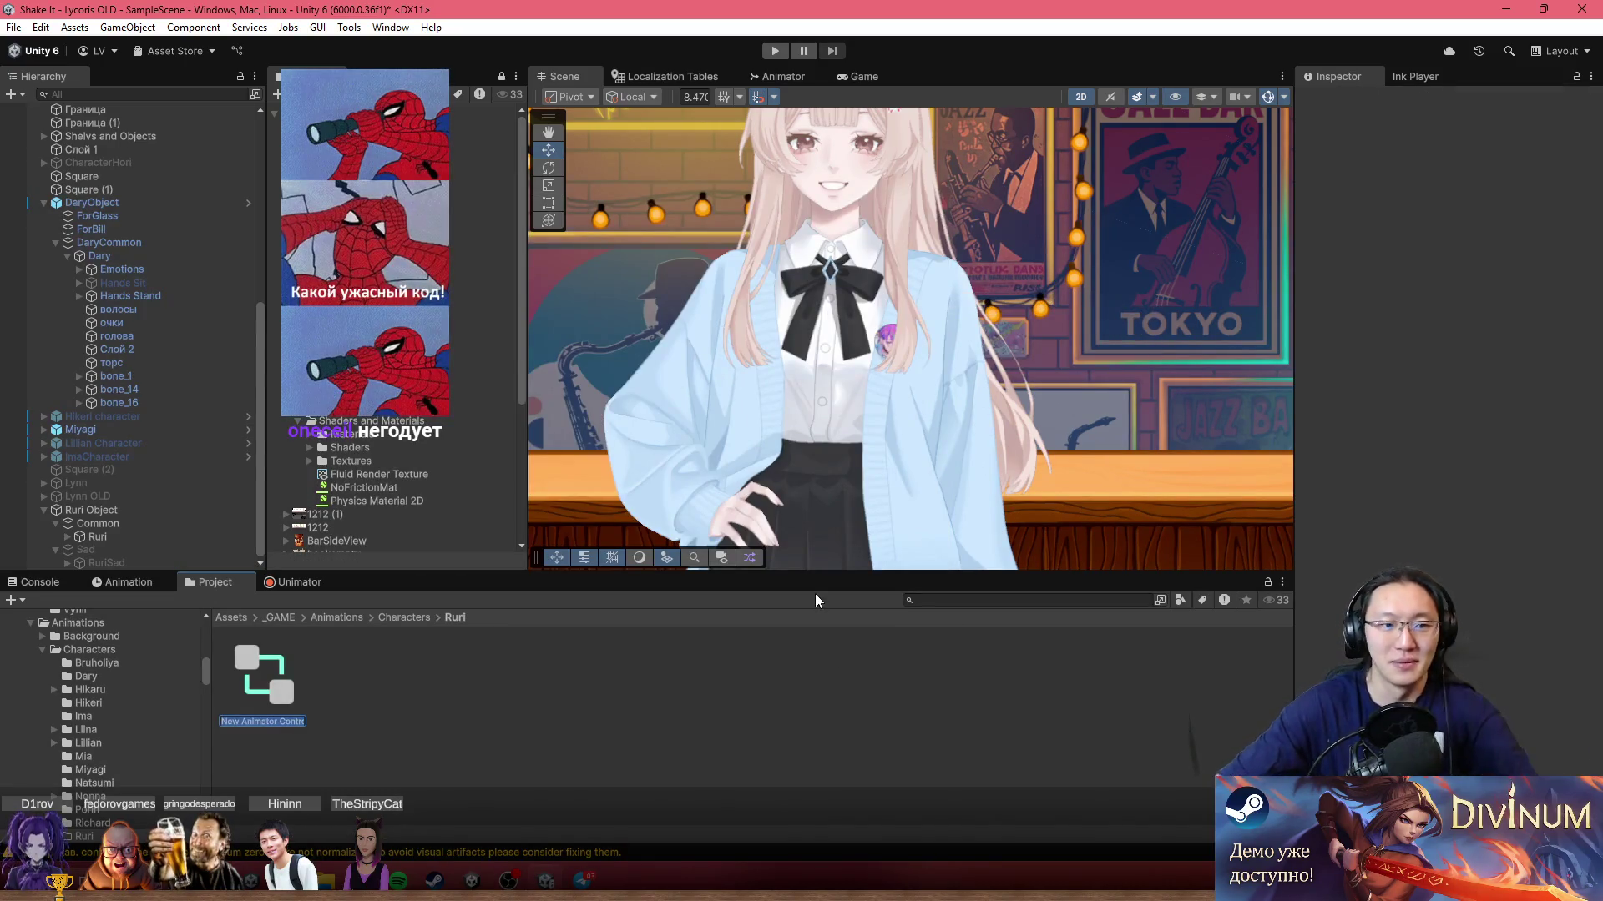
text(Ruri)
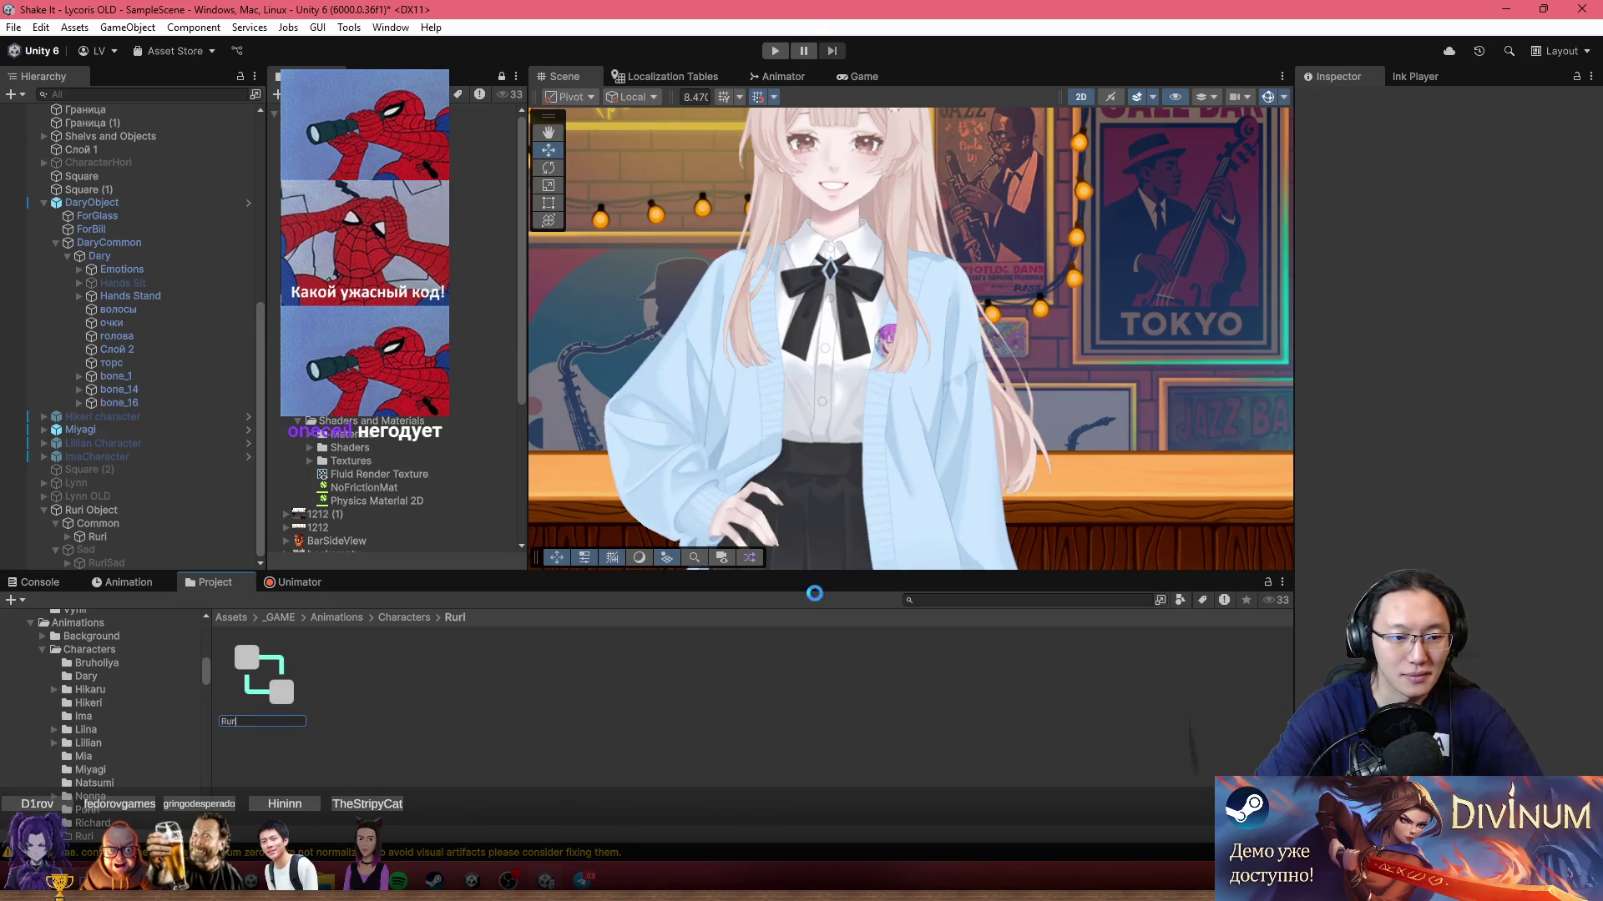
key(Return)
drag(161, 551, 109, 537)
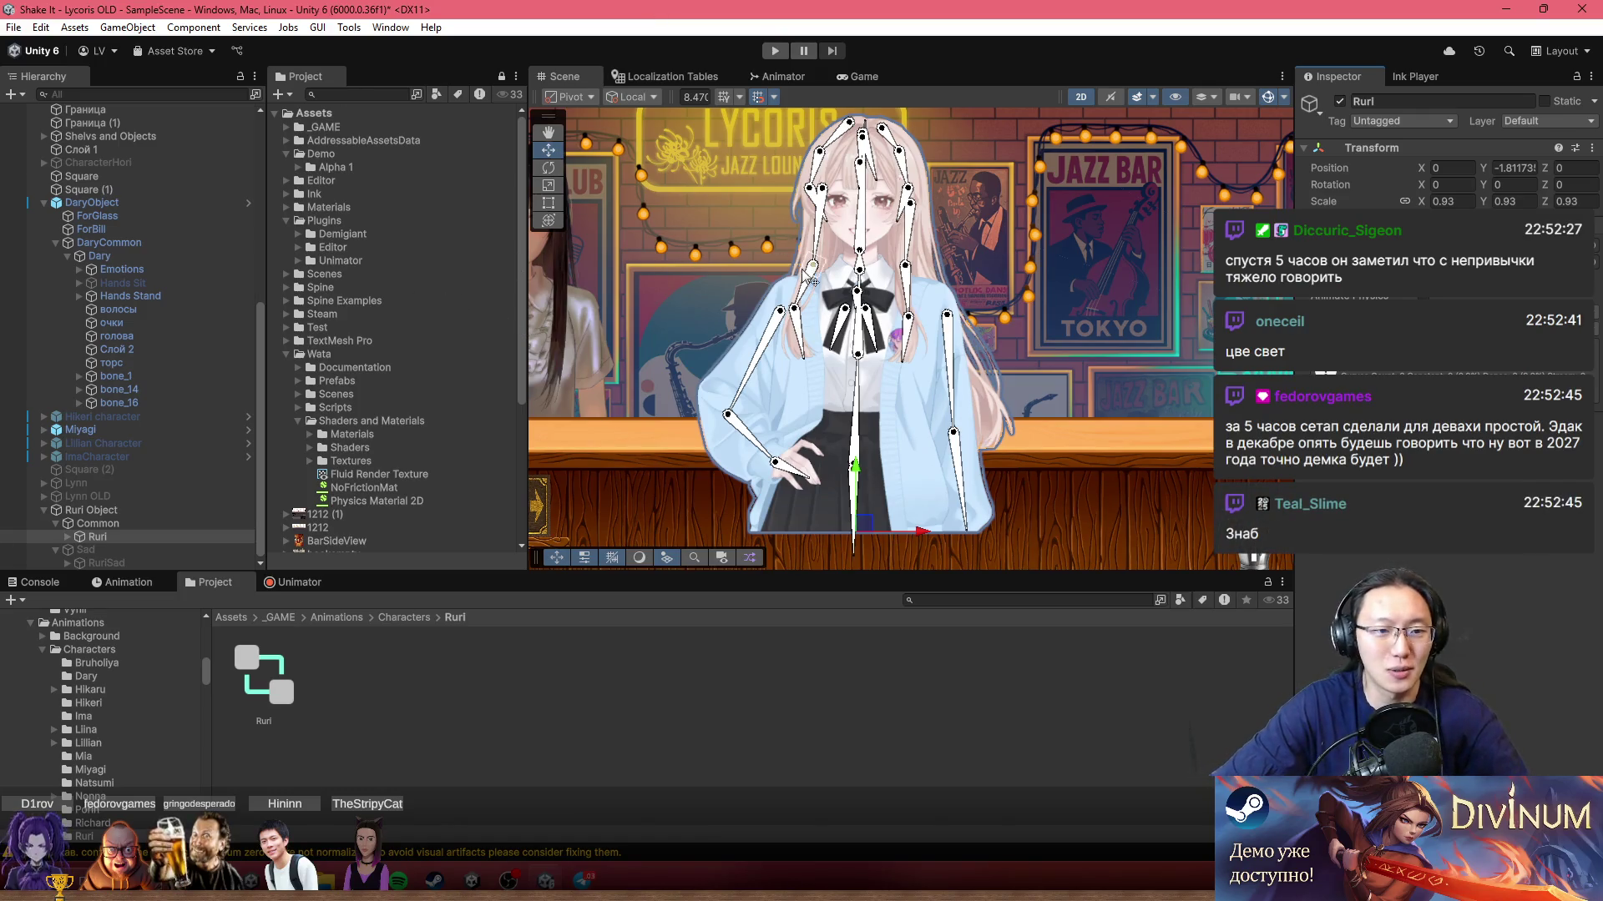
Step: Create and save a CommonIdle animation clip from the Unimator timeline
click(292, 583)
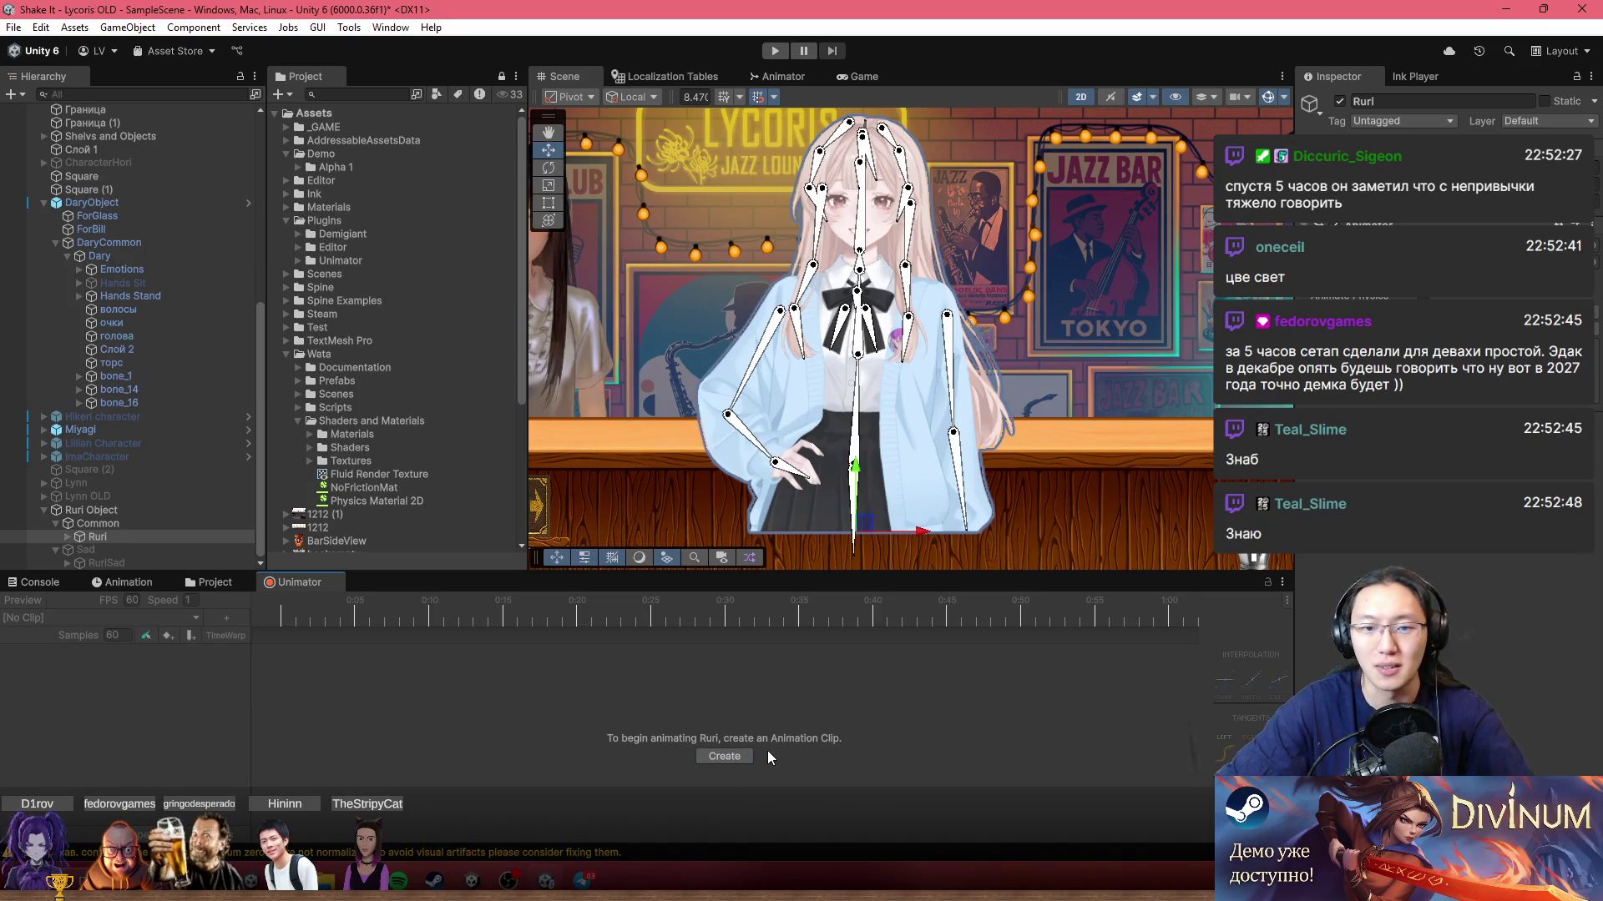
click(720, 757)
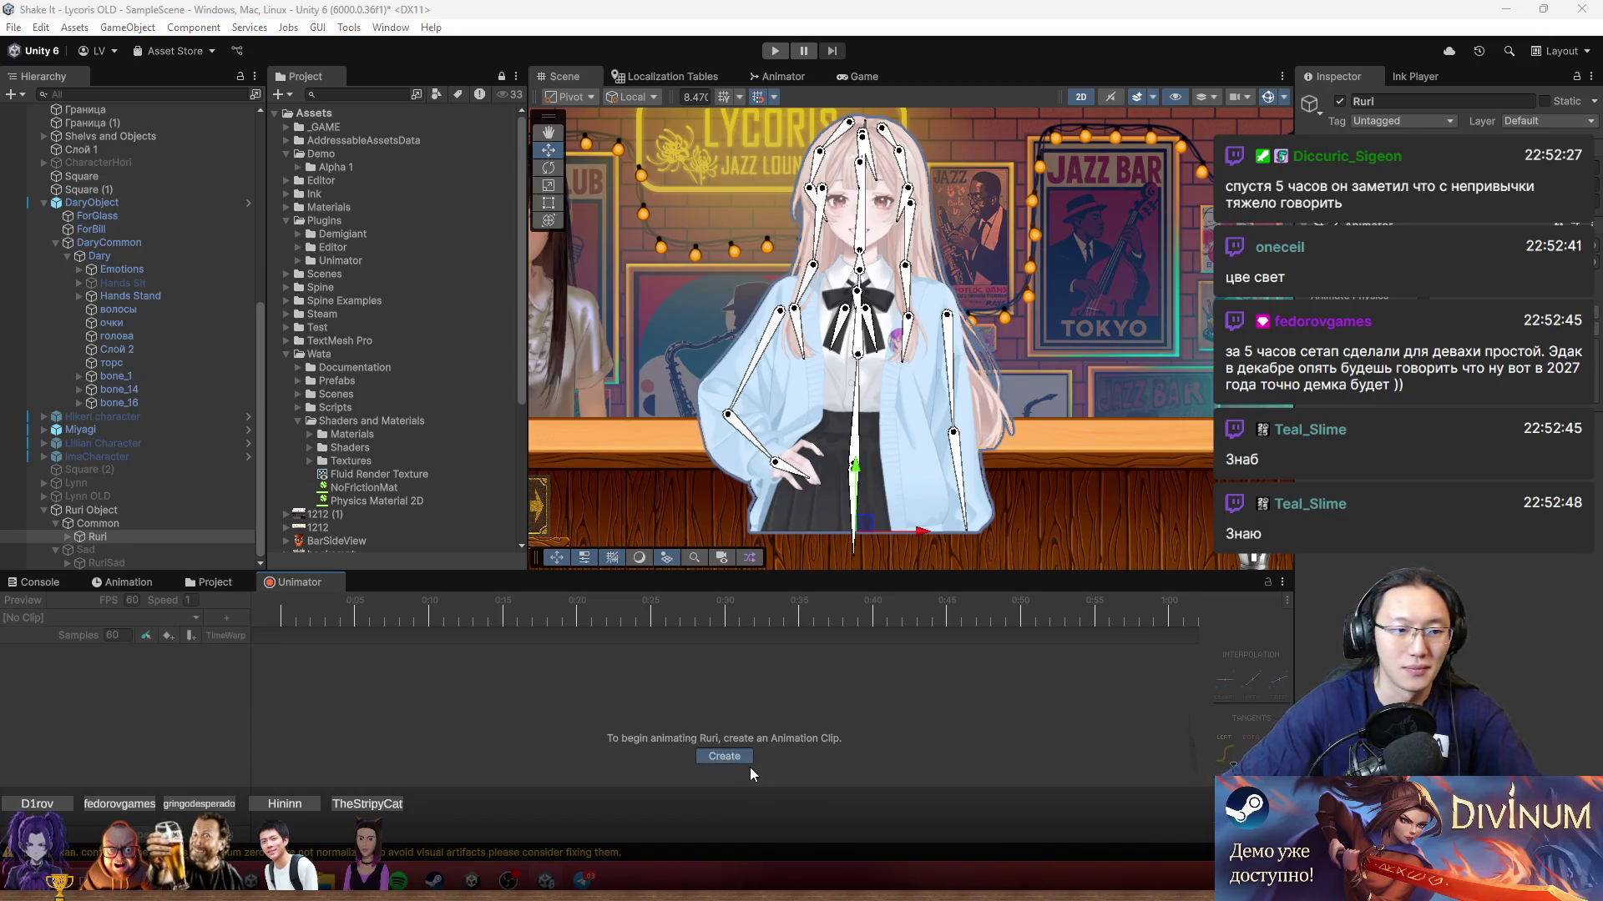
text(Com)
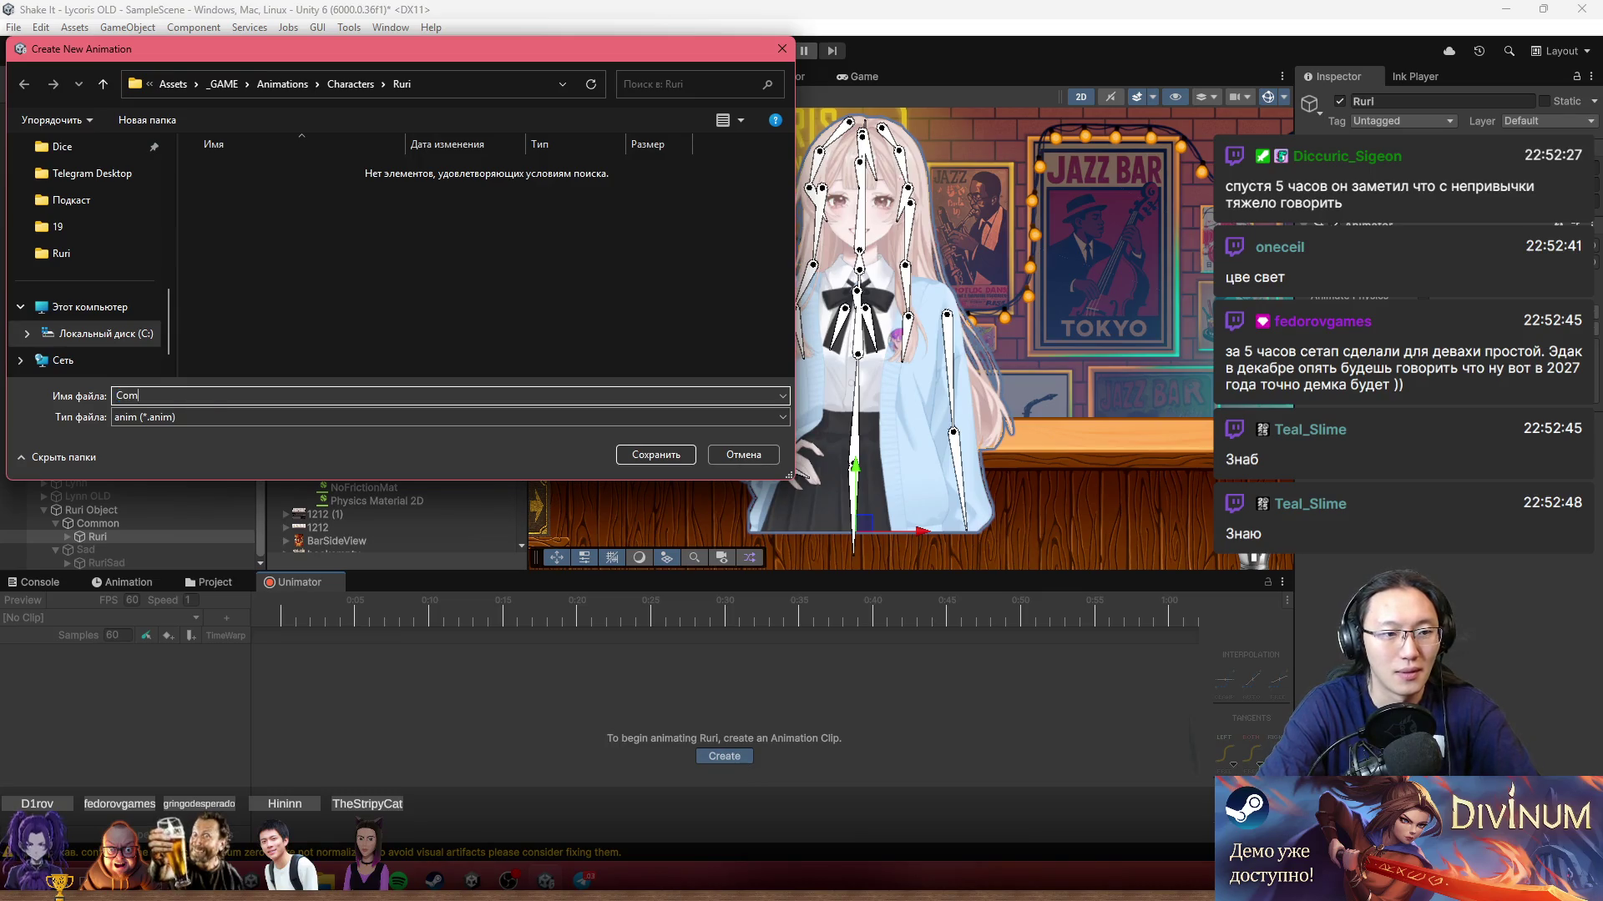
key(Return)
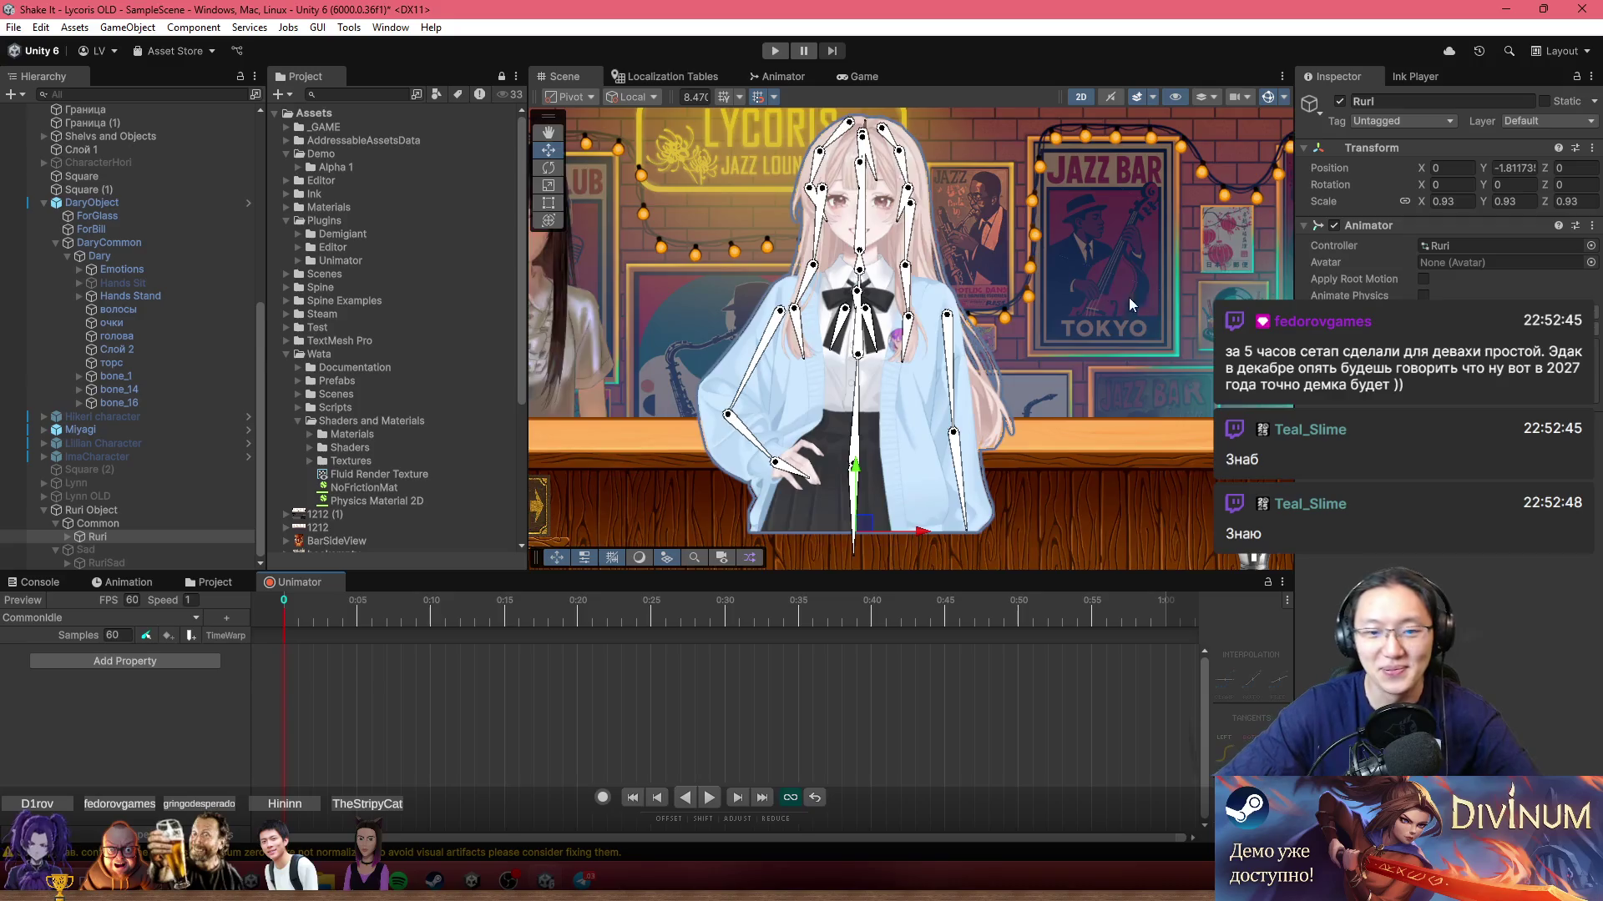
Step: With recording on, keyframe Ruri's position at frame 120, raising Y slightly to -1.68
scroll(1129, 297, up, 2)
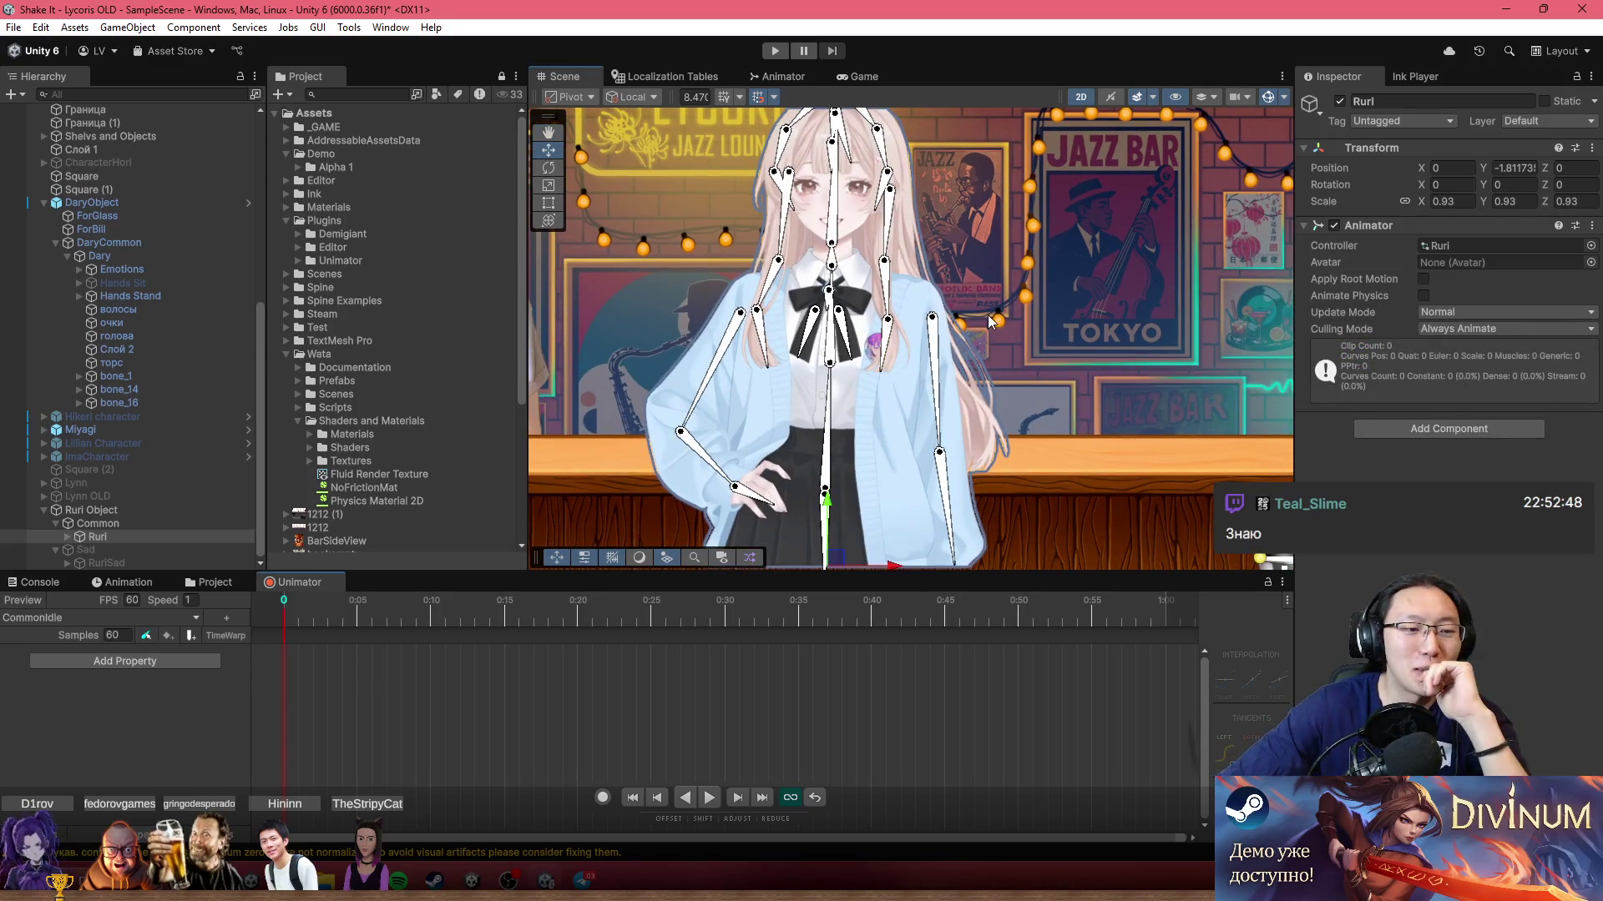
click(603, 798)
drag(898, 538, 912, 486)
scroll(880, 718, down, 3)
drag(762, 609, 849, 619)
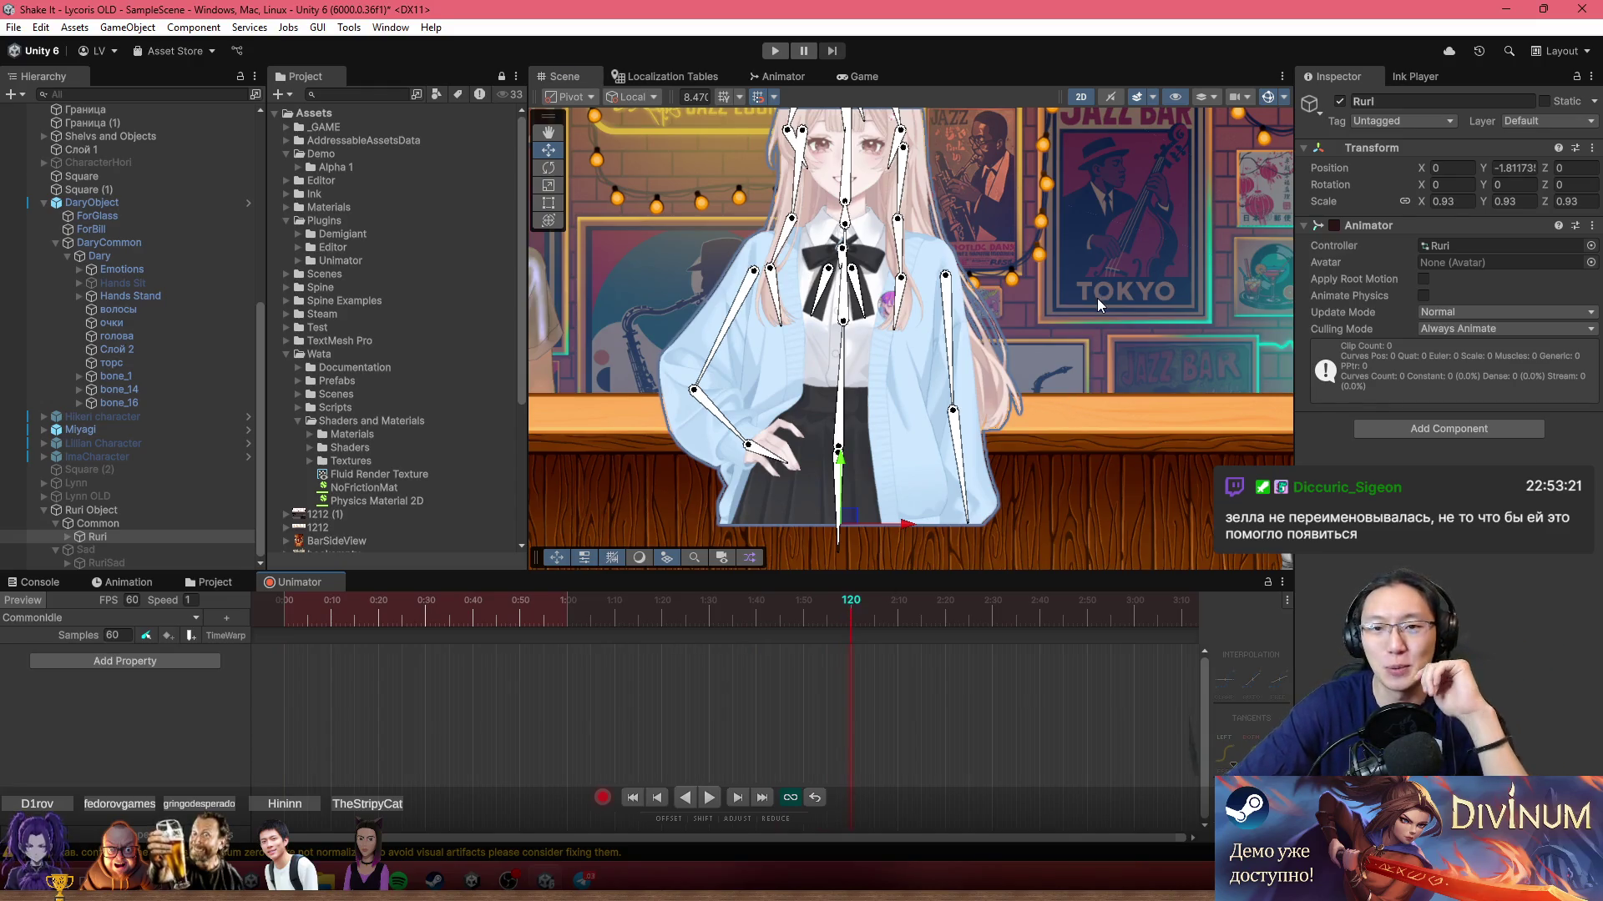
drag(1086, 332, 1099, 388)
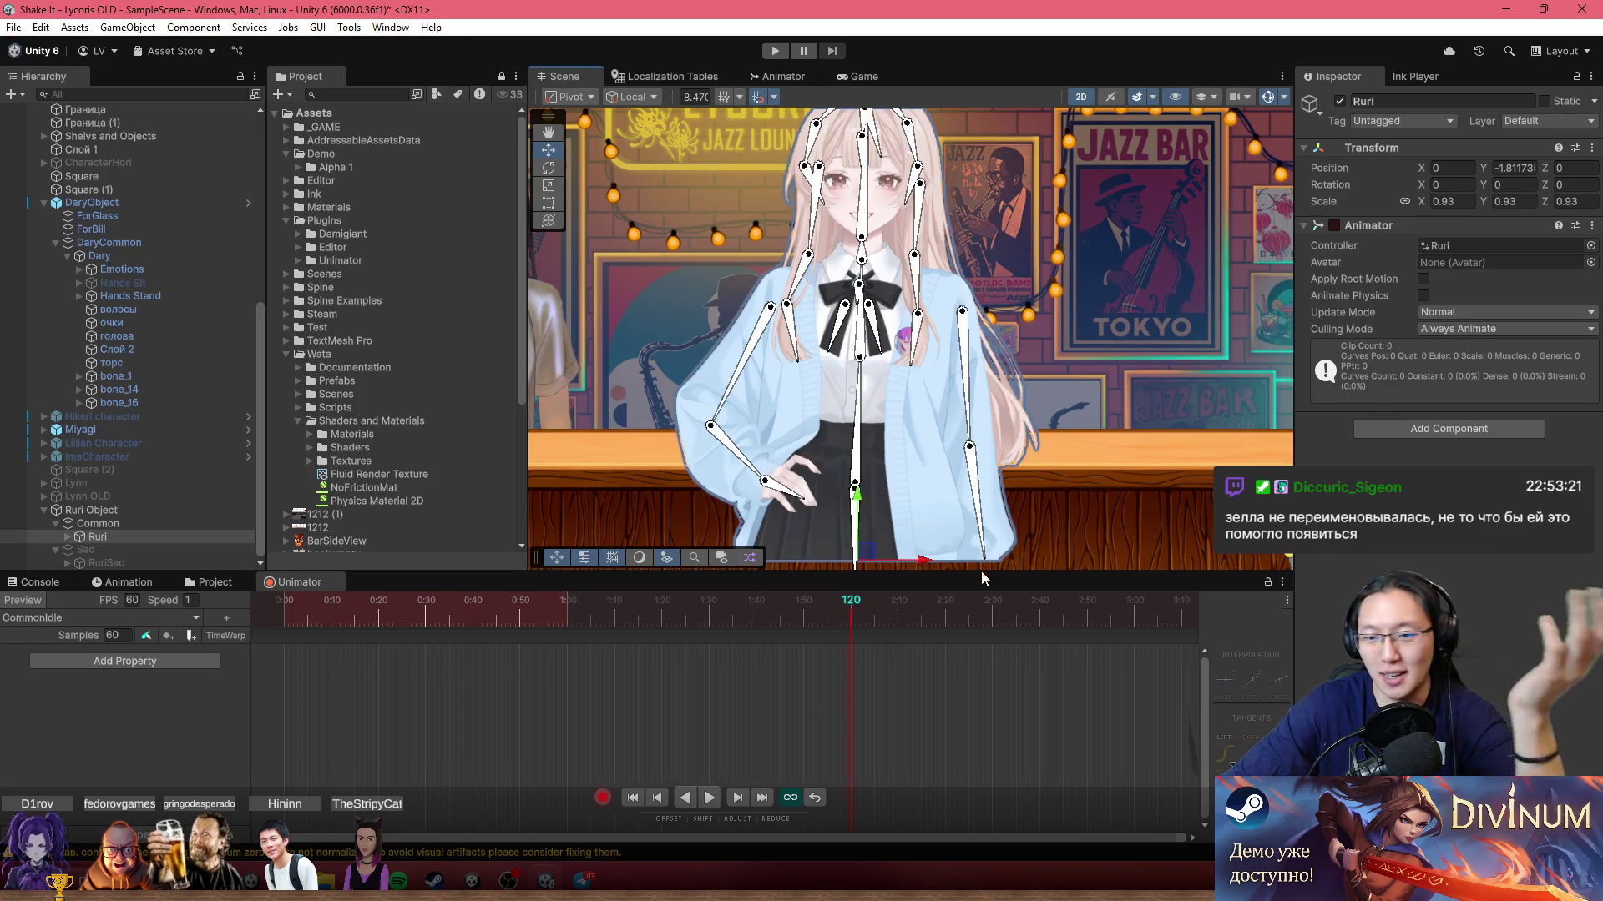
scroll(989, 649, down, 2)
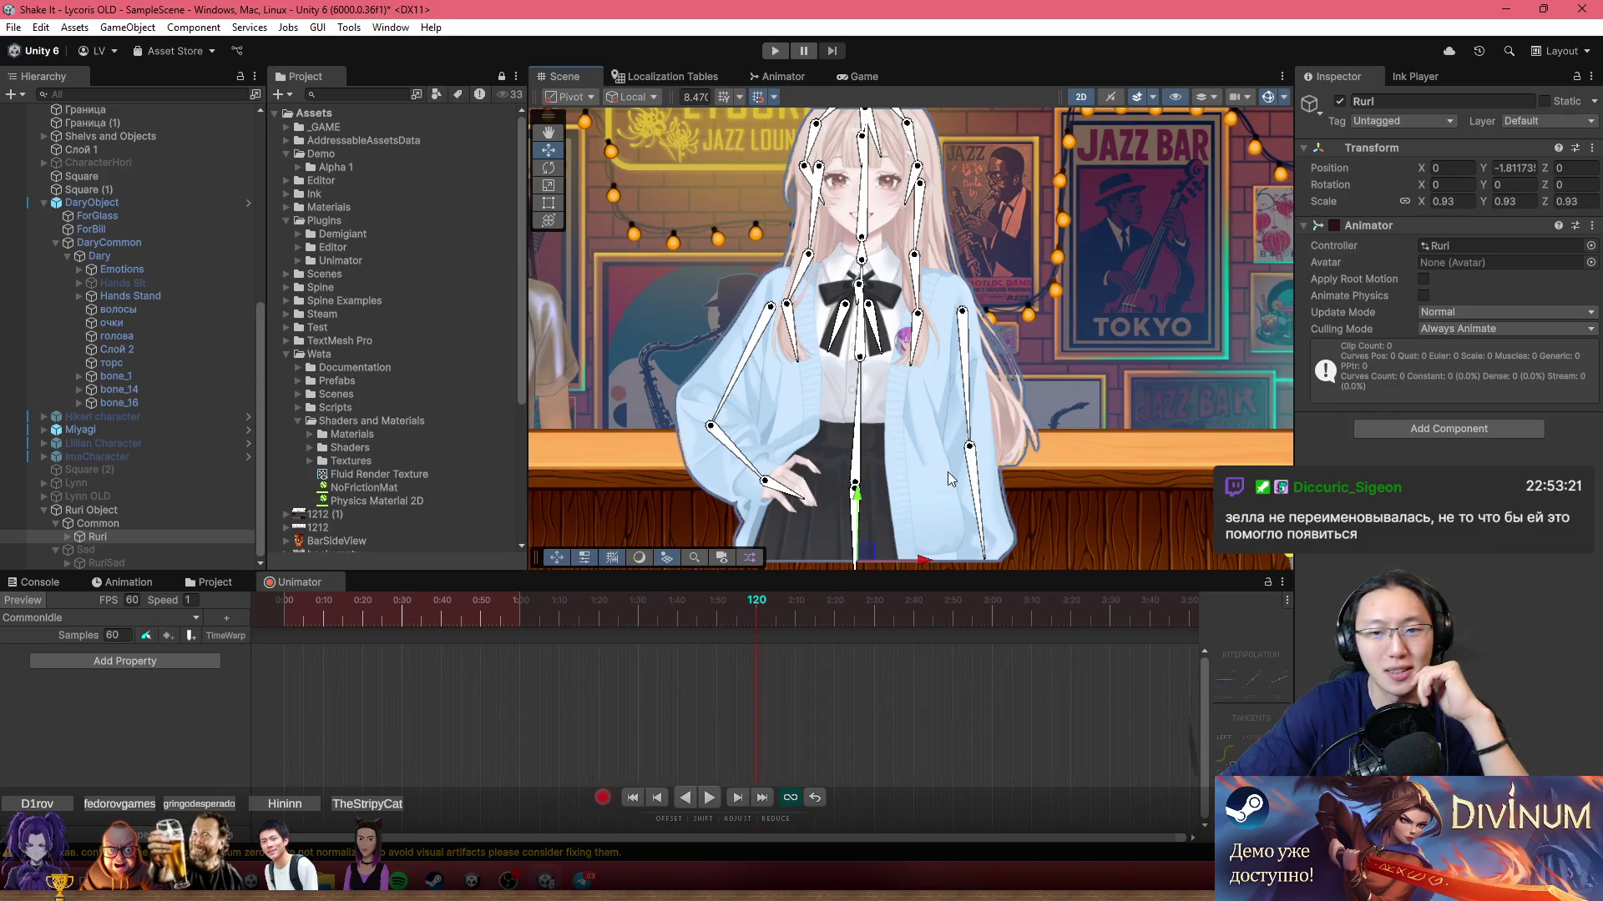
scroll(901, 488, up, 2)
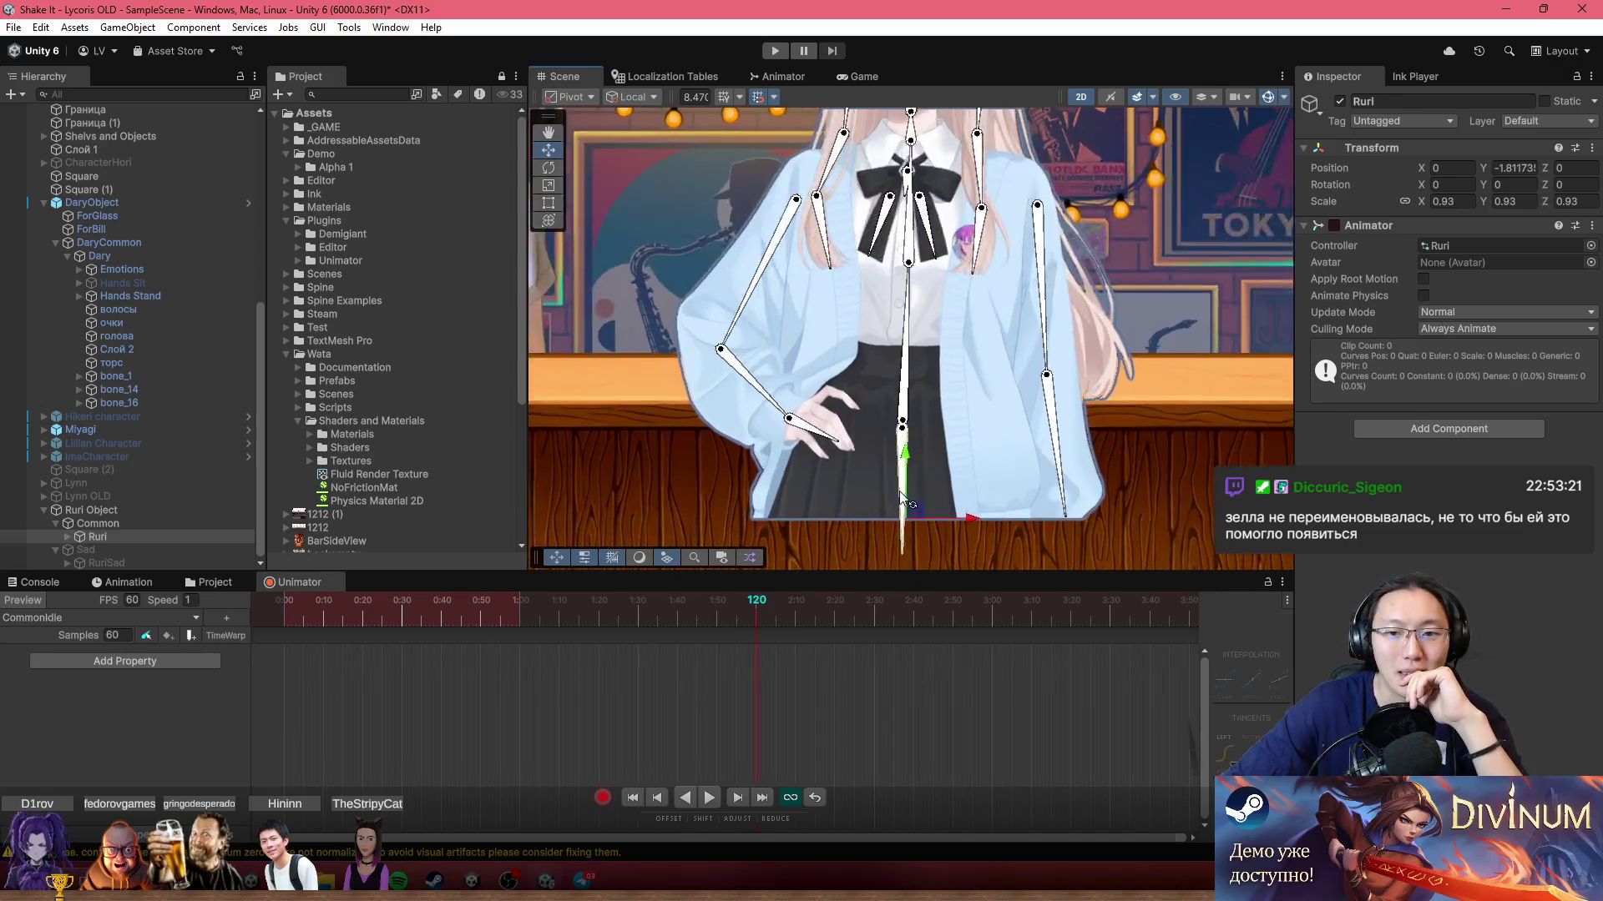
scroll(900, 493, up, 1)
drag(908, 464, 912, 459)
scroll(788, 660, down, 2)
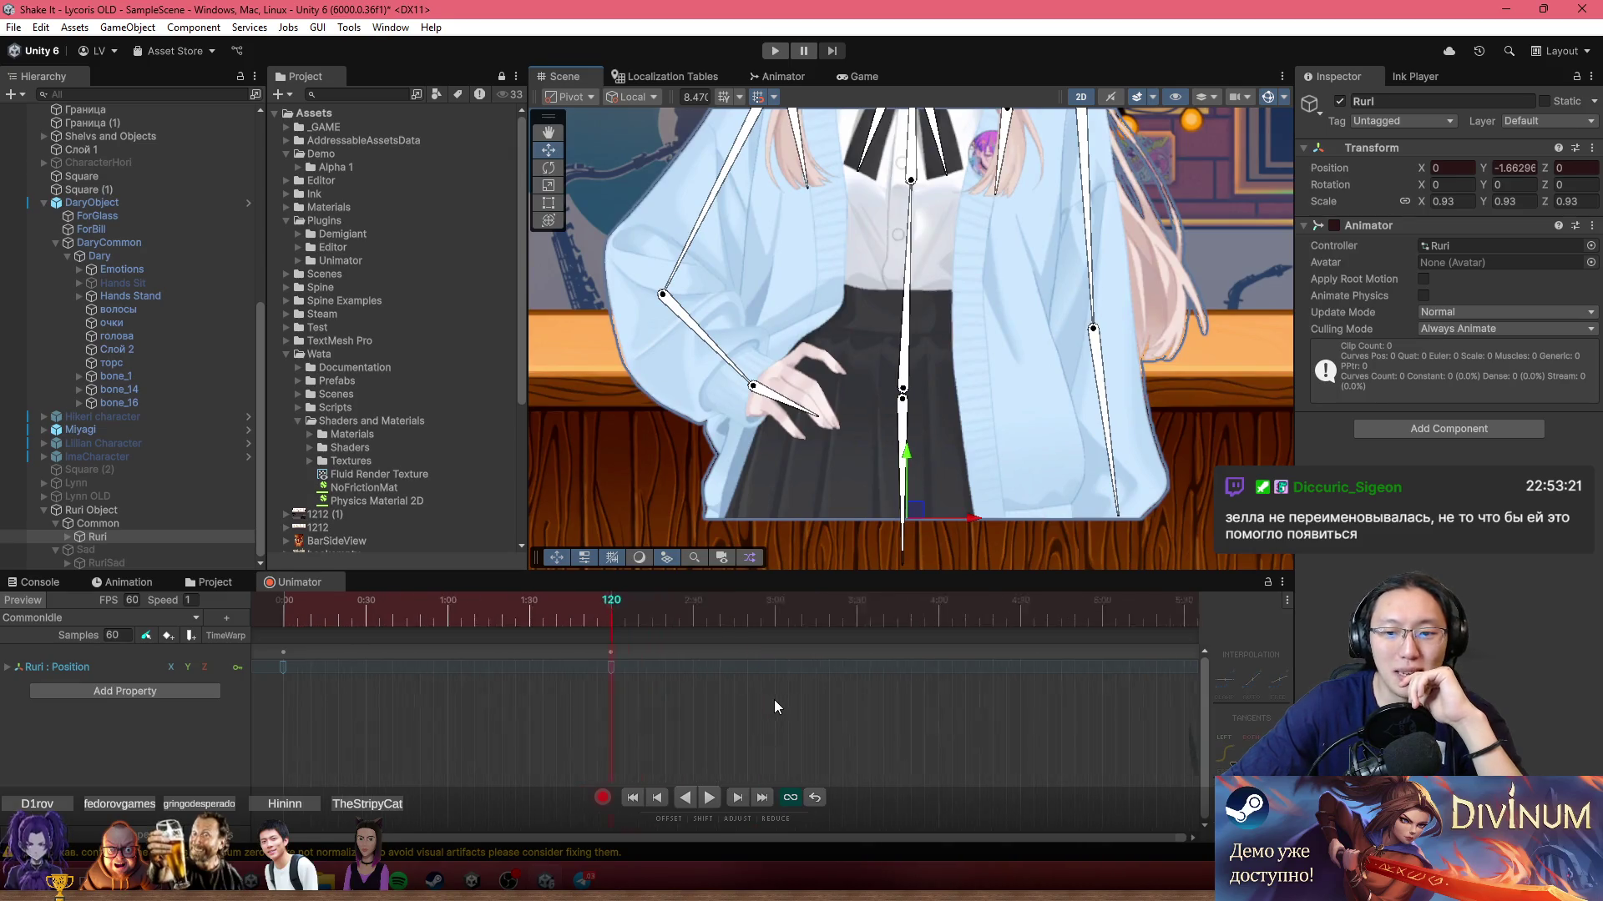